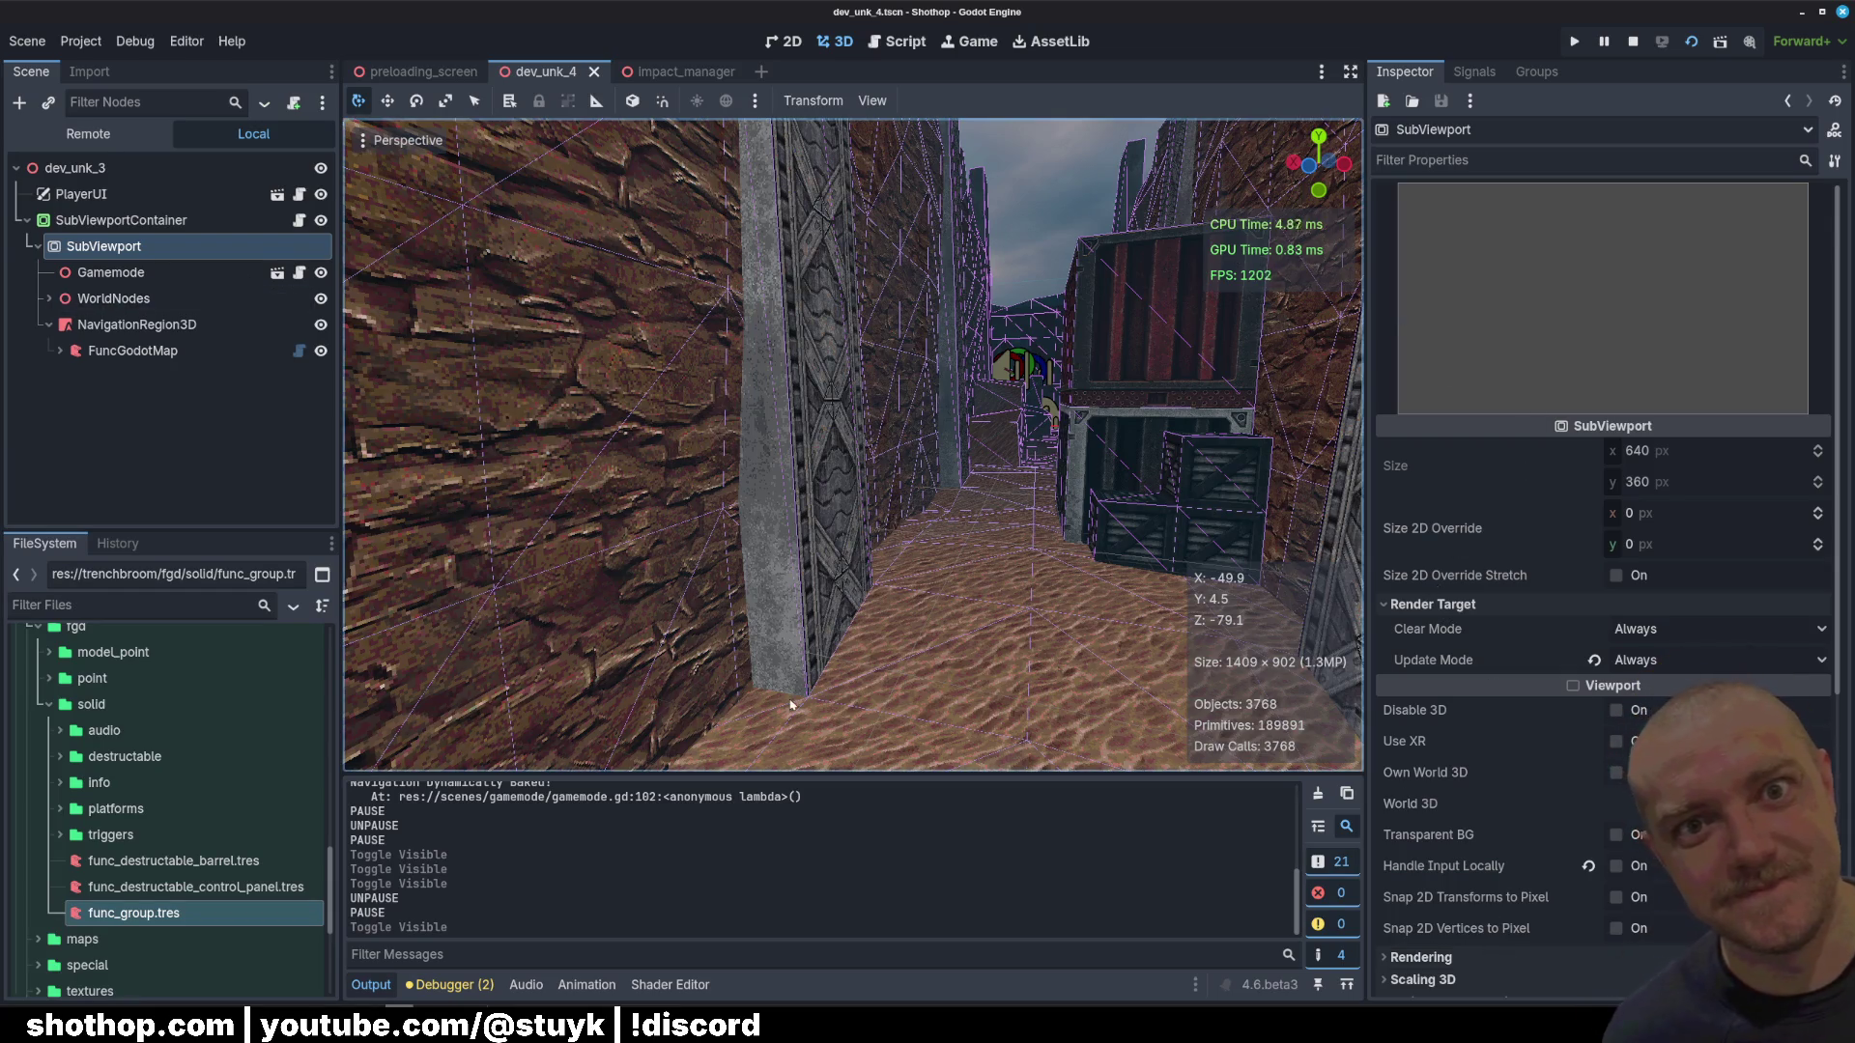
Step: Bring the TrenchBroom window showing dev_unk_4.map in front of Godot from the taskbar preview
mouse_move(430, 1027)
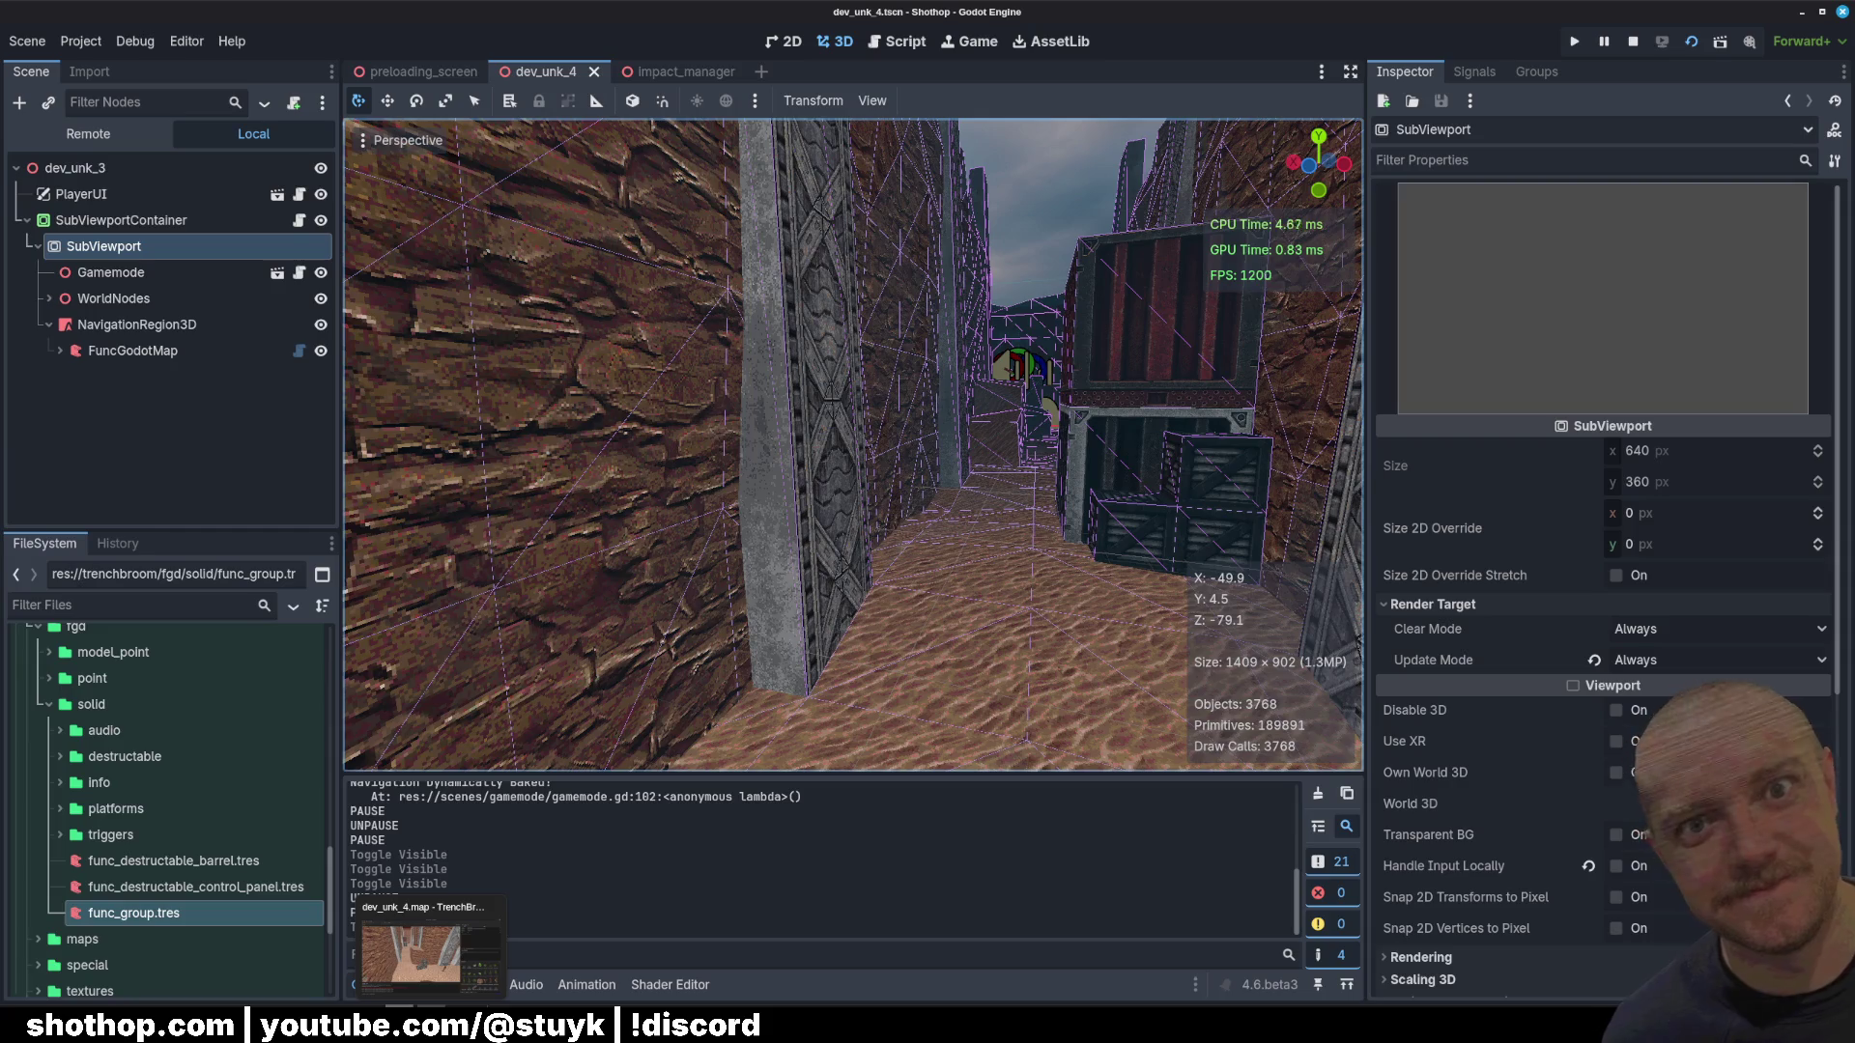
left_click(430, 954)
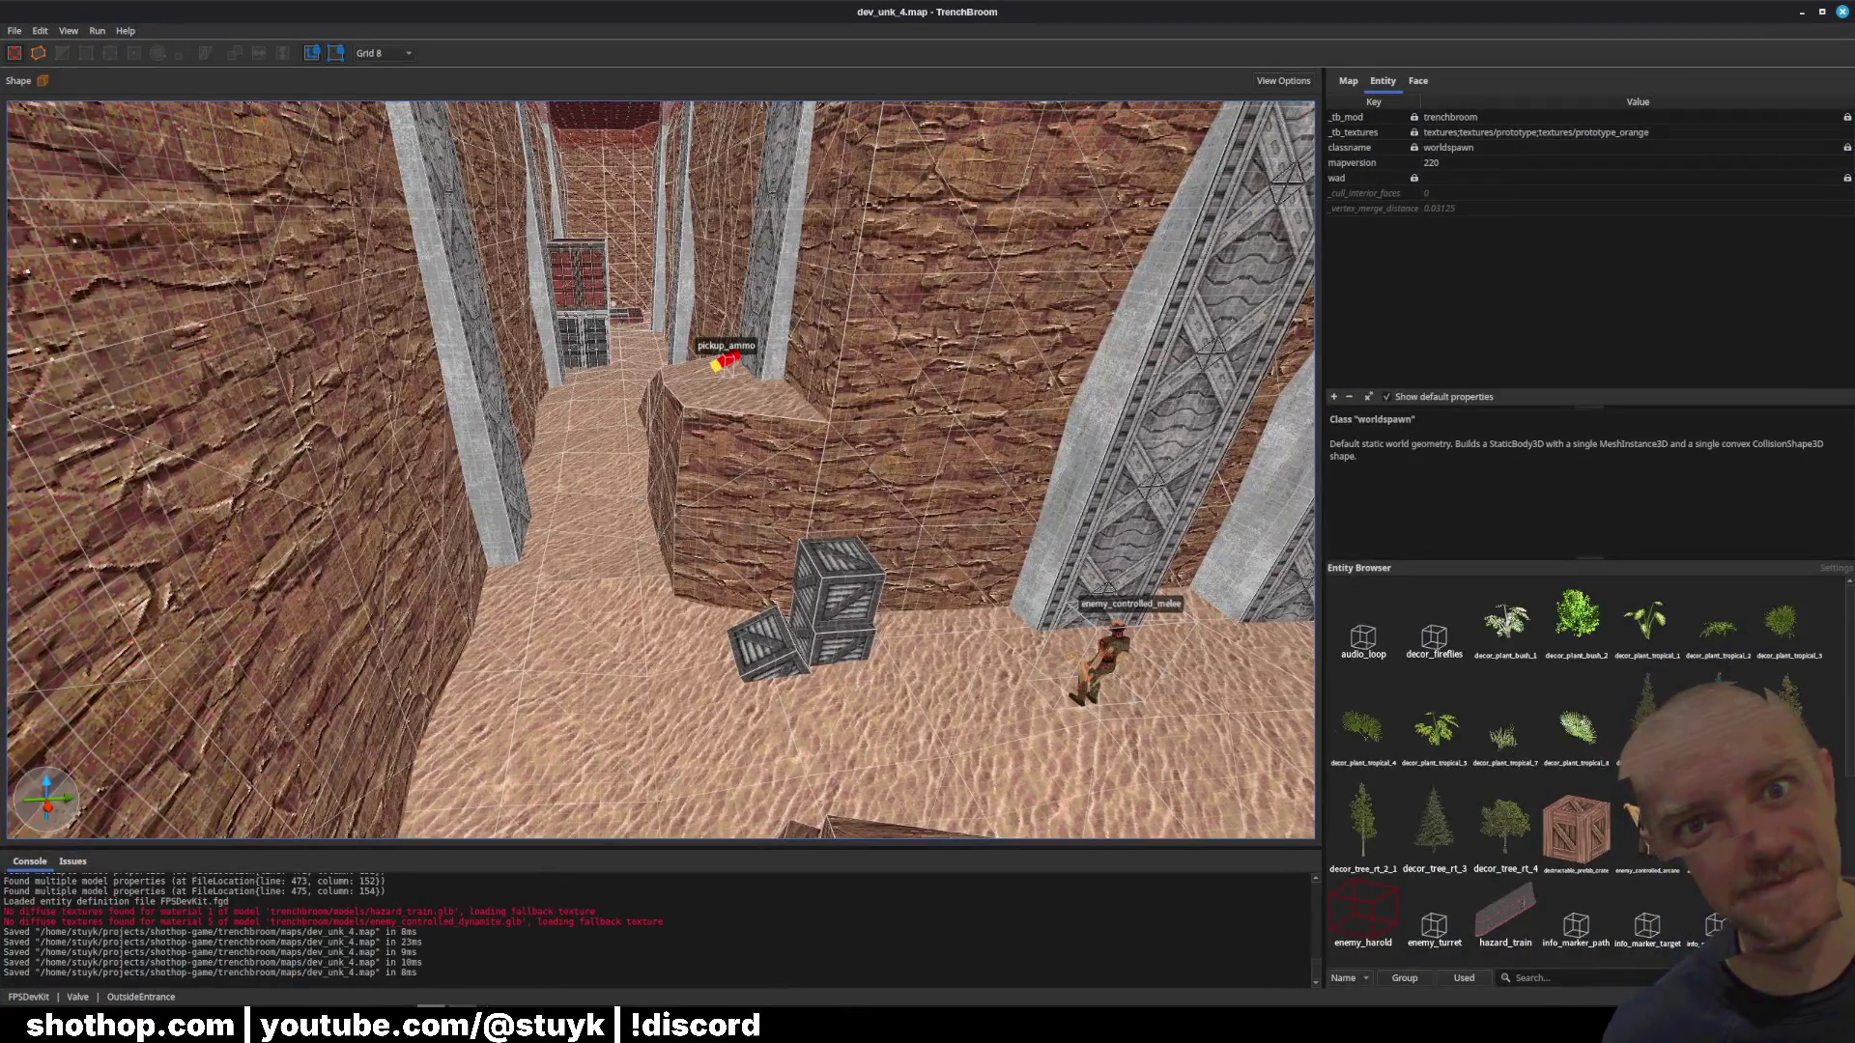
Step: Raise the game window, look at the Options > Video menu, then resume play
mouse_move(429, 1026)
left_click(468, 942)
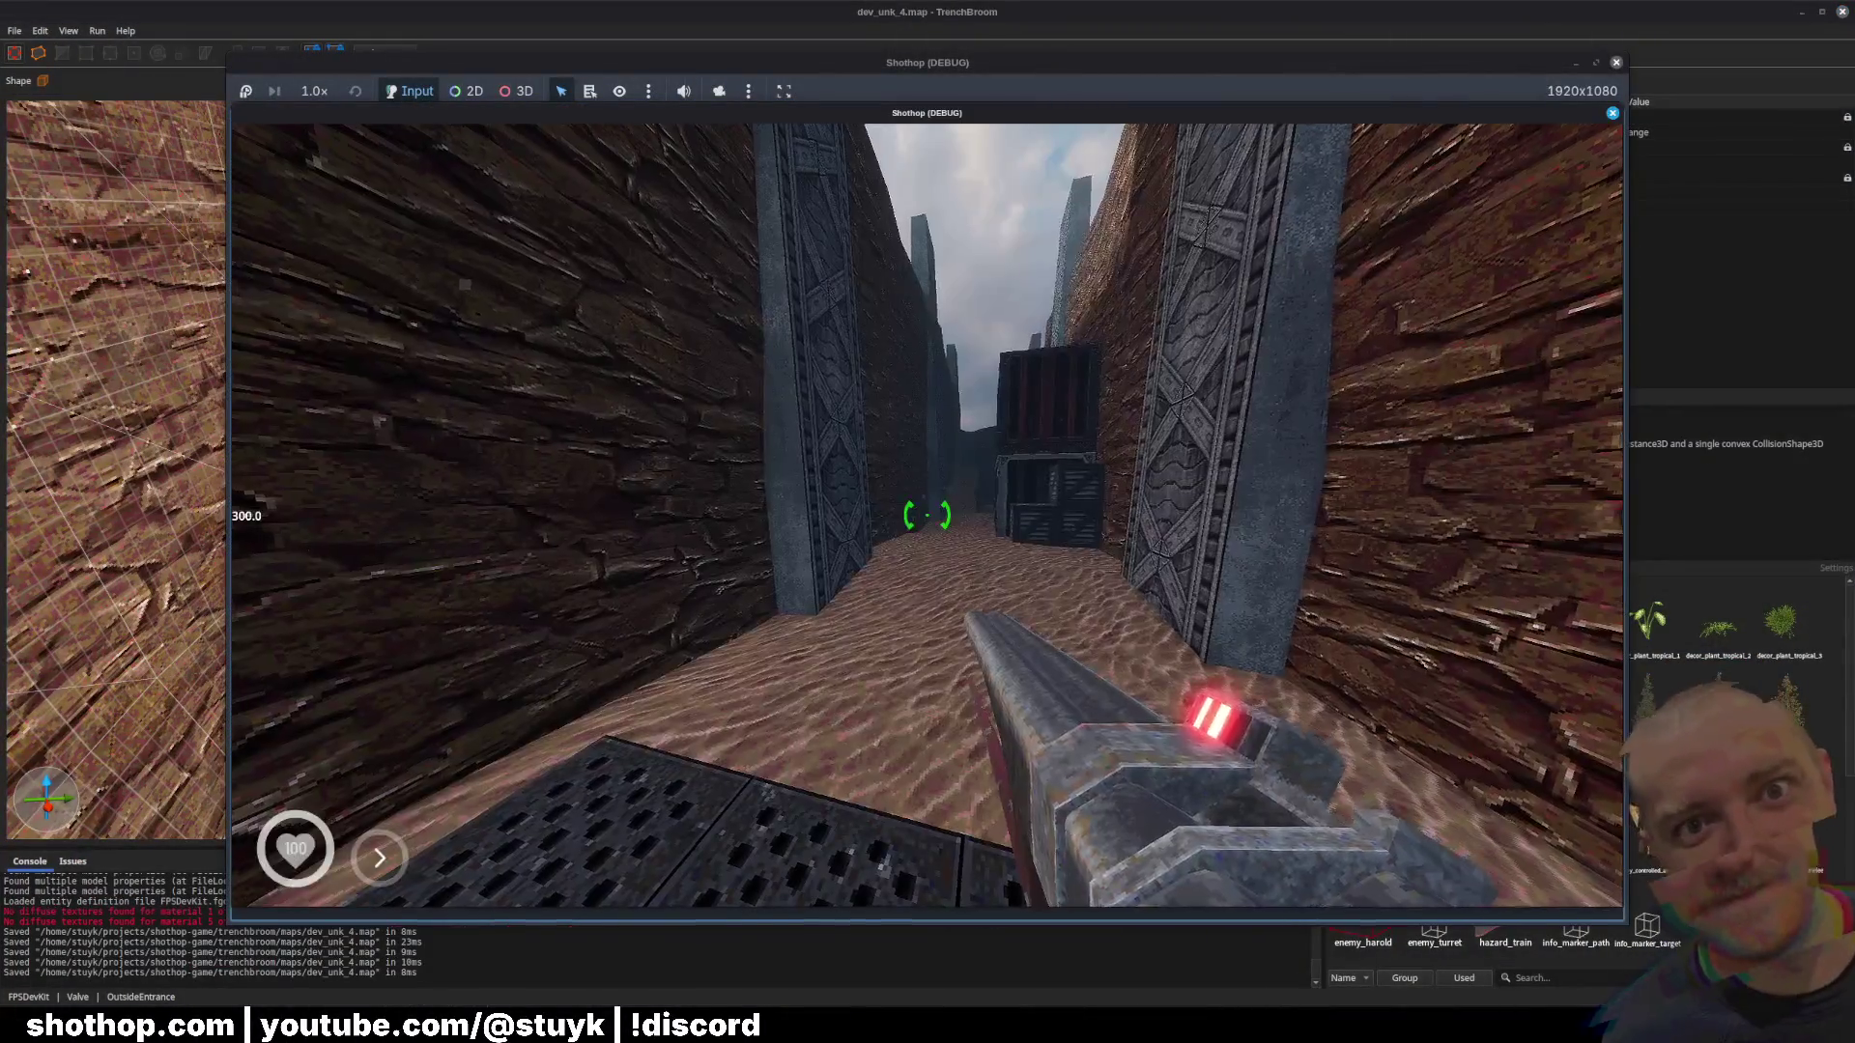
key("Escape")
left_click(922, 554)
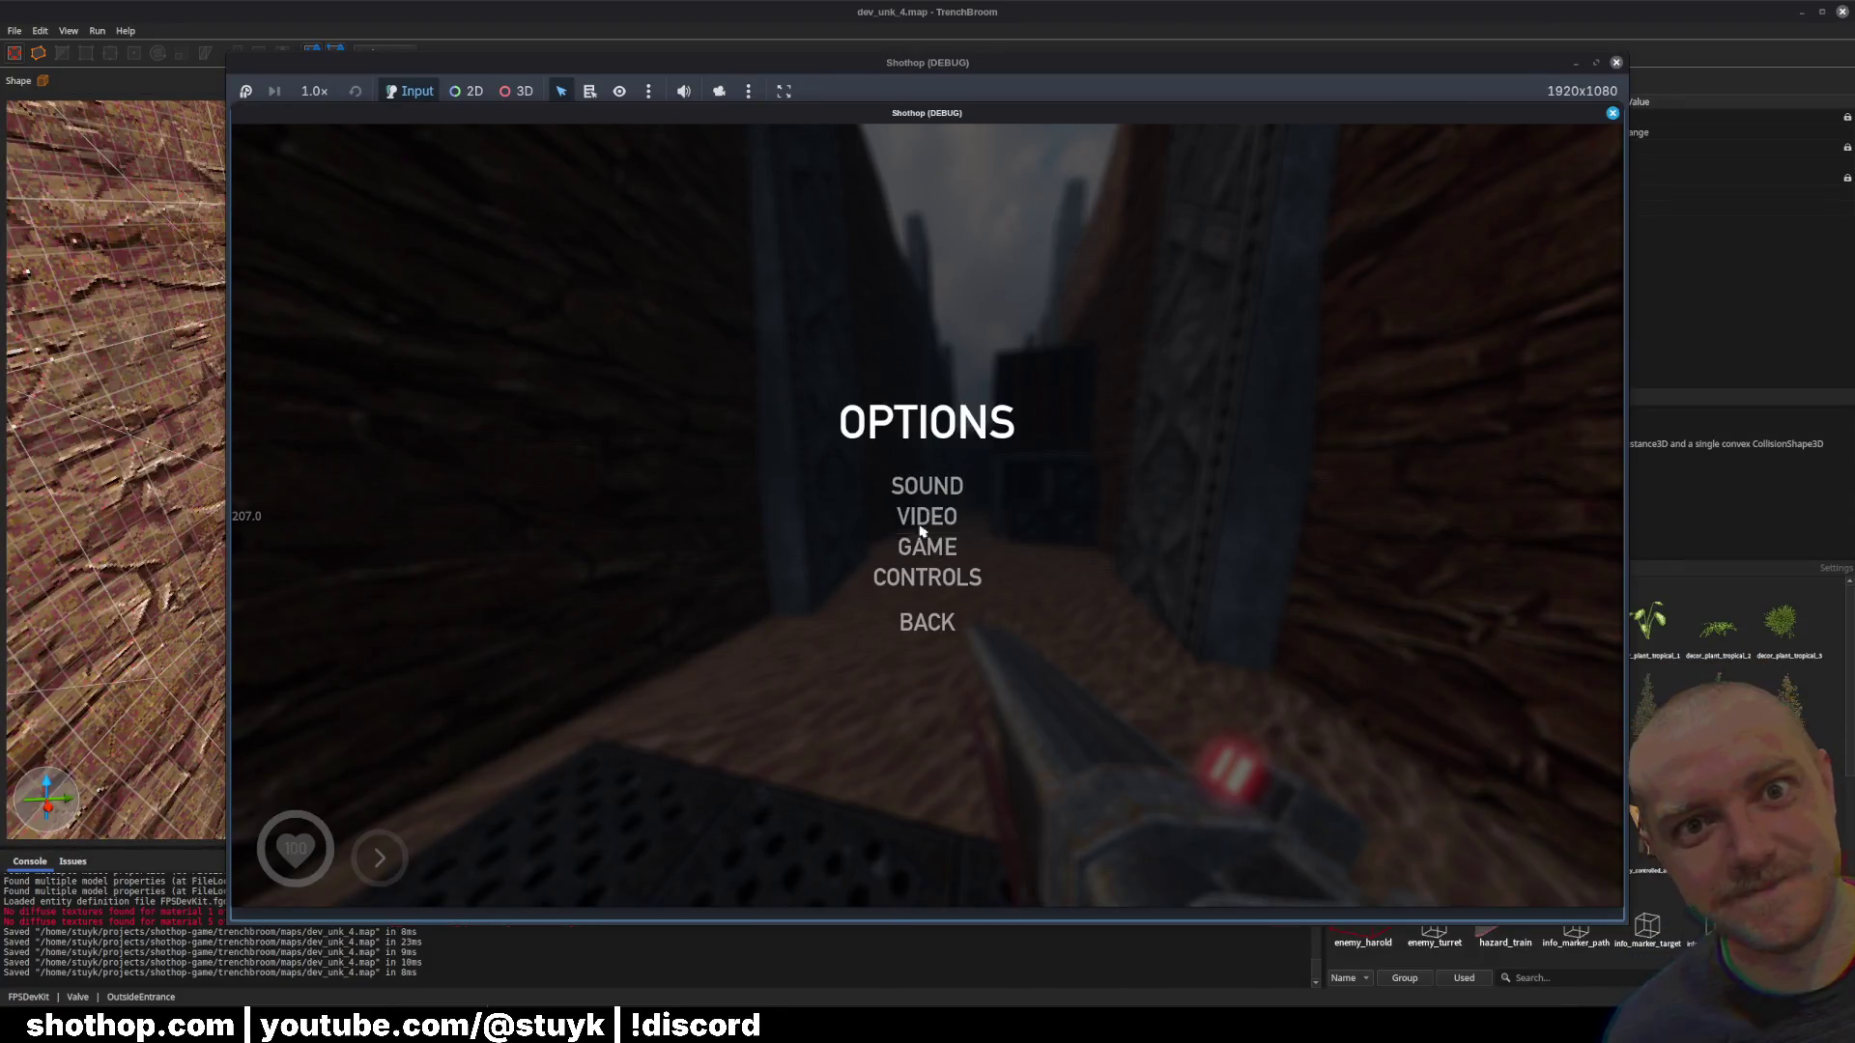
left_click(923, 527)
key("Escape")
key("Escape")
key("Escape")
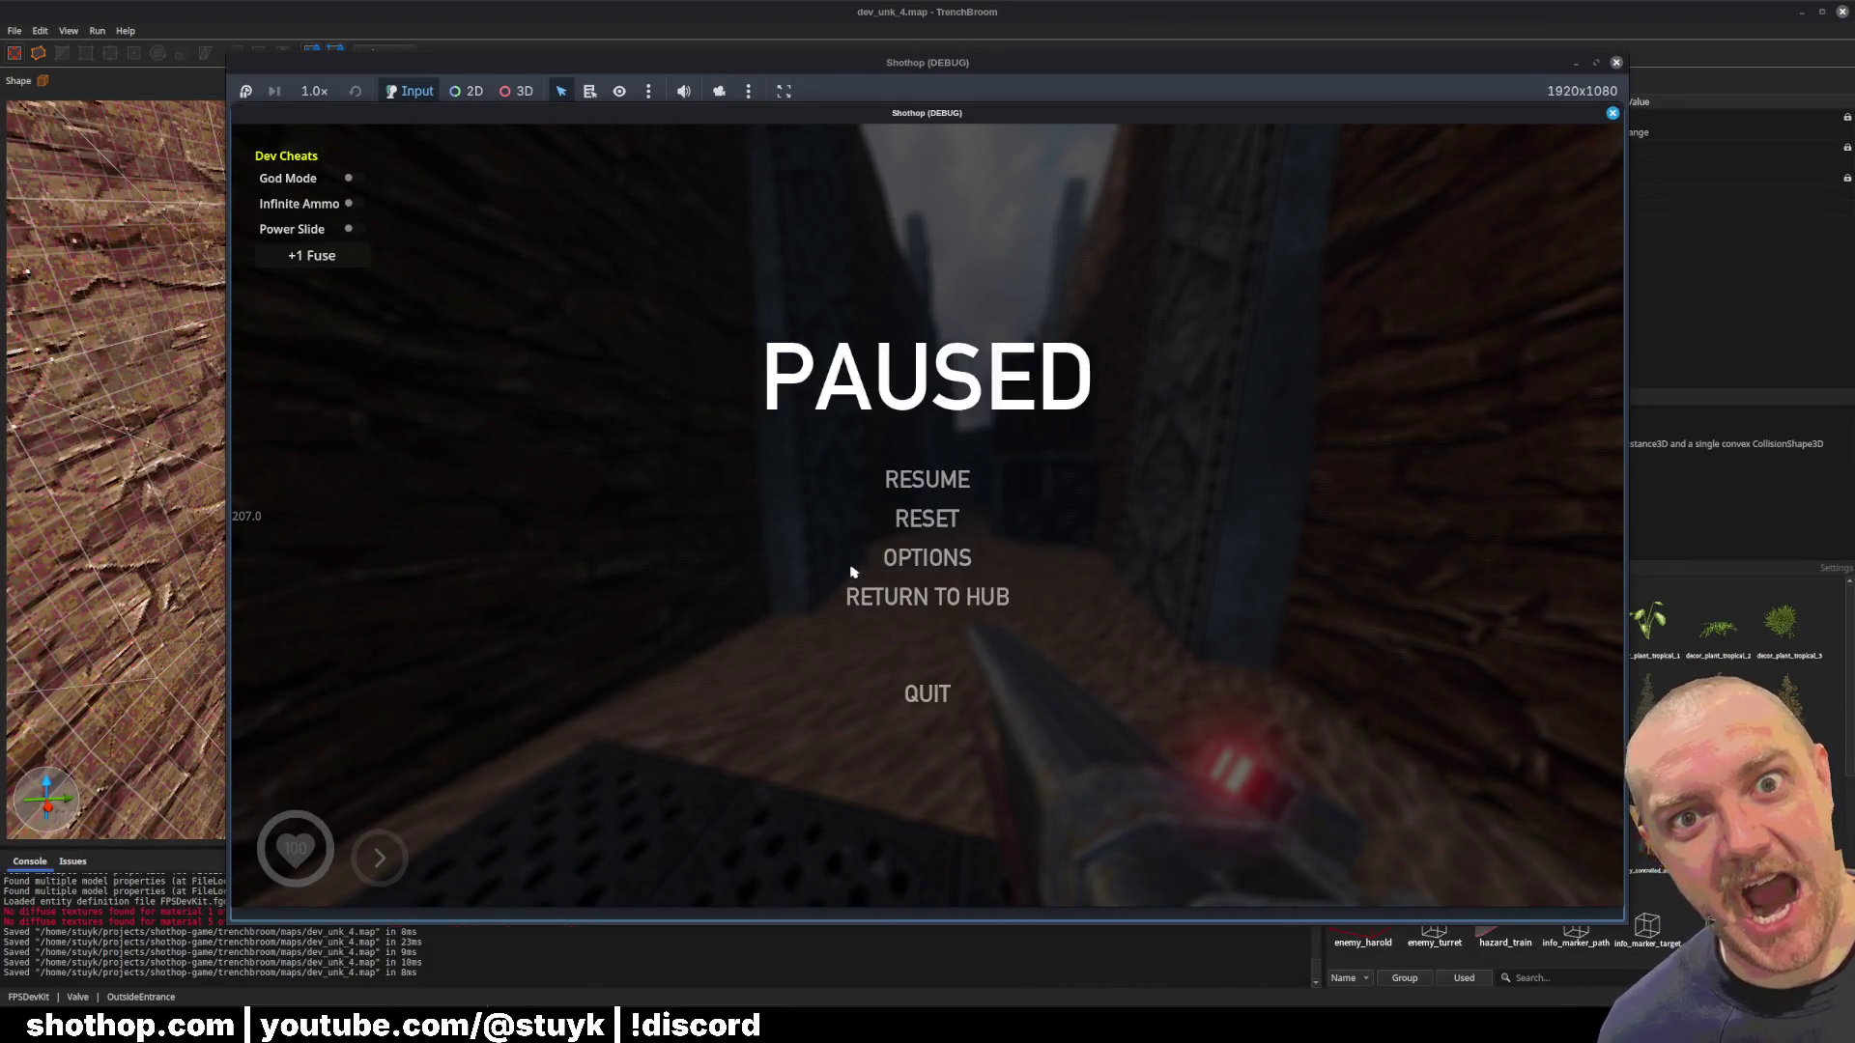
Step: Play through the canyon, firing and switching to the beam weapon
key("d")
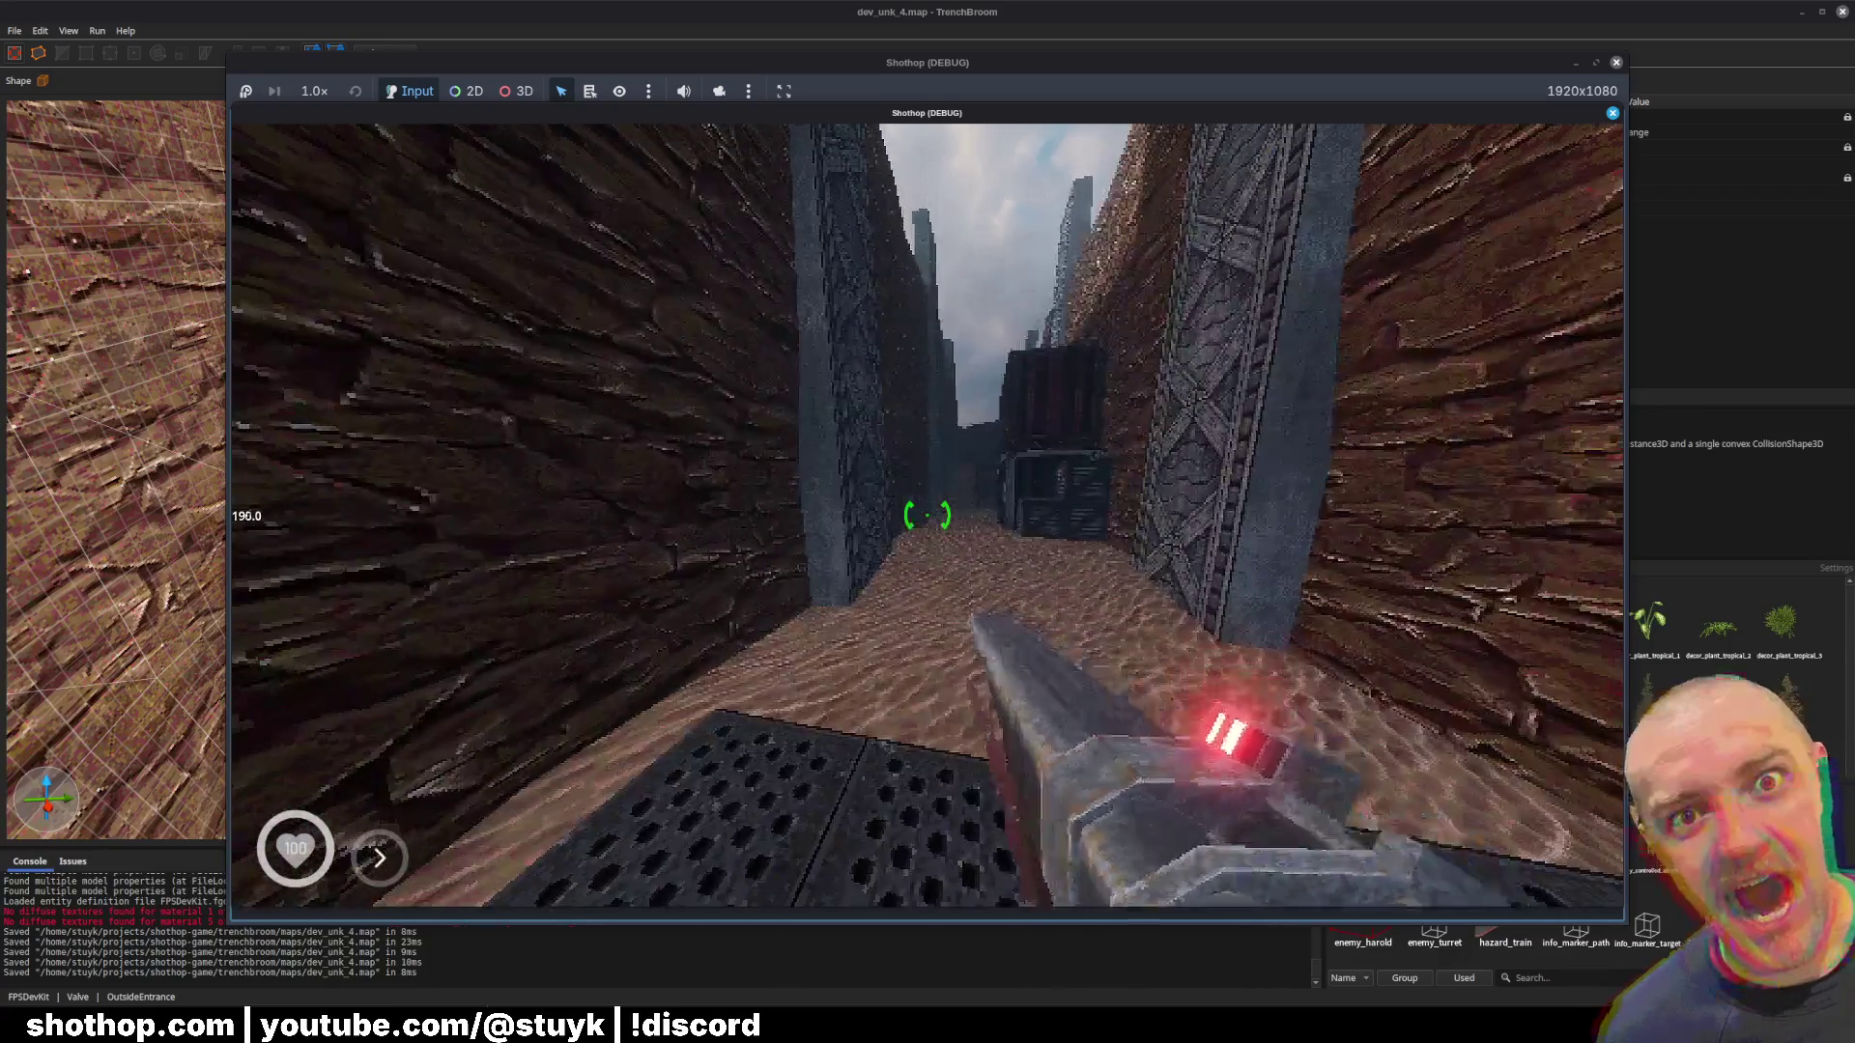
left_click(927, 515)
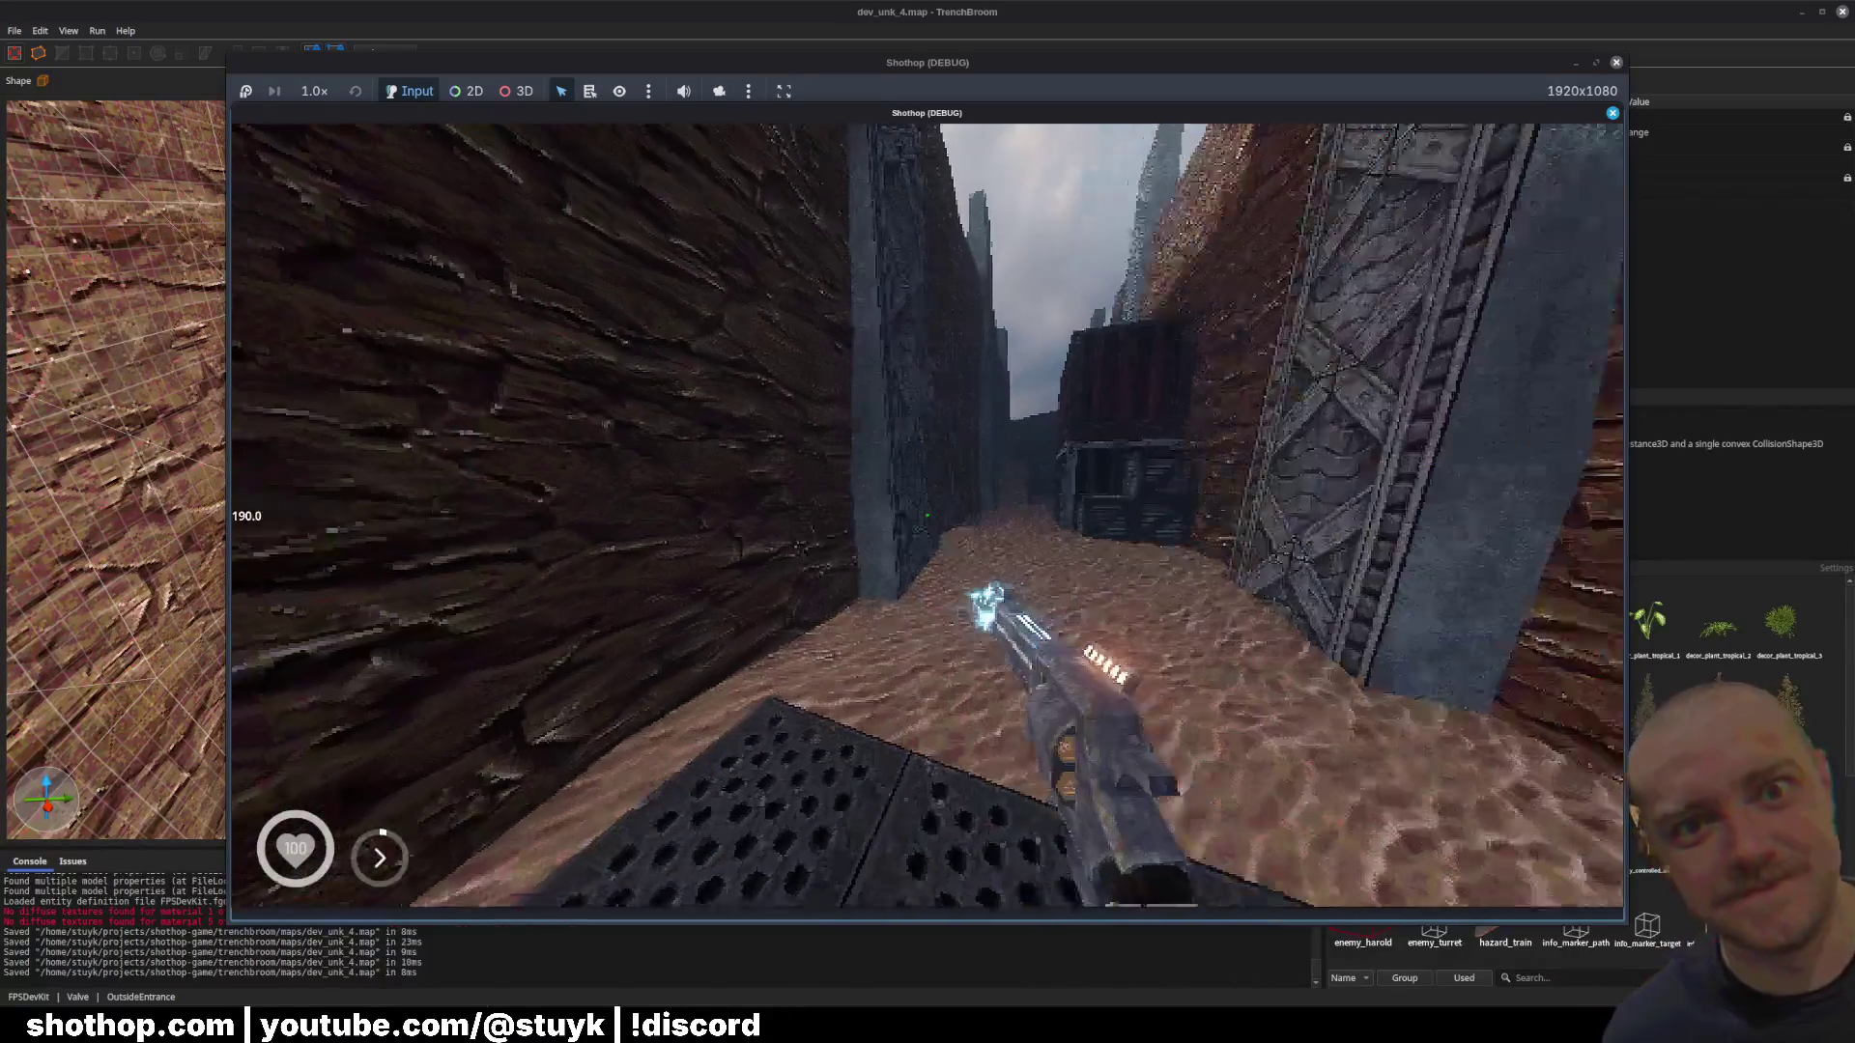
key("2")
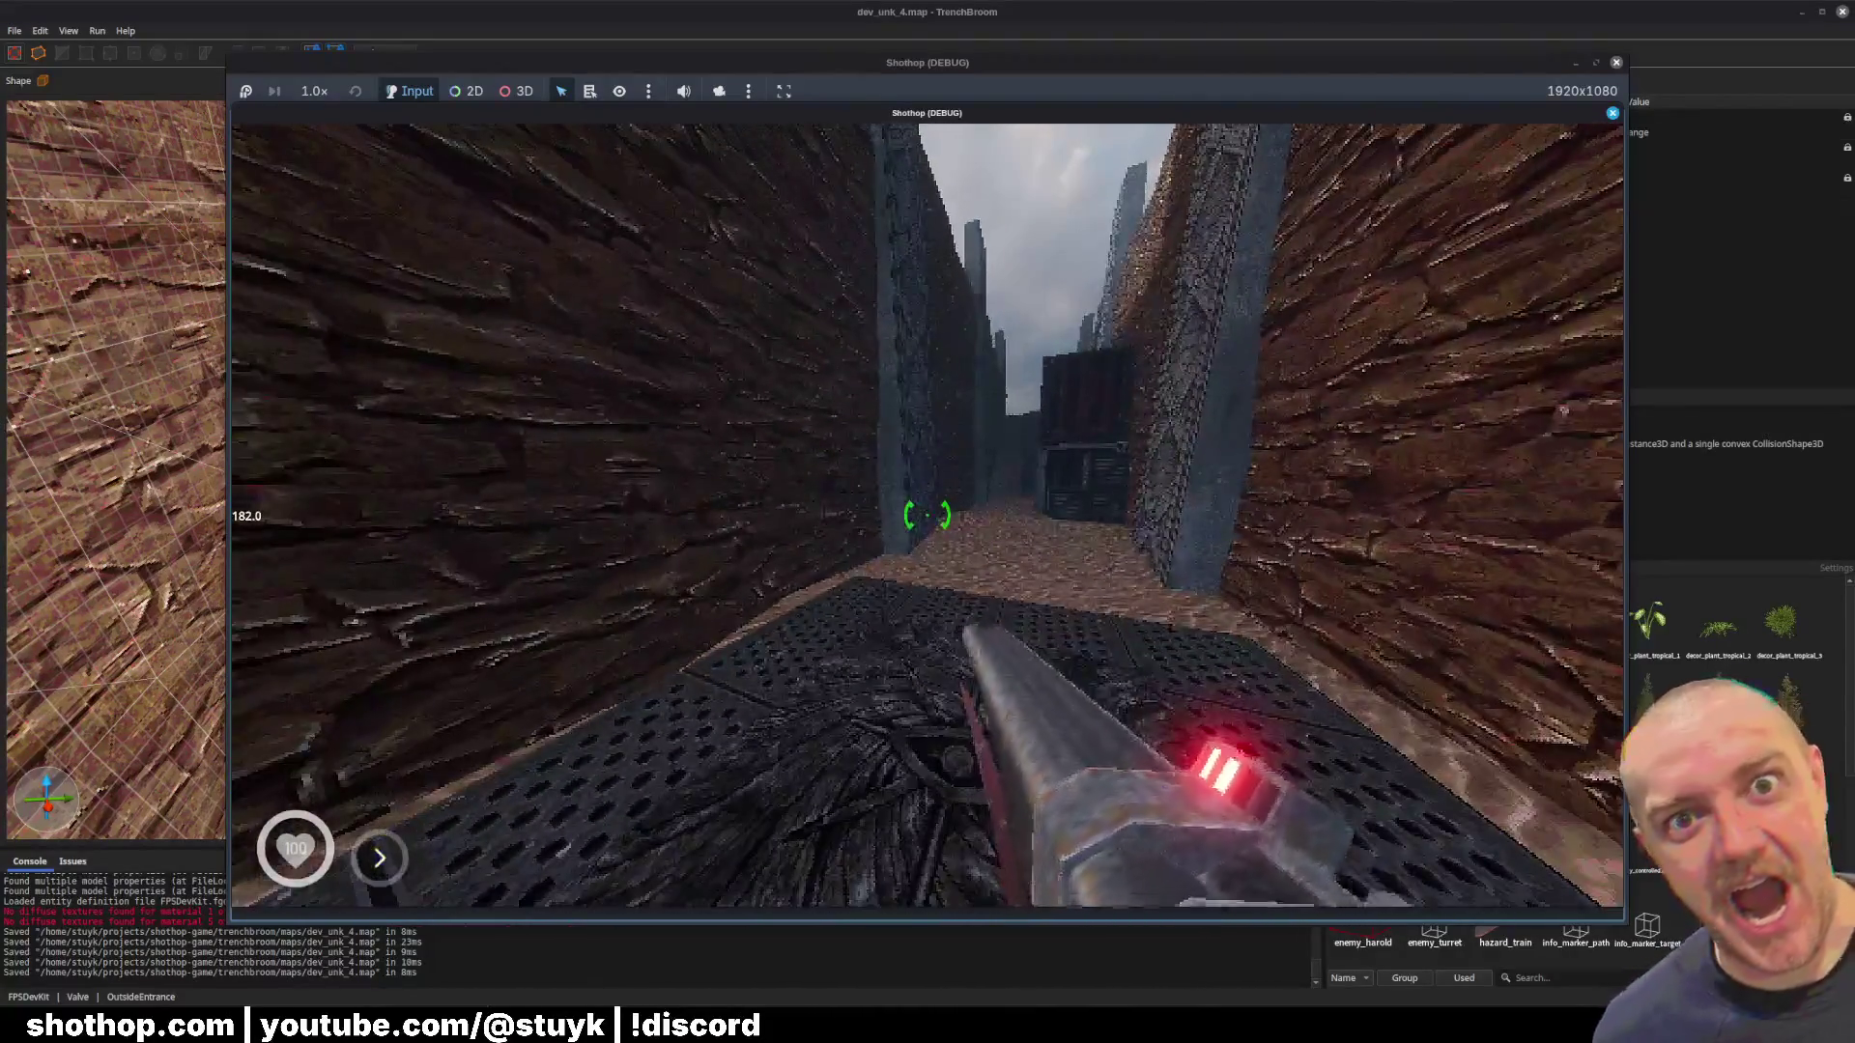
key("Escape")
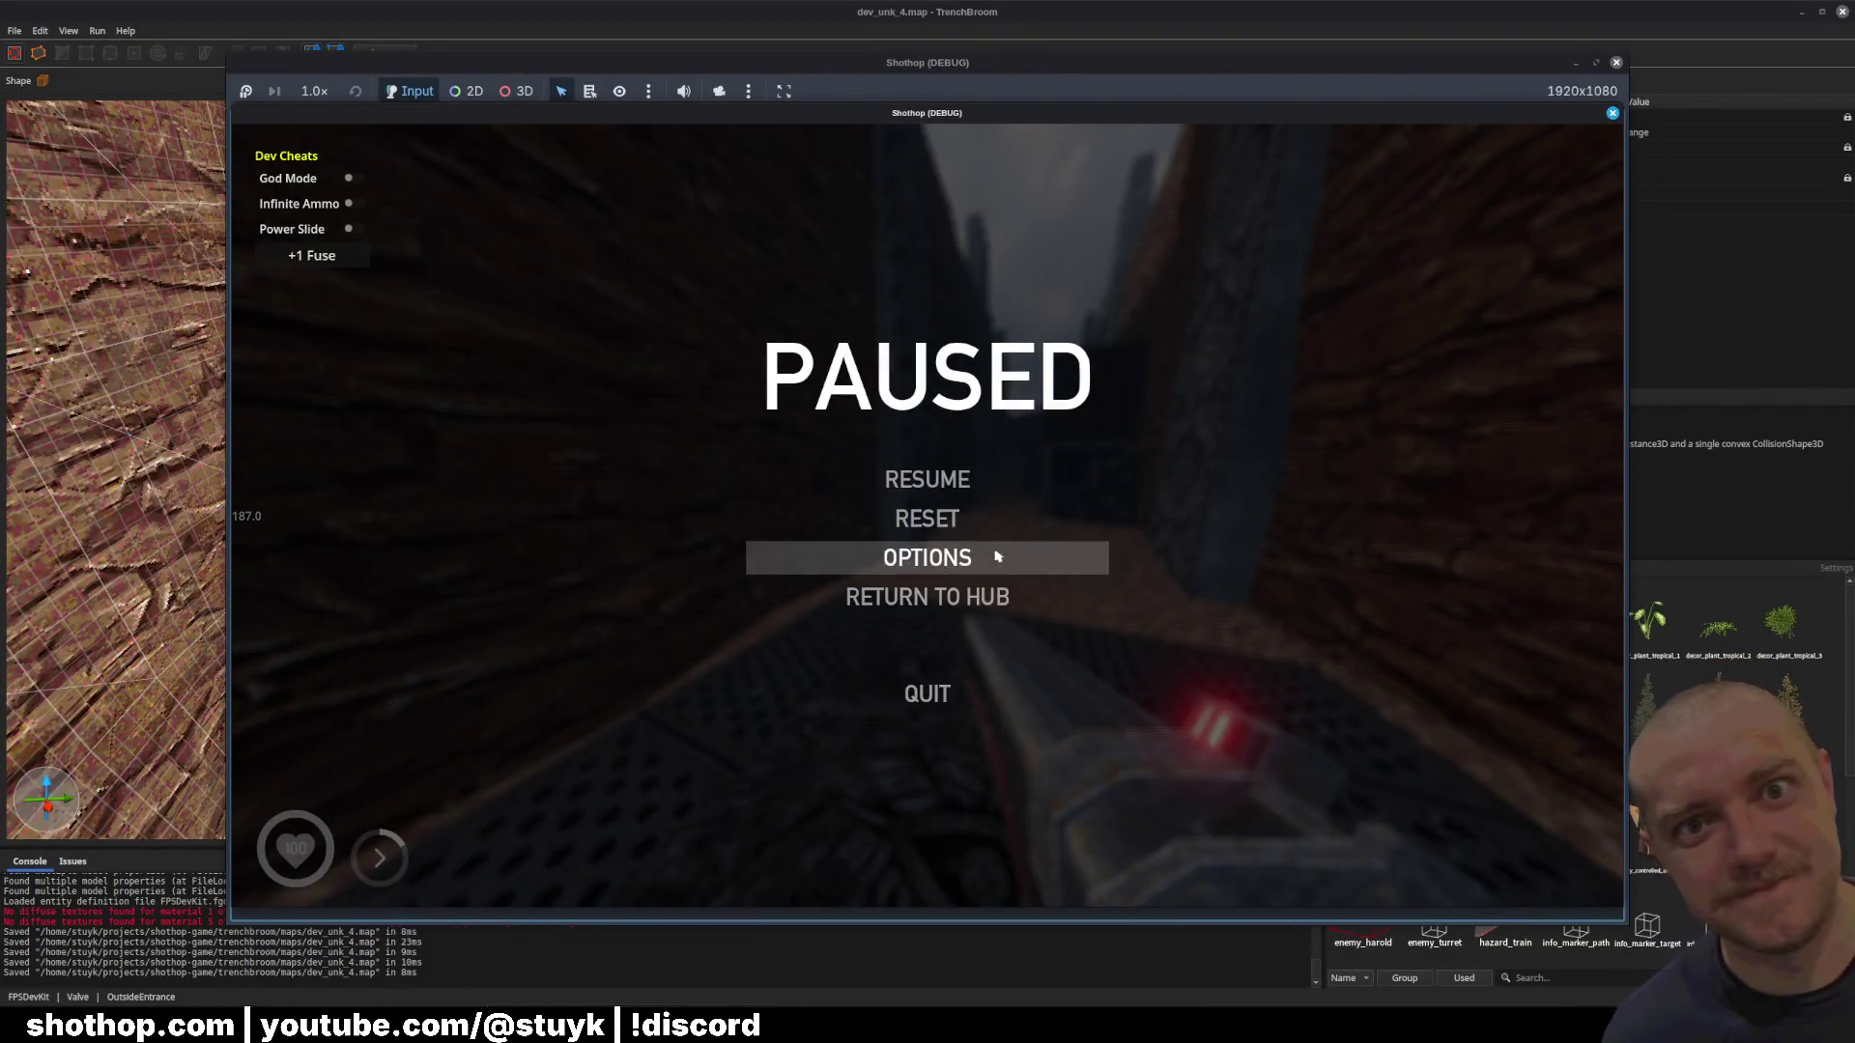
left_click(913, 475)
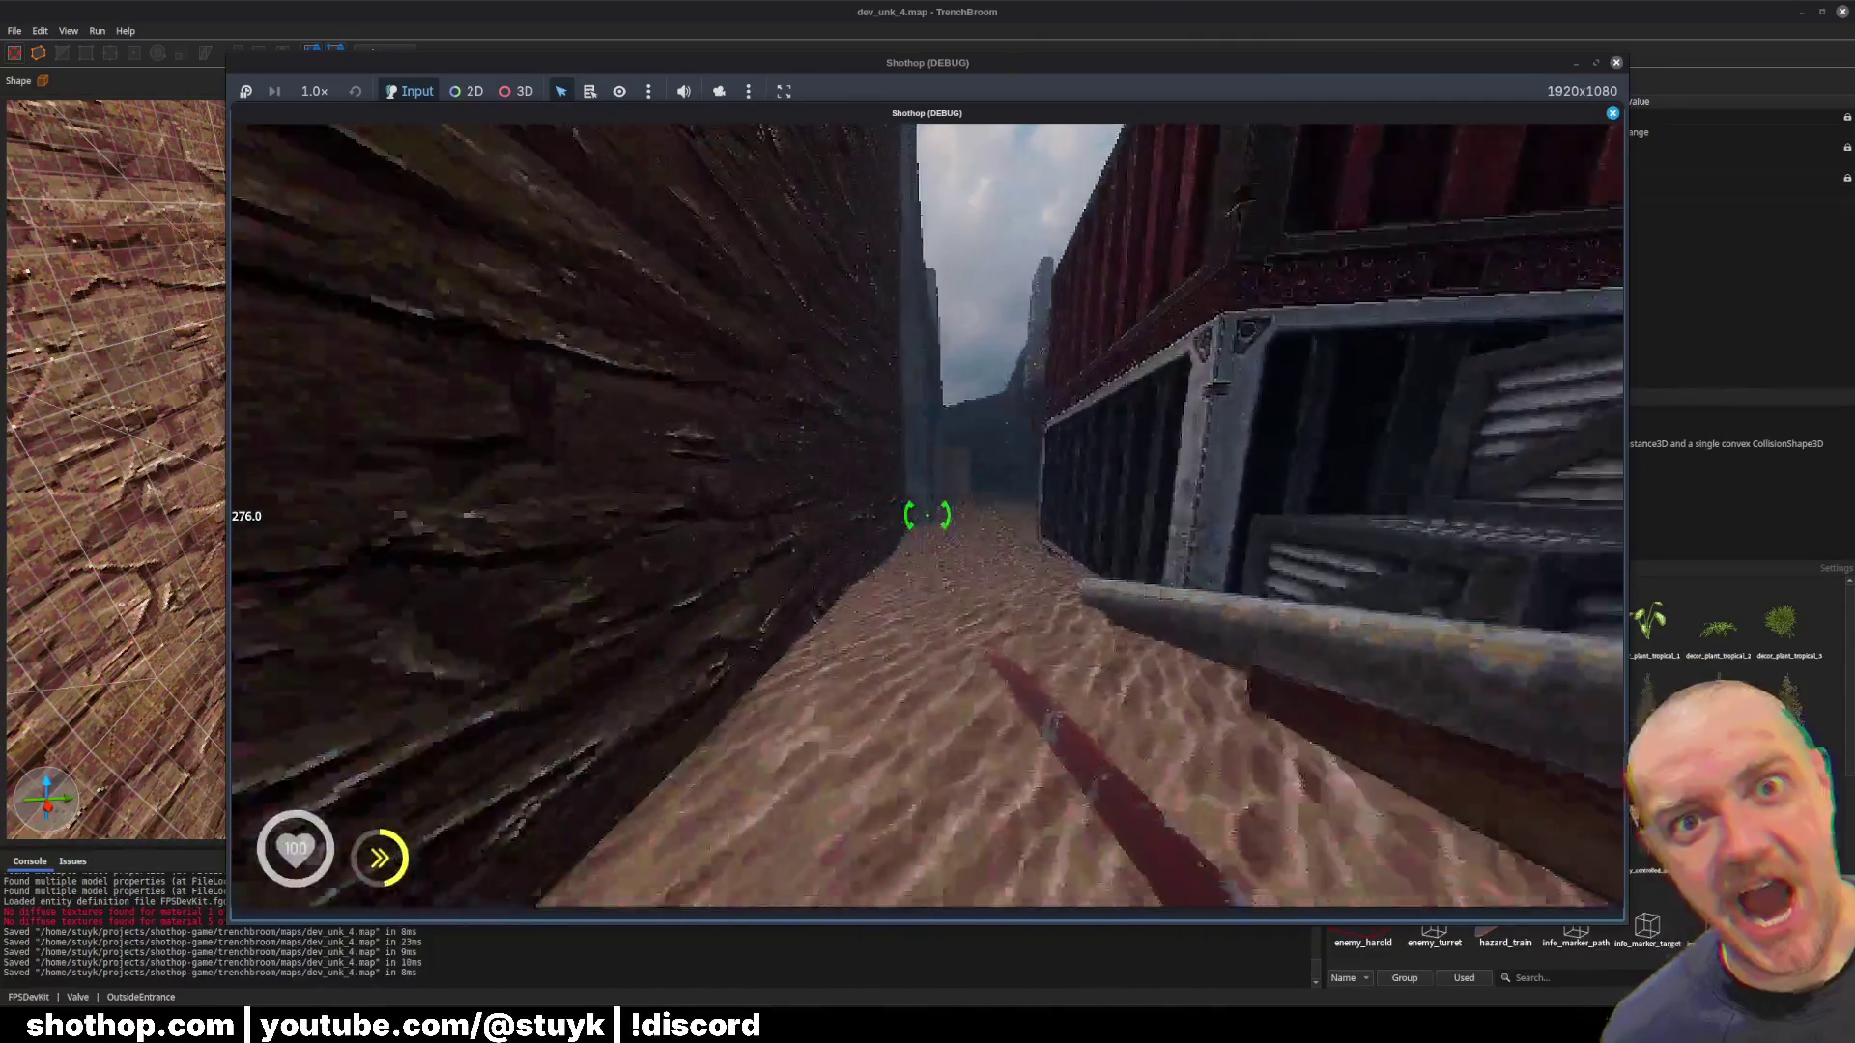
left_click(928, 515)
key("w")
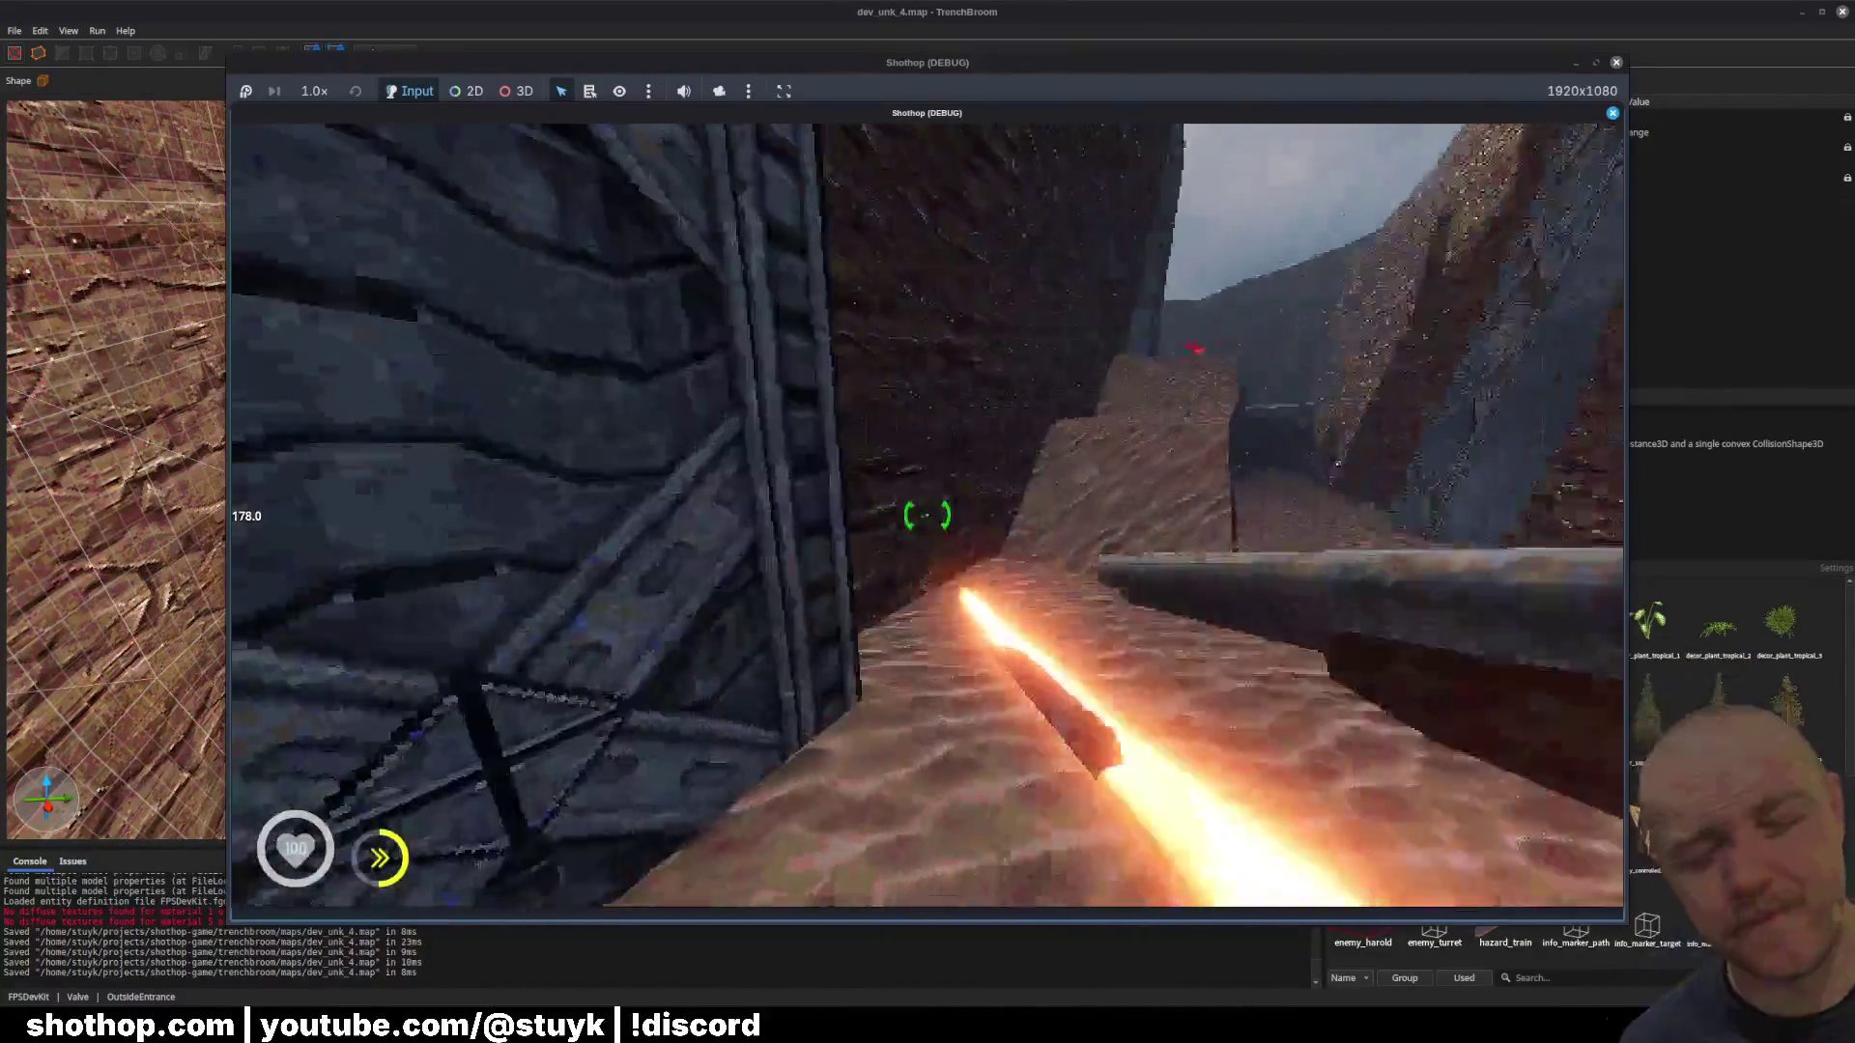
key("w")
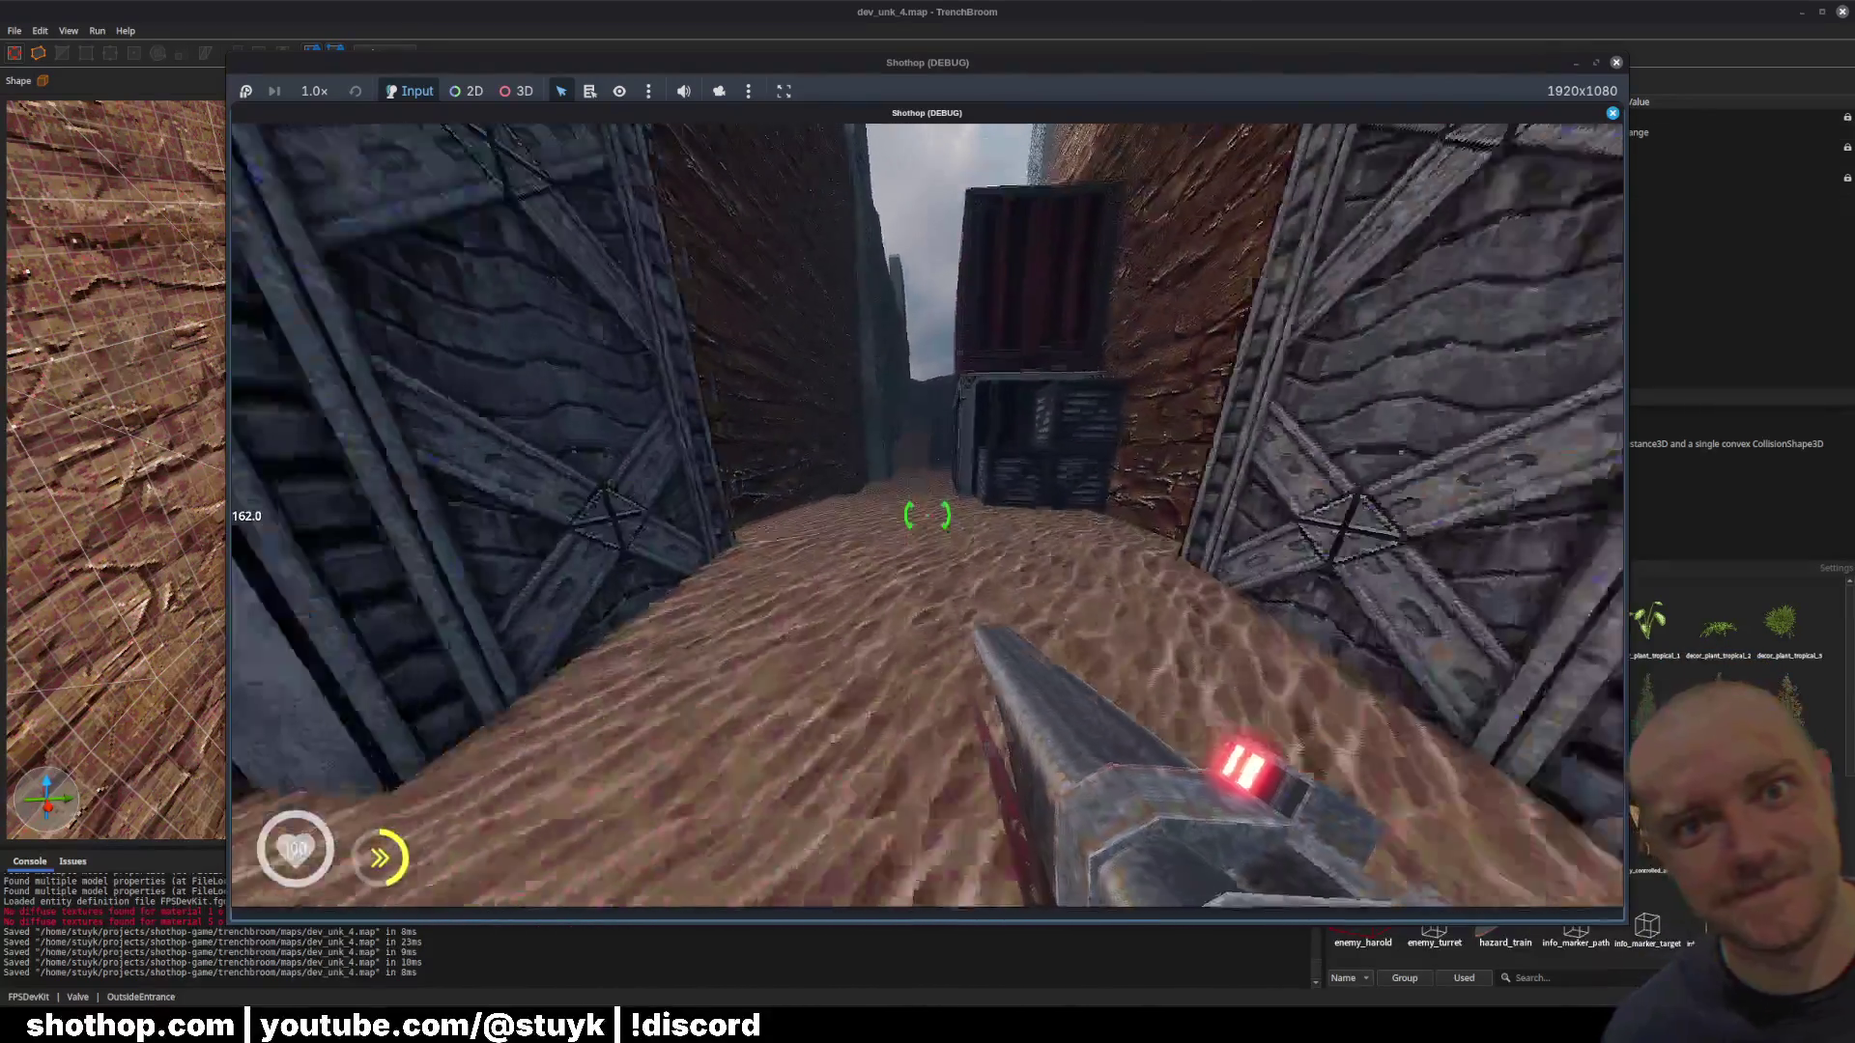
Step: Pause and resume, dash down the corridor, then pause and leave the game
key("Escape")
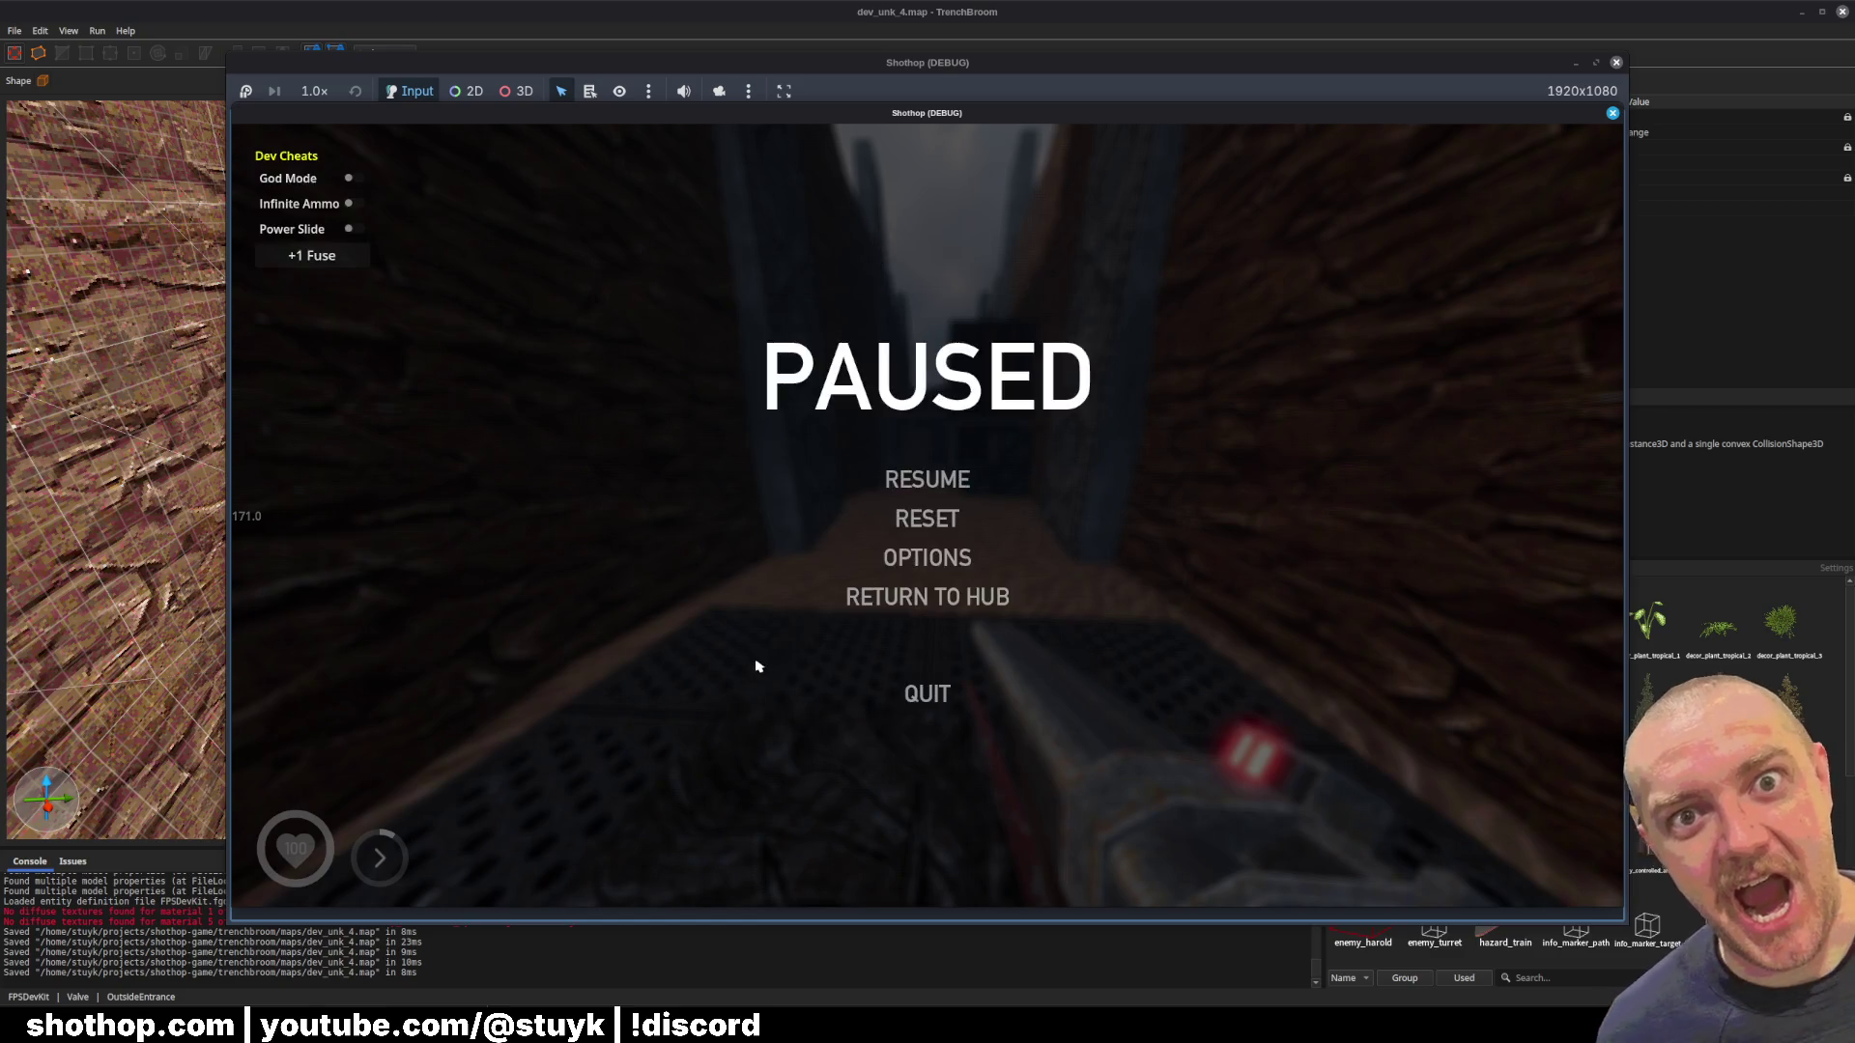
key("Escape")
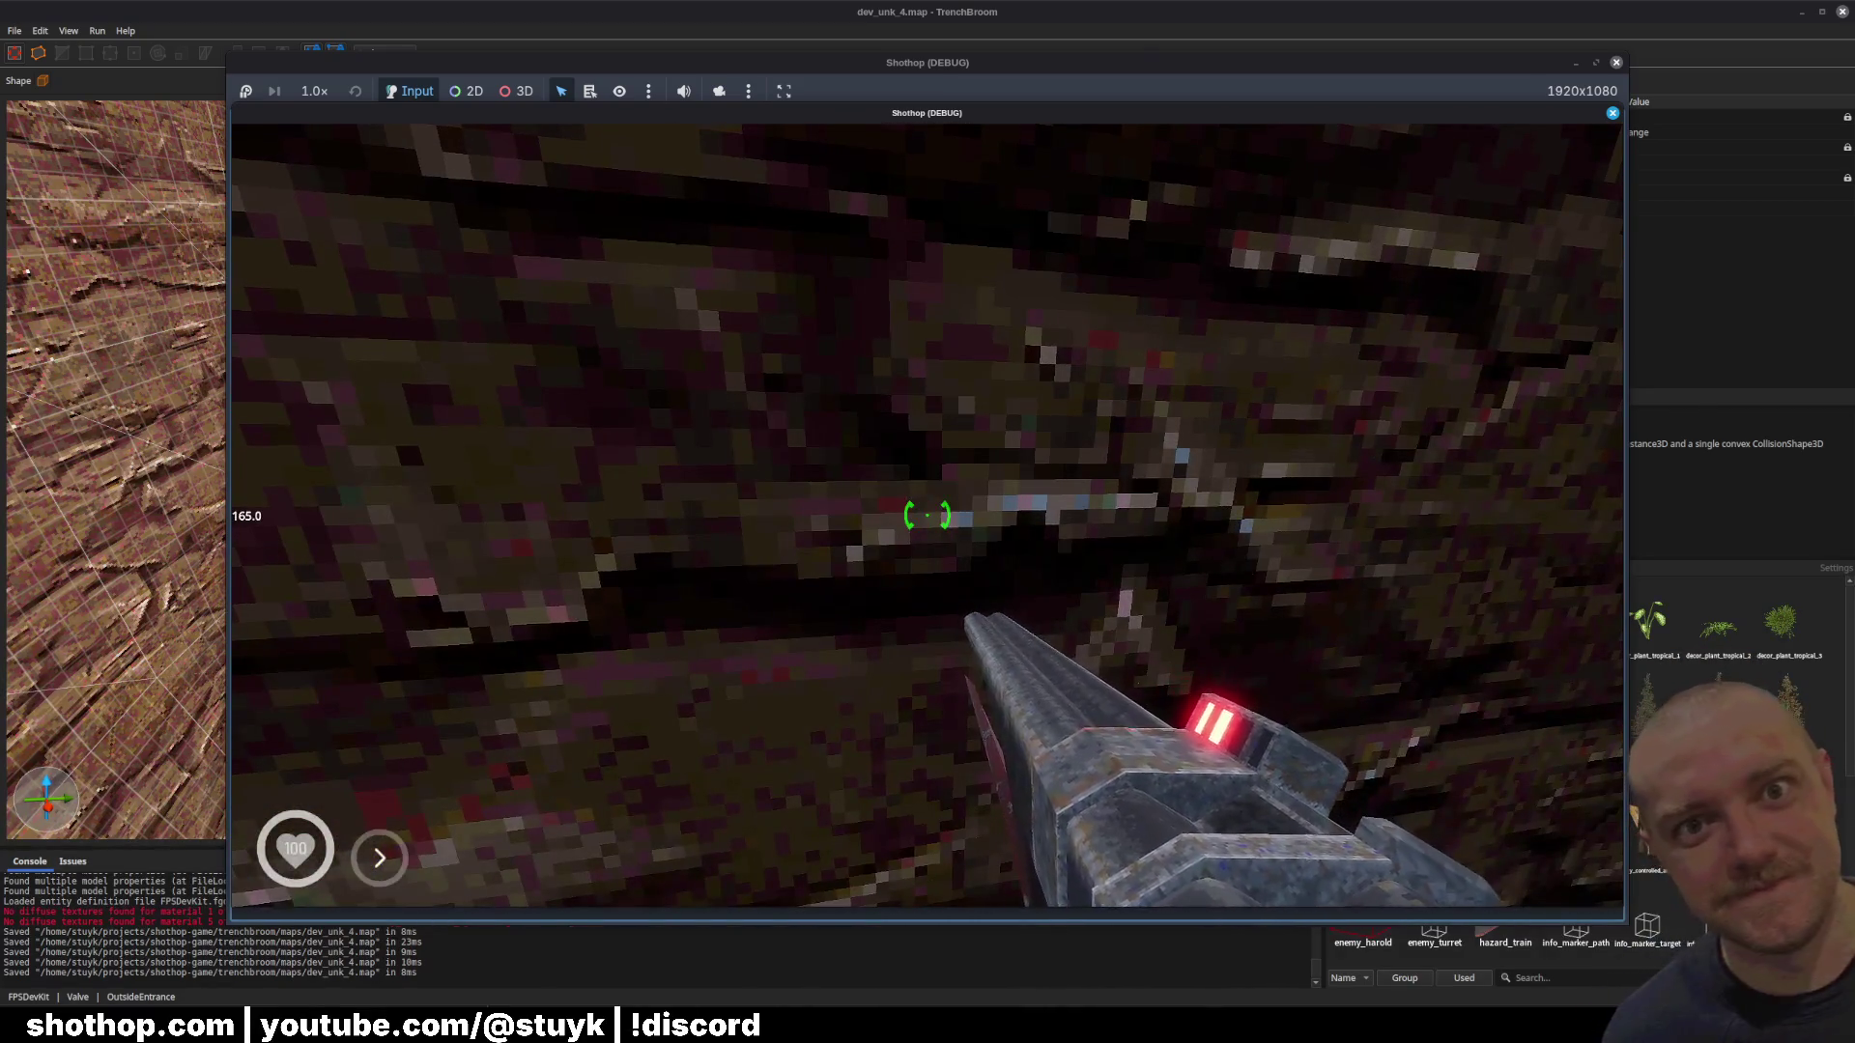
mouse_move(927, 515)
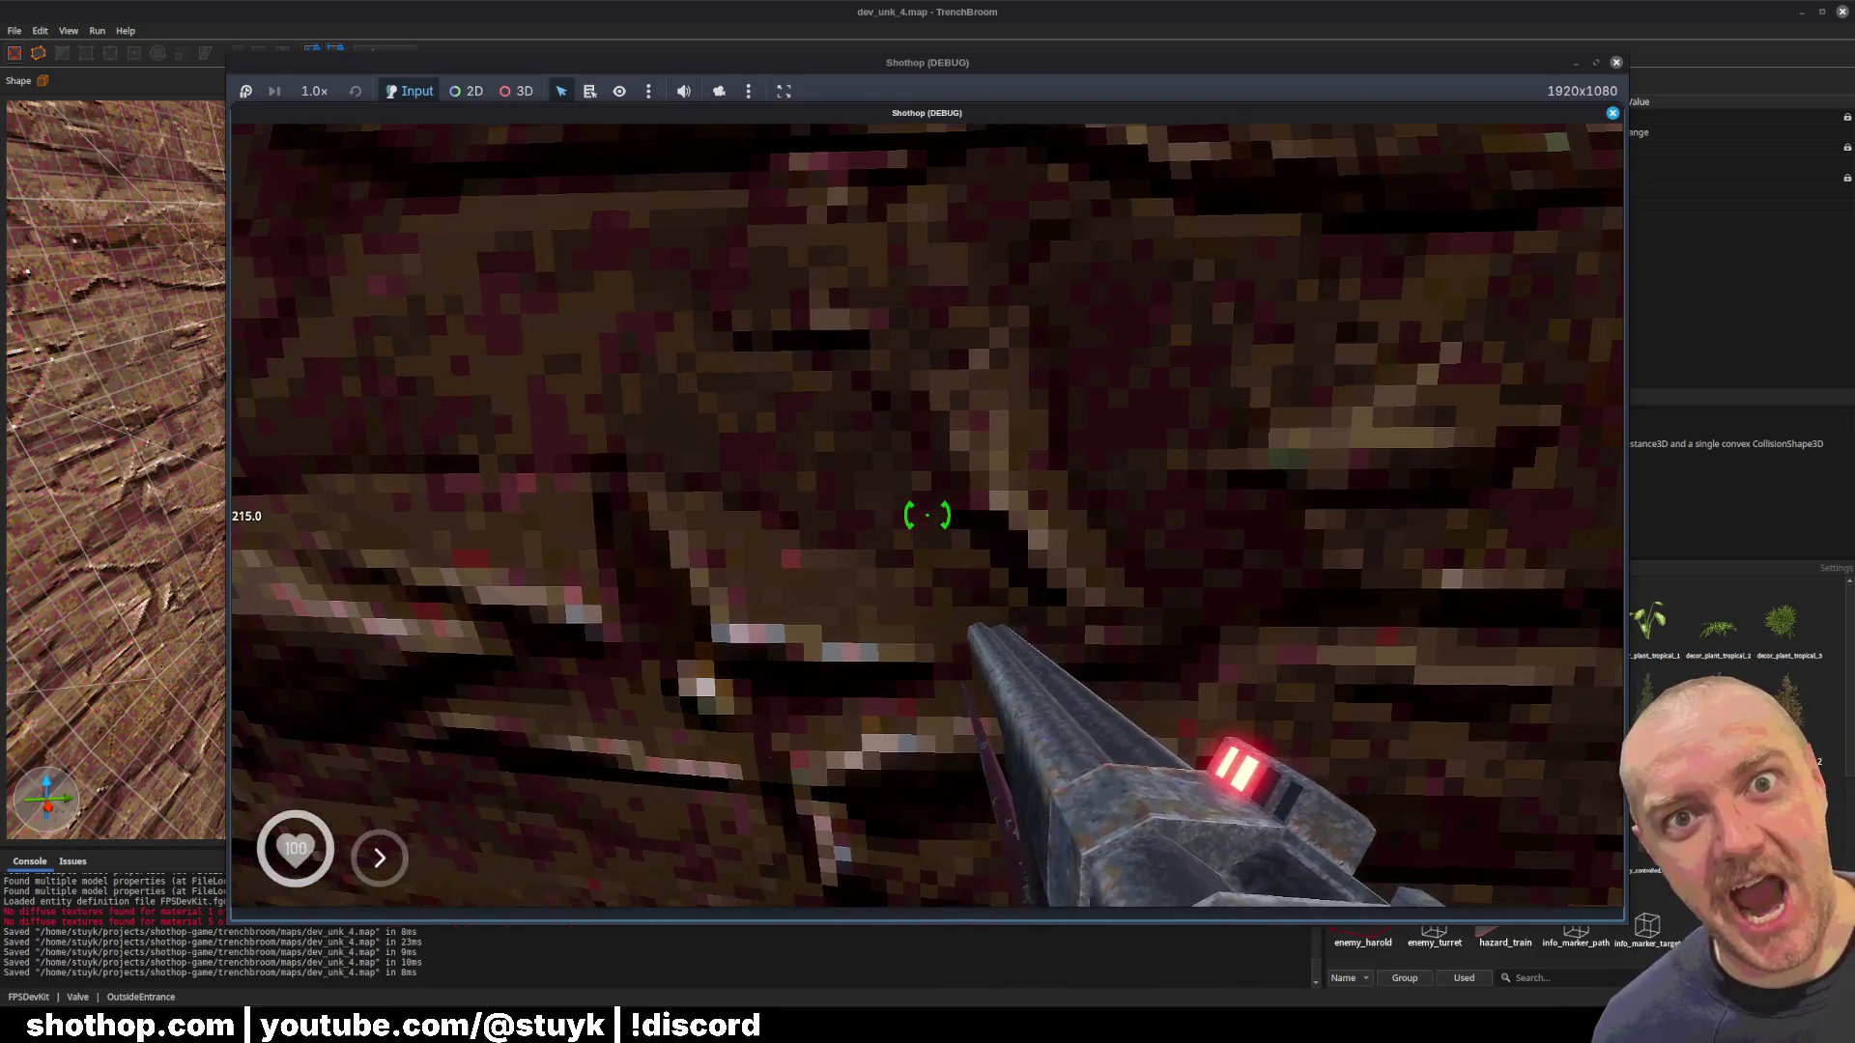
key("shift")
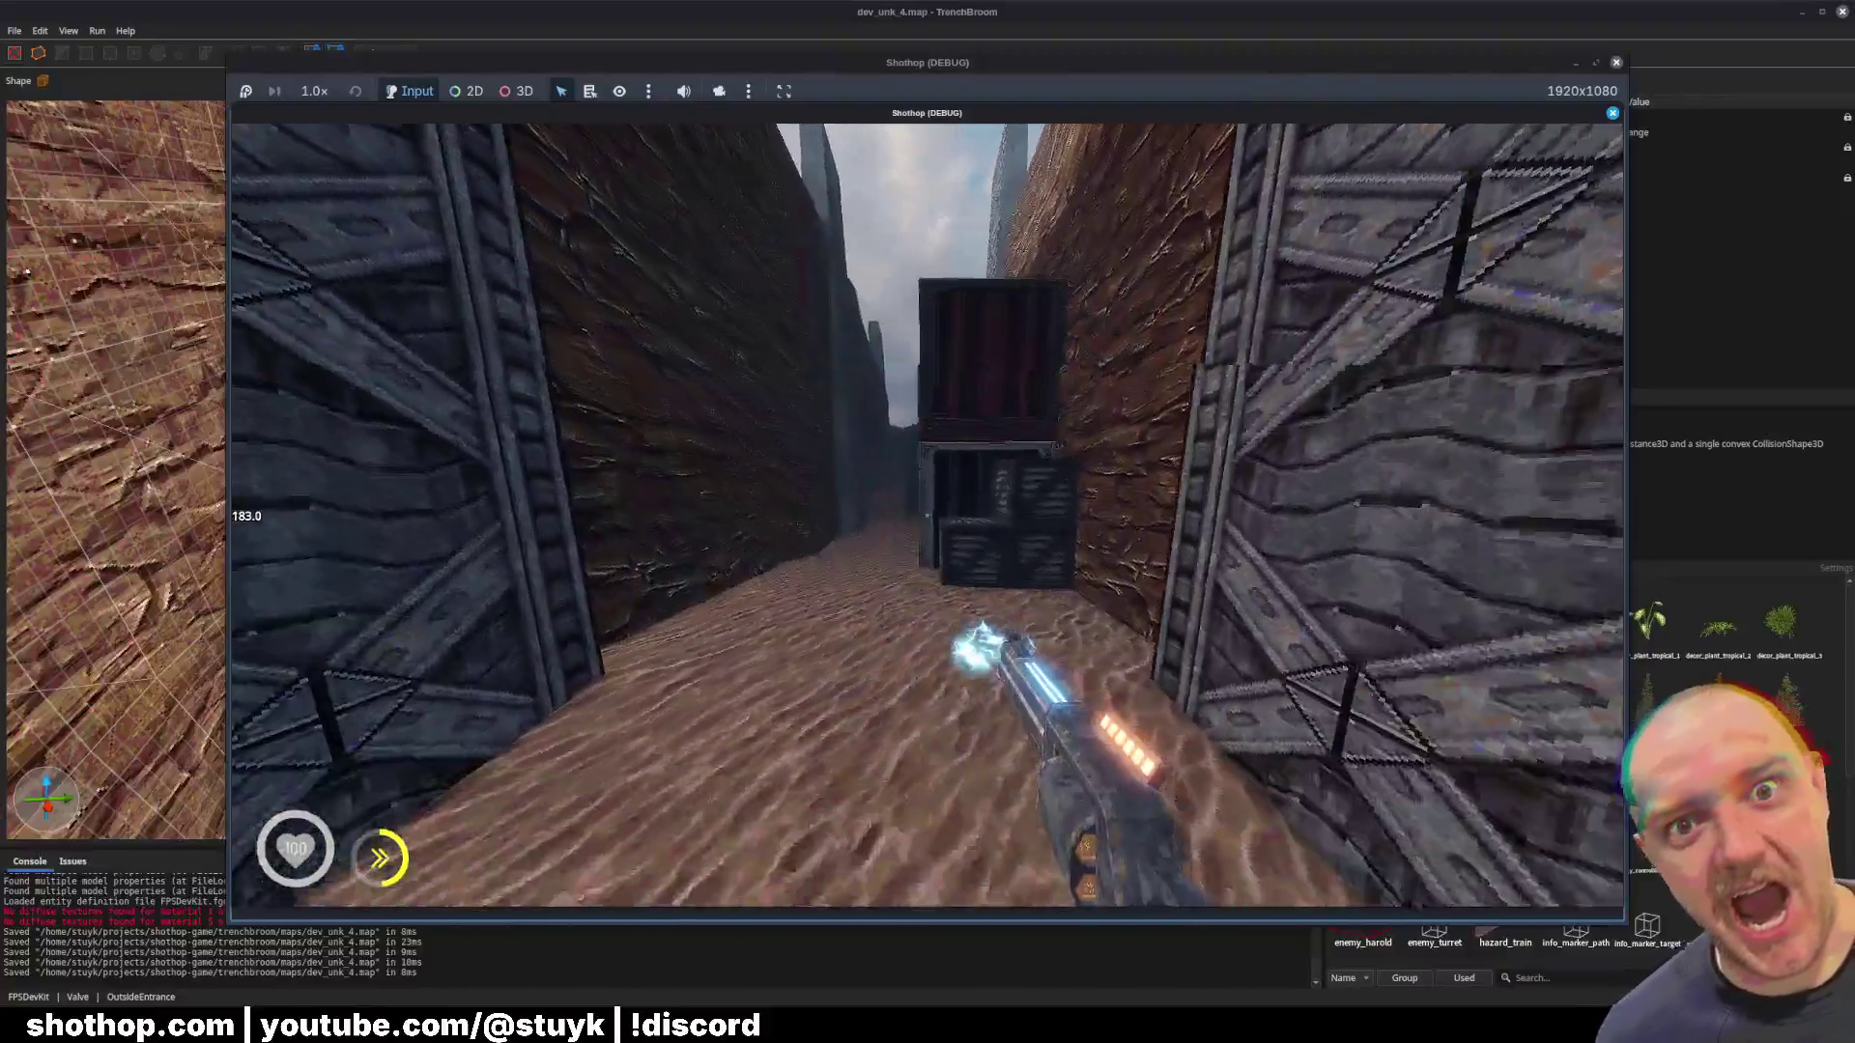
key("Escape")
key("F8")
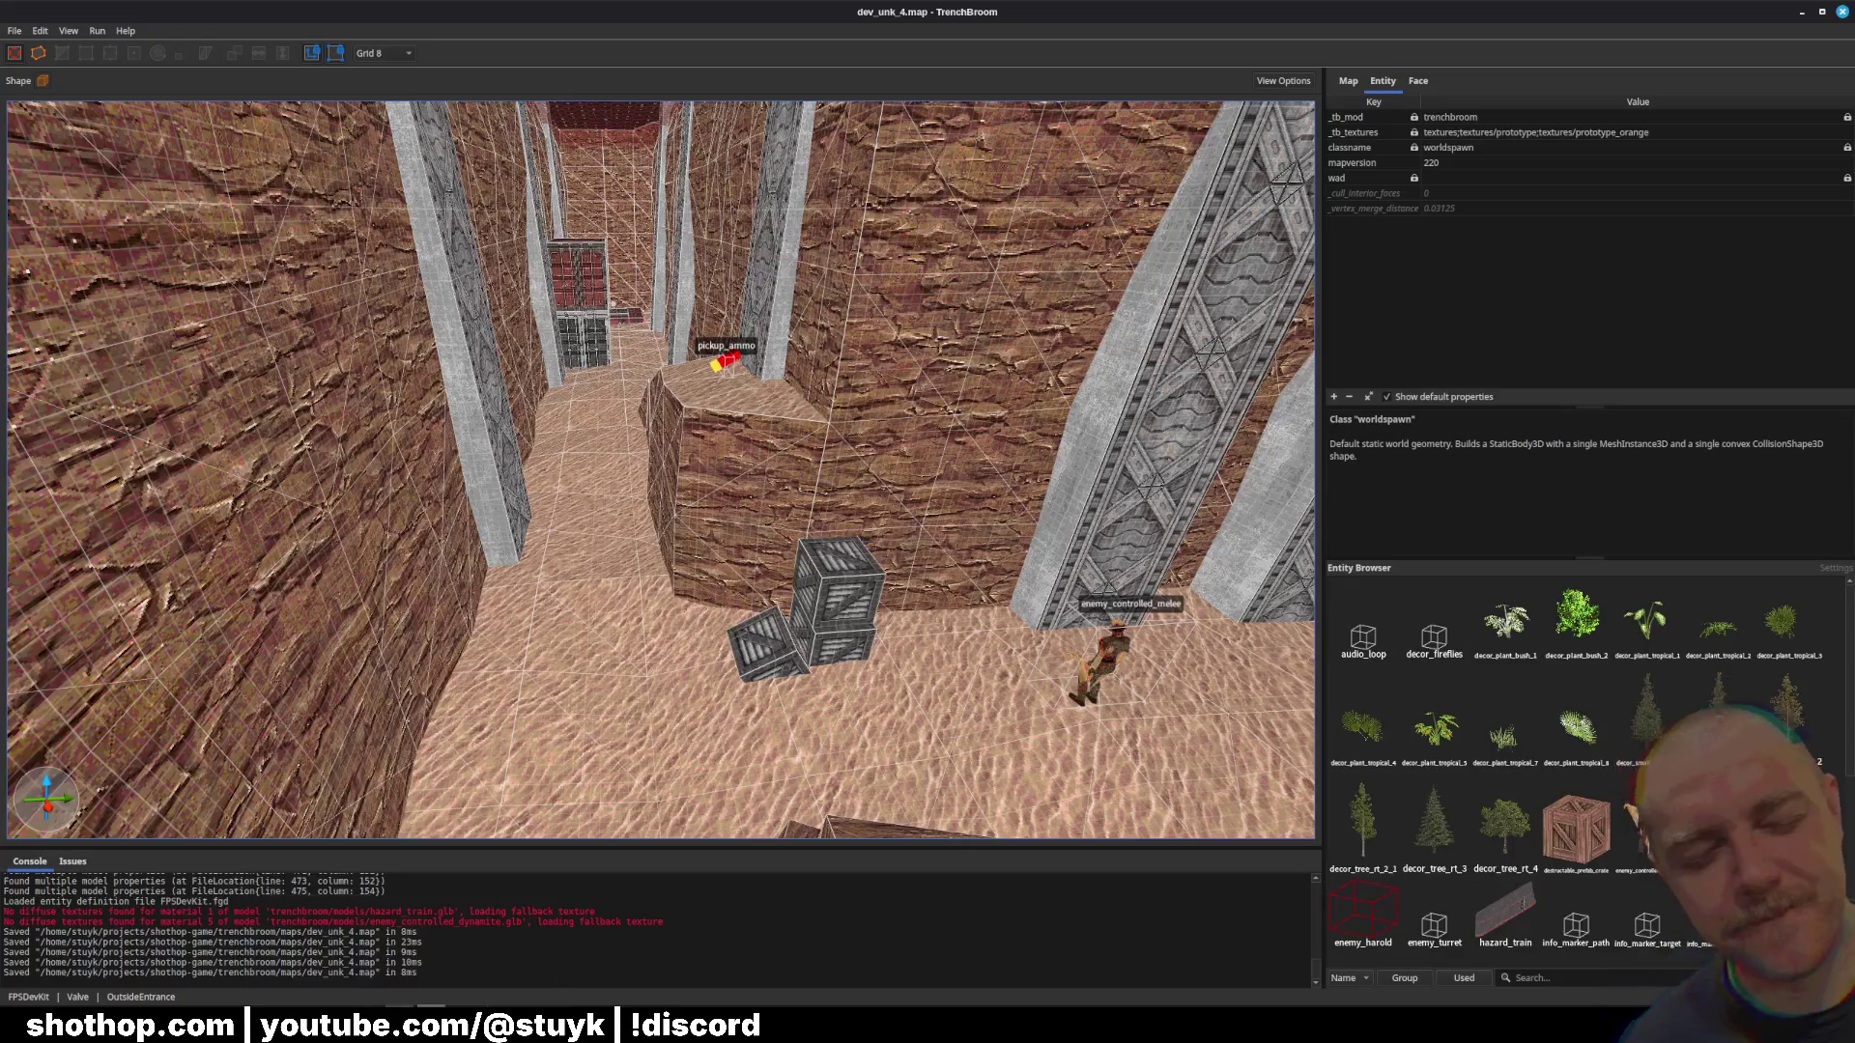
Step: Cycle through the paused game and TrenchBroom, ending with the Godot editor in front
key("alt+Tab")
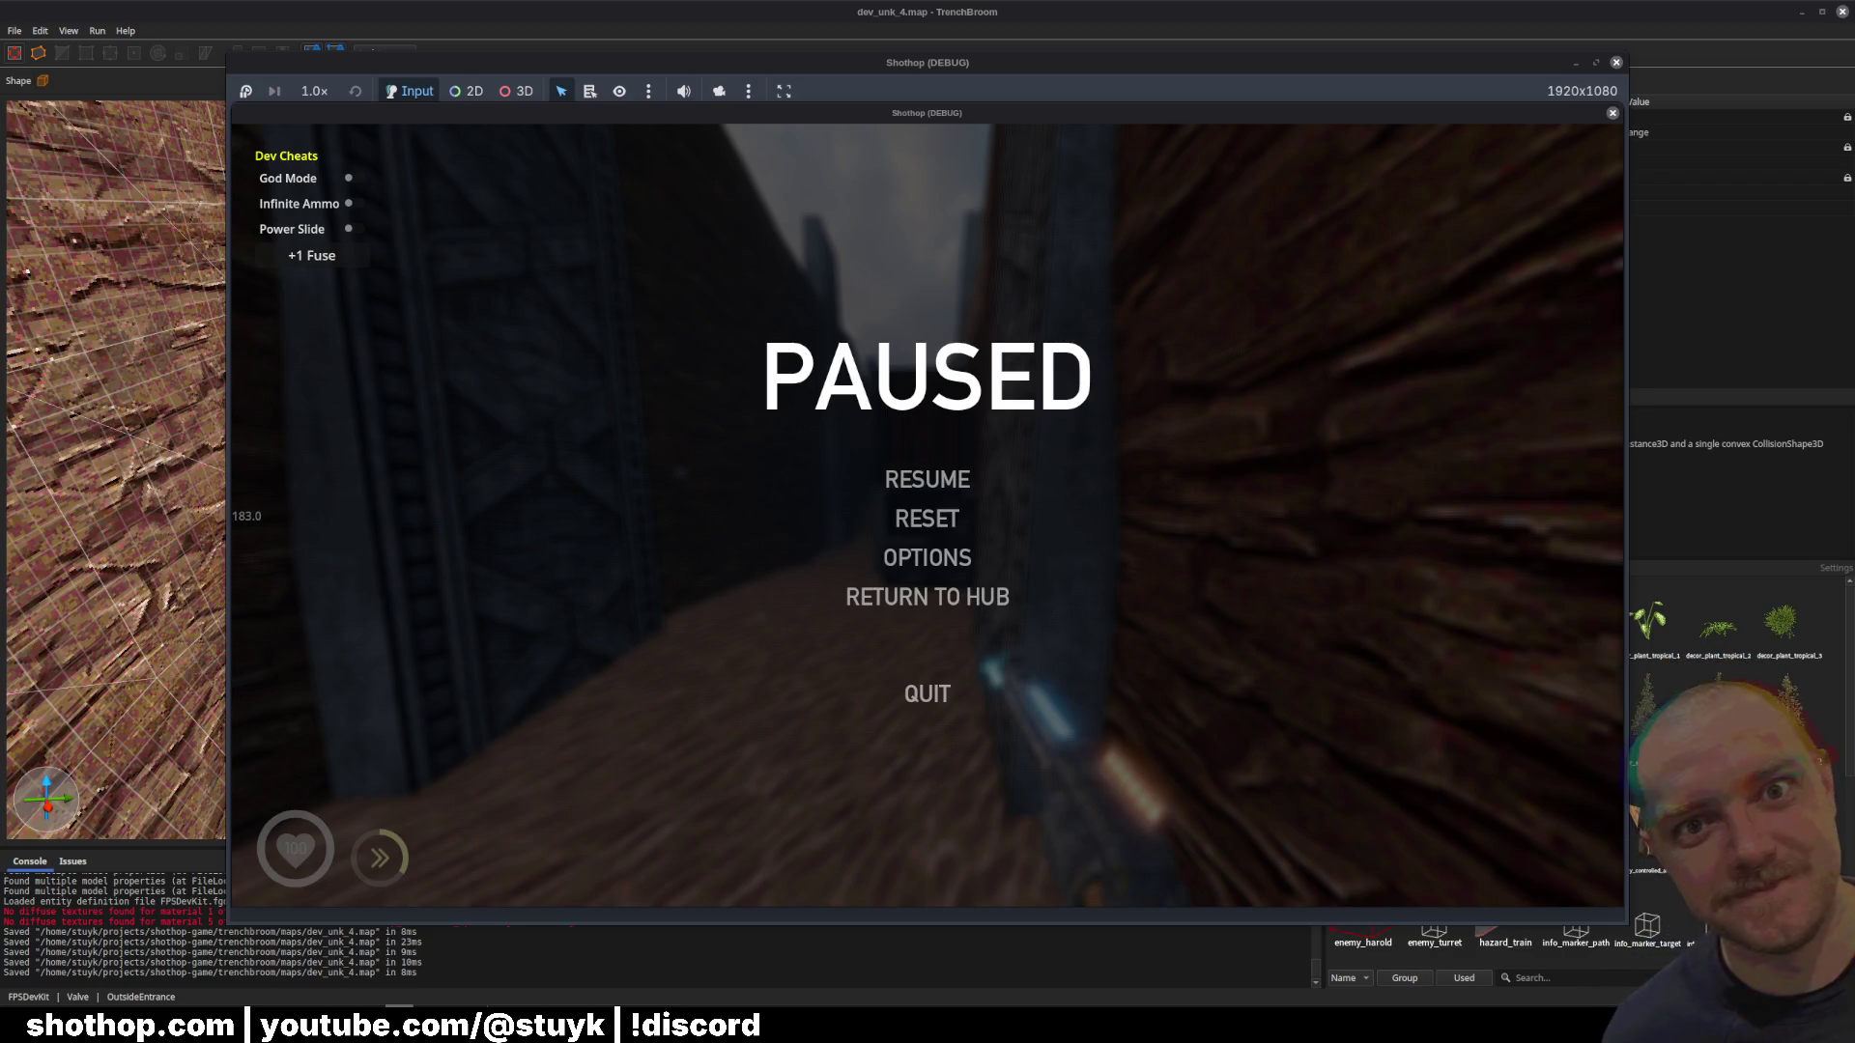
left_click(1125, 12)
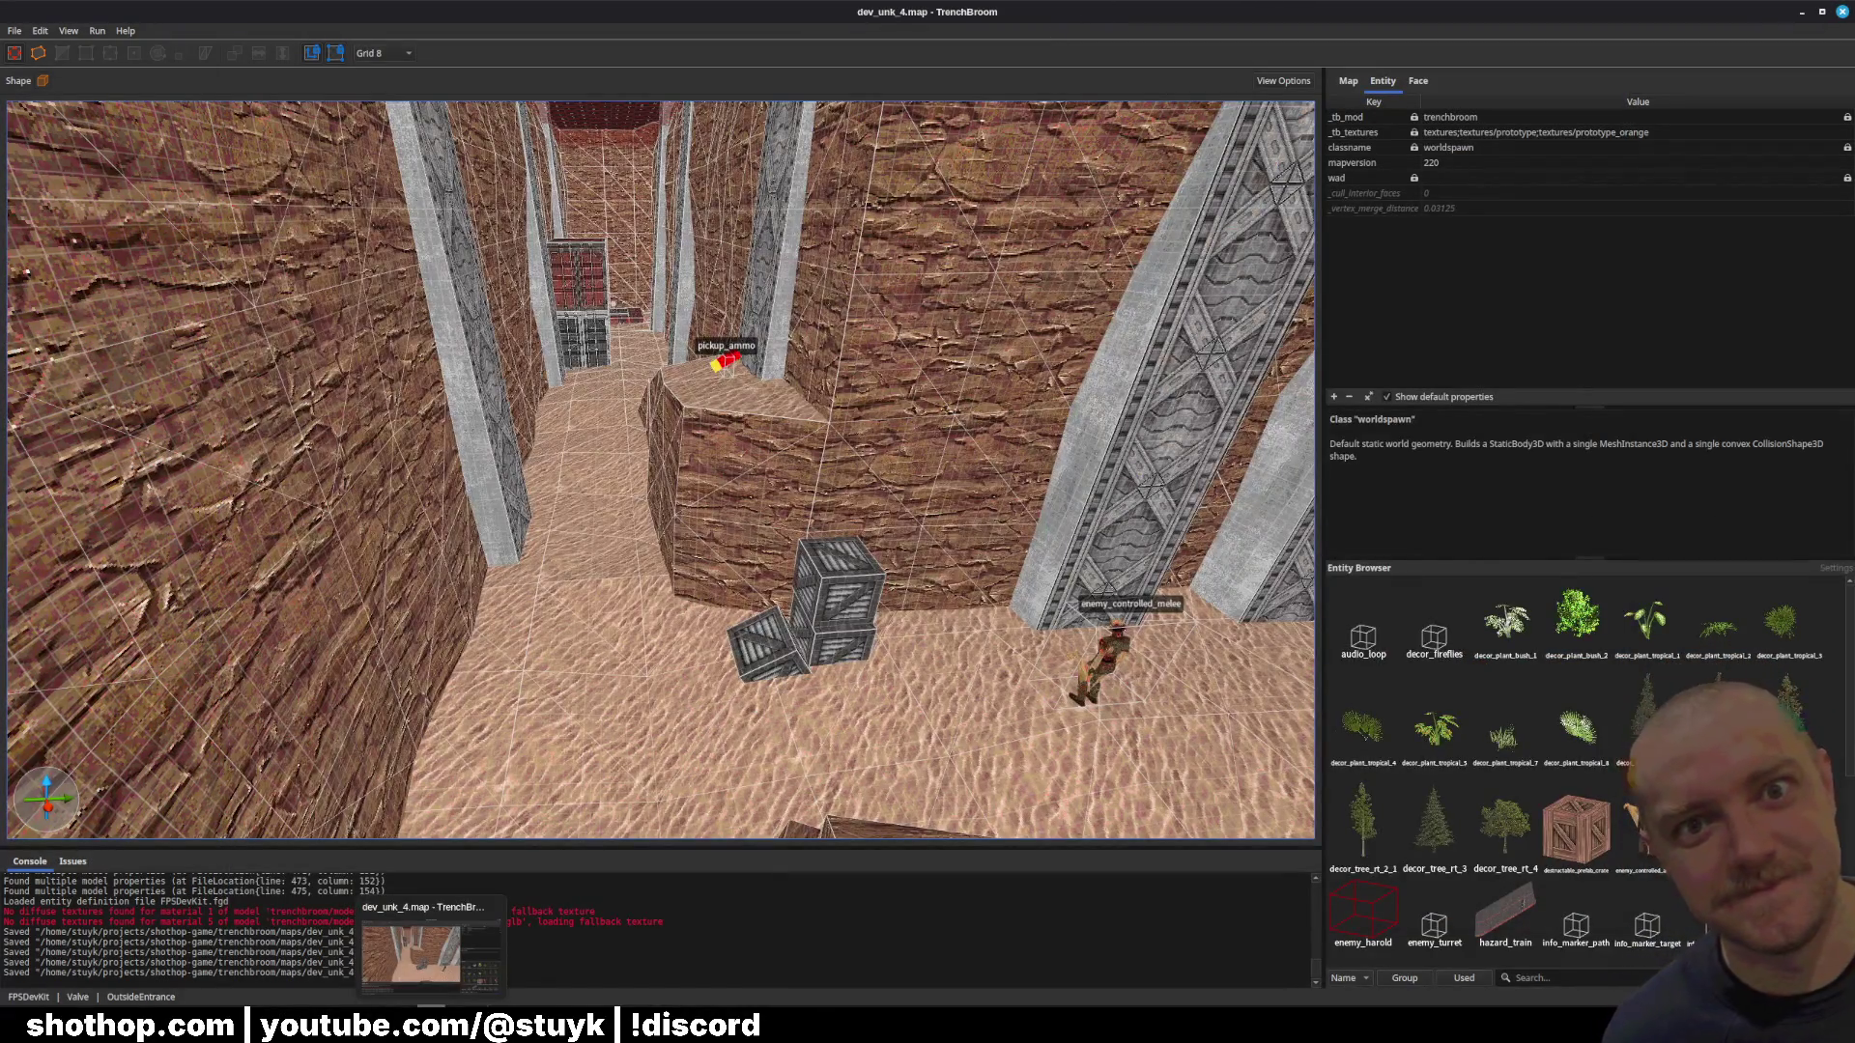
left_click(399, 1009)
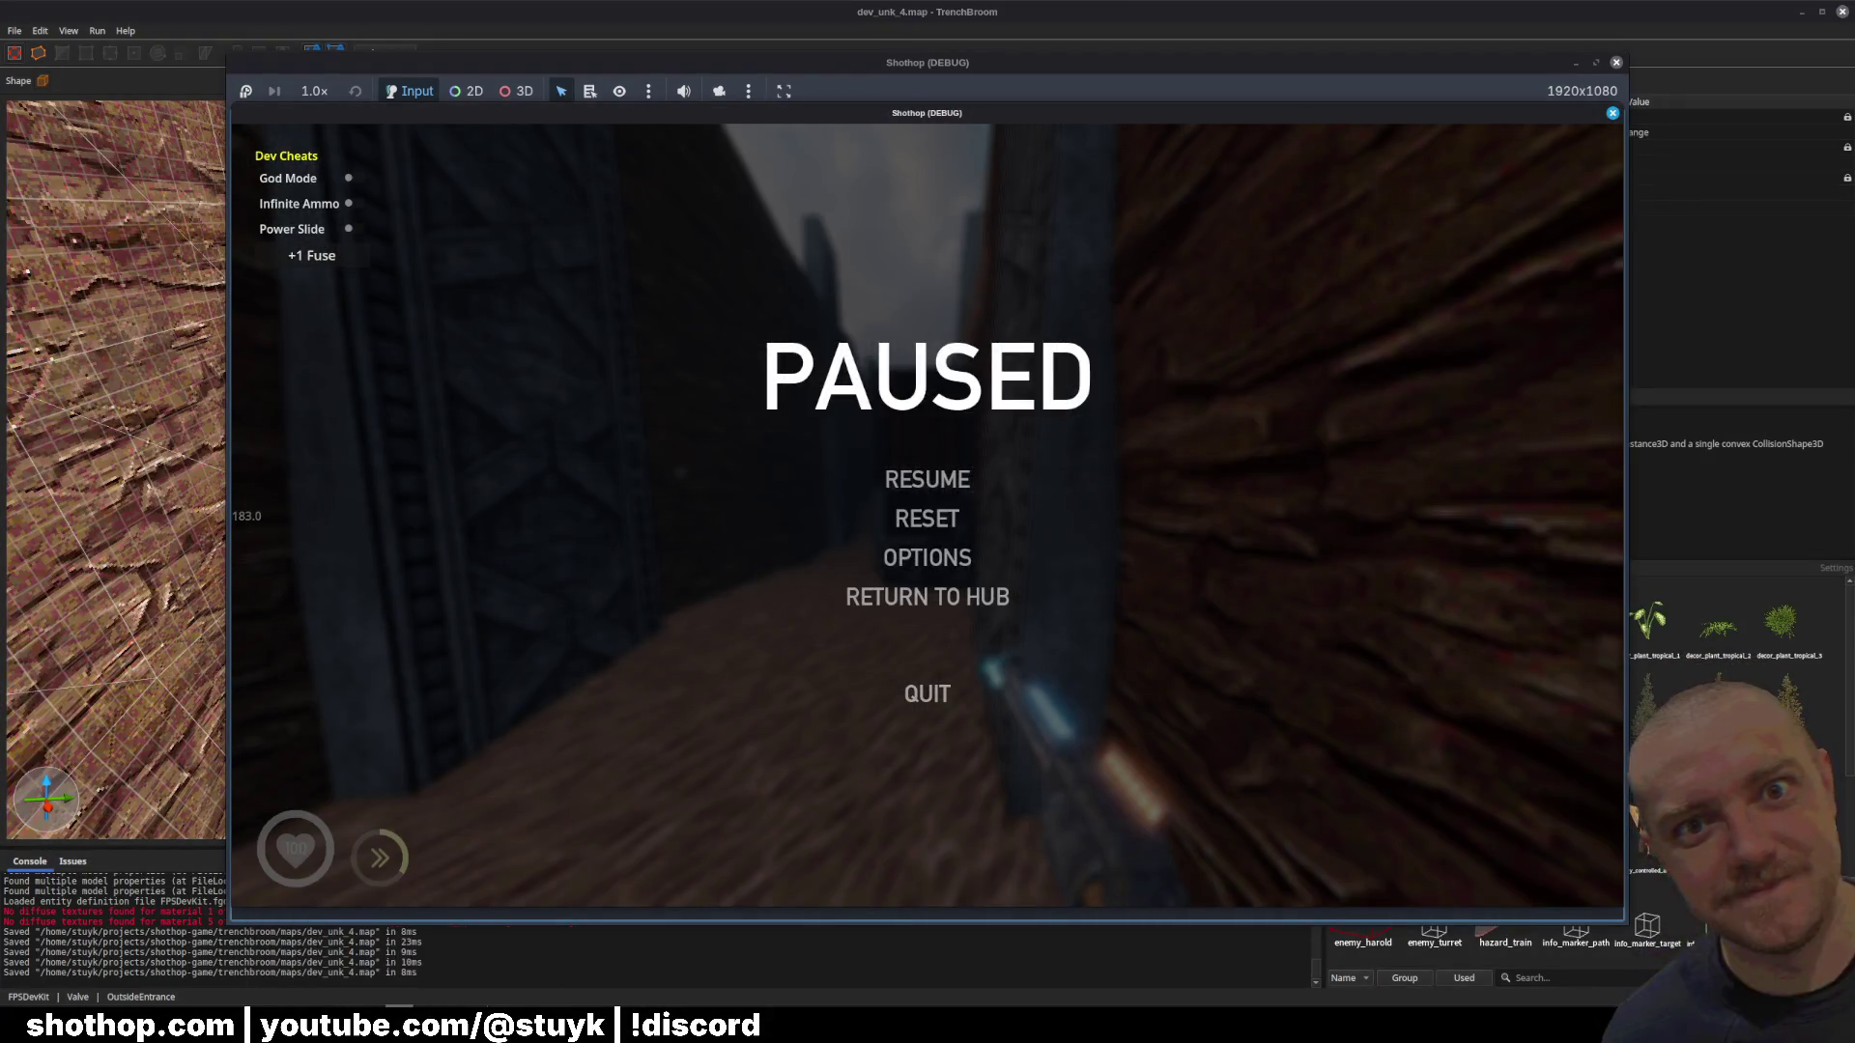
mouse_move(399, 1010)
left_click(367, 942)
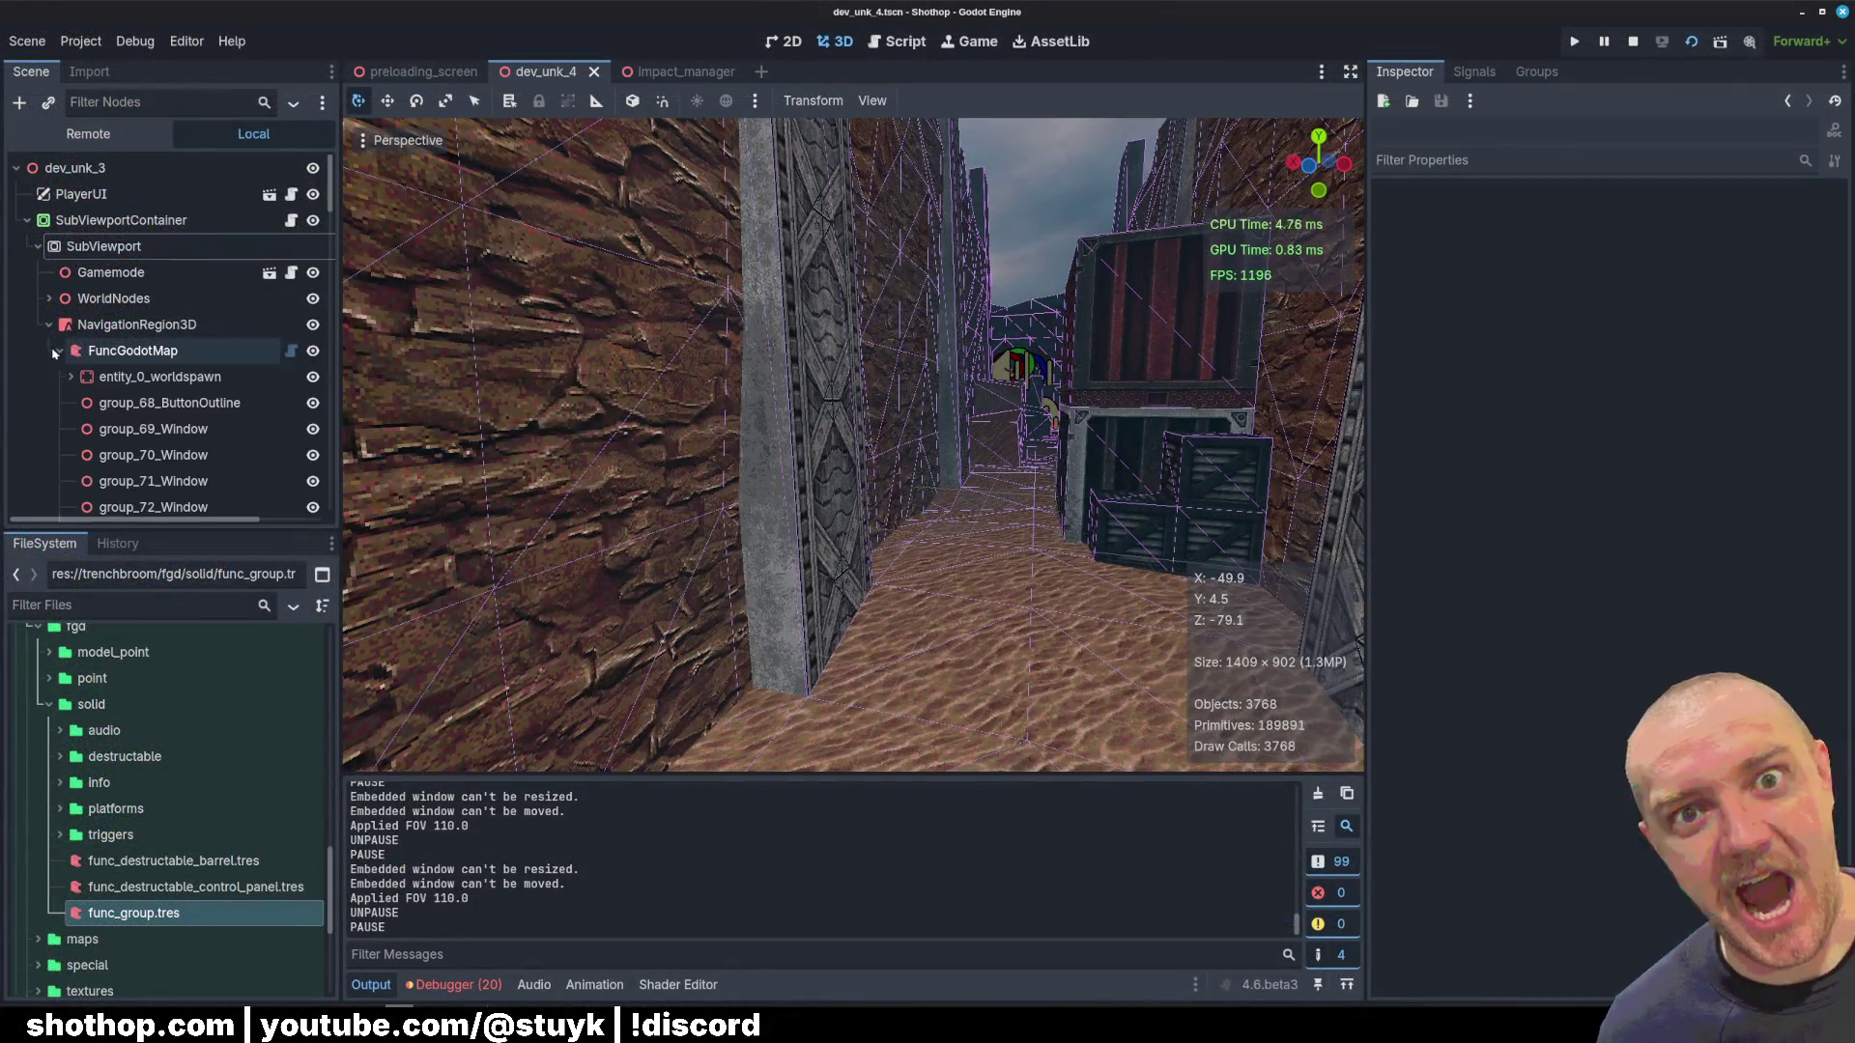
Step: Collapse and hide layer_89_Entities, select entity_1_pickup_ammo, and briefly run the level
scroll(53, 354, "down", 5)
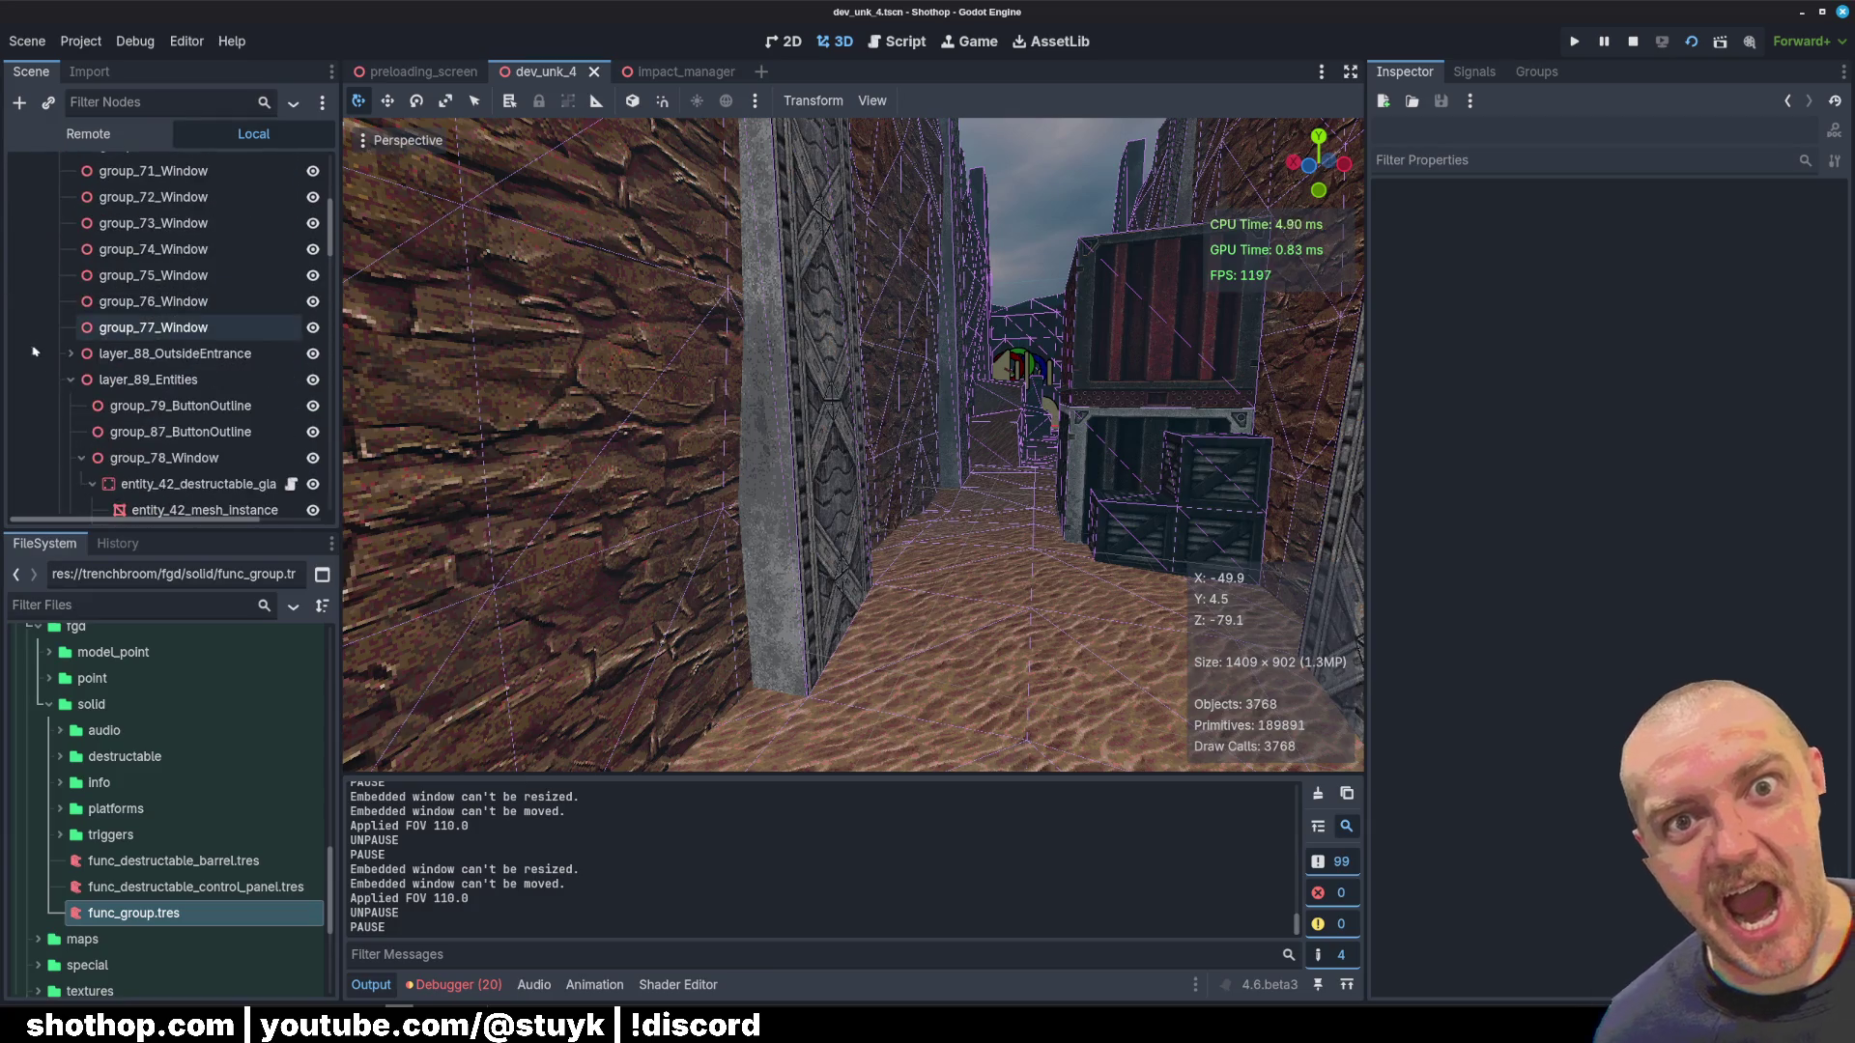
left_click(71, 380)
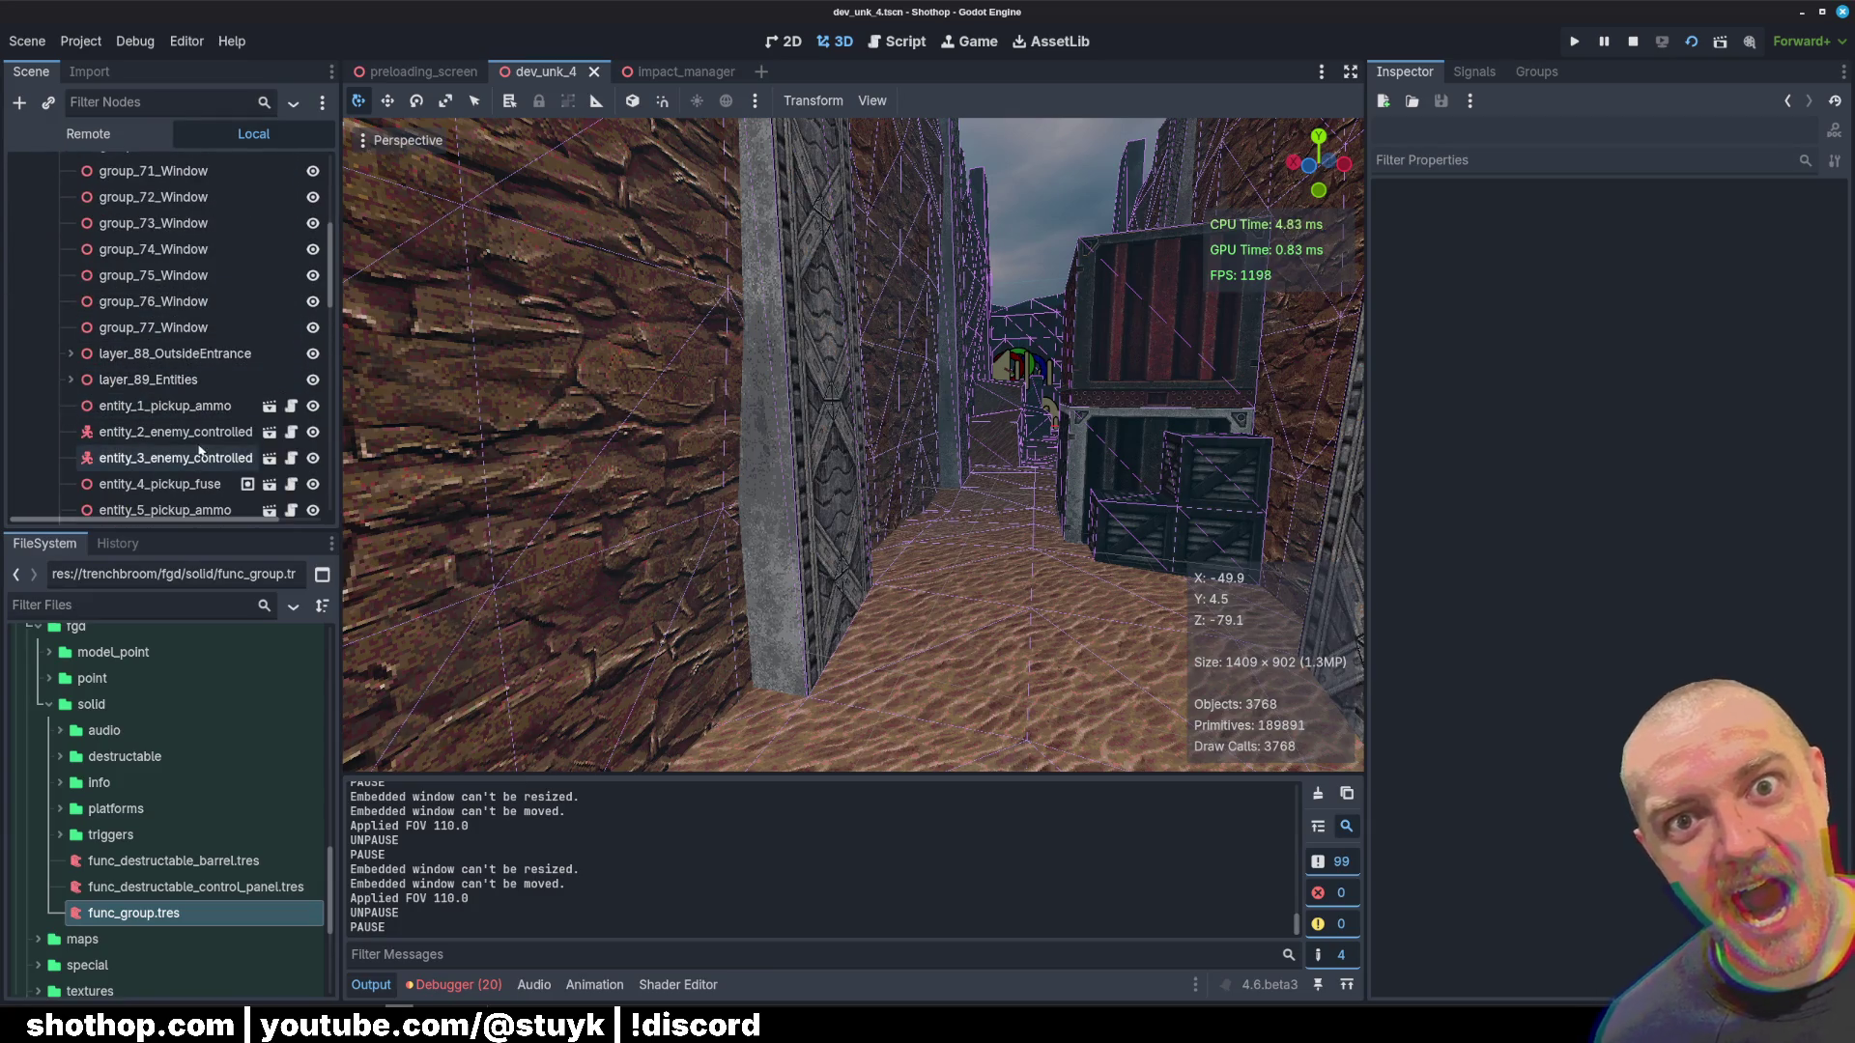
left_click(312, 380)
scroll(194, 454, "down", 2)
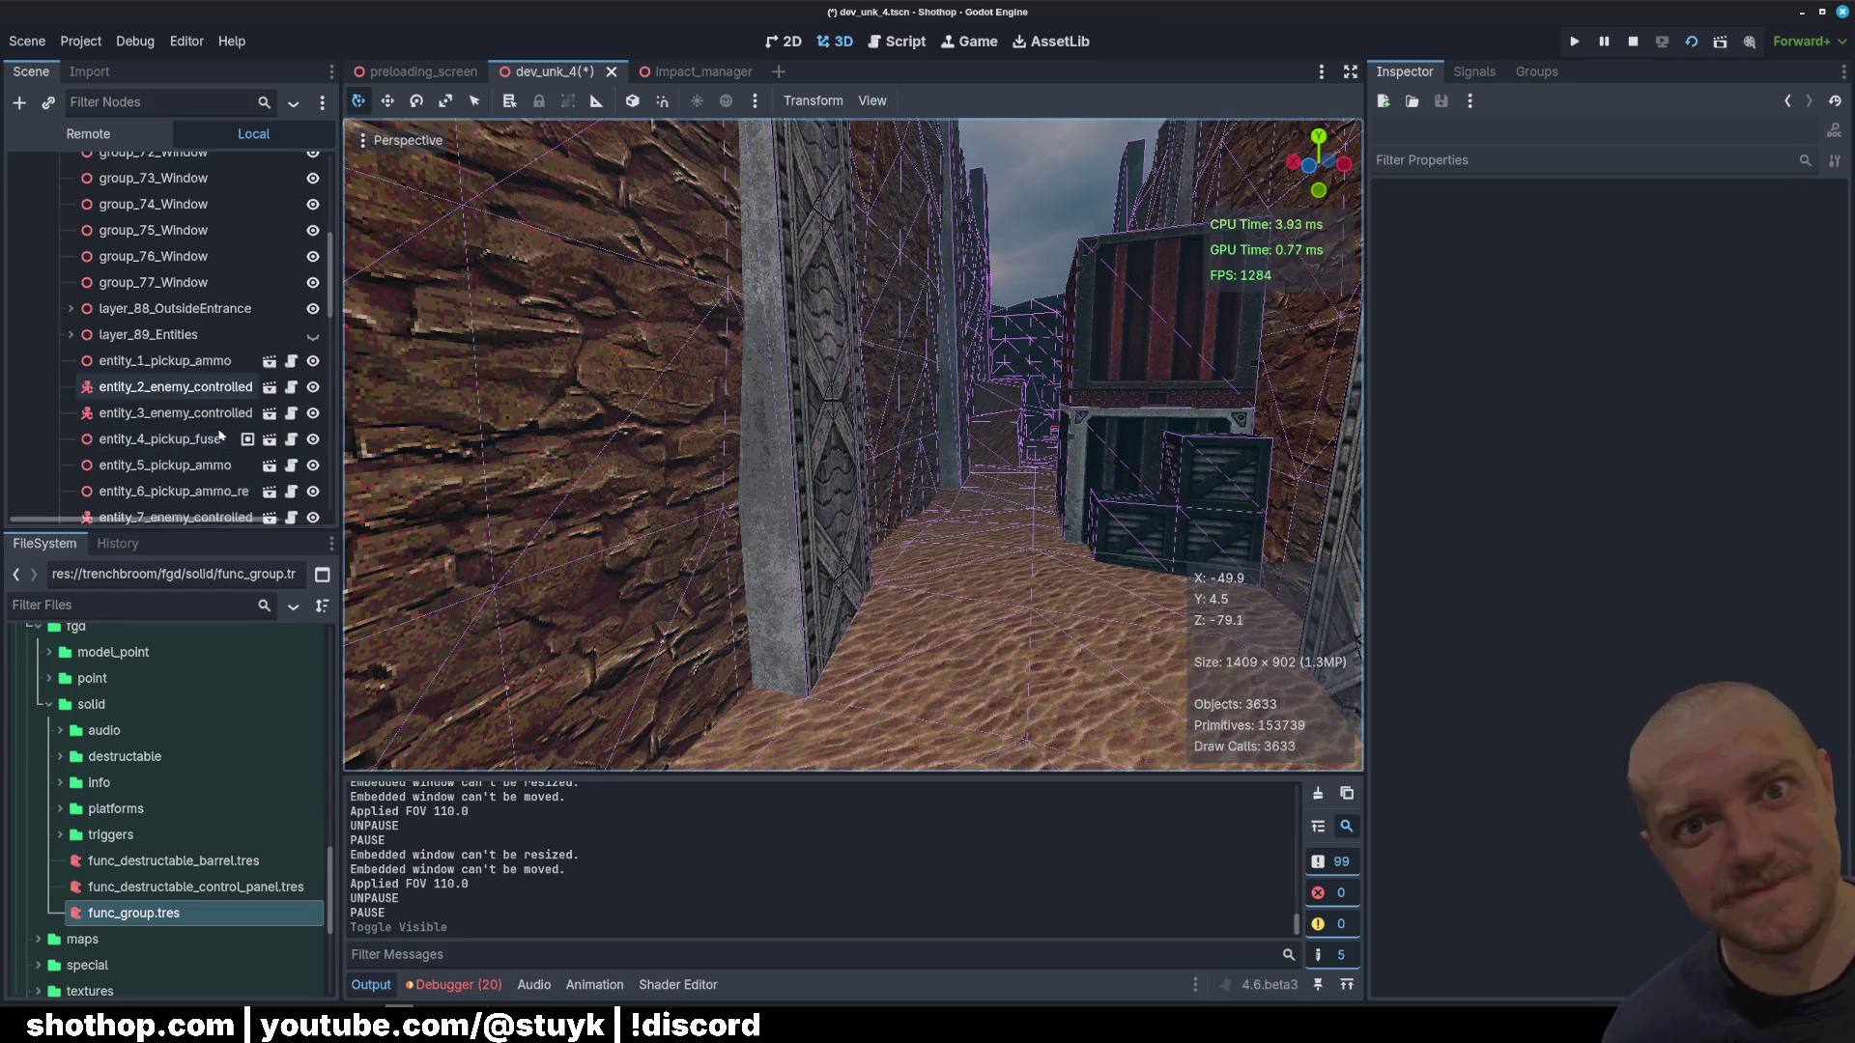
left_click(165, 317)
scroll(232, 467, "down", 10)
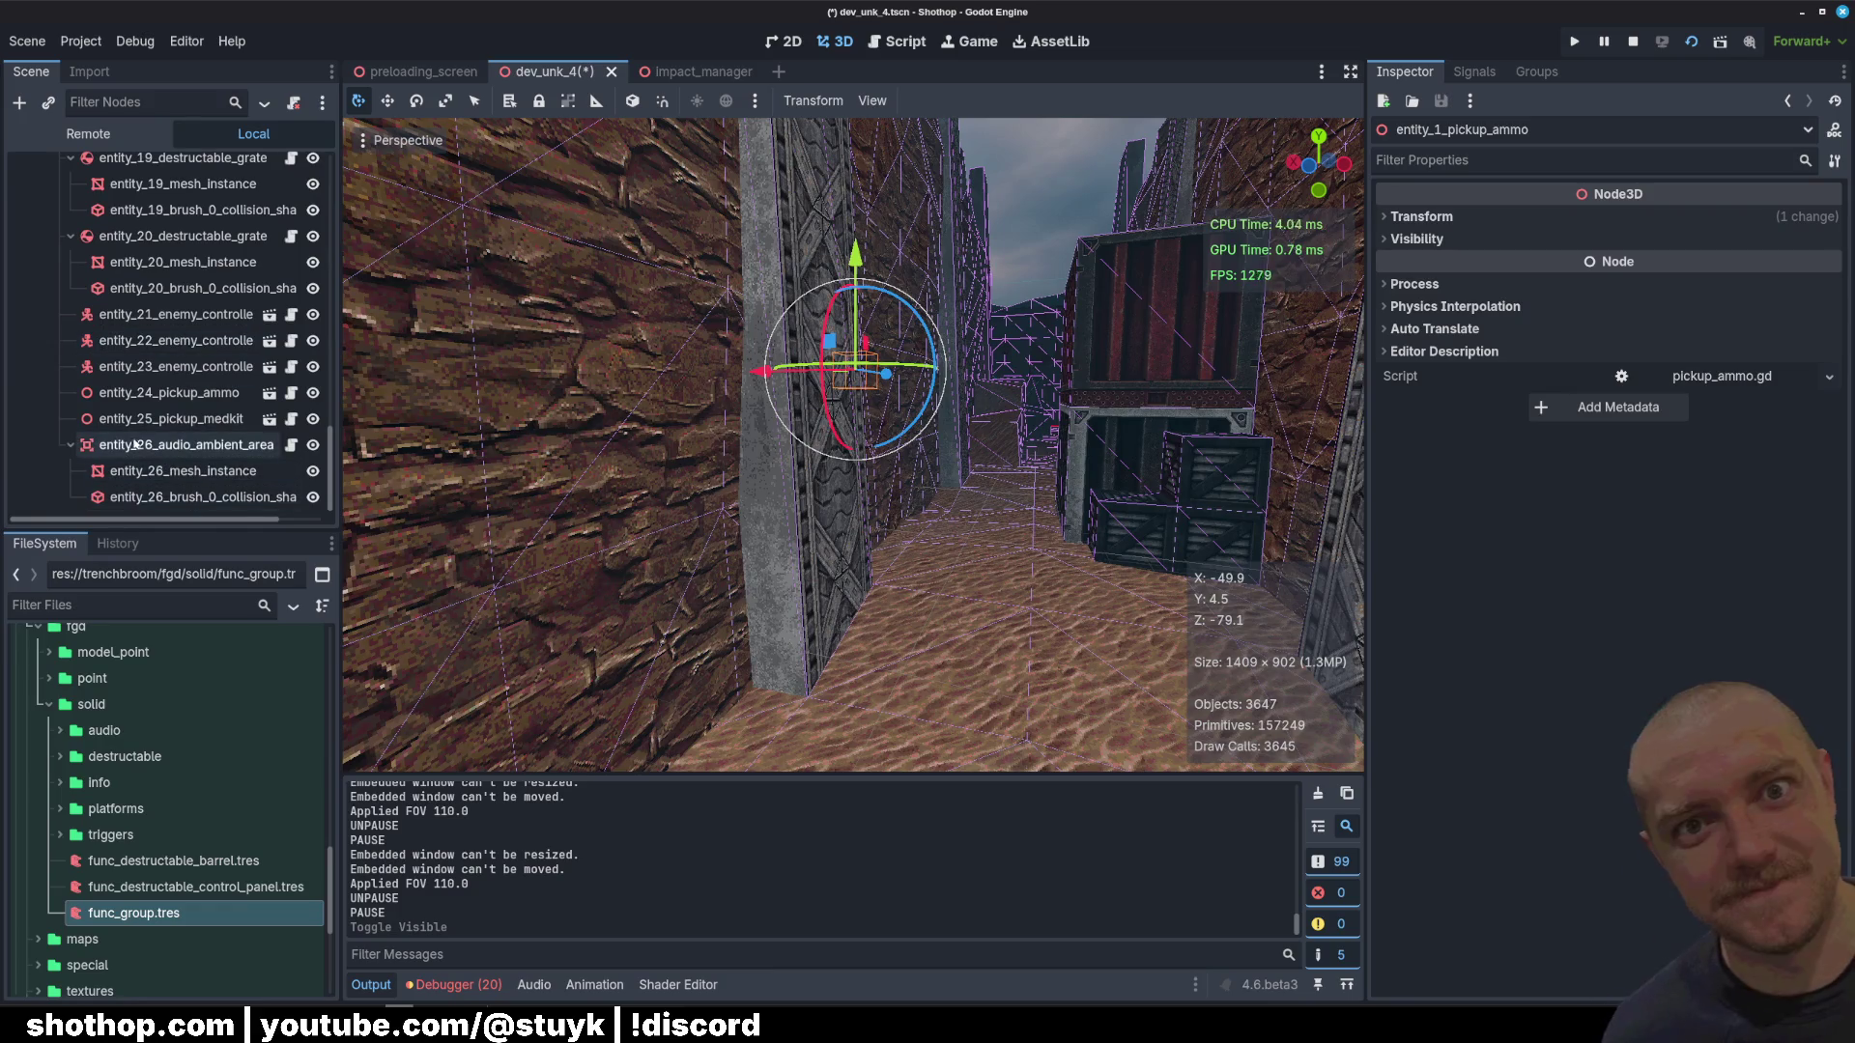
scroll(72, 425, "up", 10)
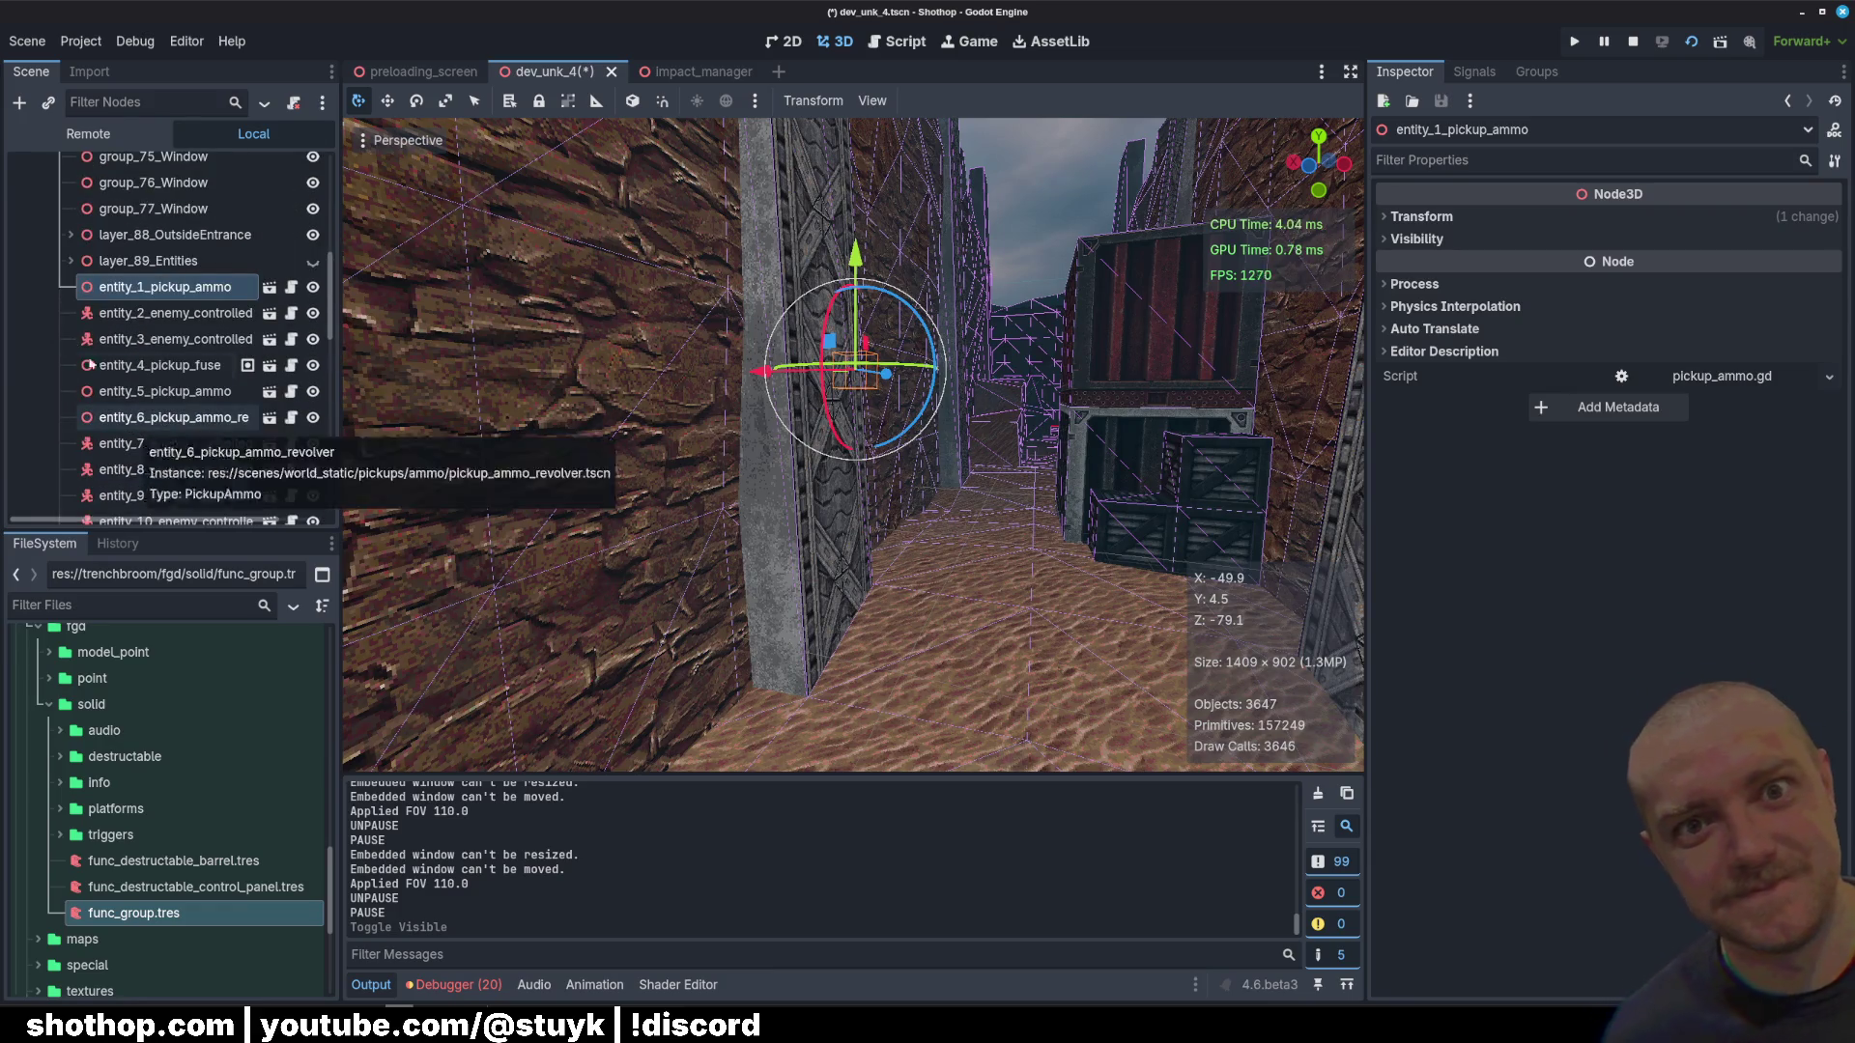
scroll(83, 426, "down", 2)
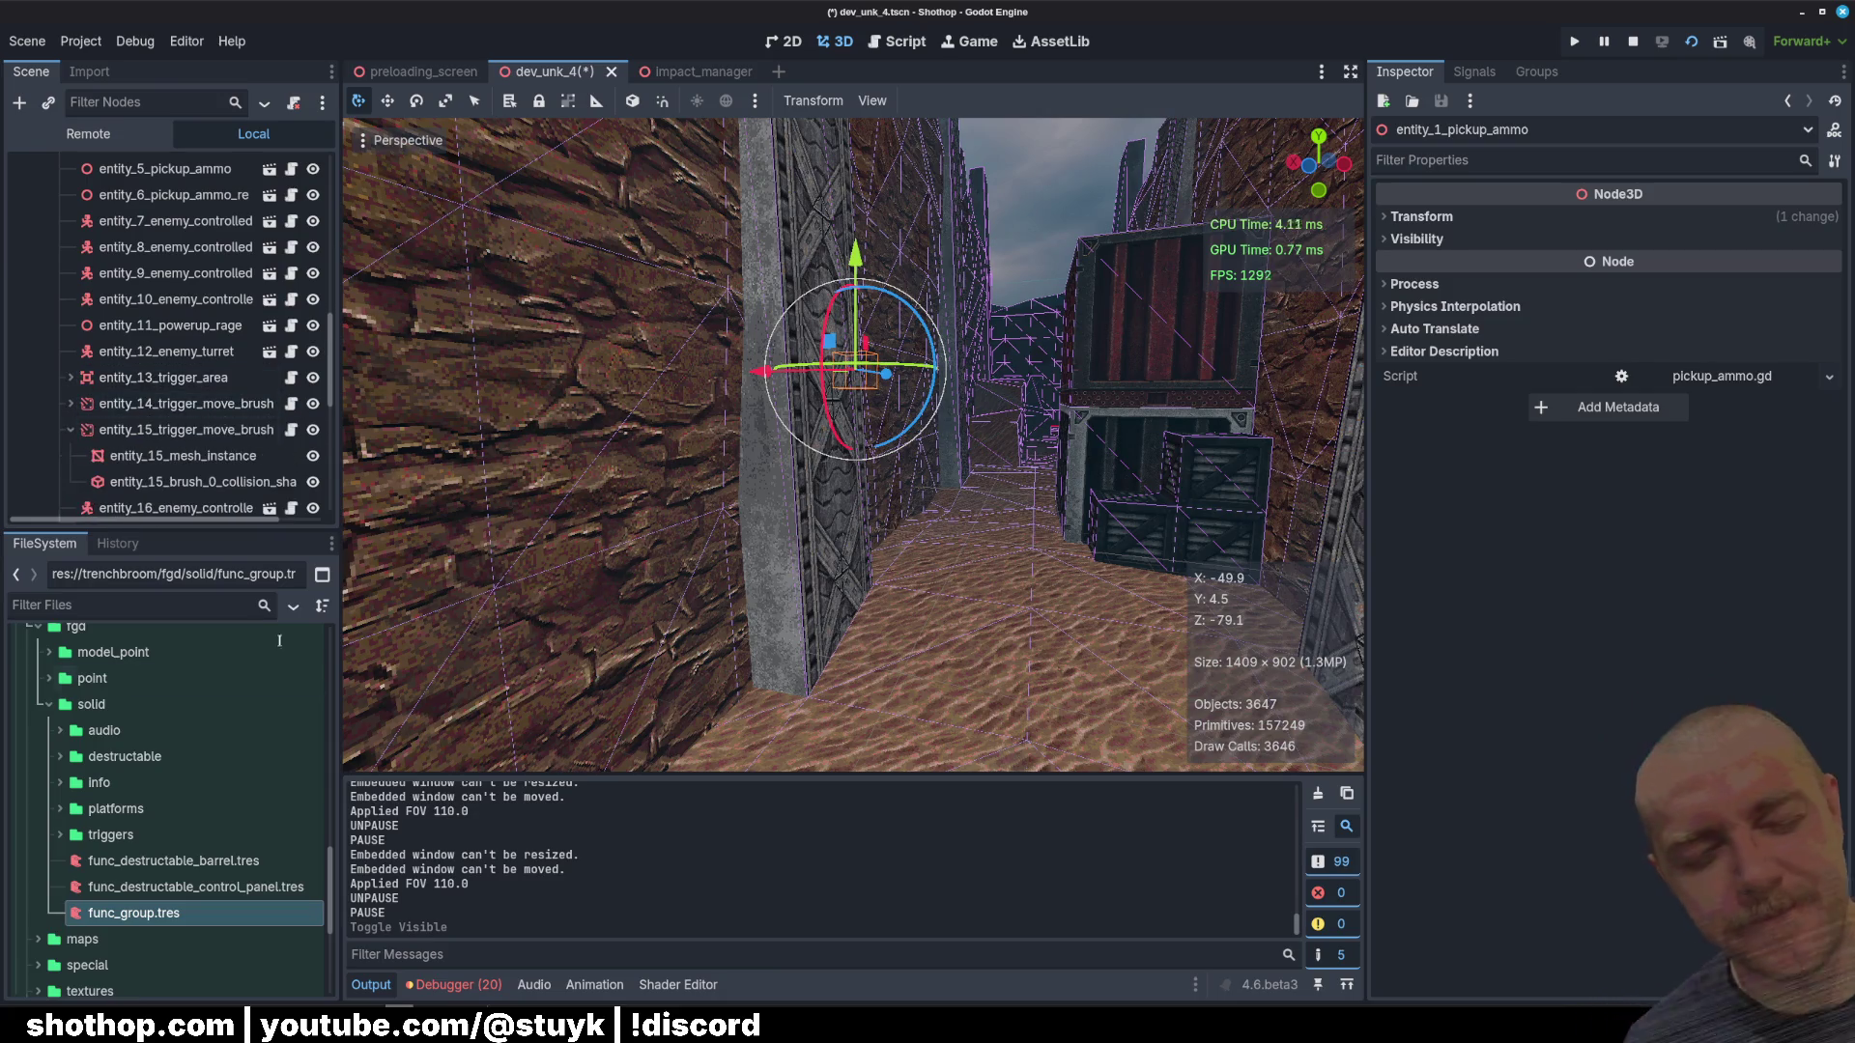
key("F6")
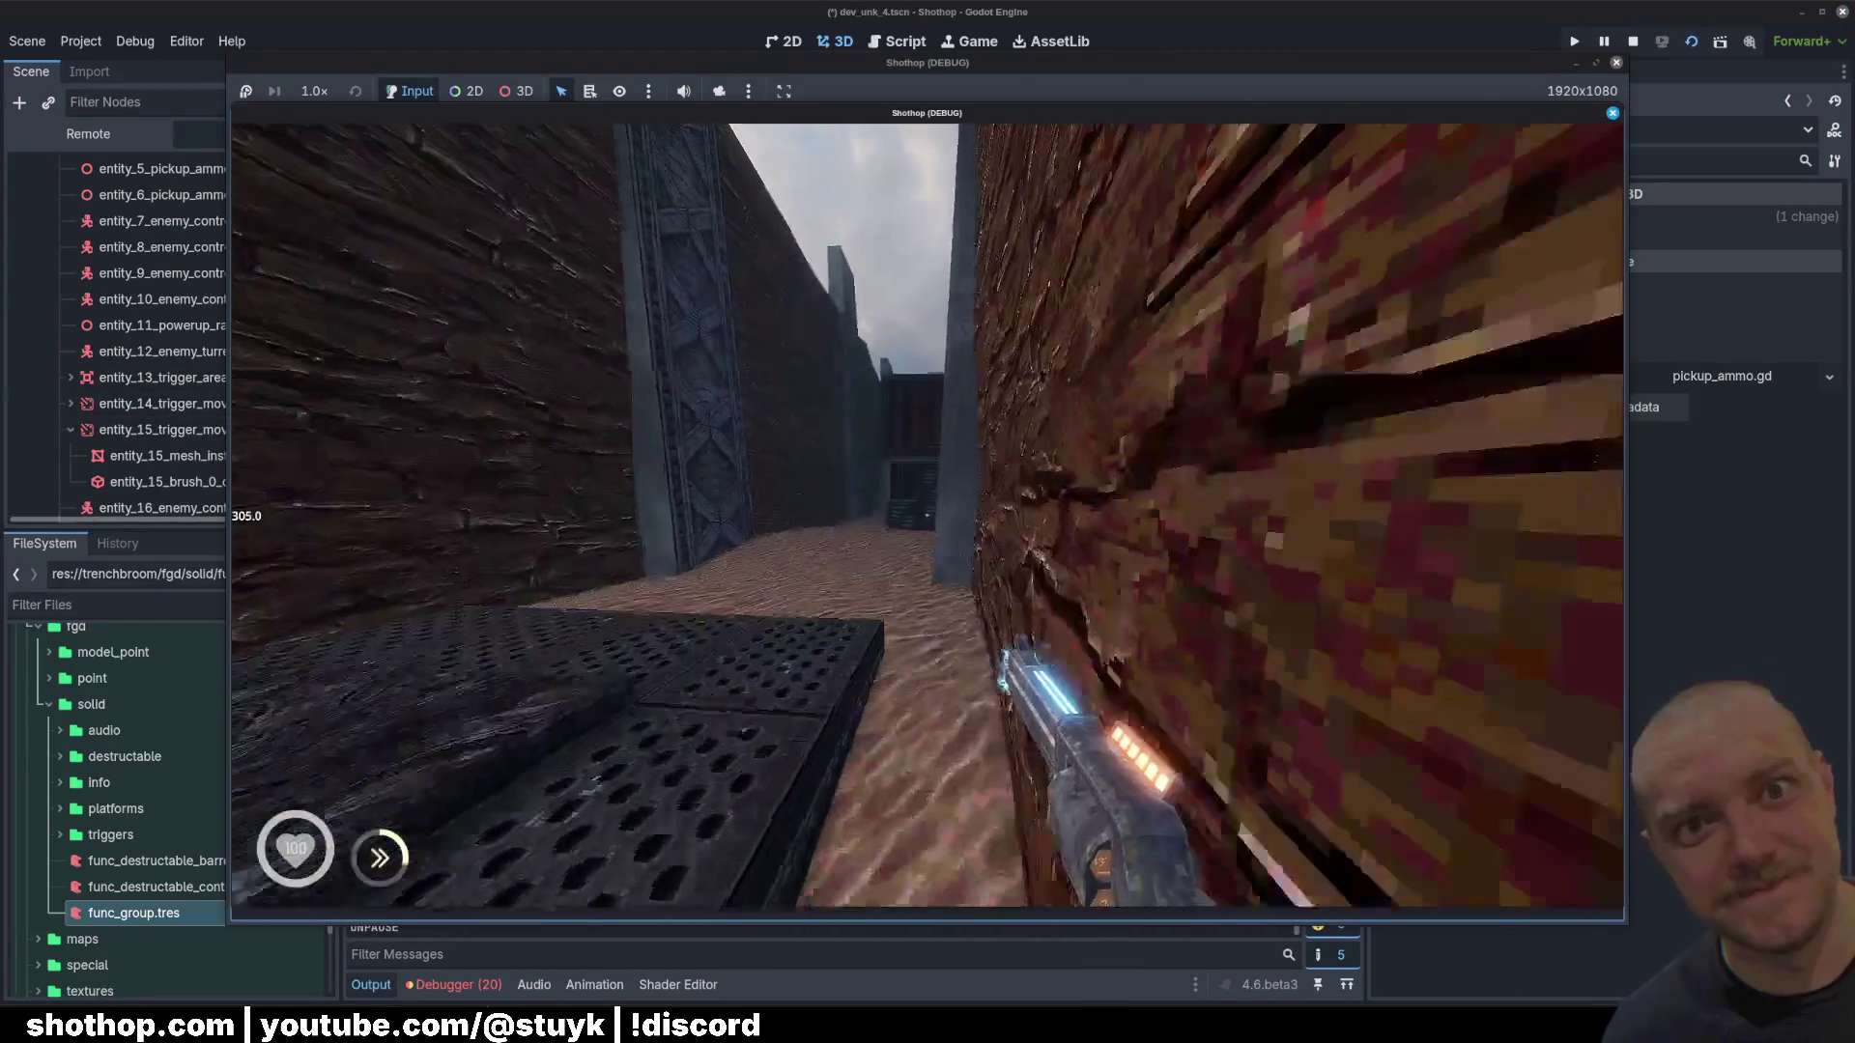
key("F8")
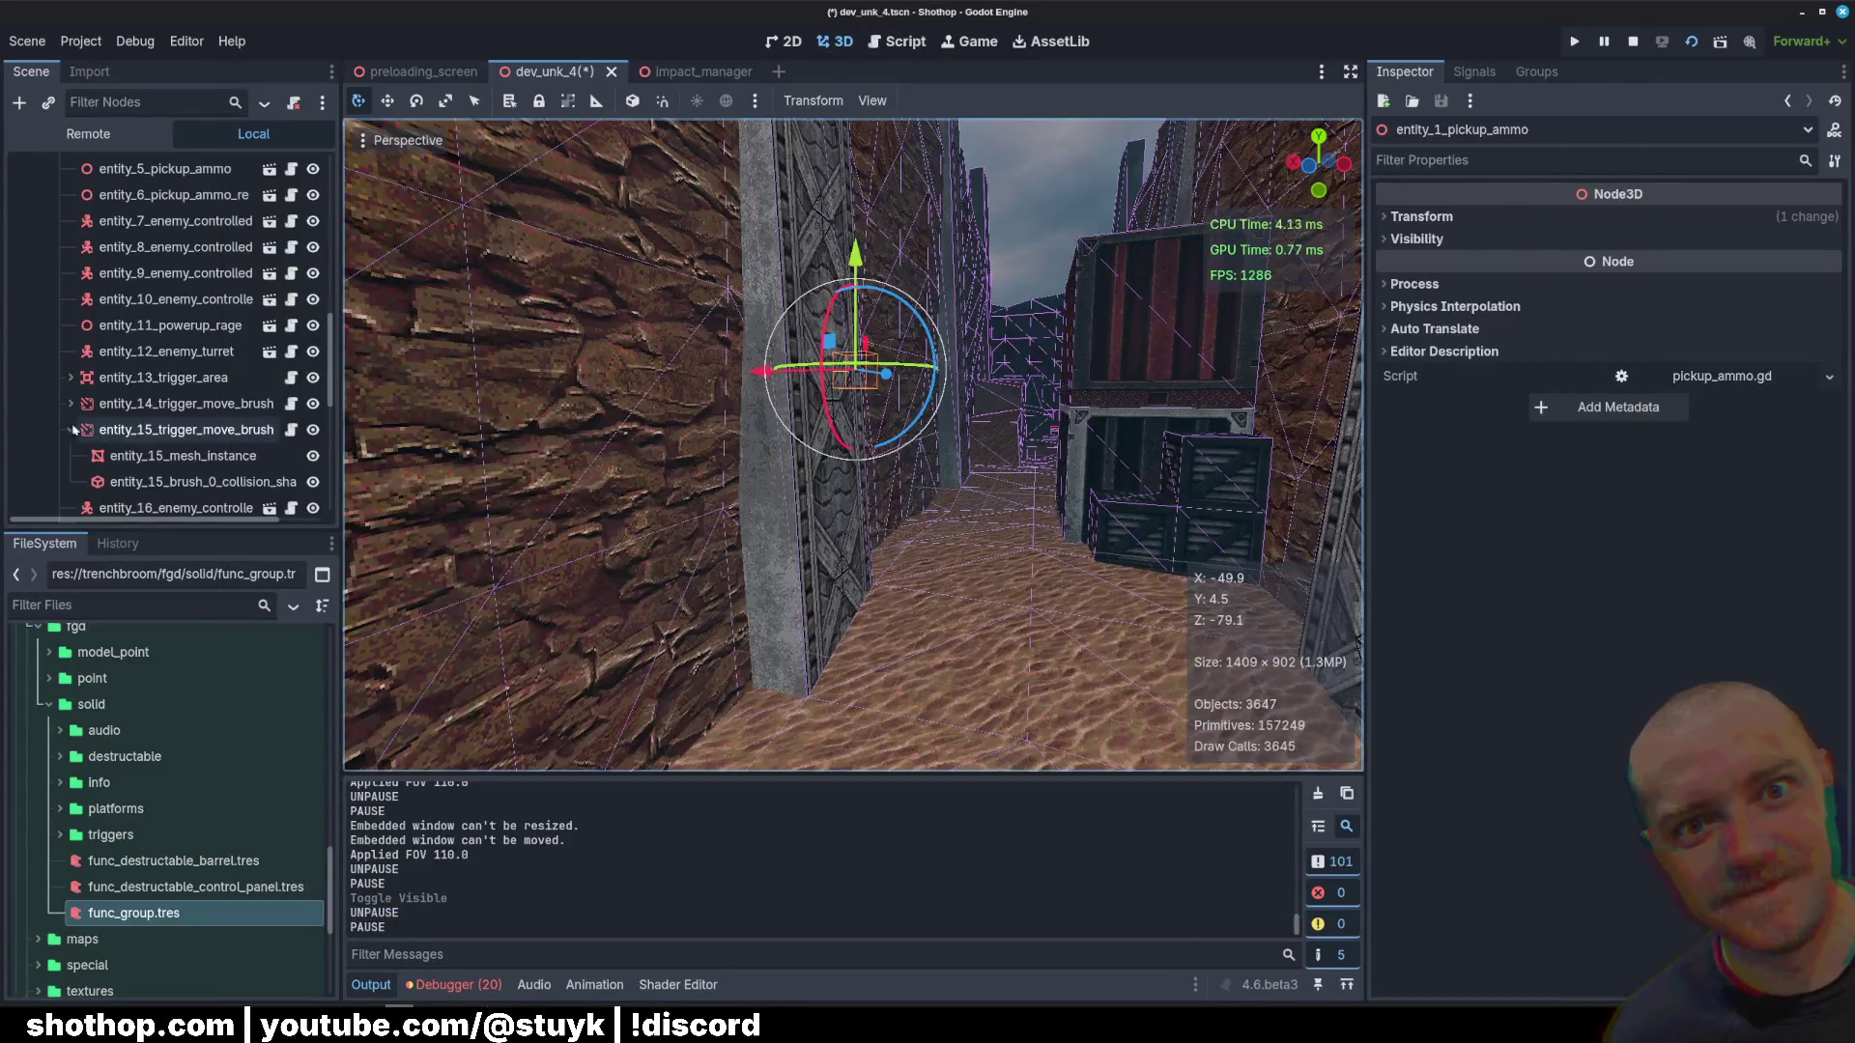
Step: Collapse entity_15, the water entity and entity_20, then select entity_1 through entity_26
left_click(71, 429)
scroll(70, 421, "down", 3)
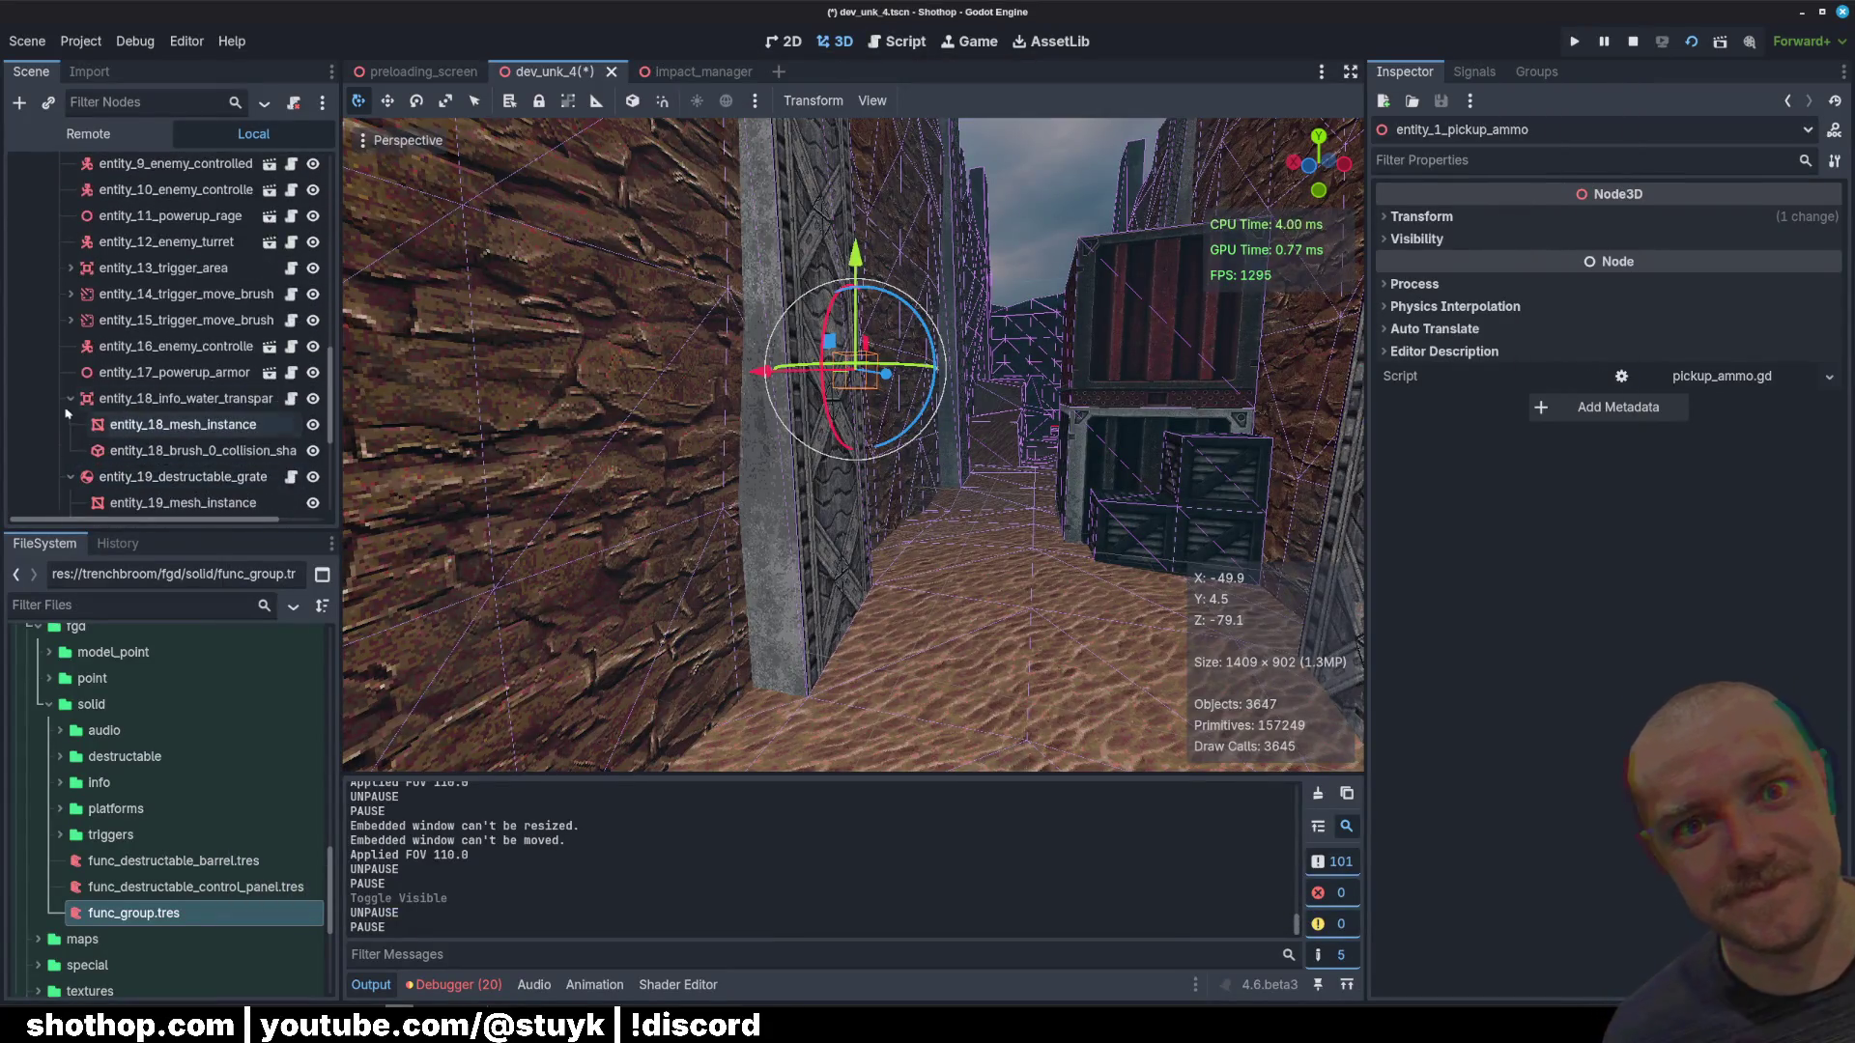
left_click(69, 398)
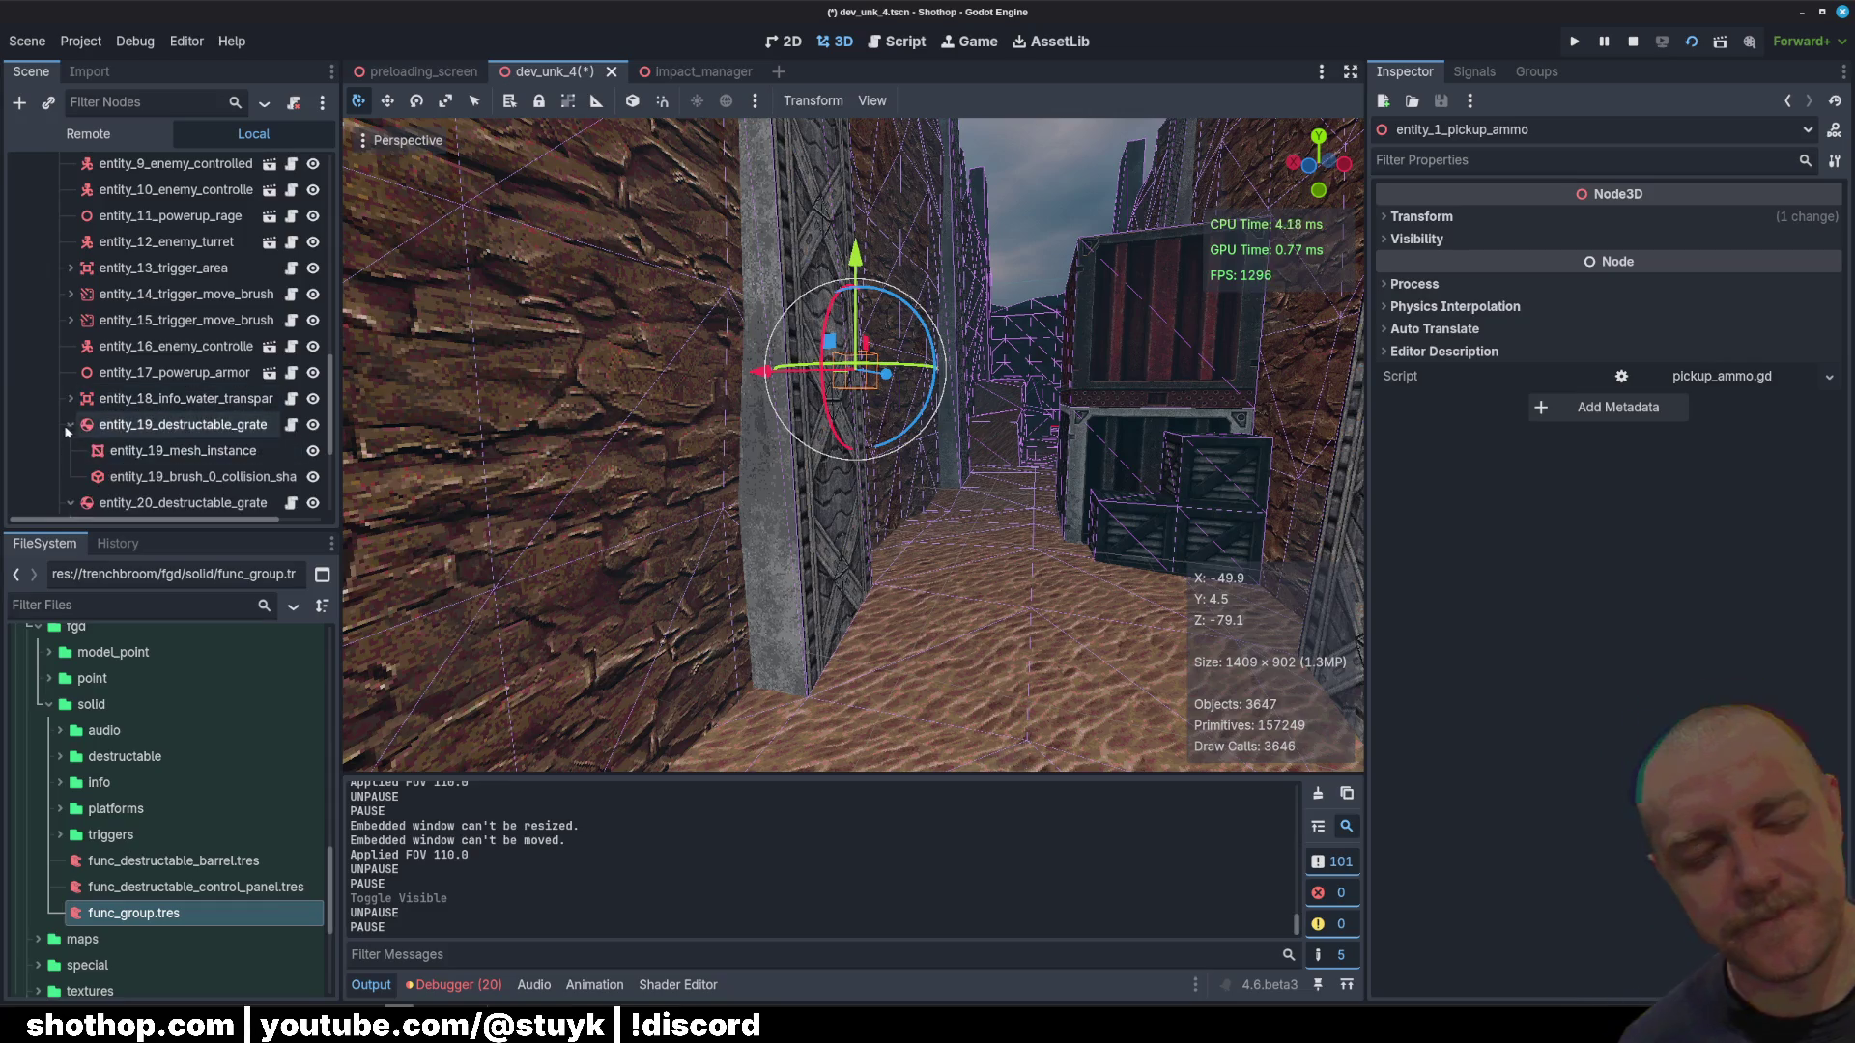
scroll(64, 429, "down", 2)
left_click(70, 412)
scroll(68, 411, "down", 2)
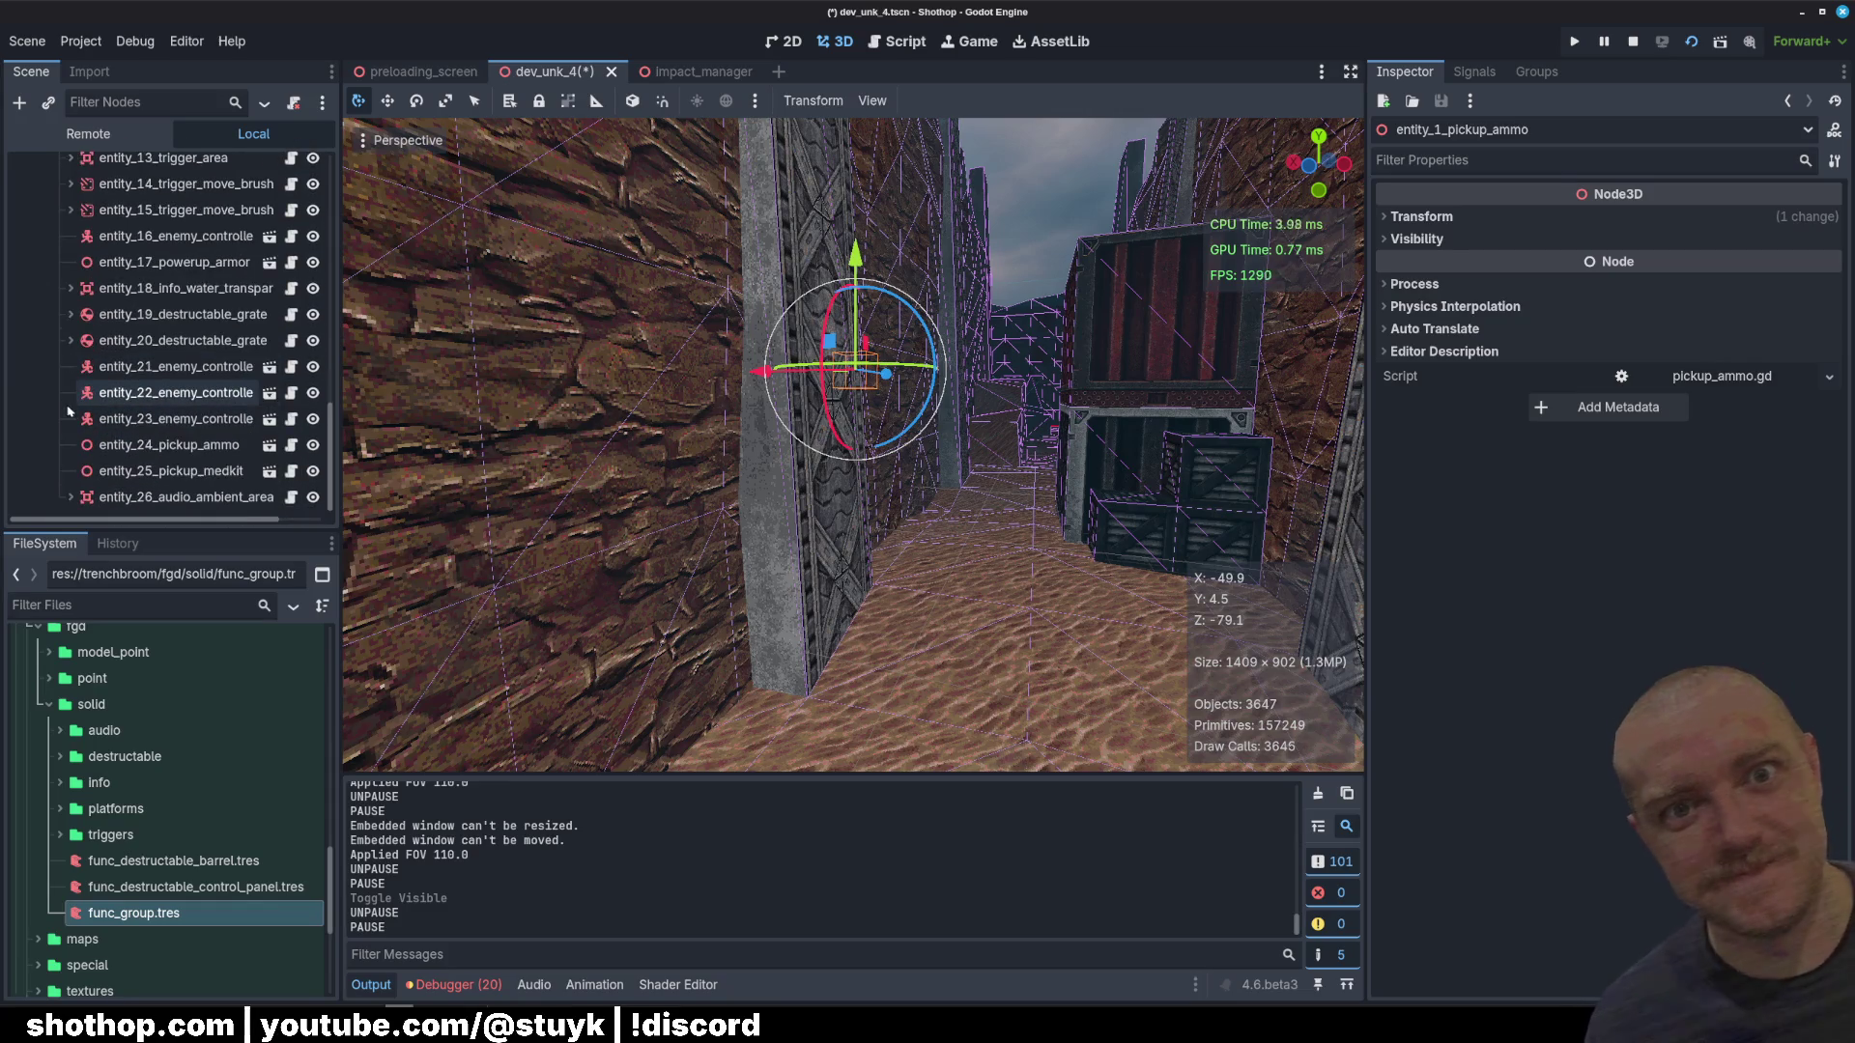
left_click(228, 502, "shift")
scroll(232, 434, "up", 6)
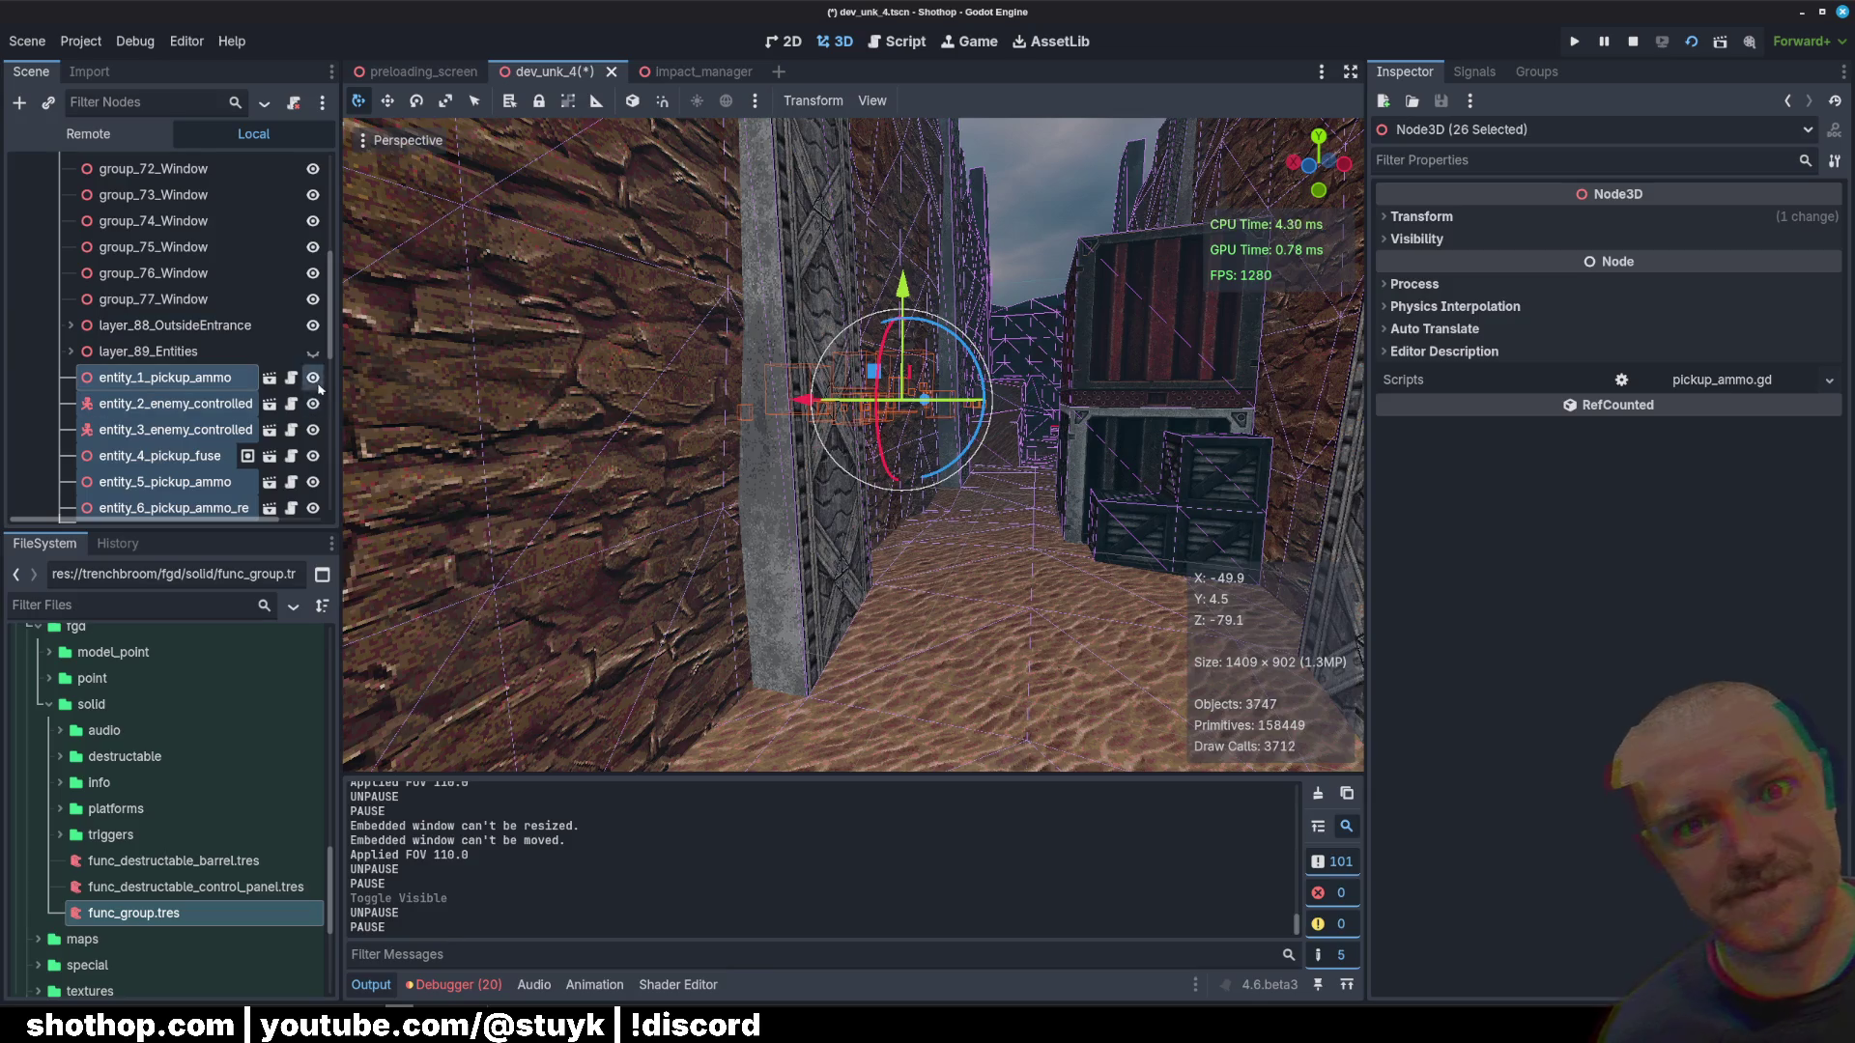
Step: Hide the 26 selected entities, save, and playtest a dash down the corridor
left_click(315, 383)
key("ctrl+s")
mouse_move(398, 1032)
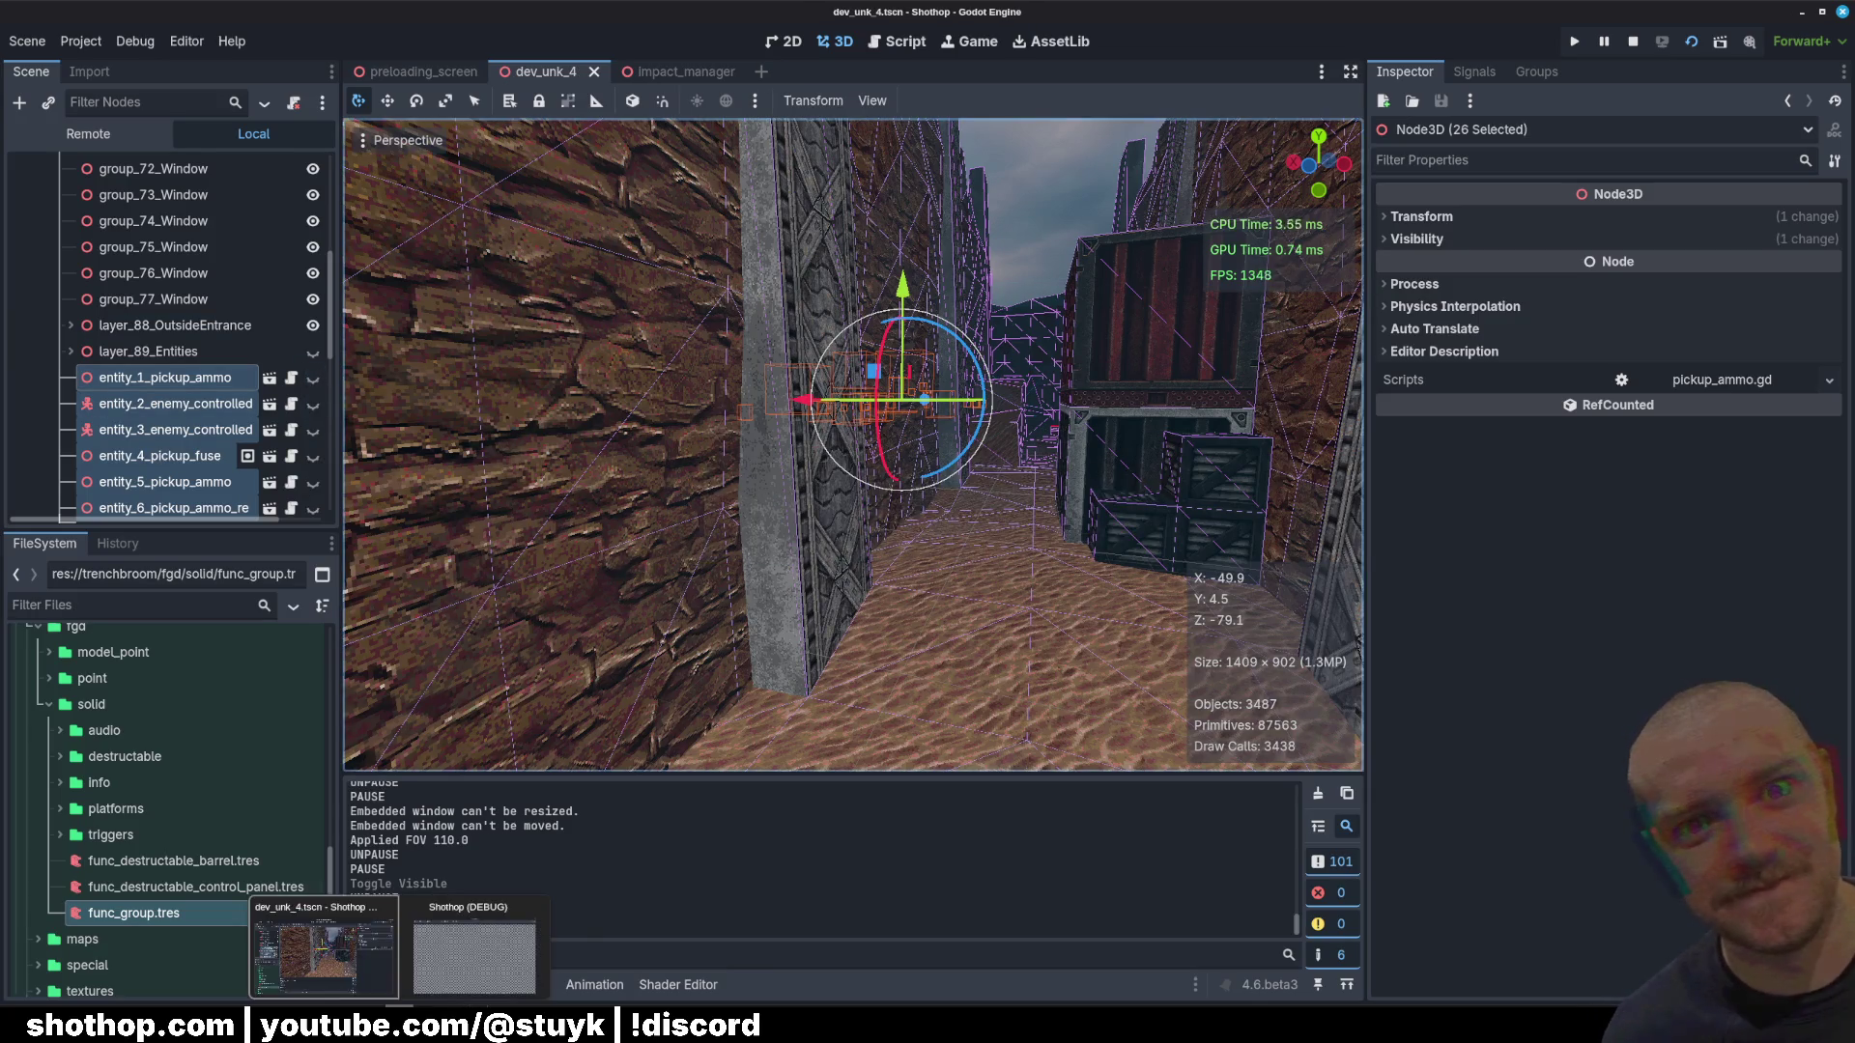
left_click(474, 952)
key("Escape")
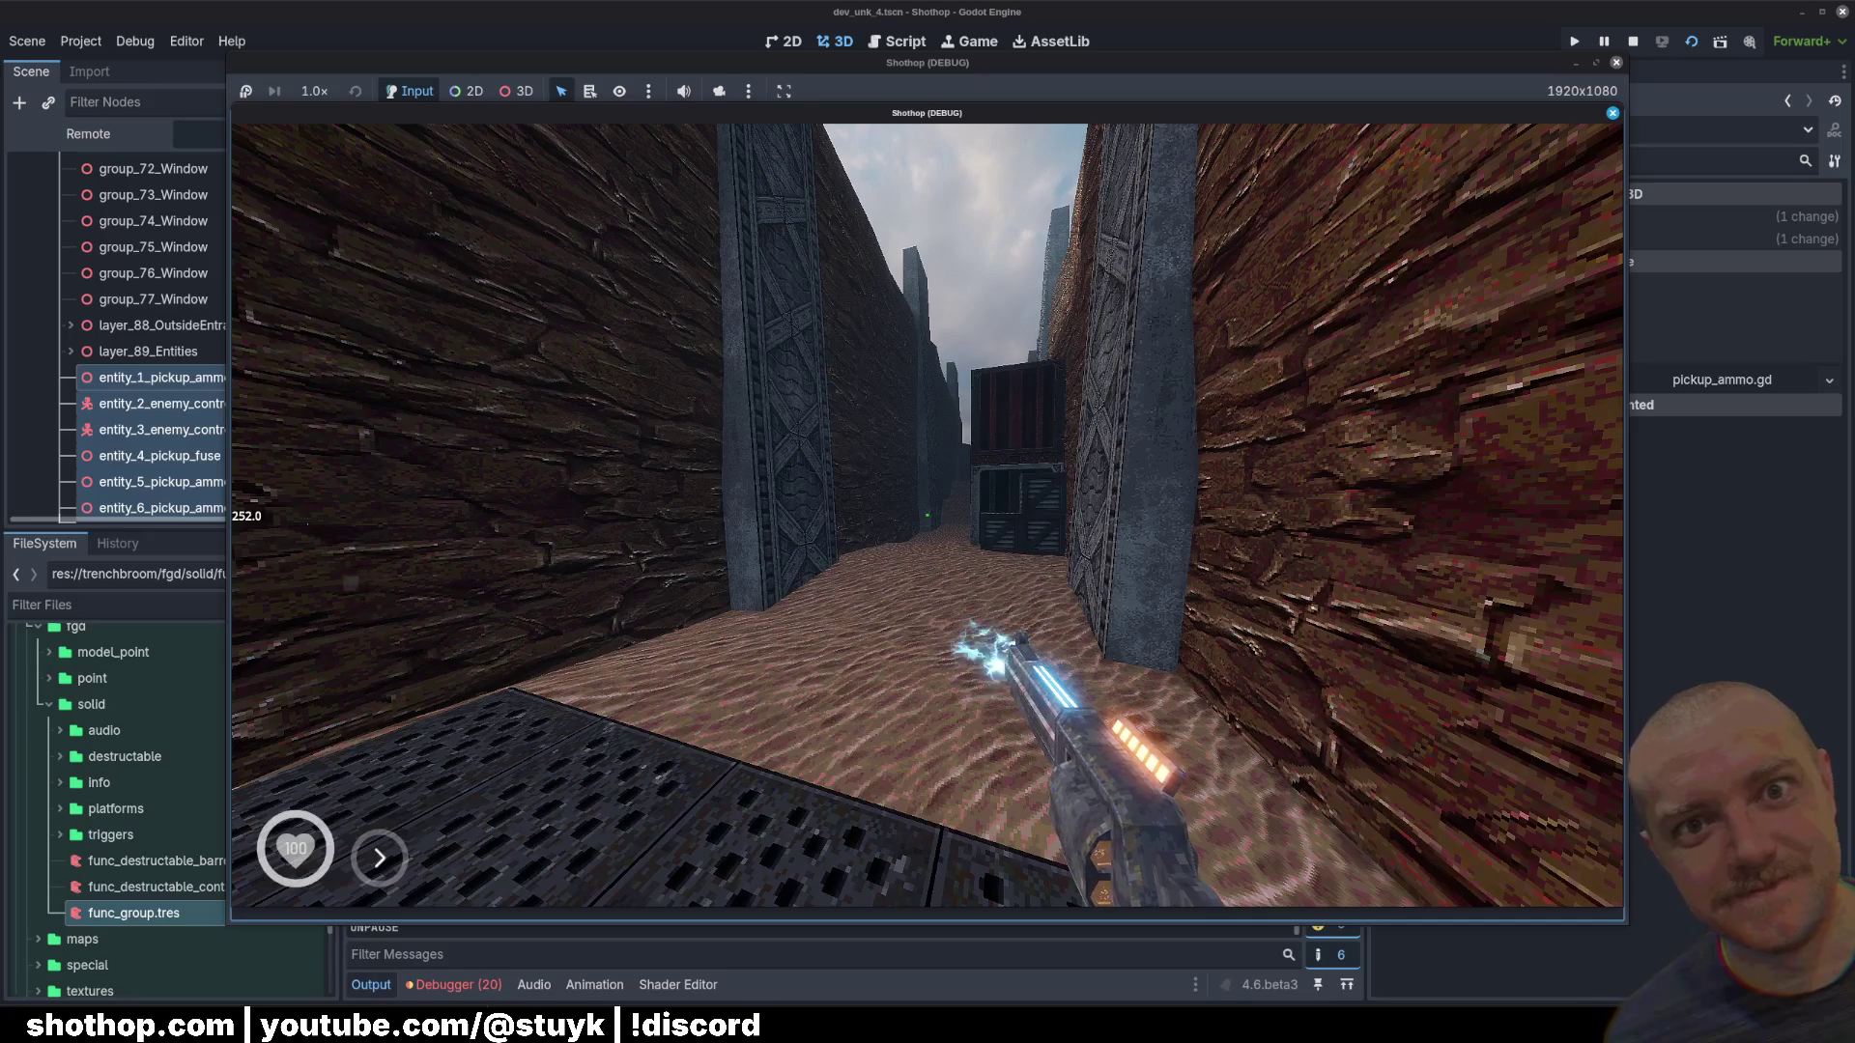
key("w")
key("shift")
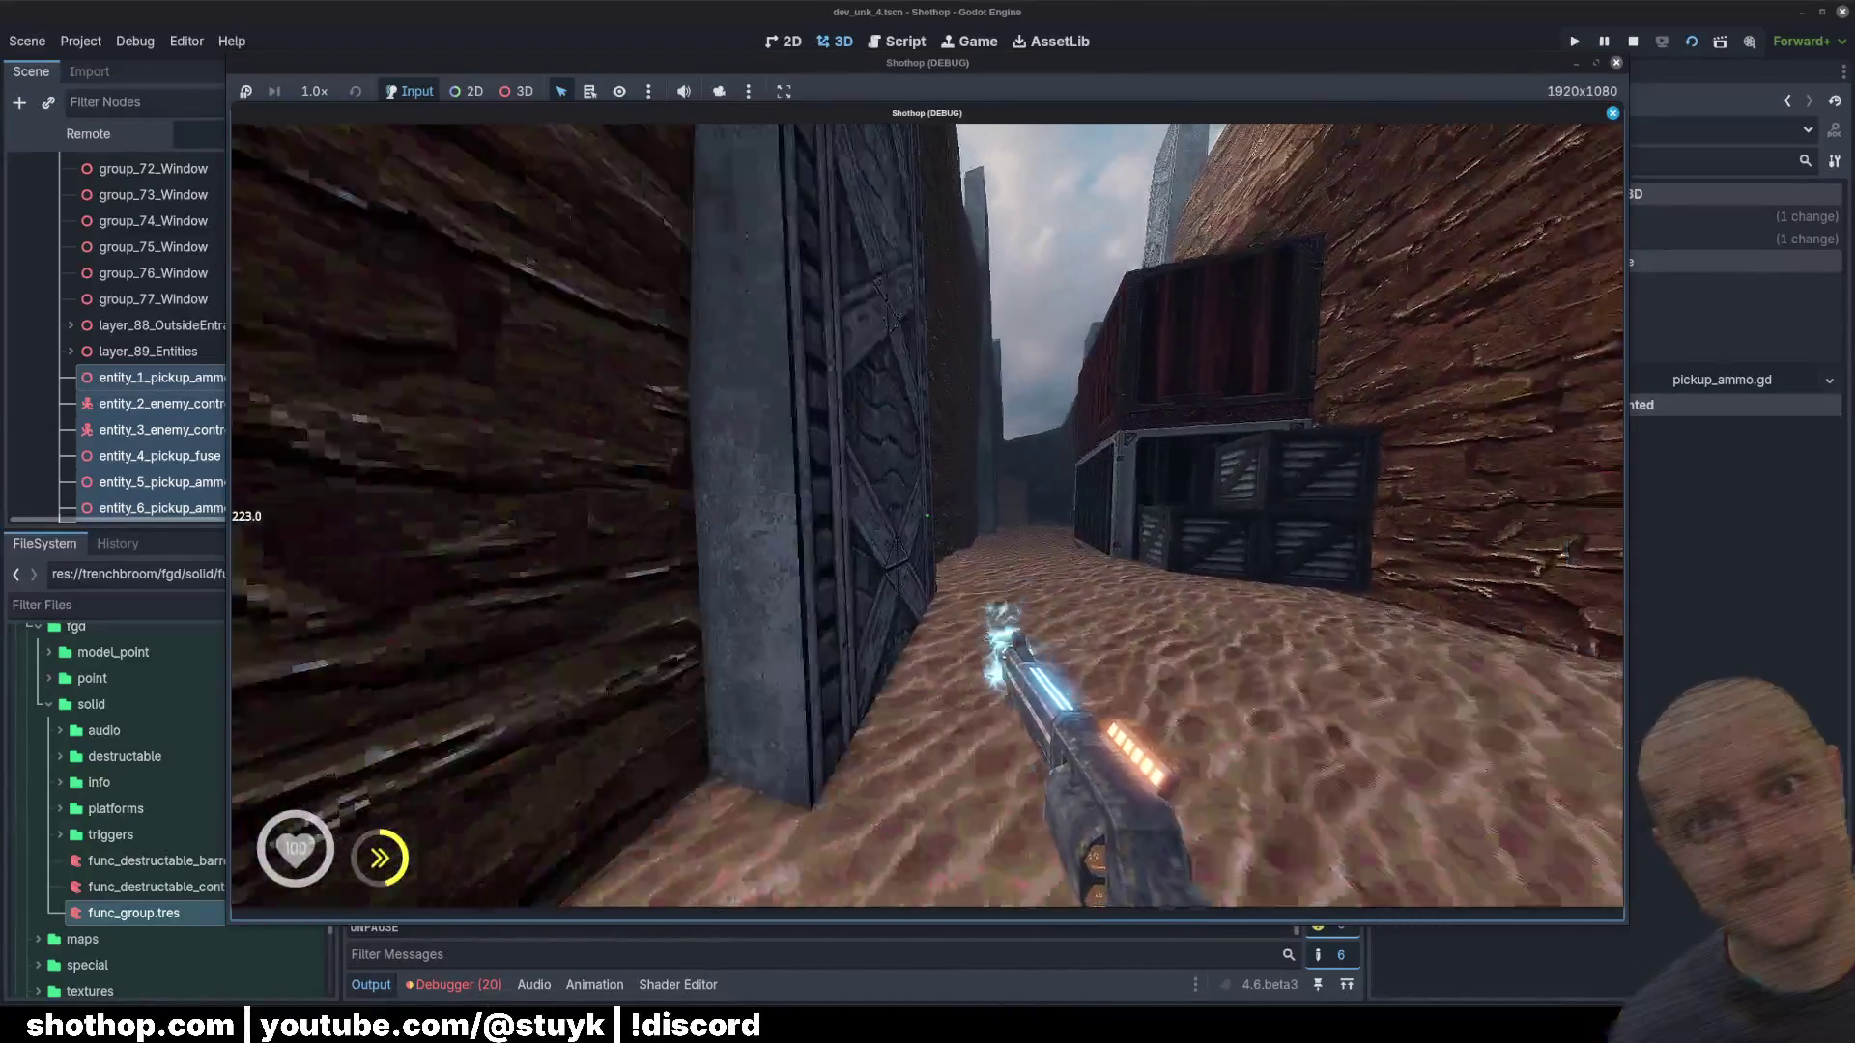
key("Escape")
Step: Hide window groups group_69 to group_76, save the scene, and switch to TrenchBroom
left_click(242, 300)
scroll(242, 390, "up", 3)
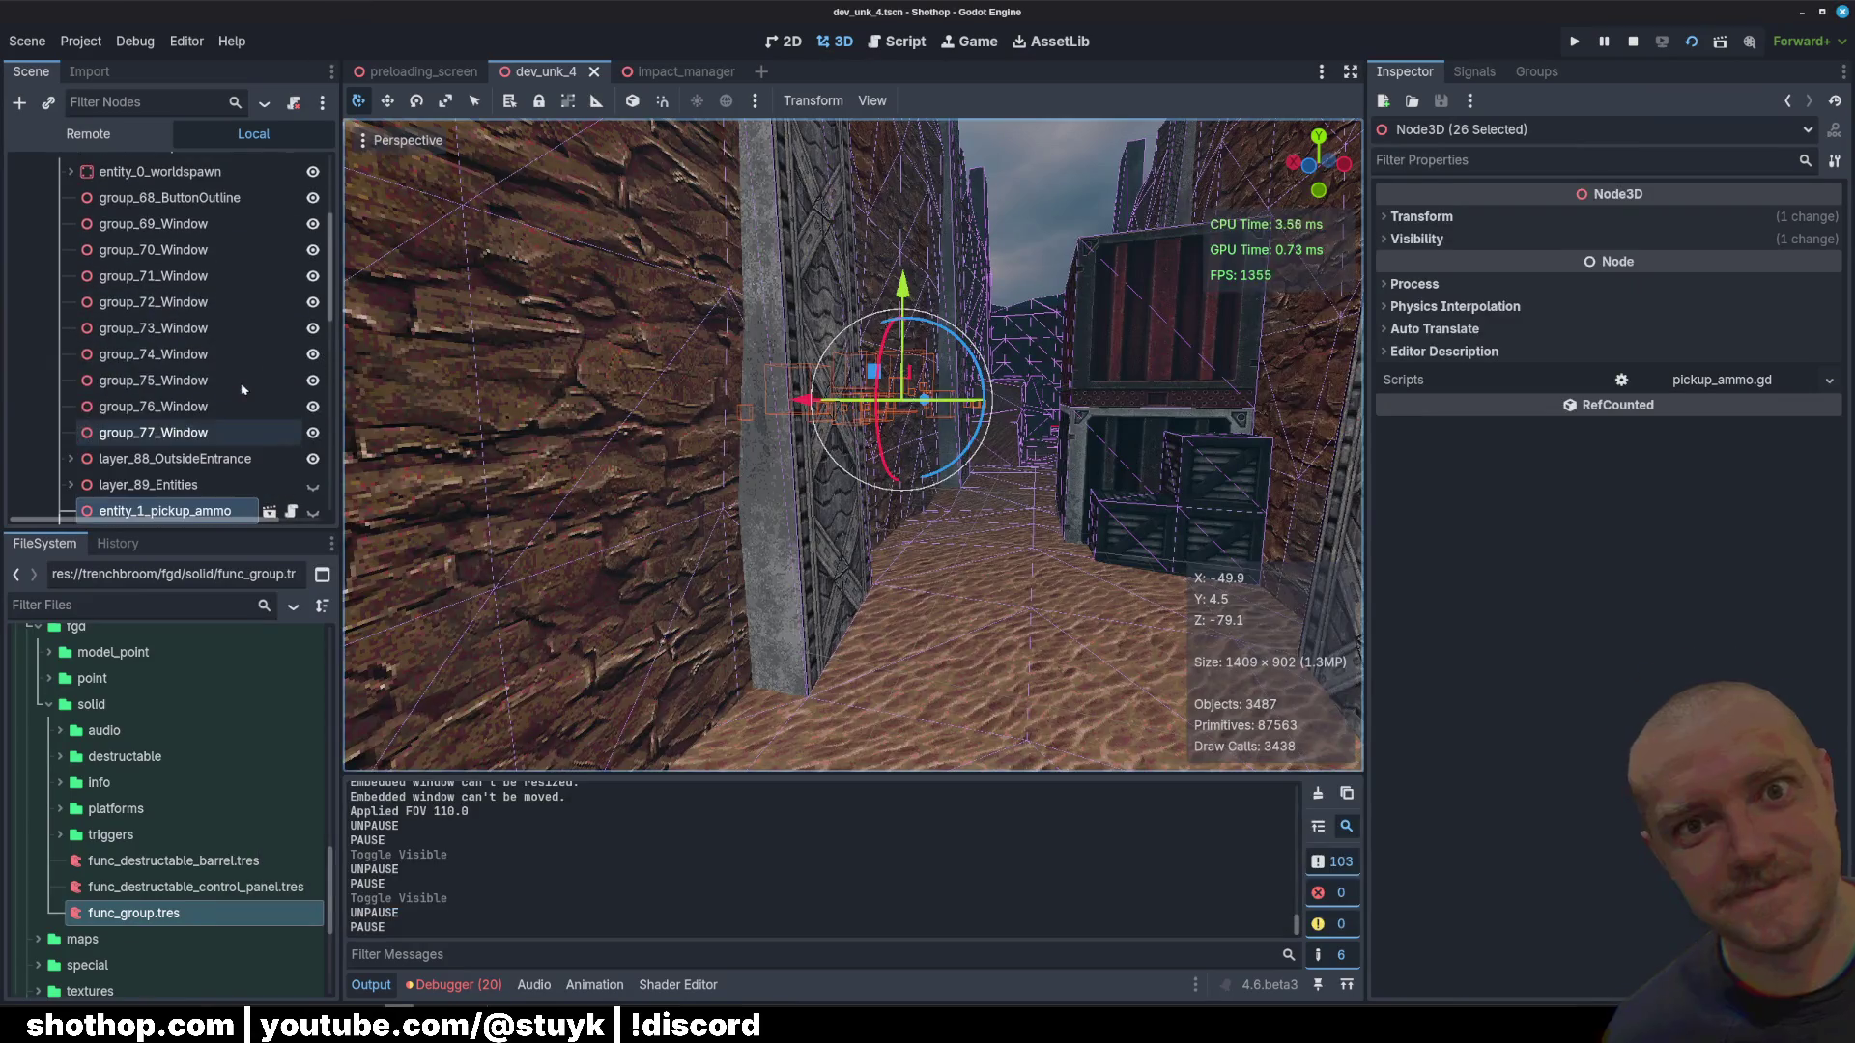
left_click_drag(203, 404, 181, 233)
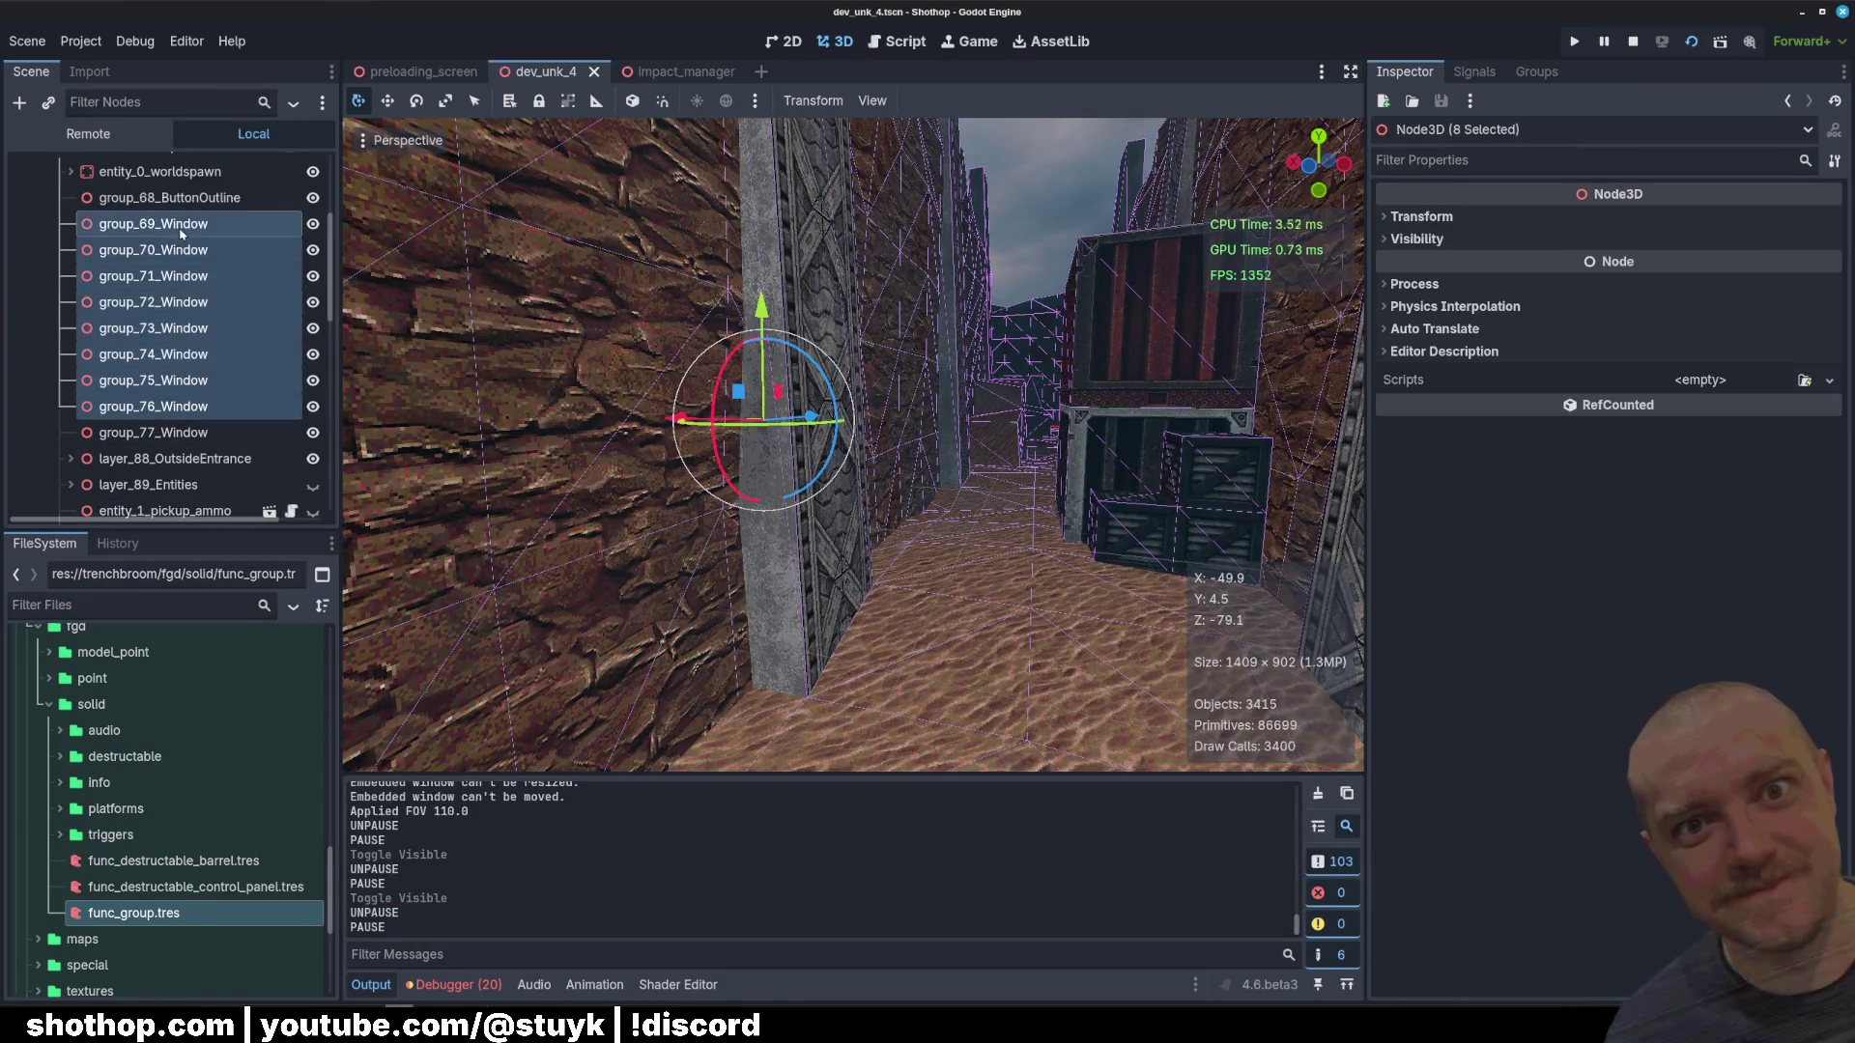
left_click(314, 224)
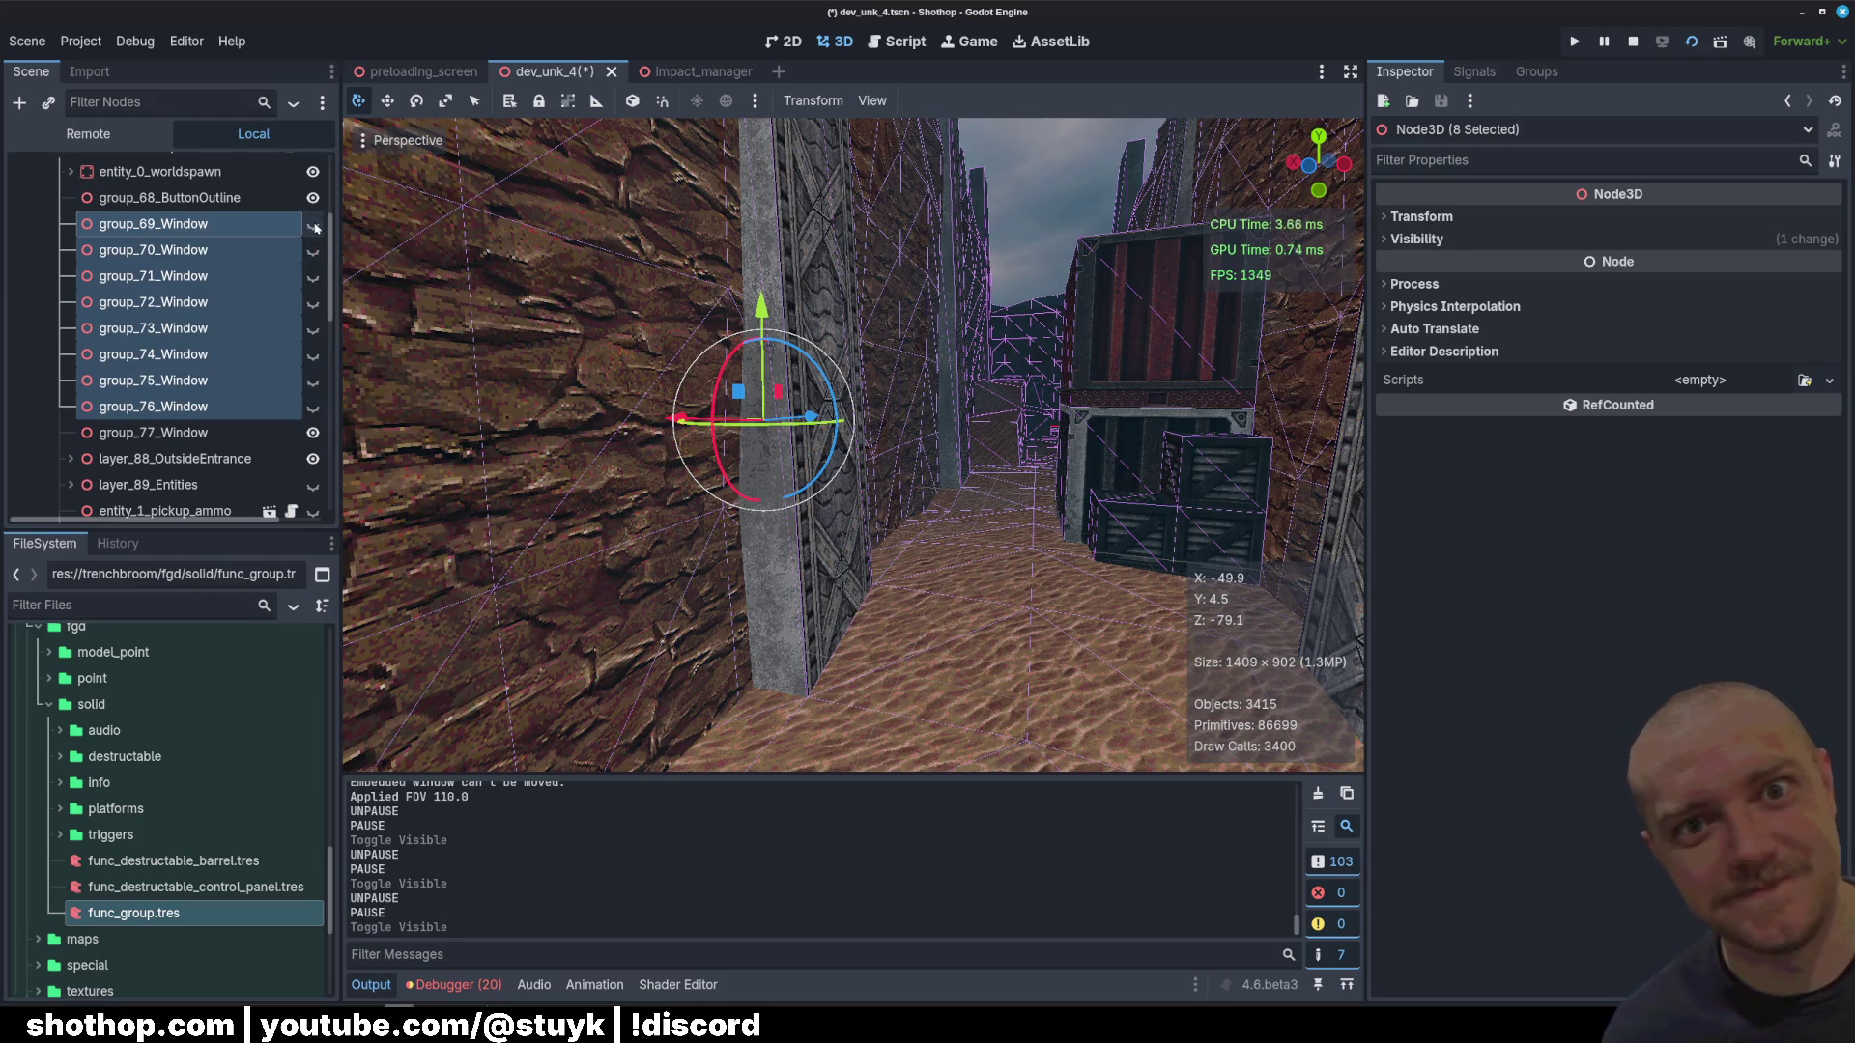
scroll(303, 238, "up", 3)
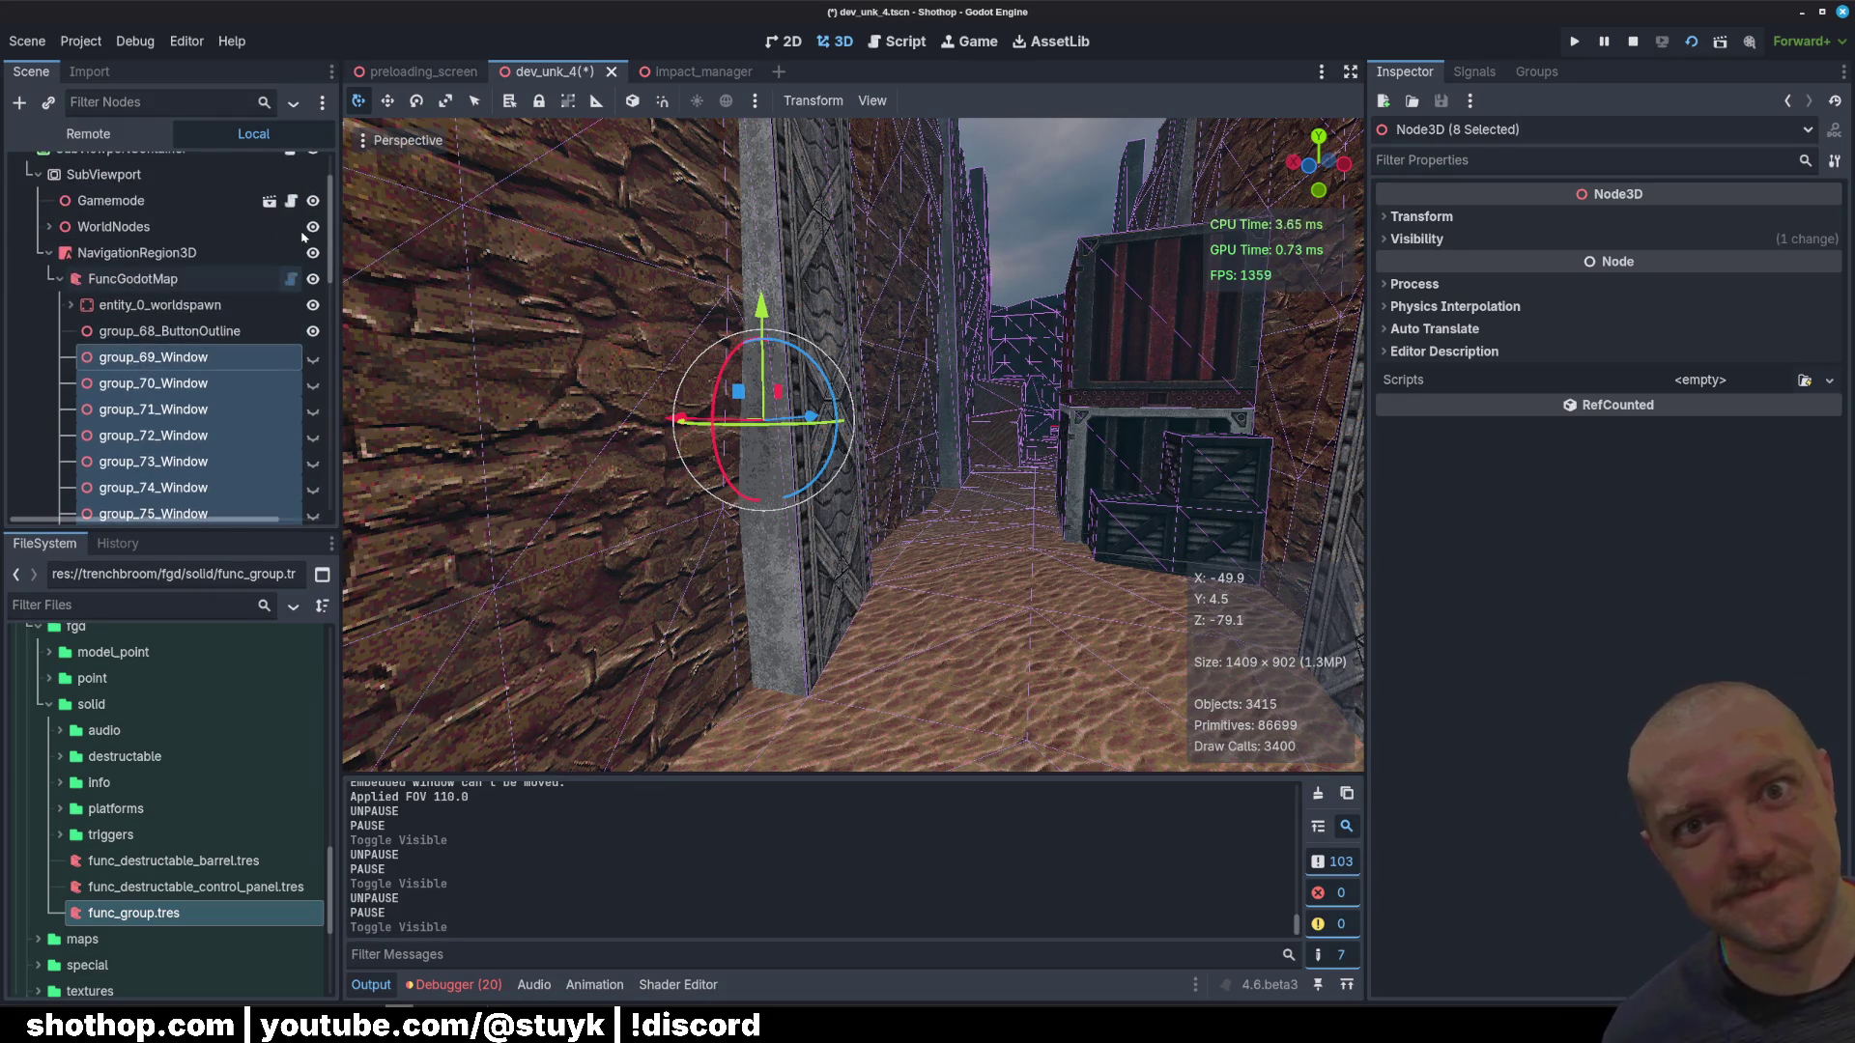
key("ctrl+s")
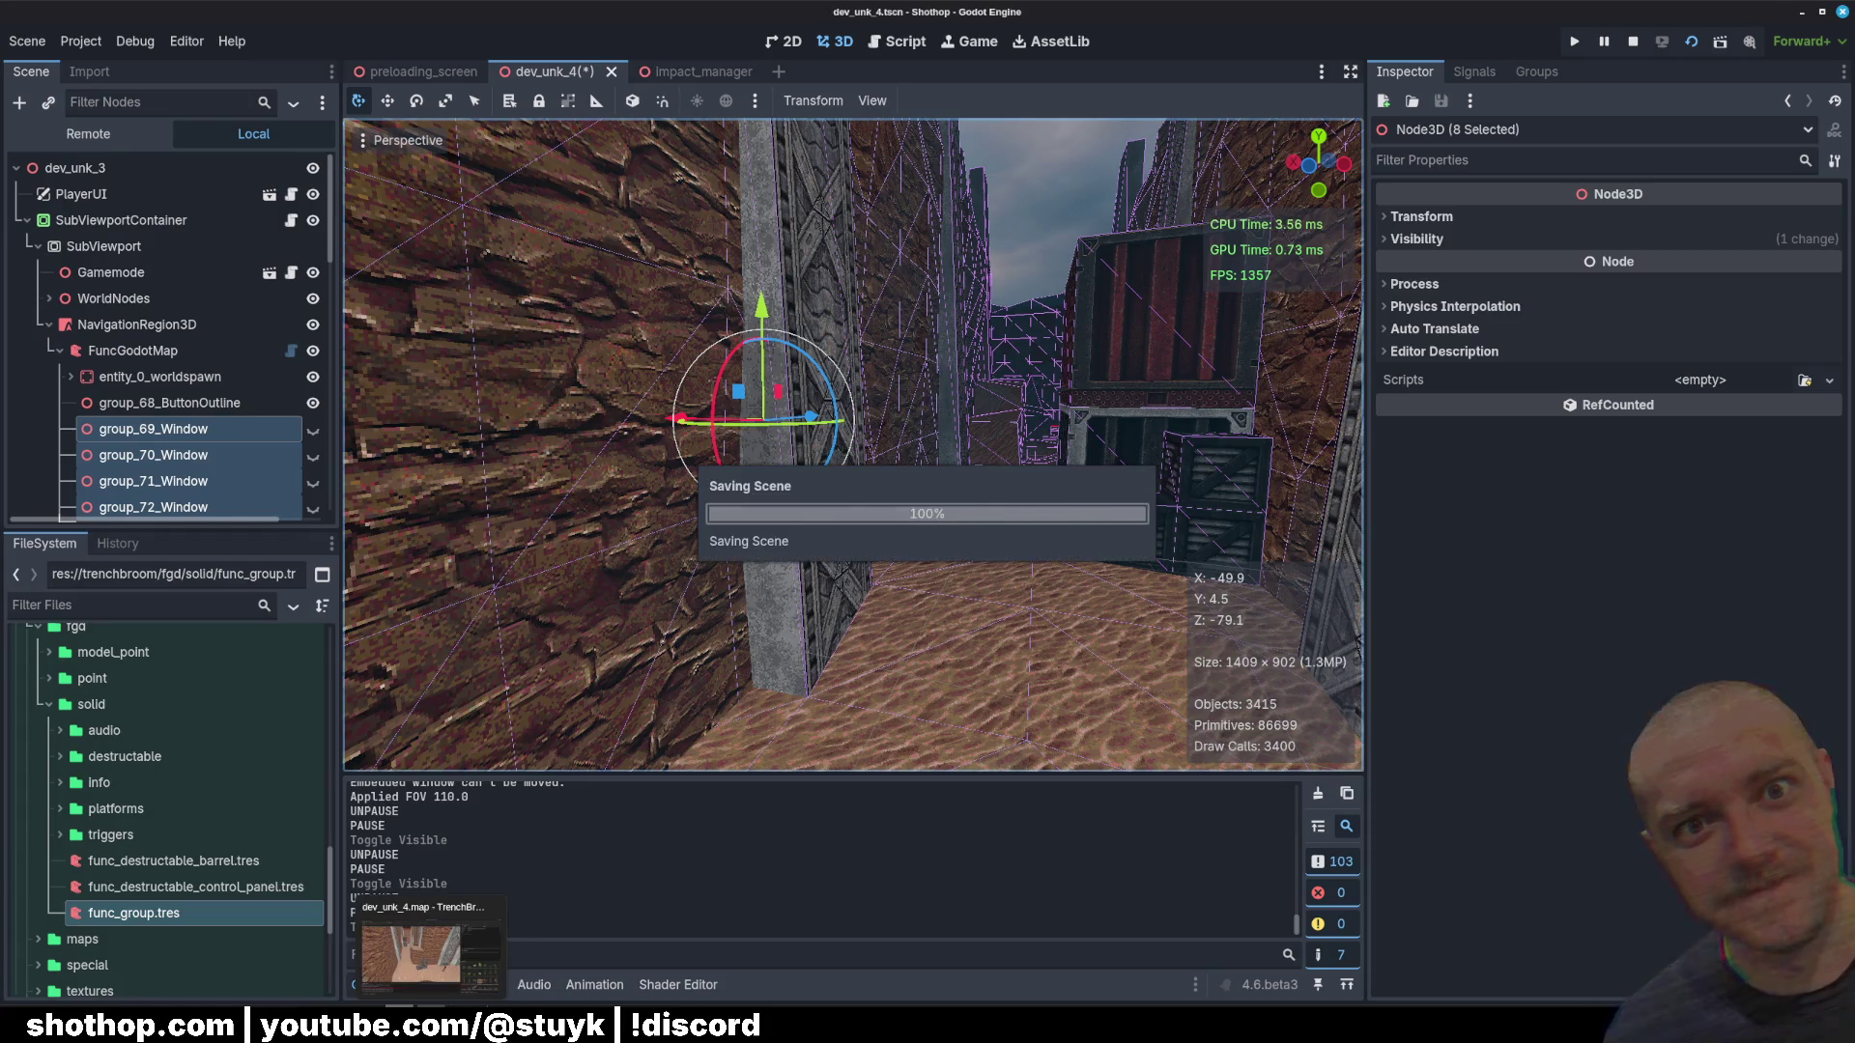
key("alt+Tab")
mouse_move(431, 1025)
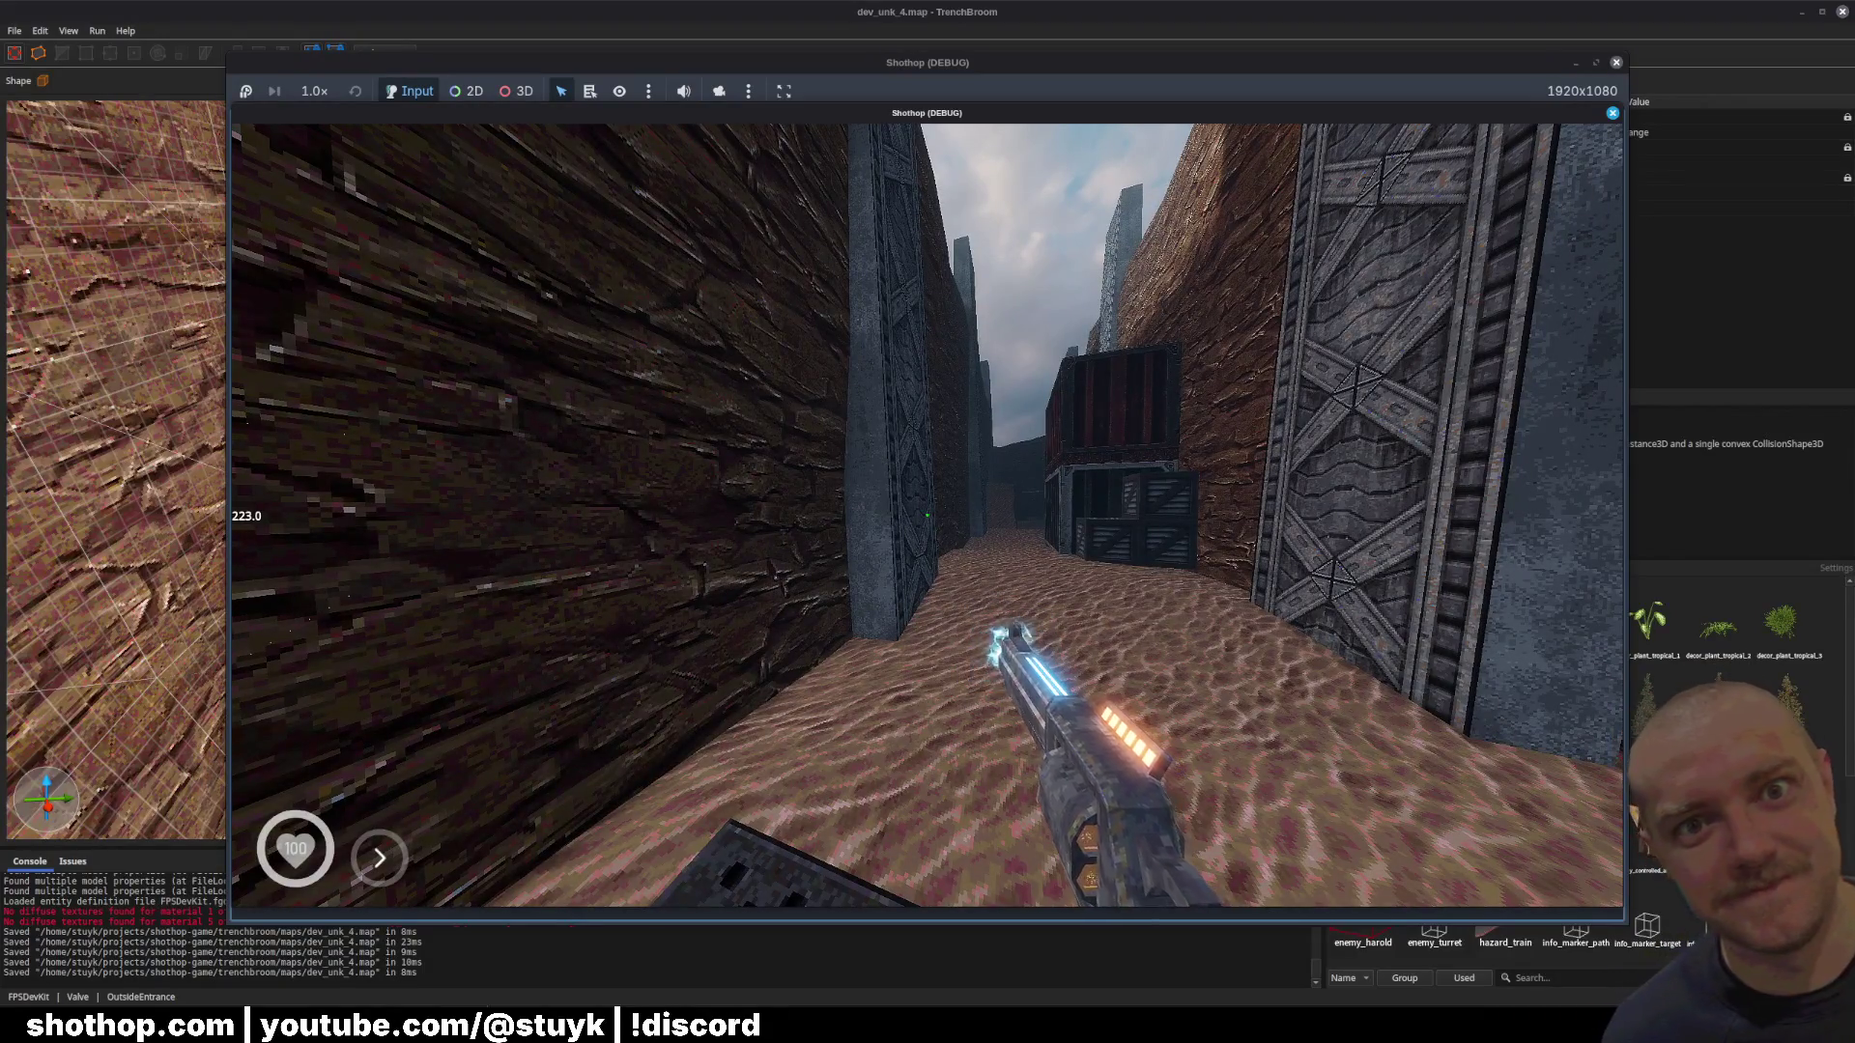
Step: Pause the playtest, Alt+Tab back to Godot, and collapse the NavigationRegion3D node
key("Escape")
key("F8")
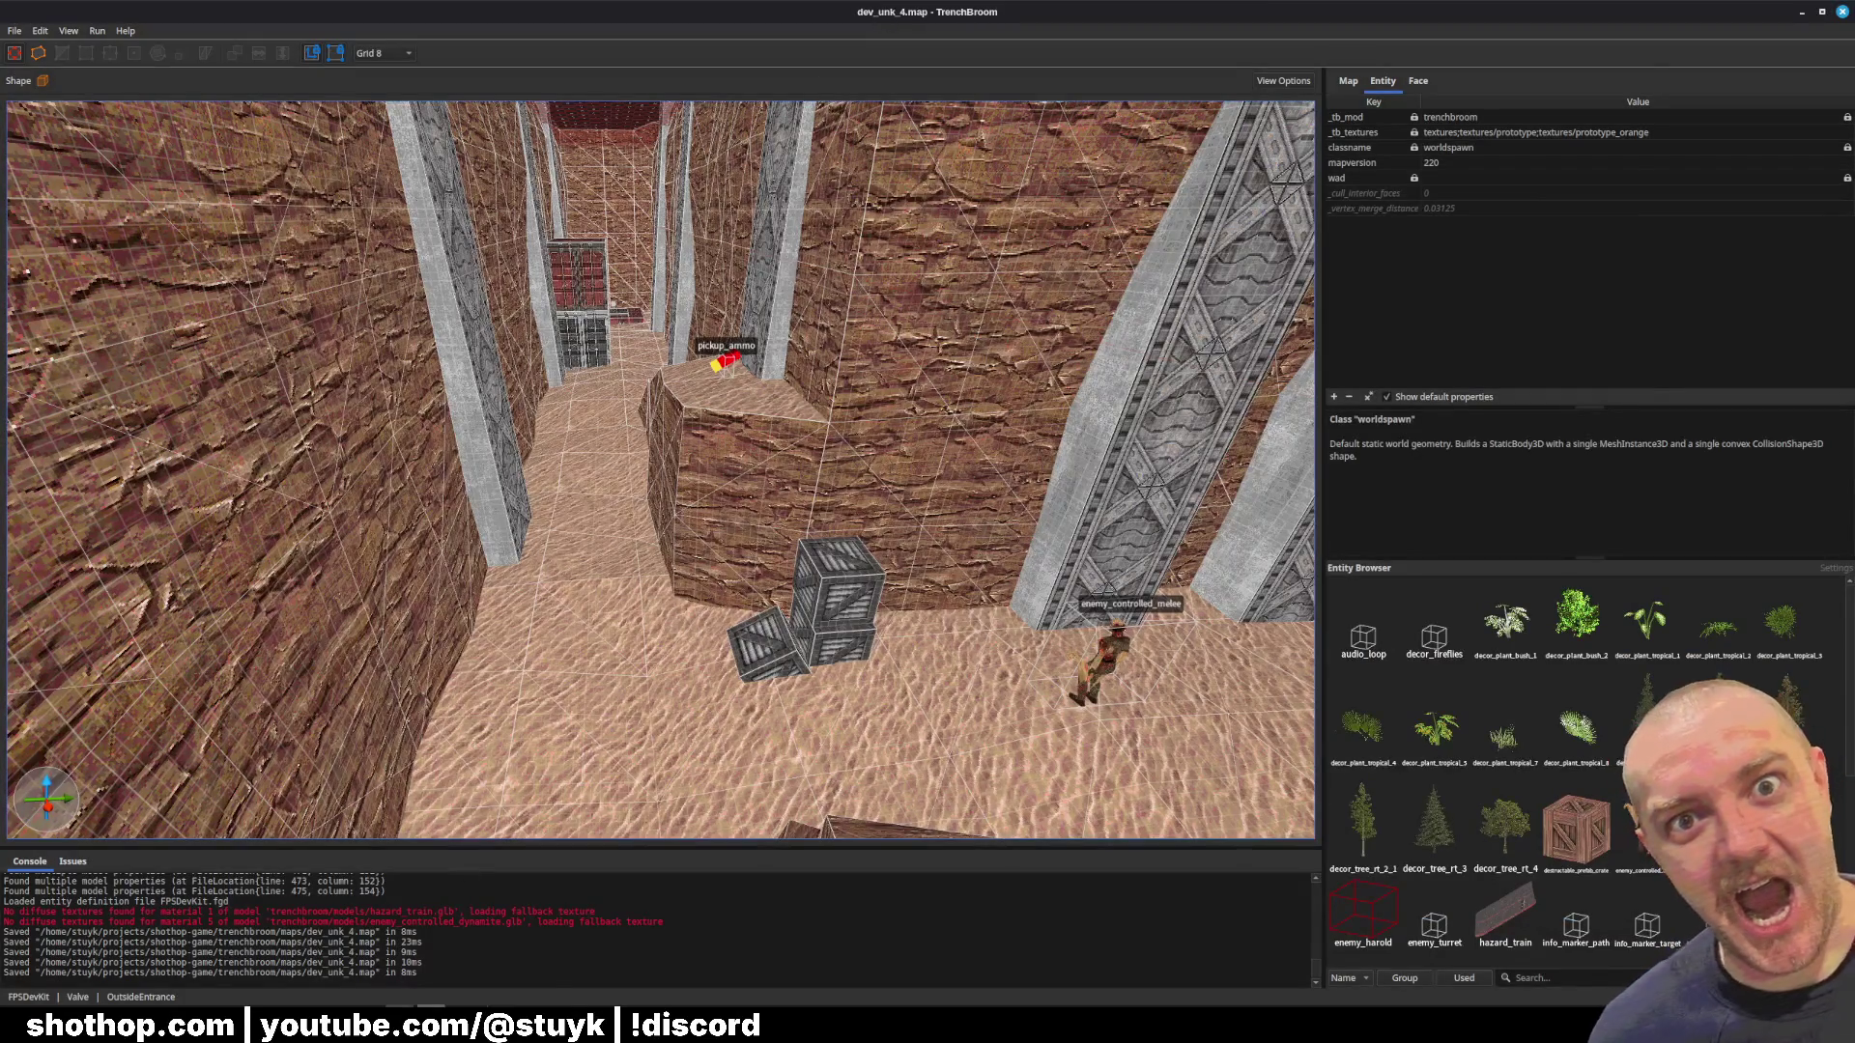
key("alt+Tab")
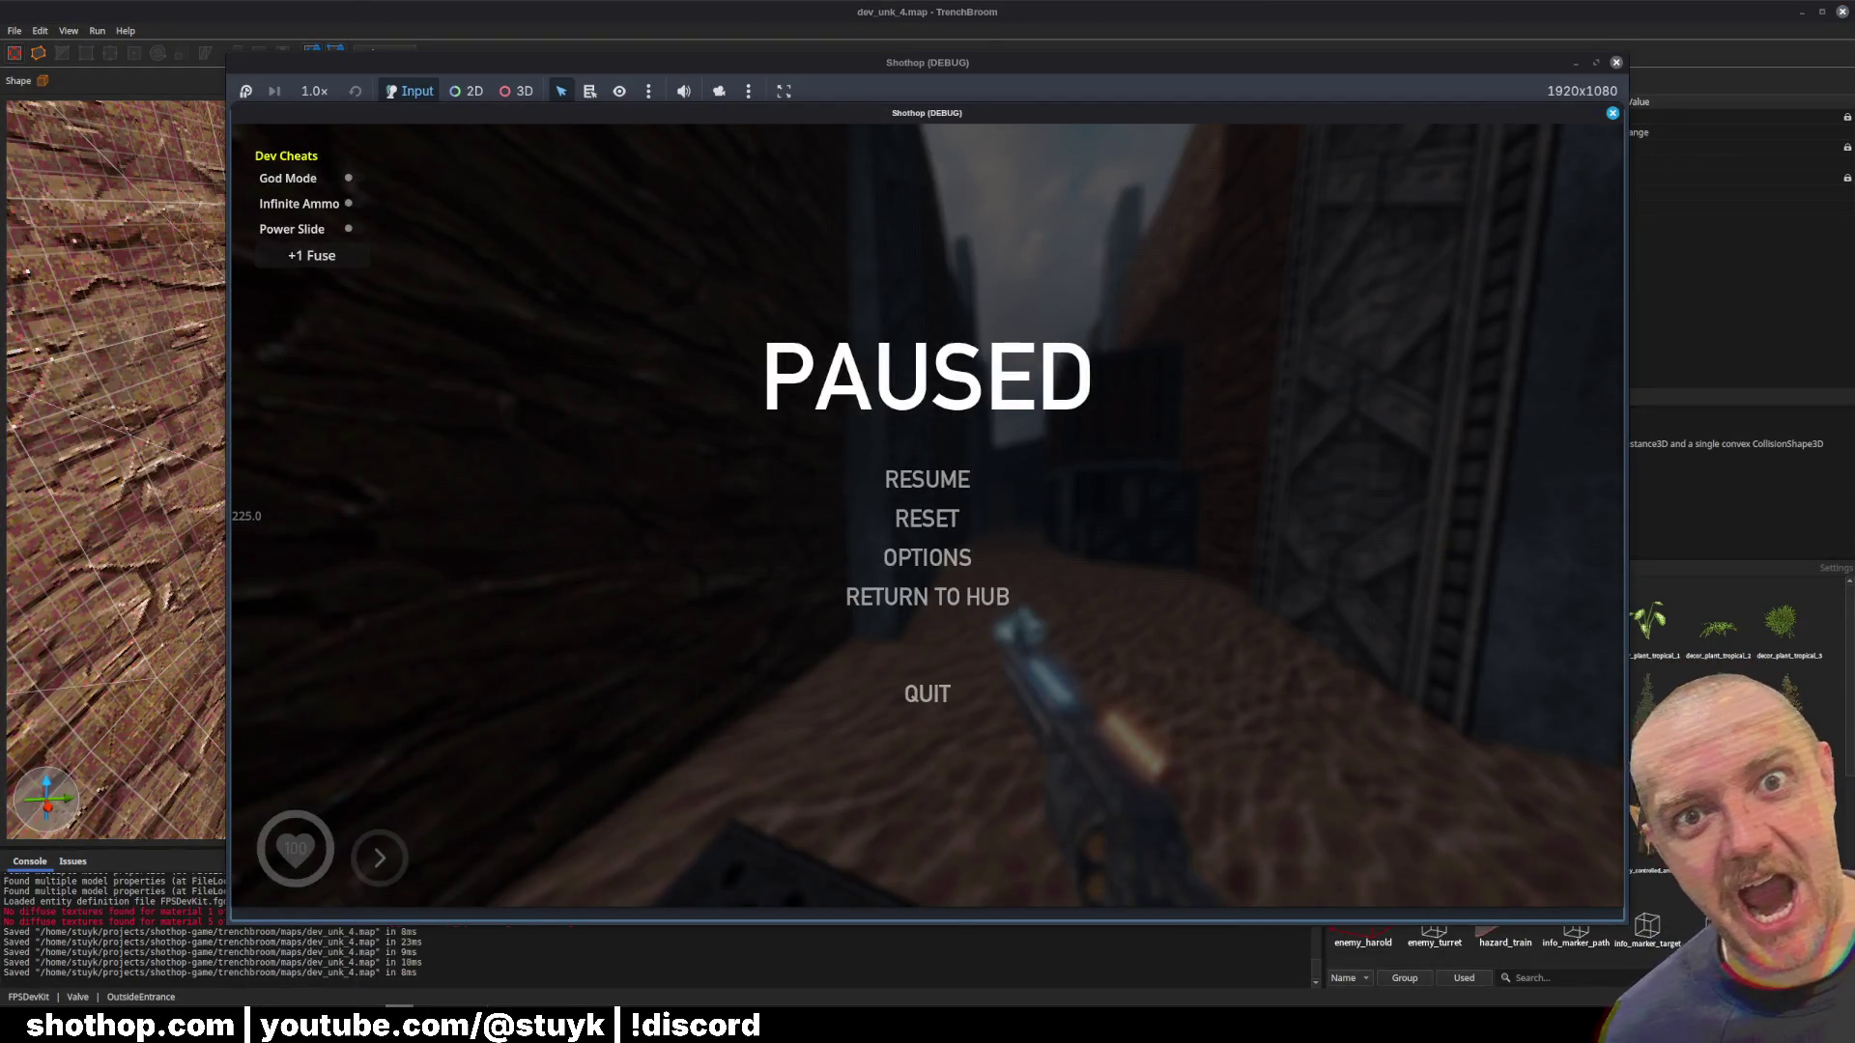
key("alt+Tab")
left_click(113, 298)
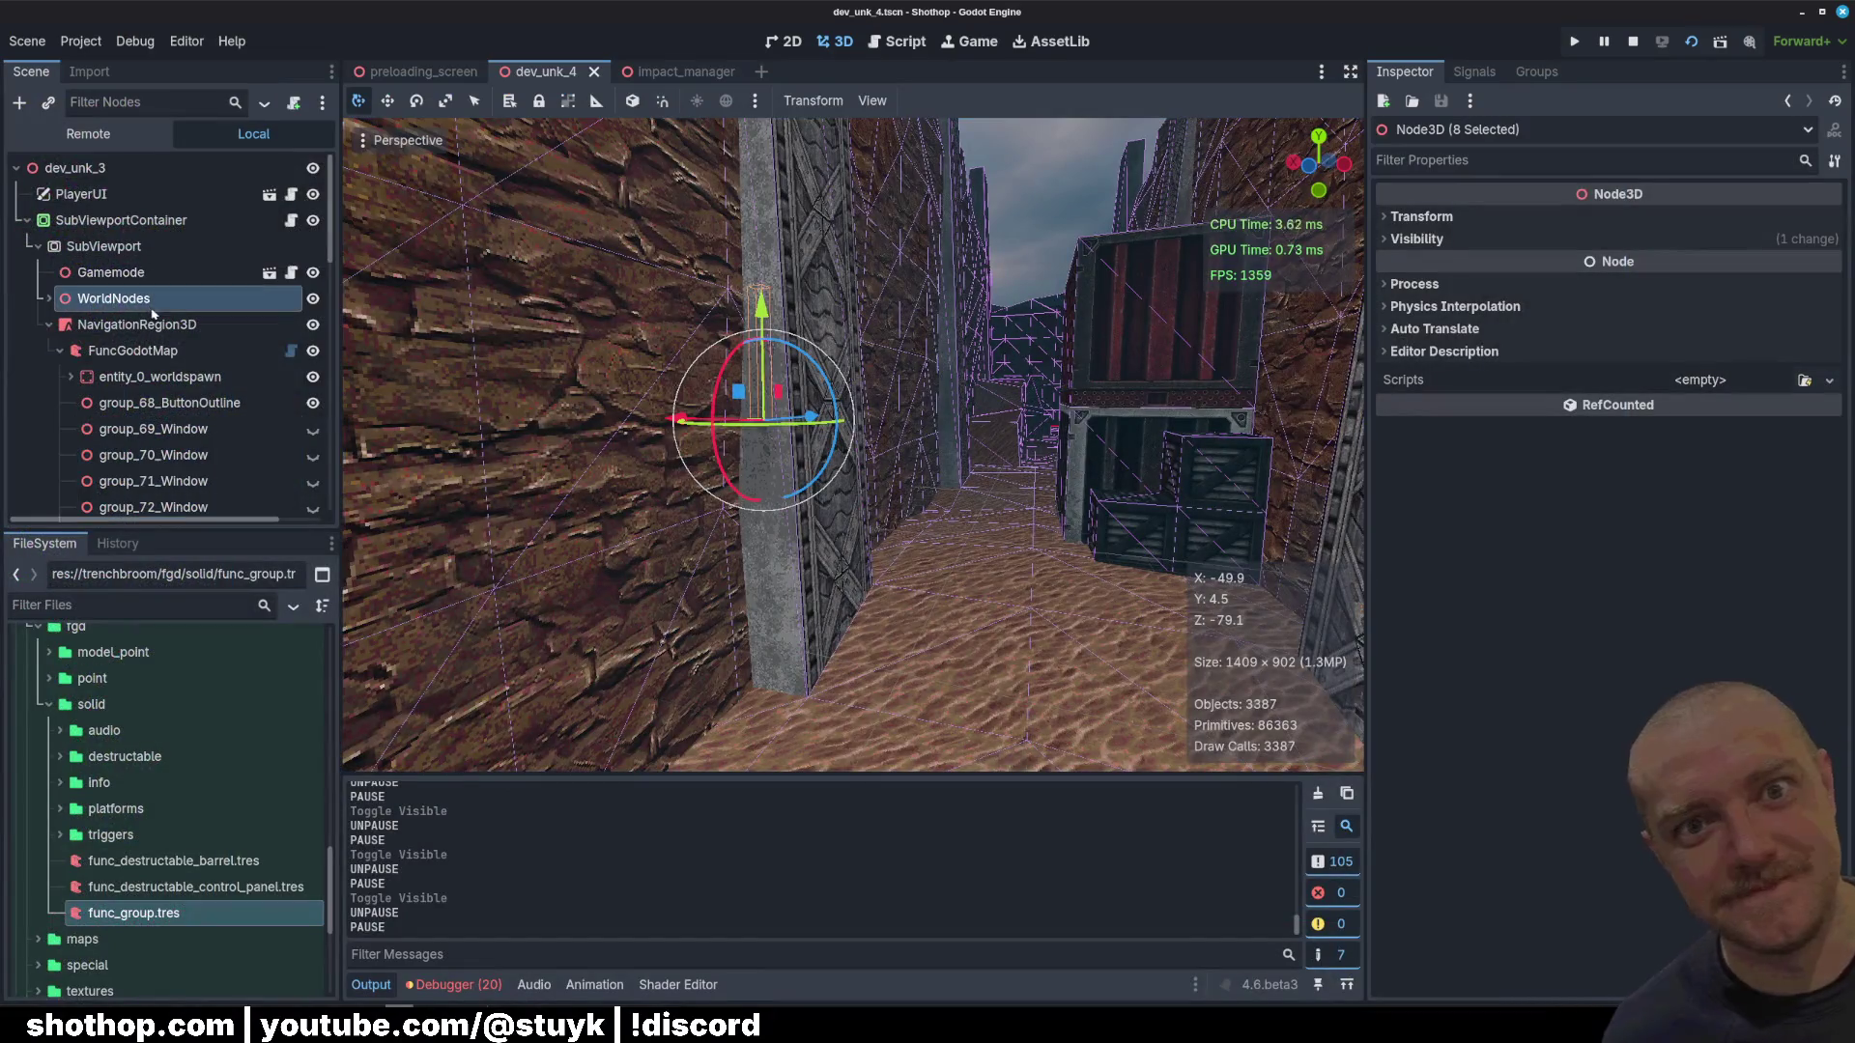
Step: Uncheck Volumetric Fog in the WorldEnvironment's Environment under WorldNodes, then unpause the game
left_click(50, 325)
left_click(45, 298)
left_click(136, 325)
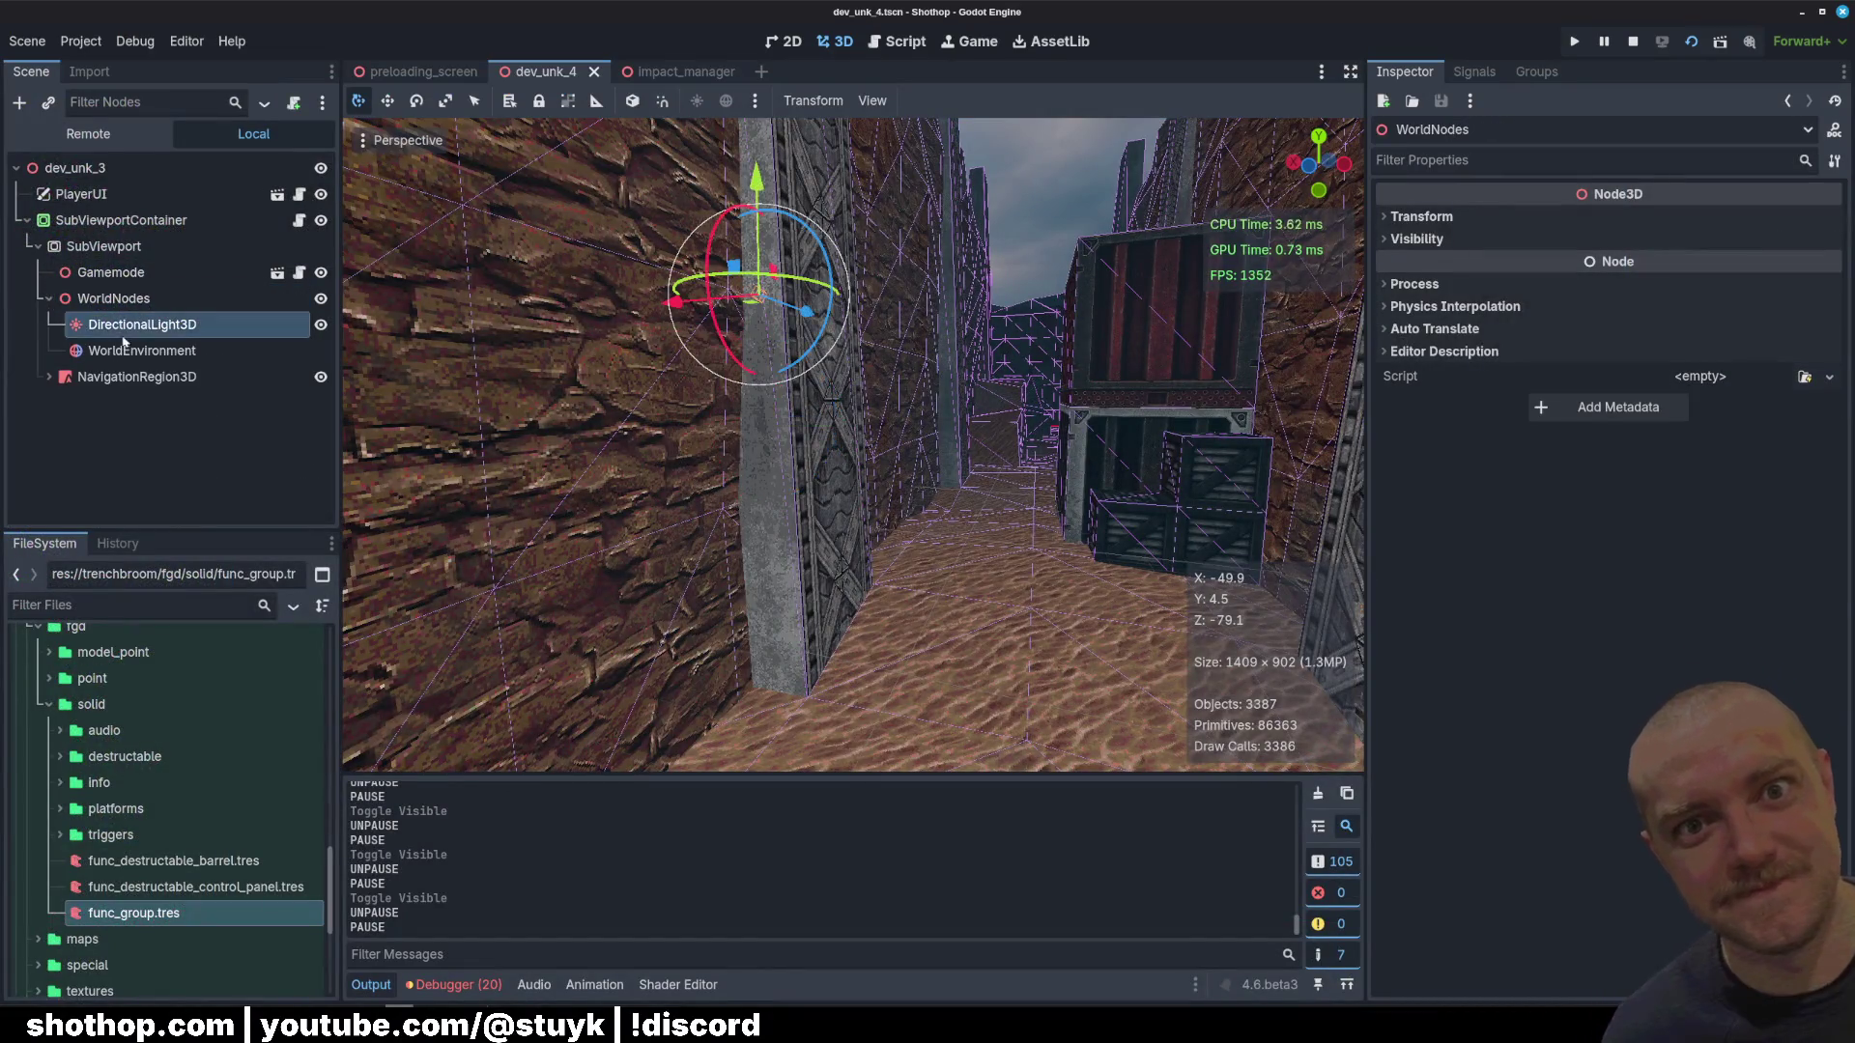
left_click(135, 350)
left_click(1696, 226)
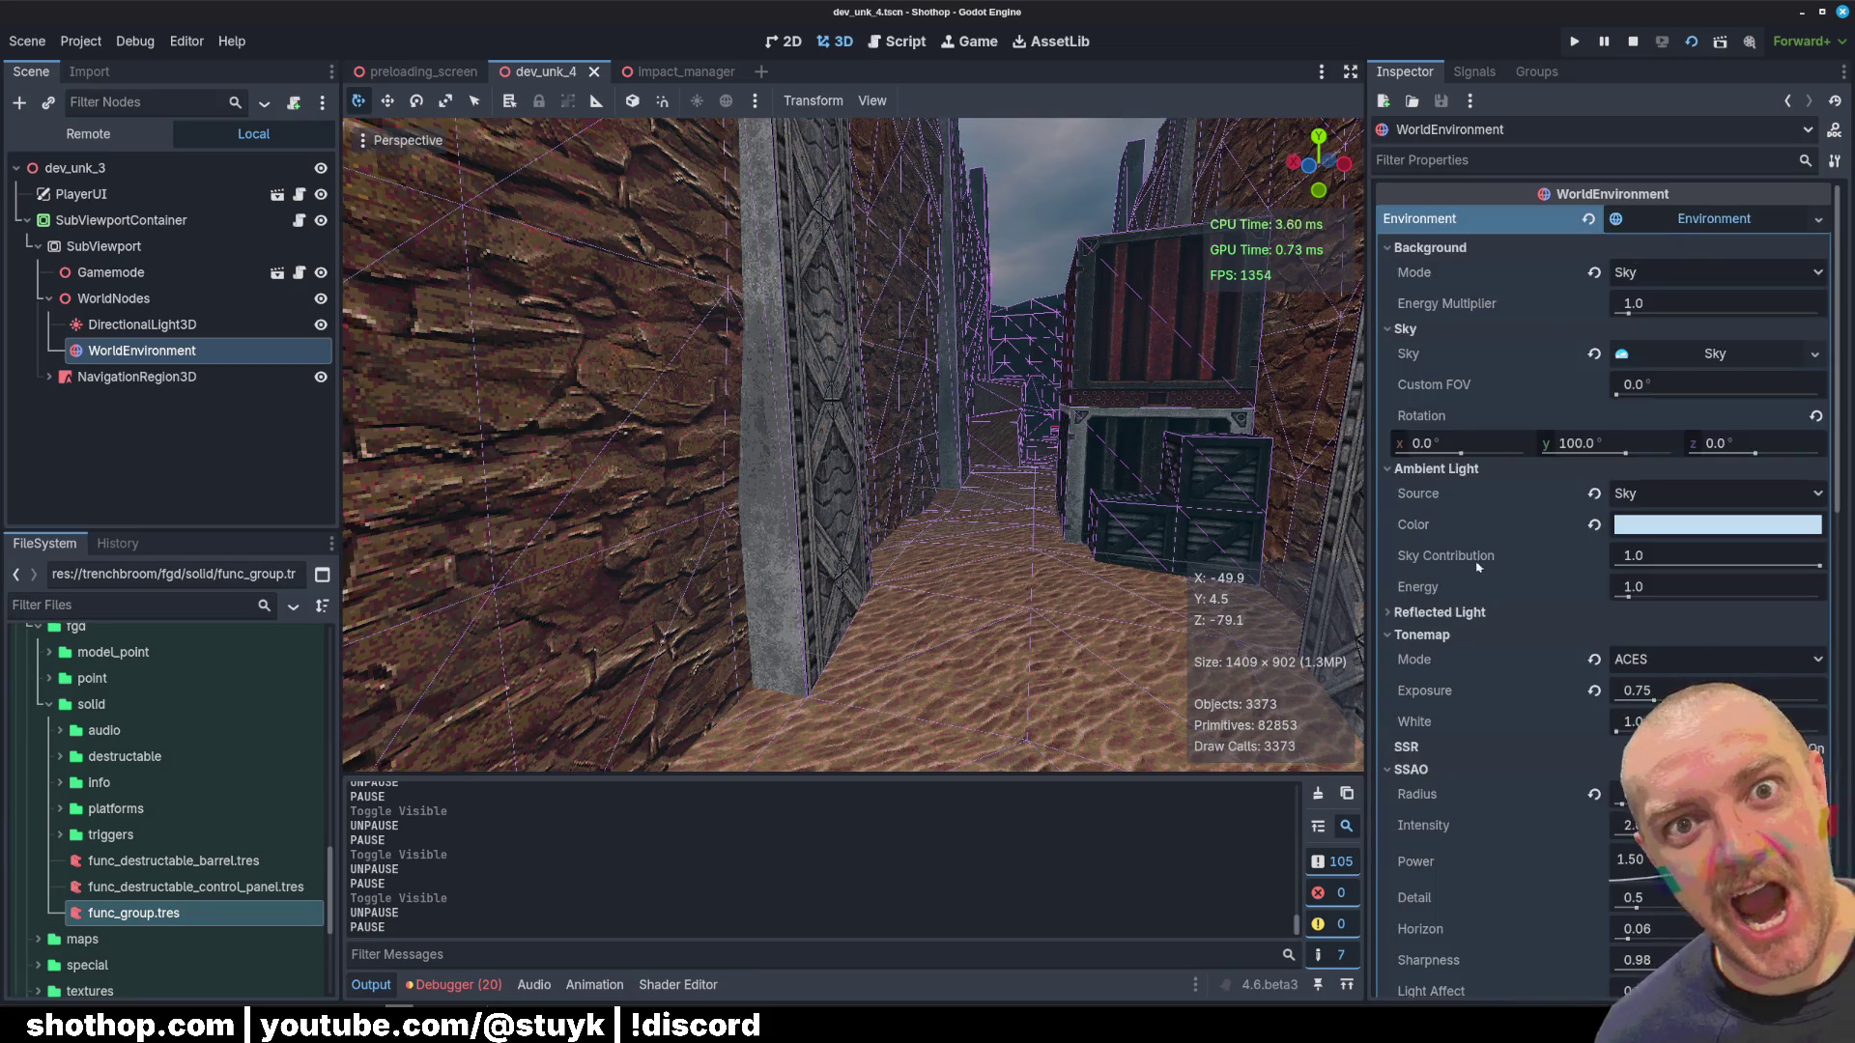
scroll(1489, 571, "down", 10)
scroll(1585, 641, "up", 2)
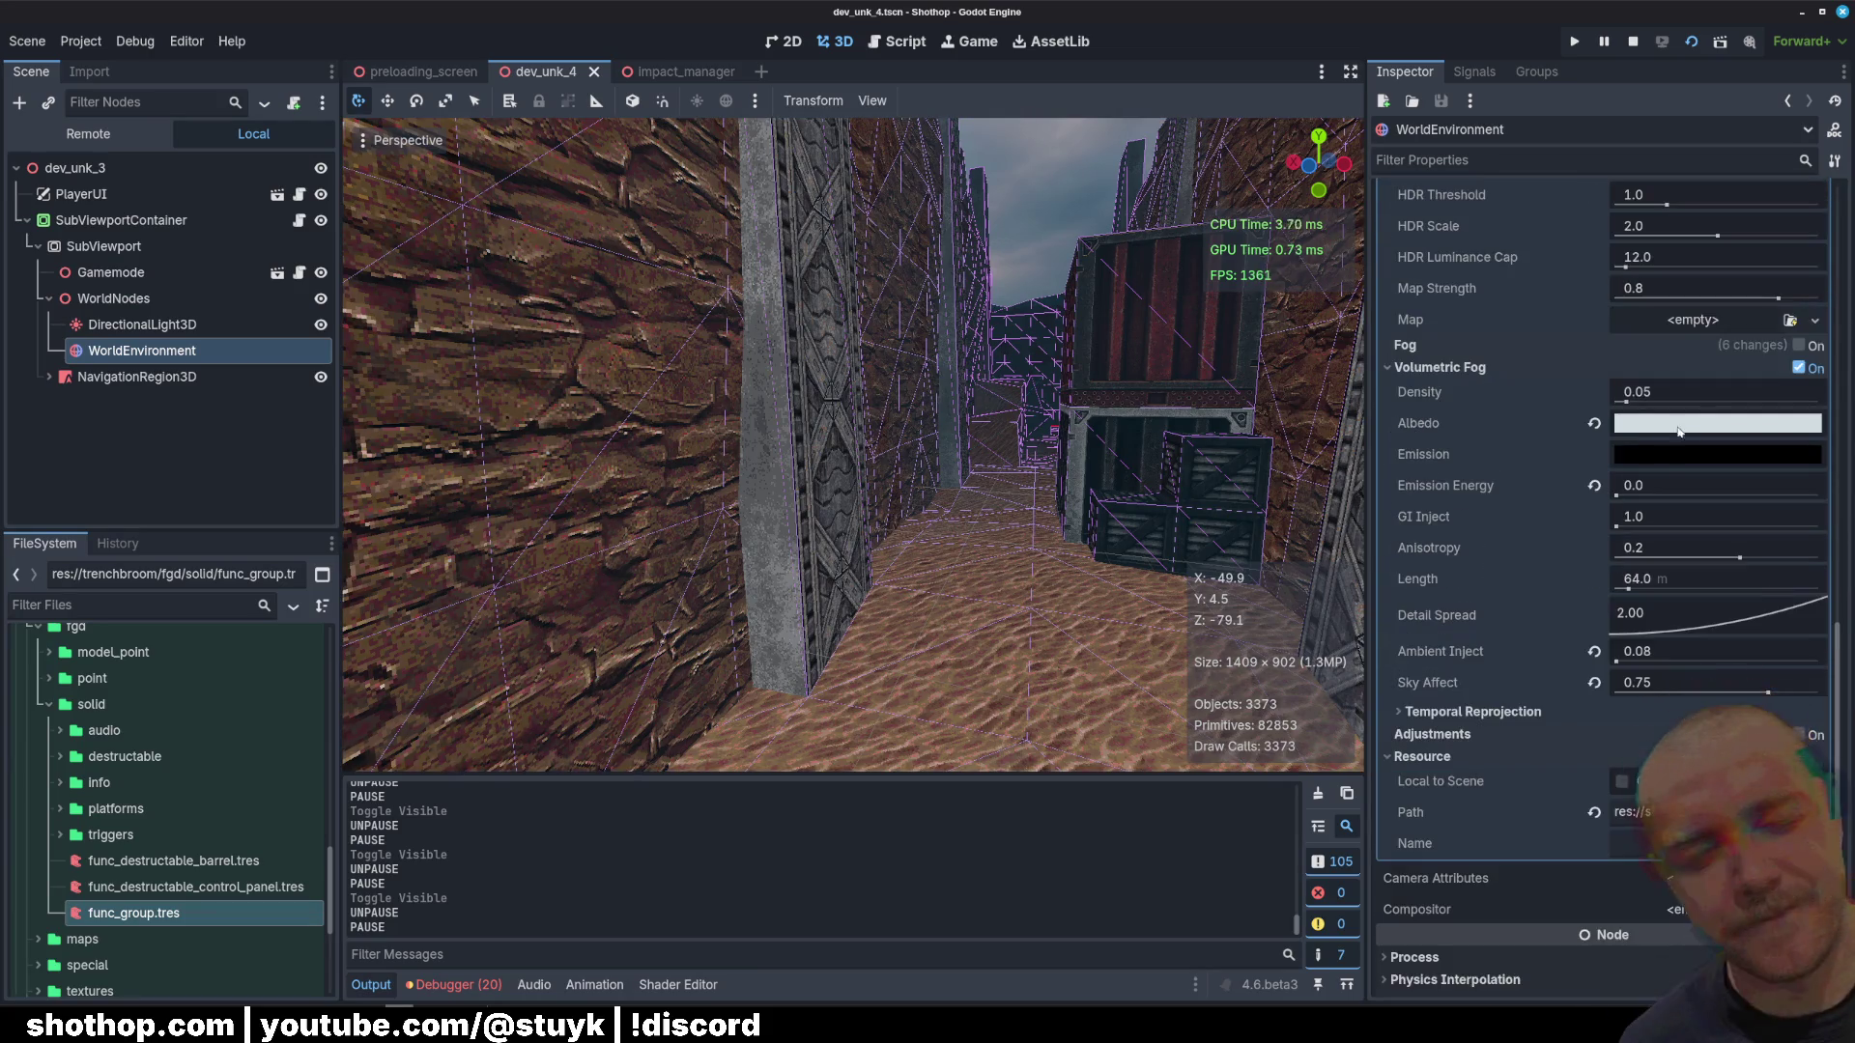
left_click(1799, 356)
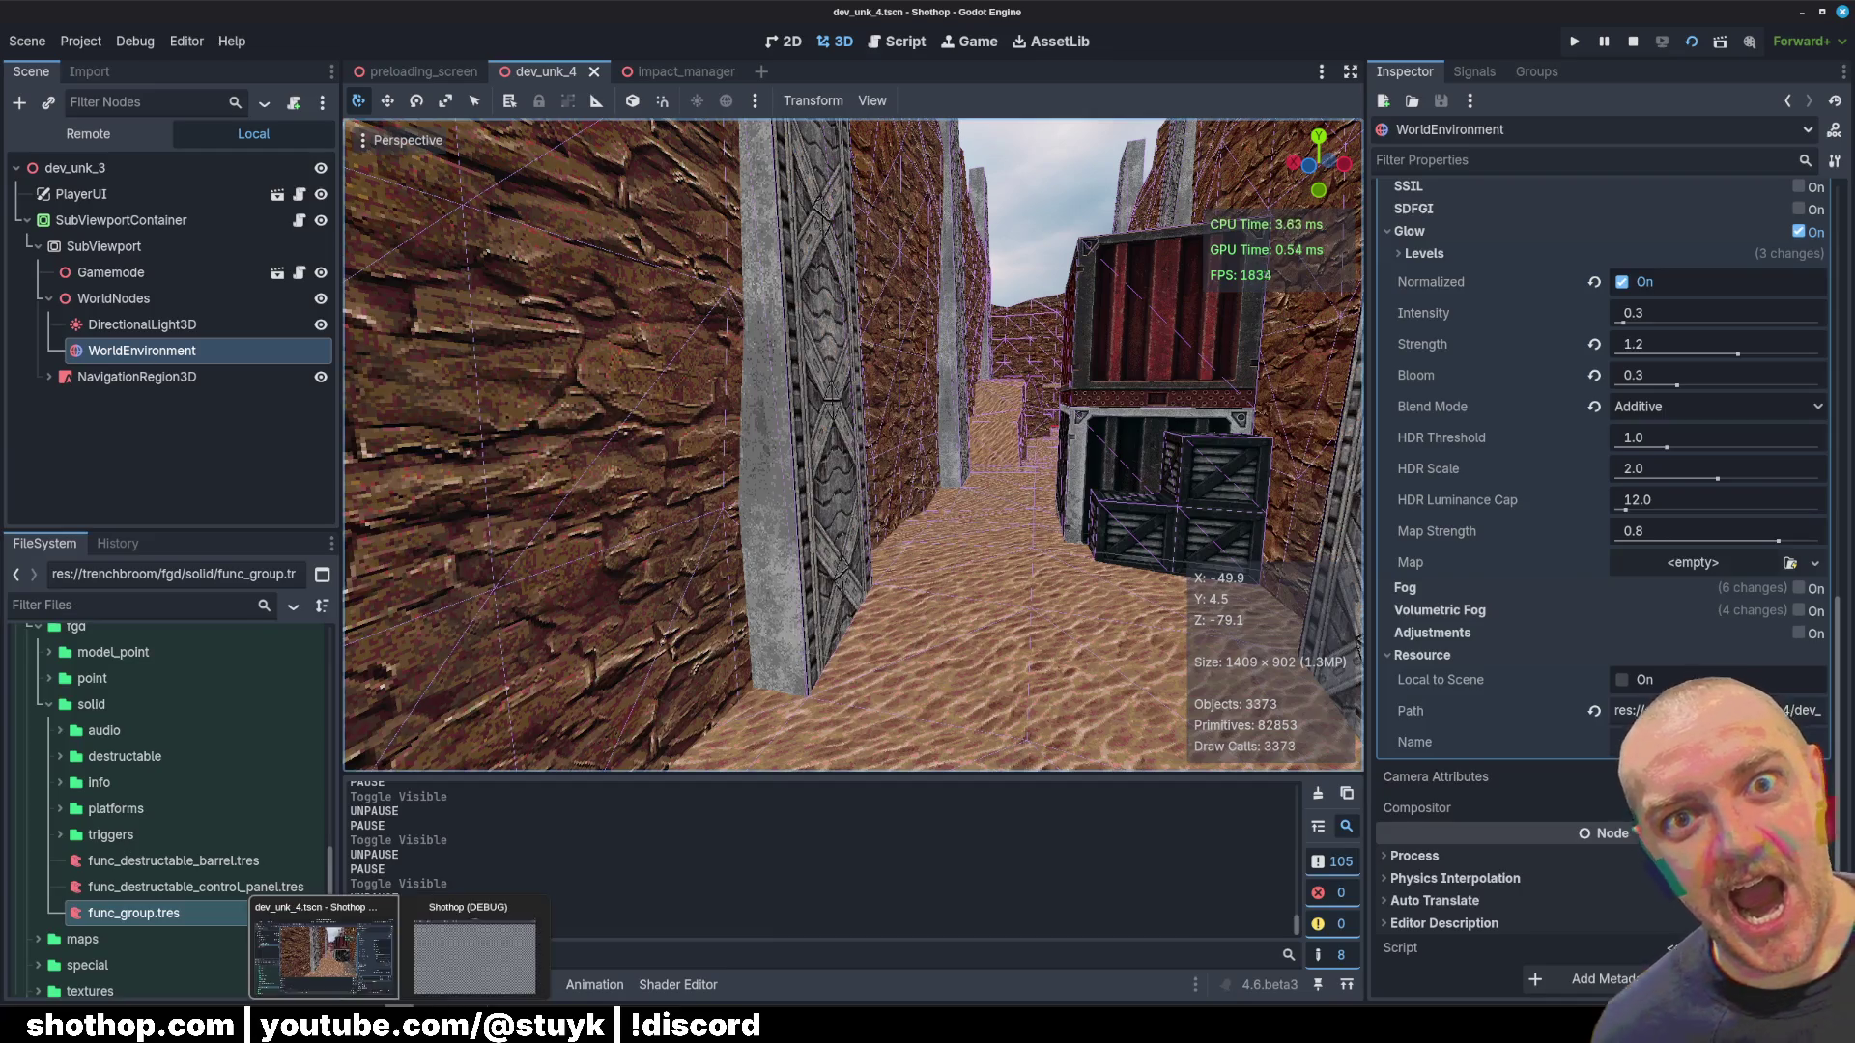
left_click(425, 957)
key("Escape")
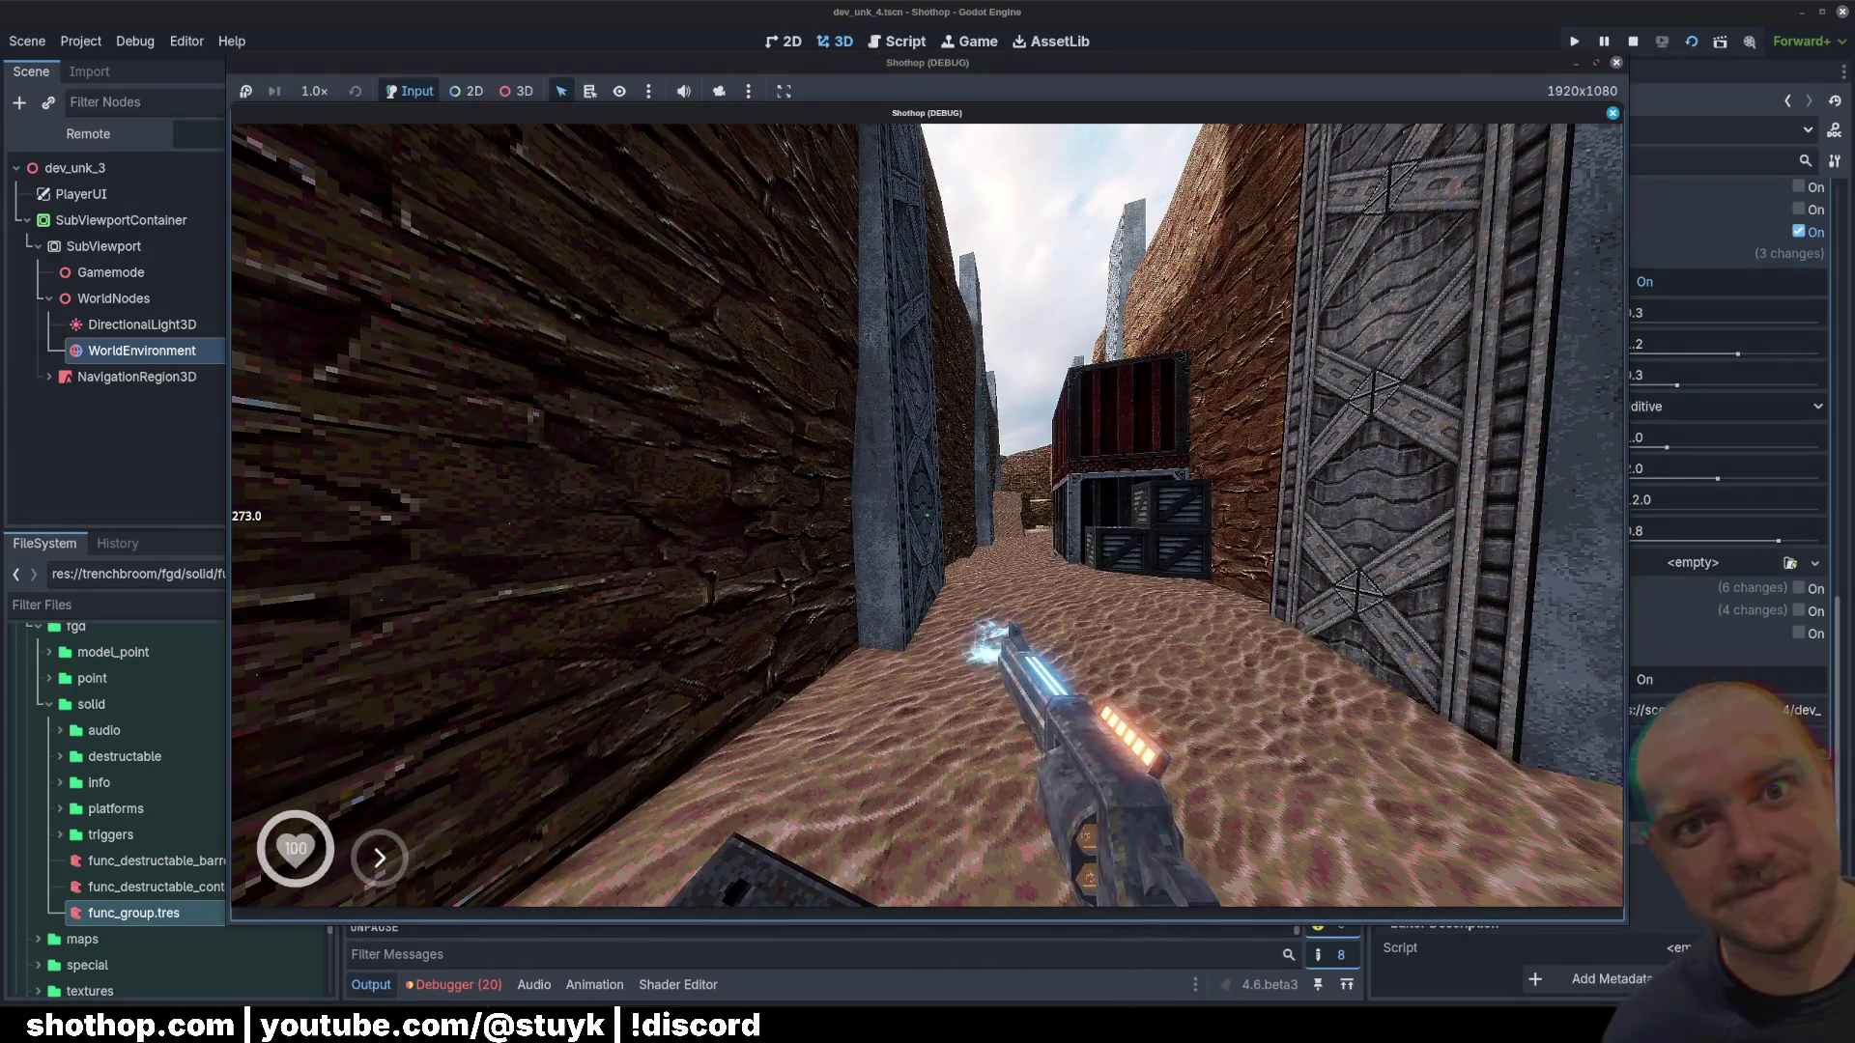
Step: Dash, move and fire the laser through the fog-free canyon, then stop the running game
key("shift")
key("w")
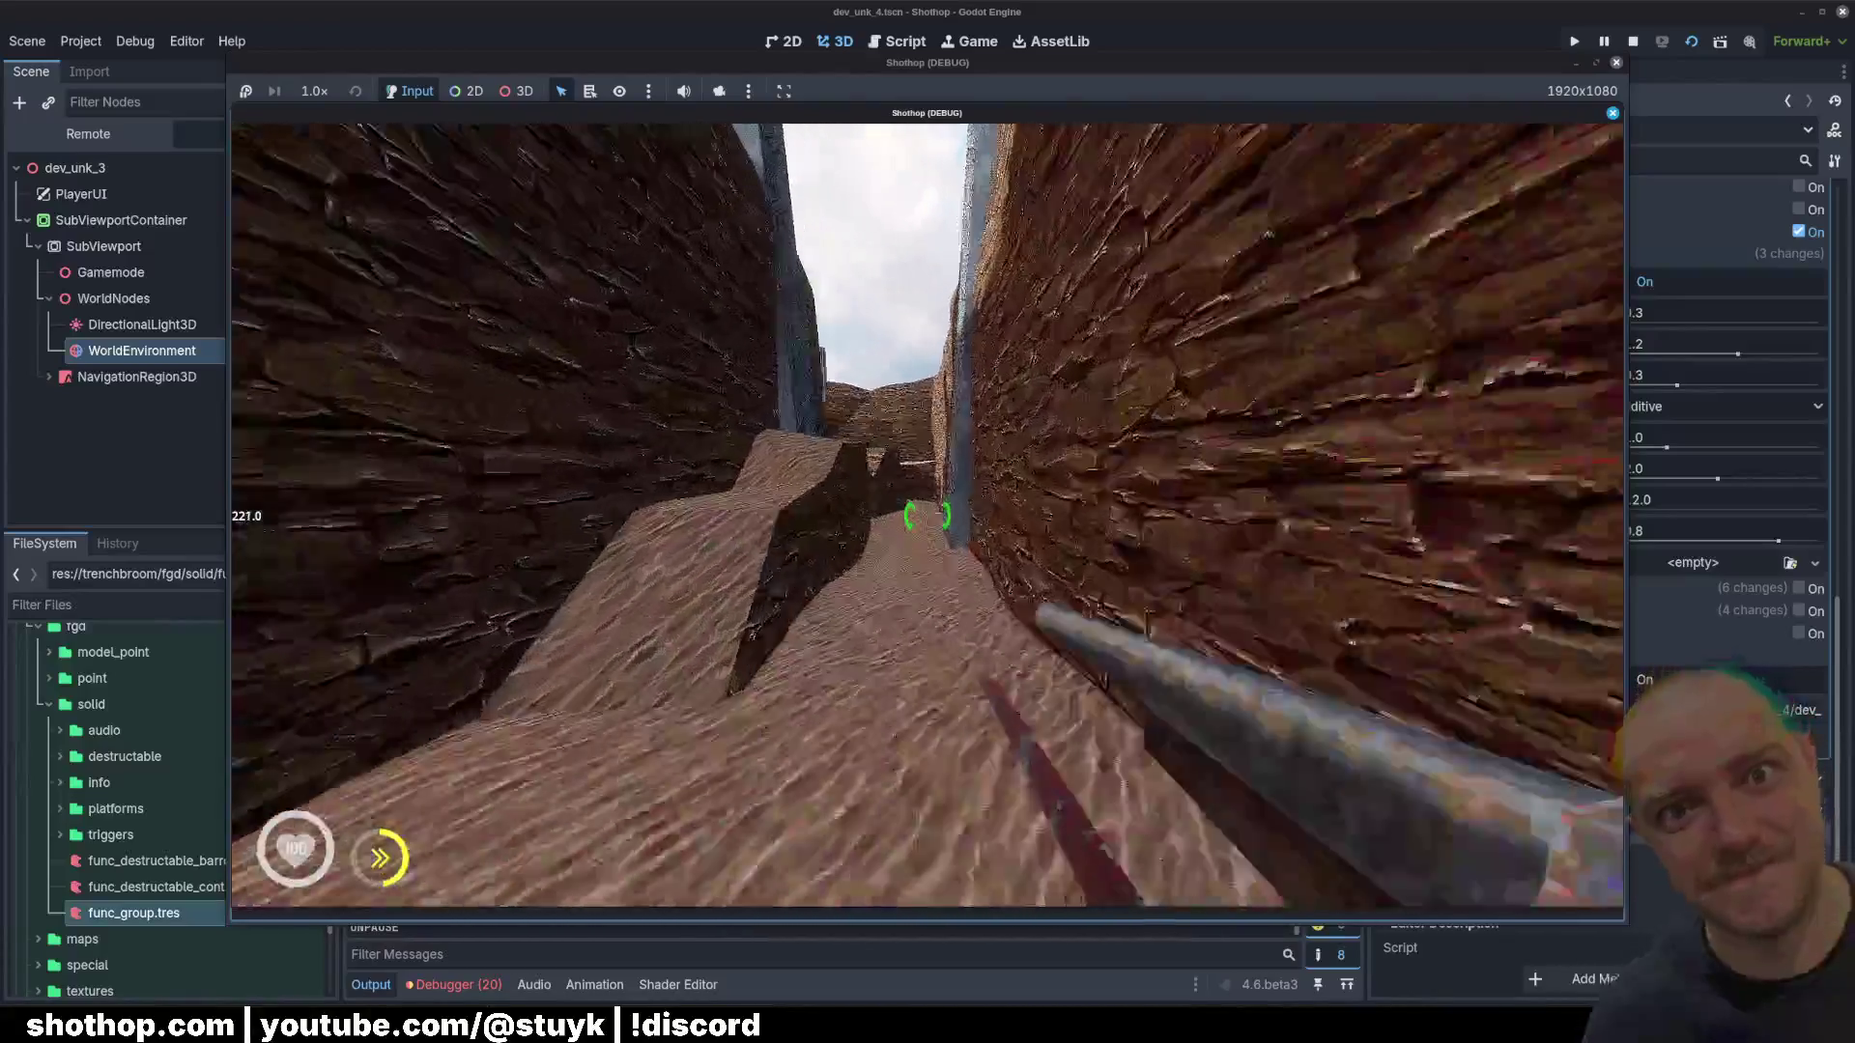
left_click(928, 515)
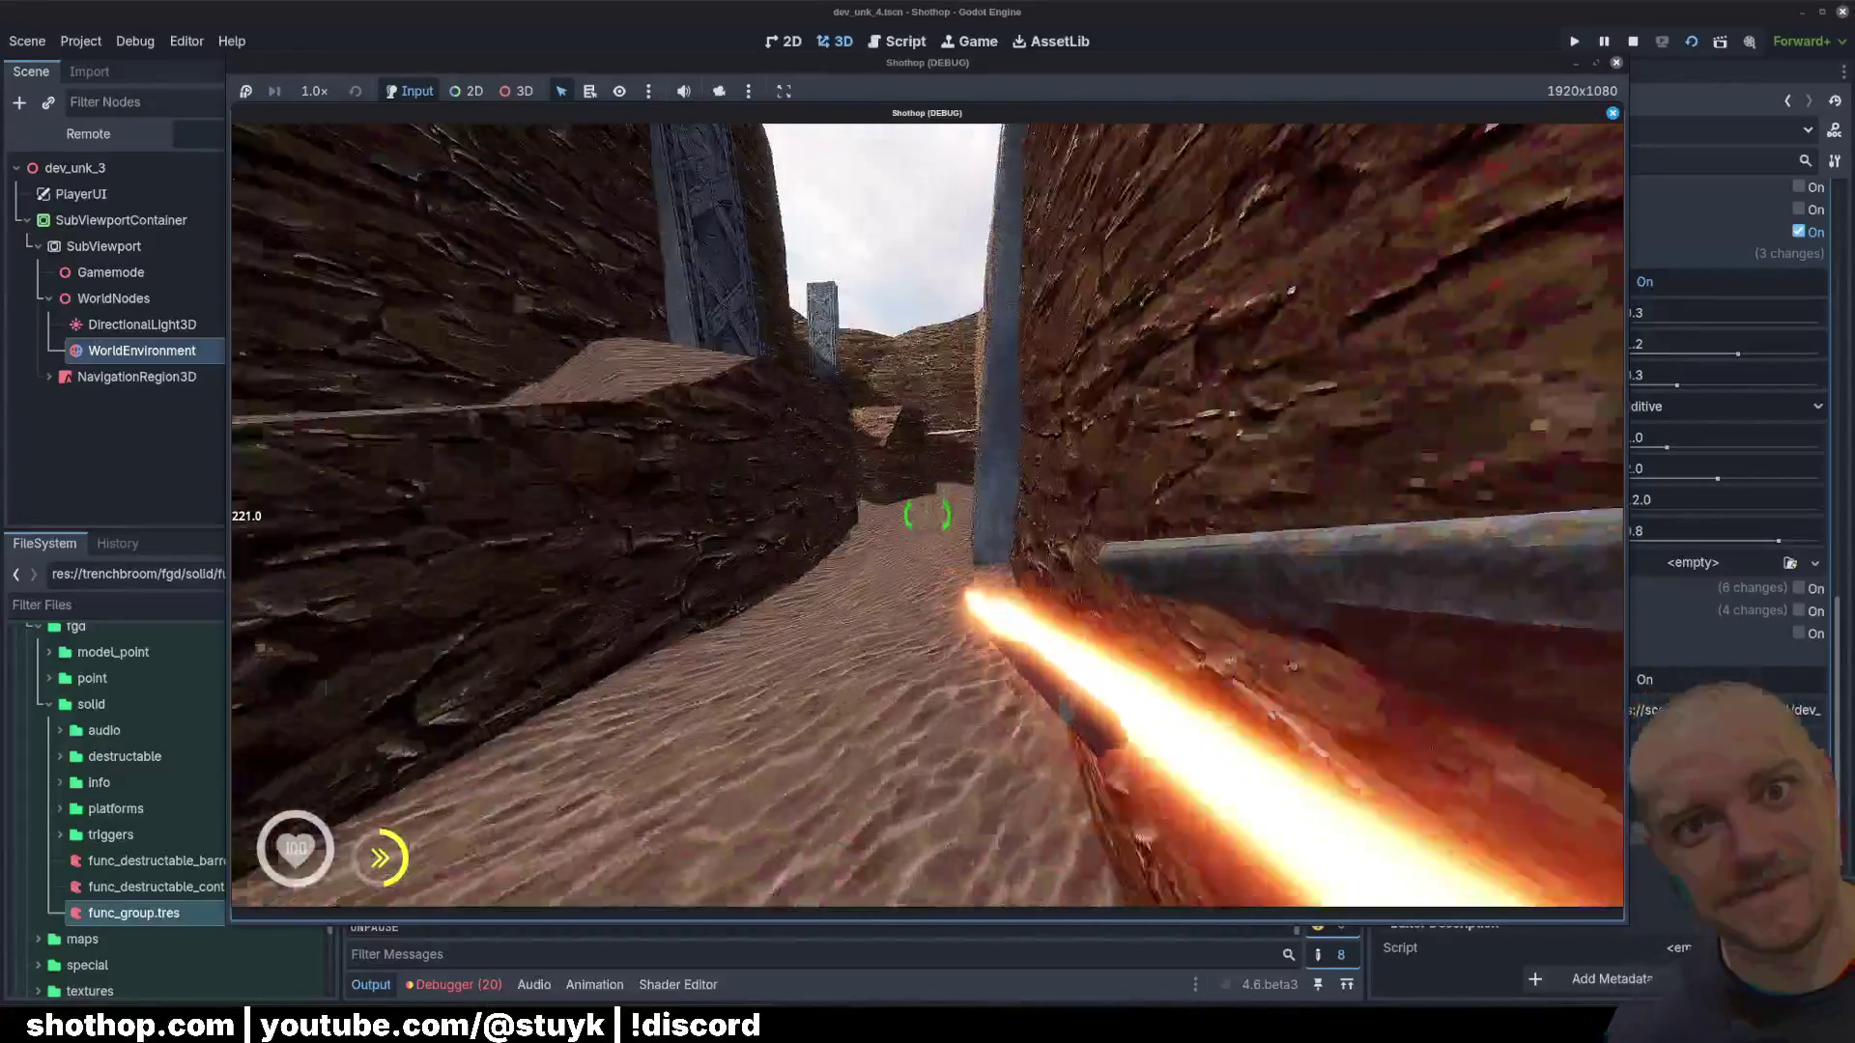
key("w")
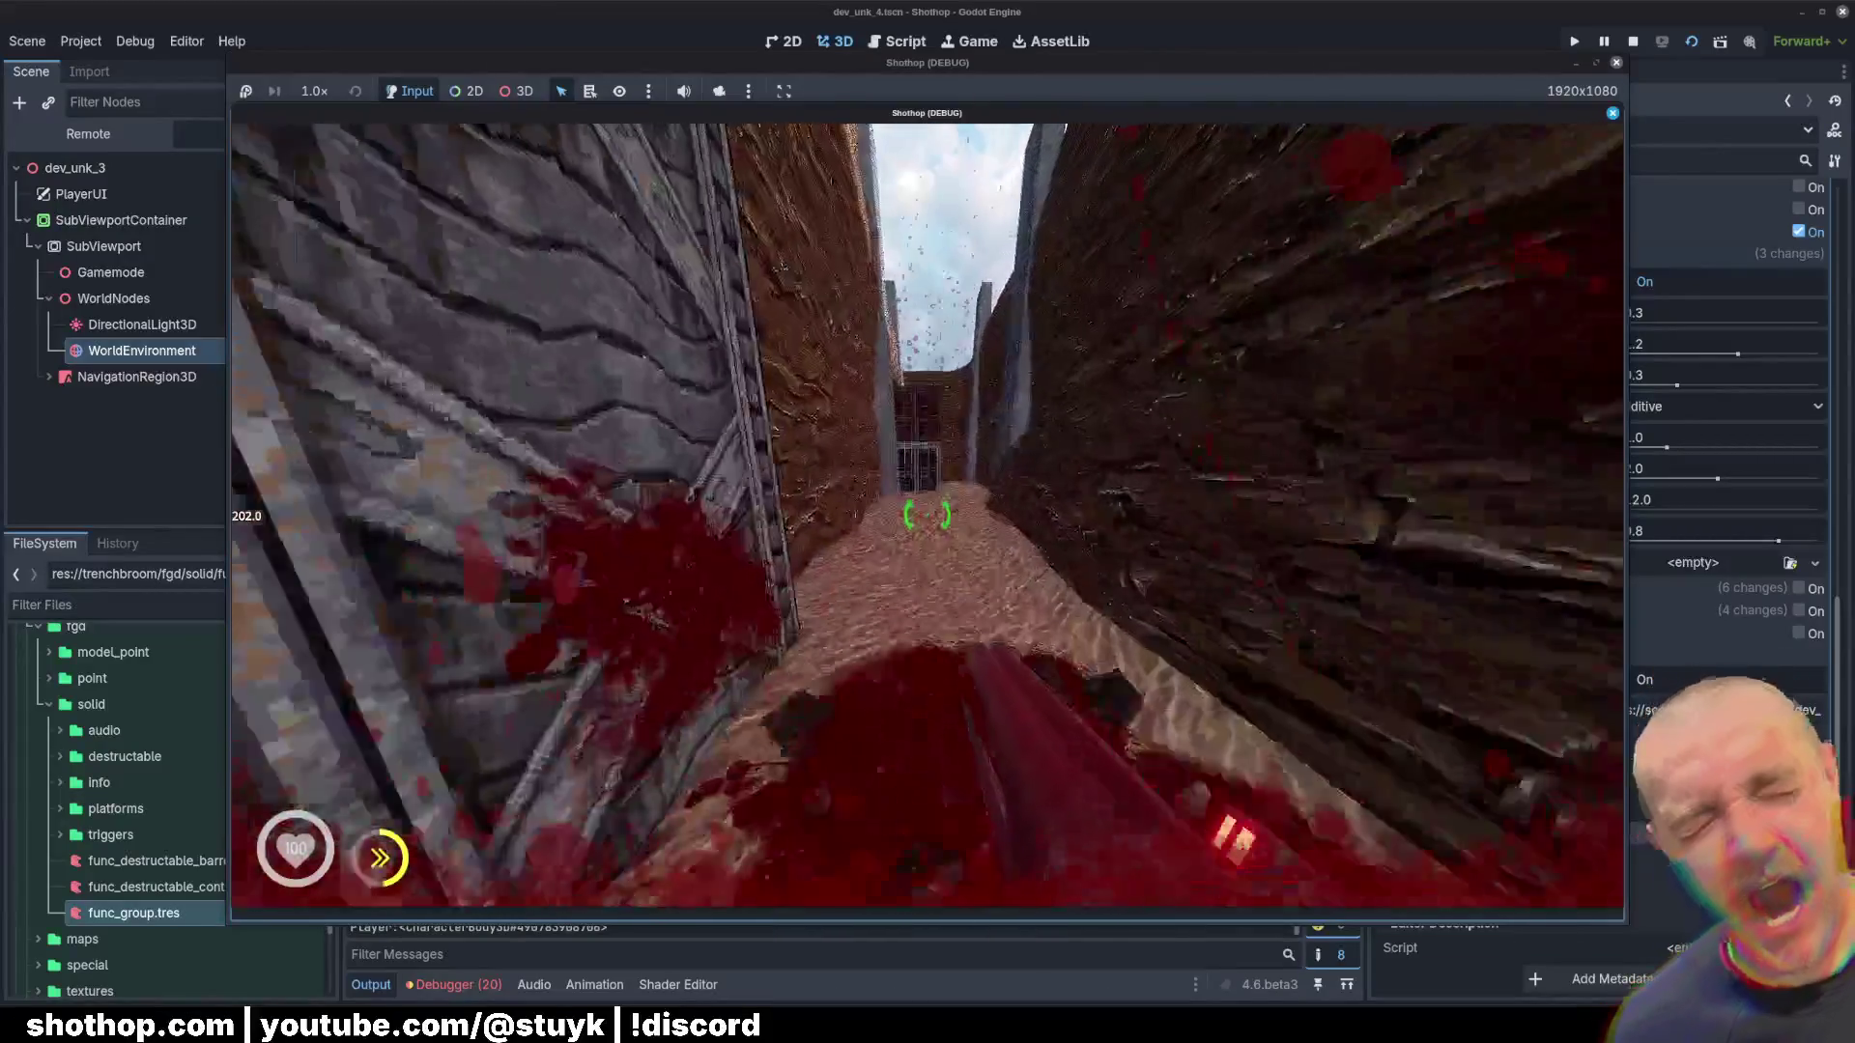
key("F8")
left_click(1639, 49)
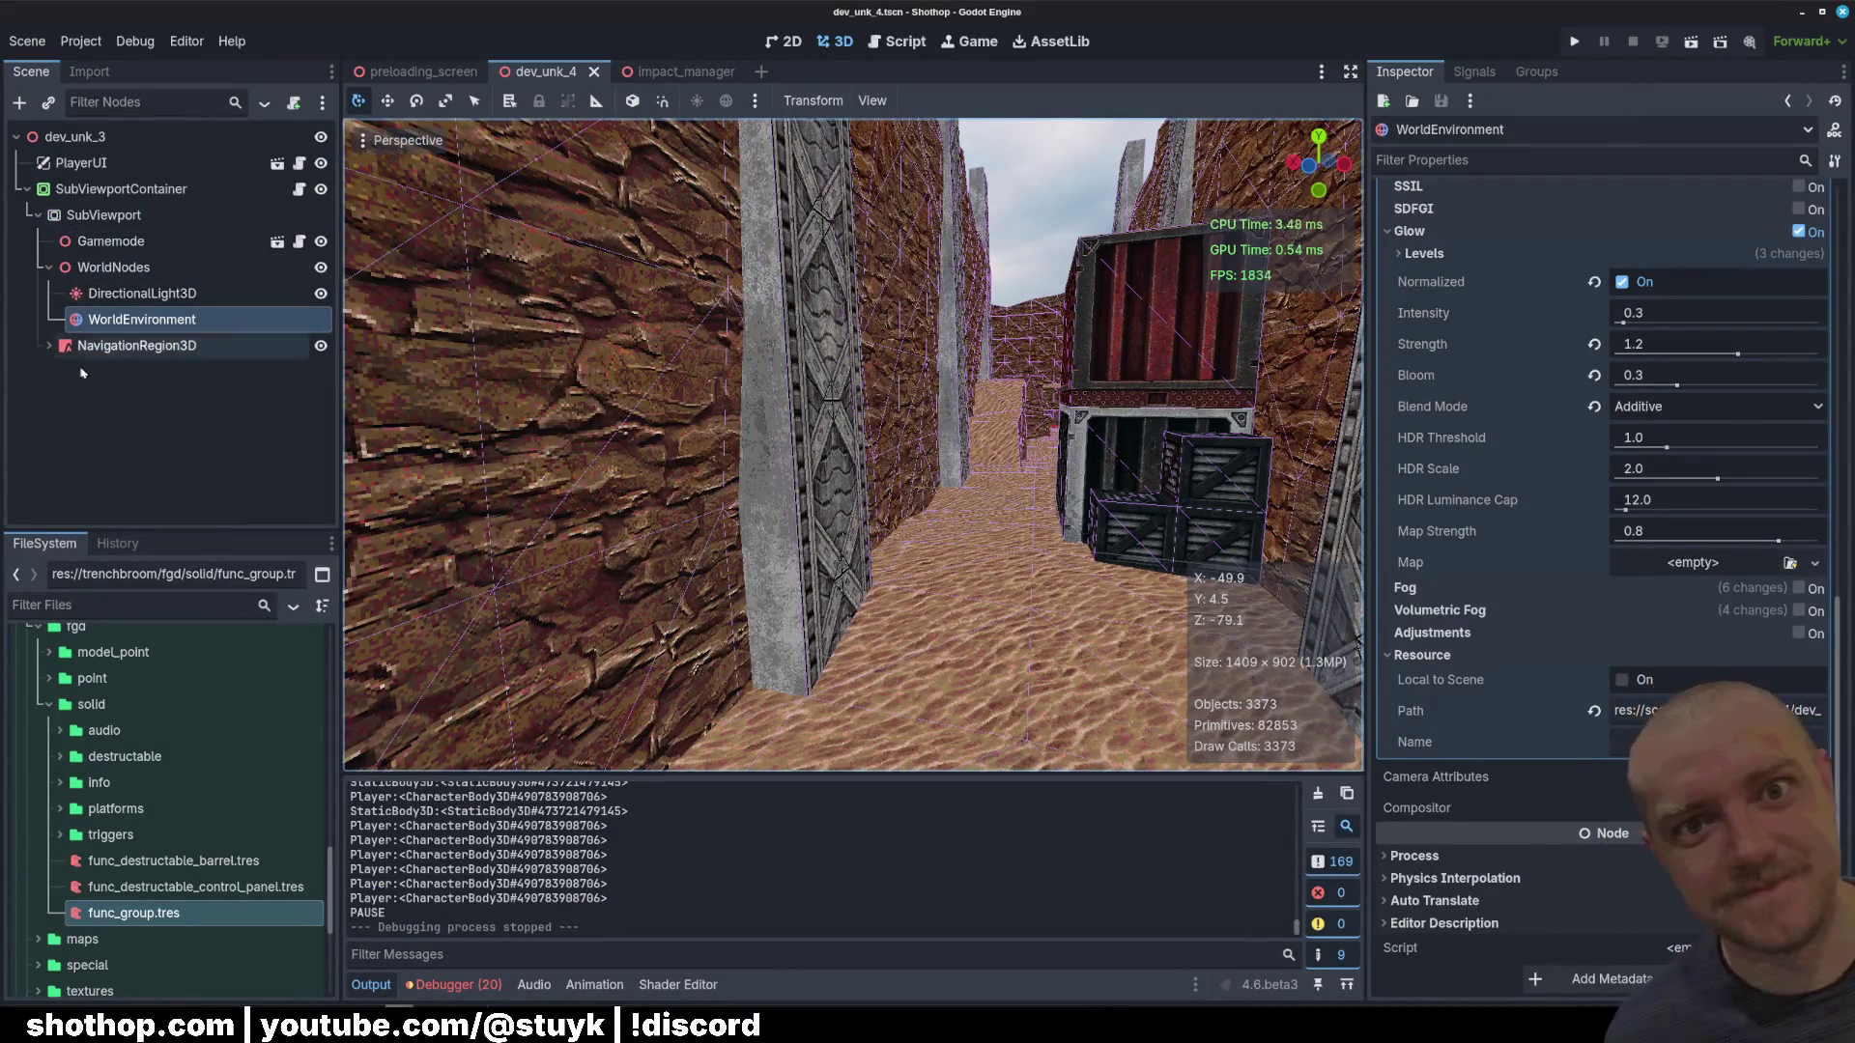
Step: Select FuncGodotMap under NavigationRegion3D and rebuild the map geometry
left_click(49, 345)
left_click(132, 371)
left_click(1638, 216)
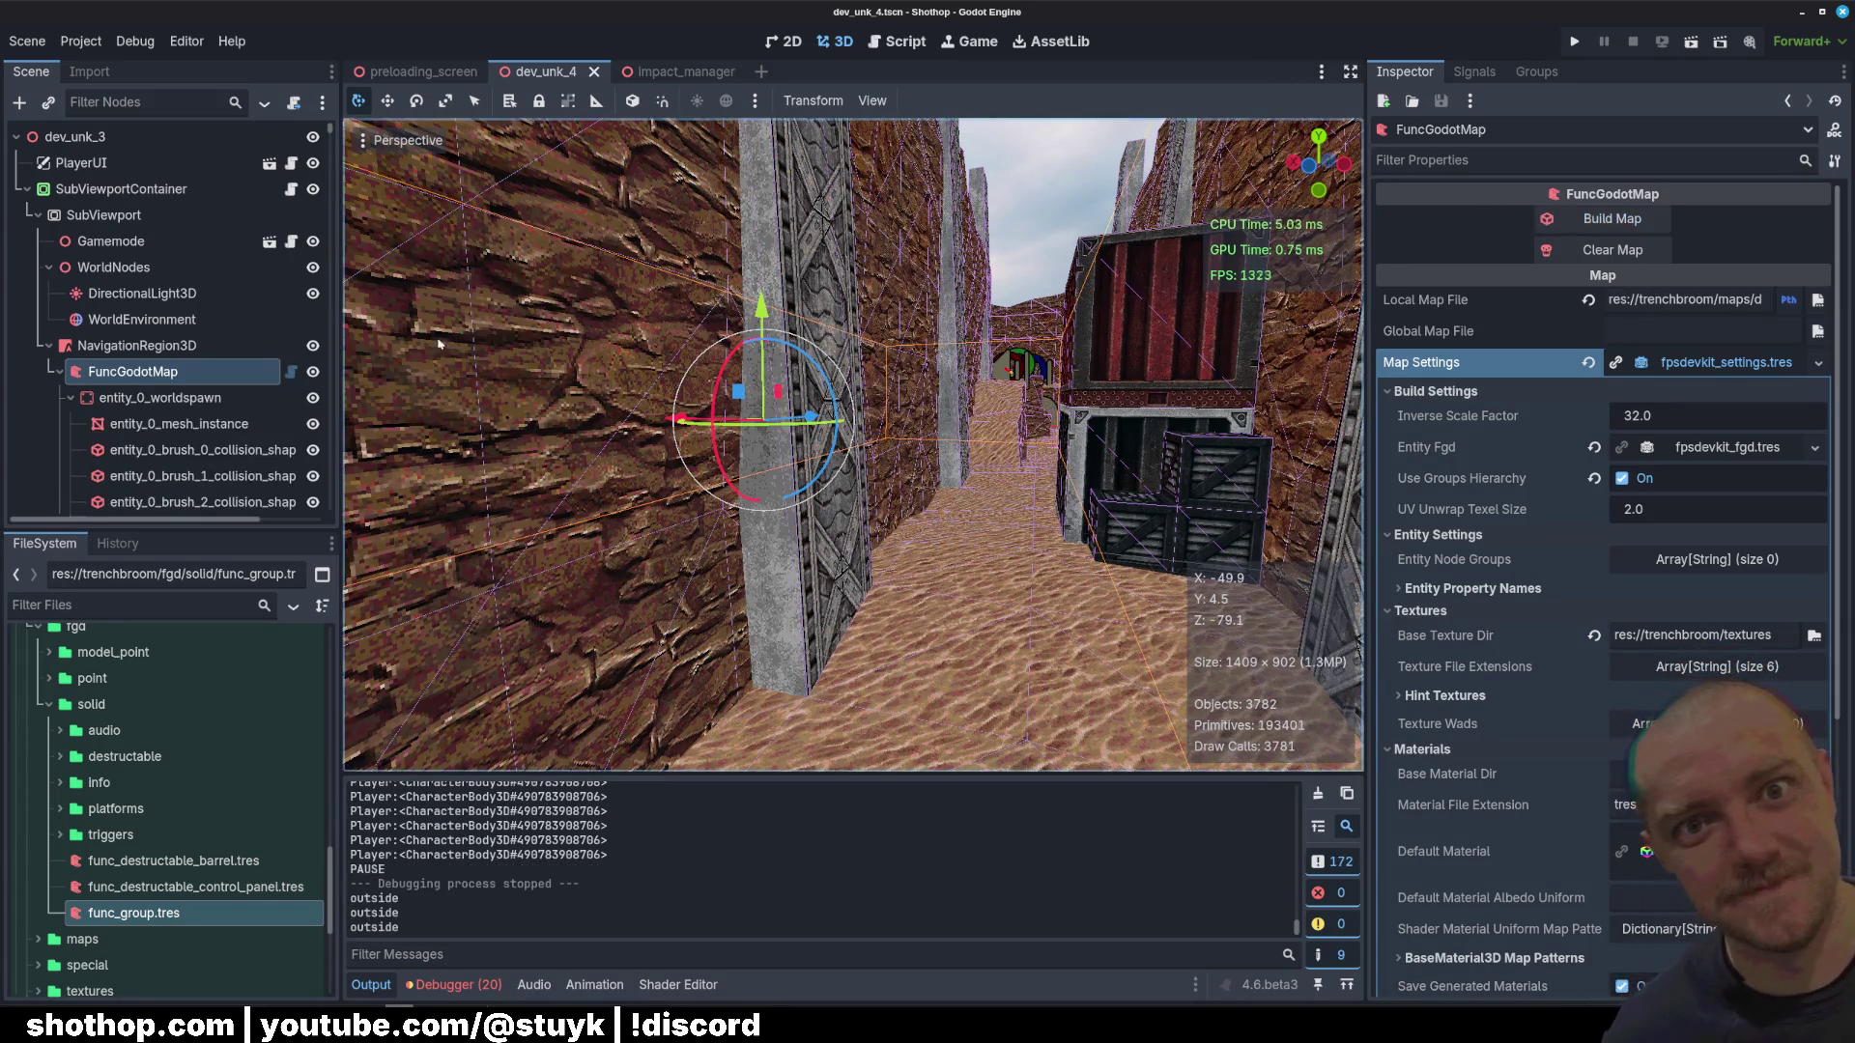
Step: Run the current scene, play briefly, then pause and close the game
left_click(1686, 44)
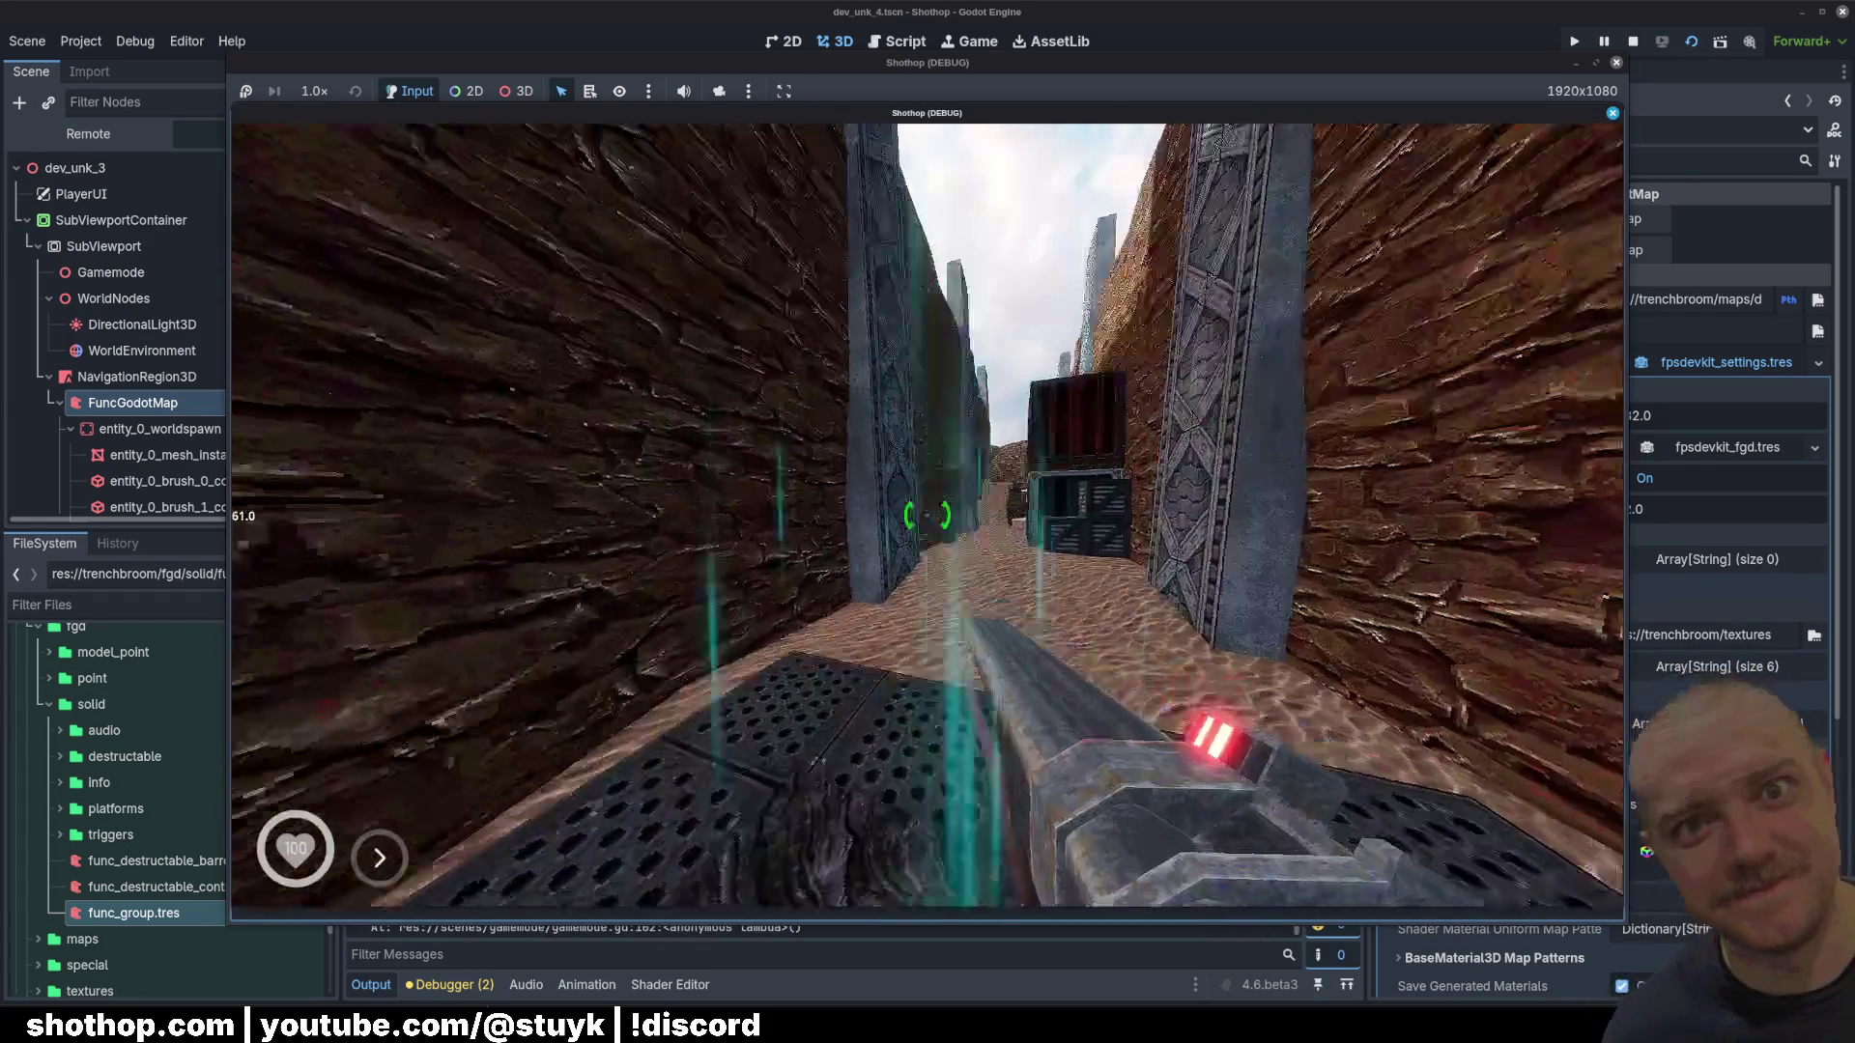
key("Escape")
key("Escape")
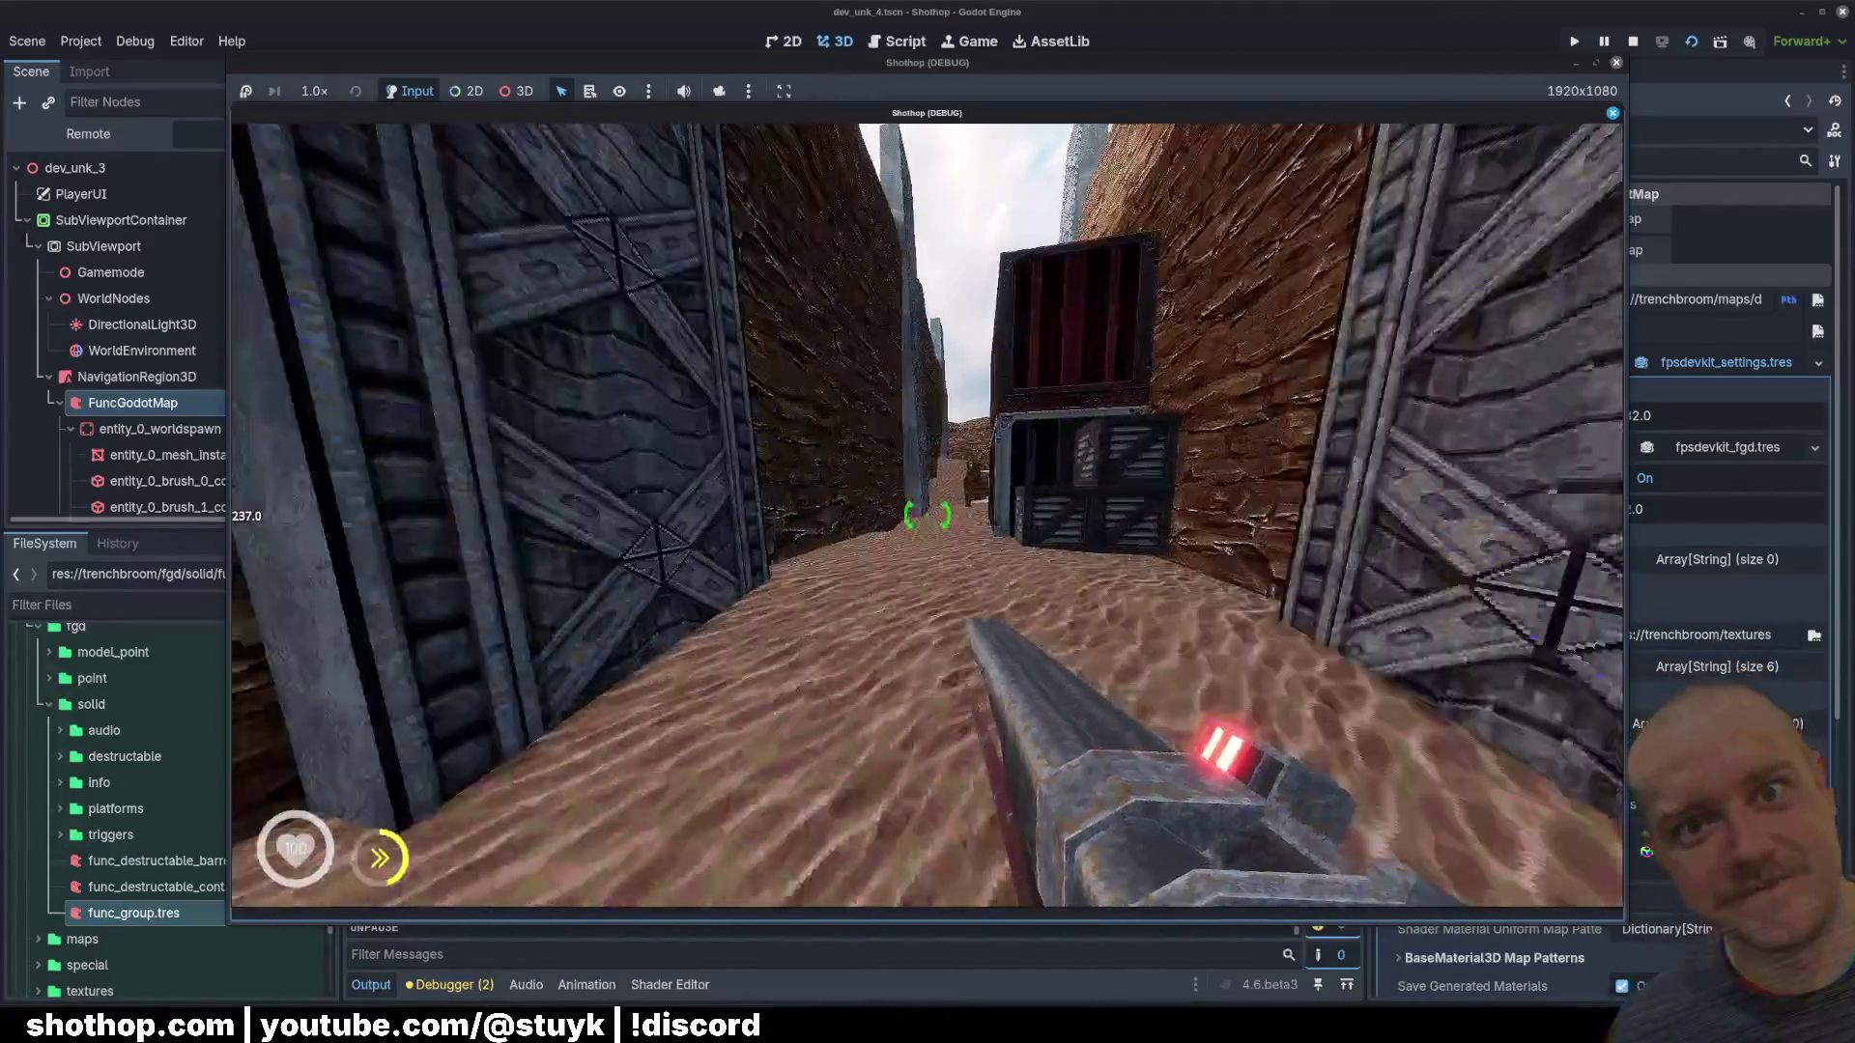
key("Escape")
key("Escape")
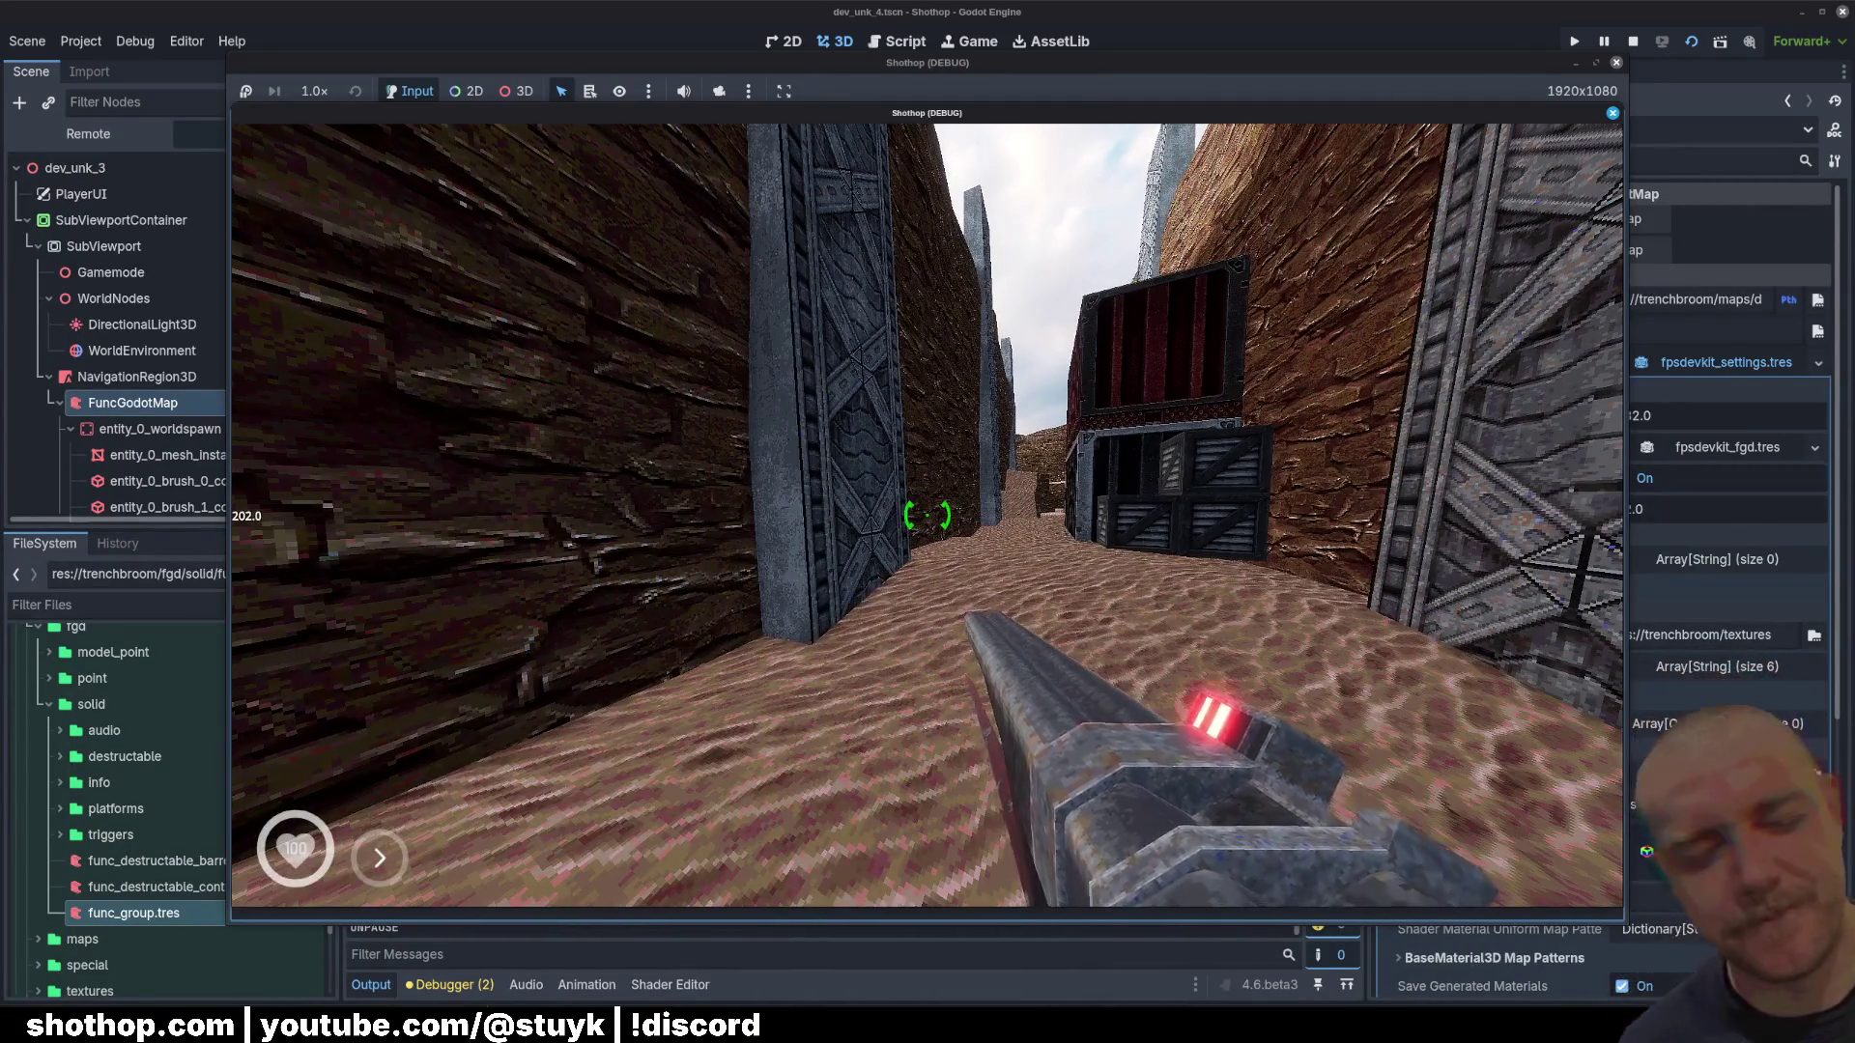
key("Escape")
key("F8")
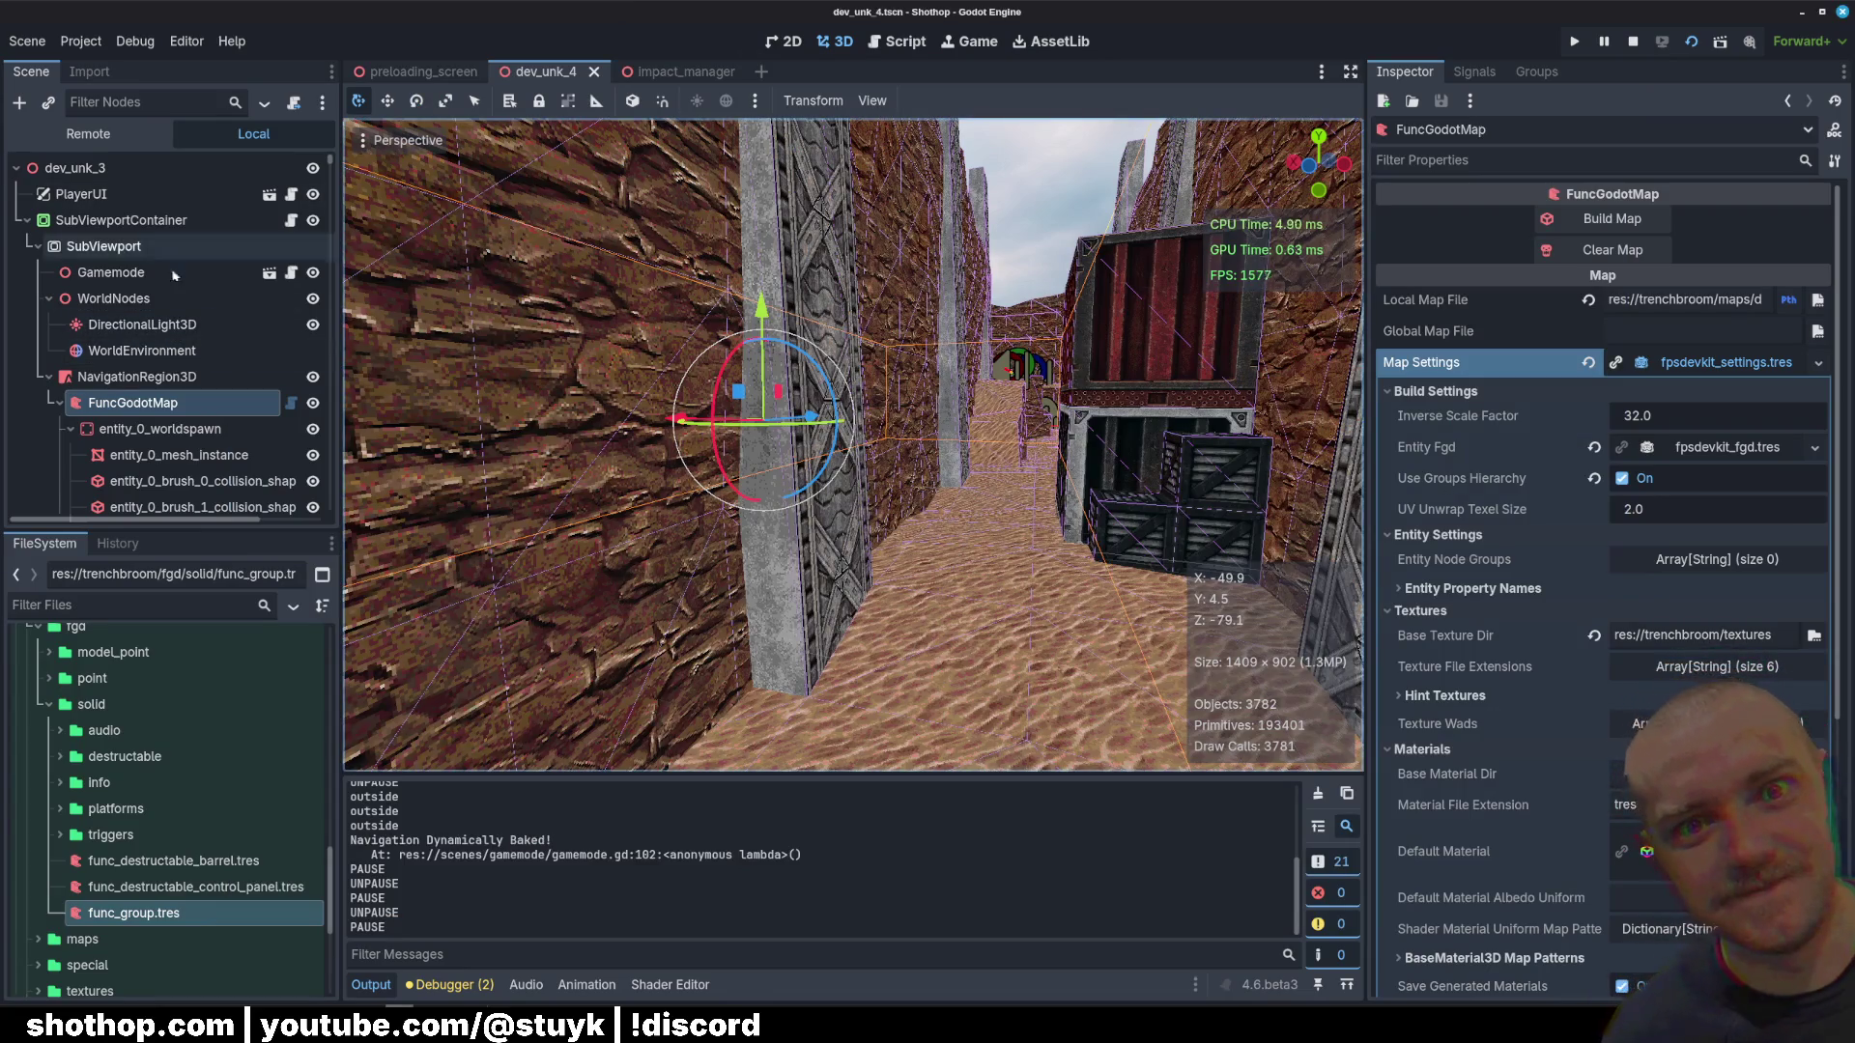
Step: In WorldEnvironment, collapse Glow, turn off SSAO, and rerun the scene with F5
left_click(142, 324)
left_click(142, 351)
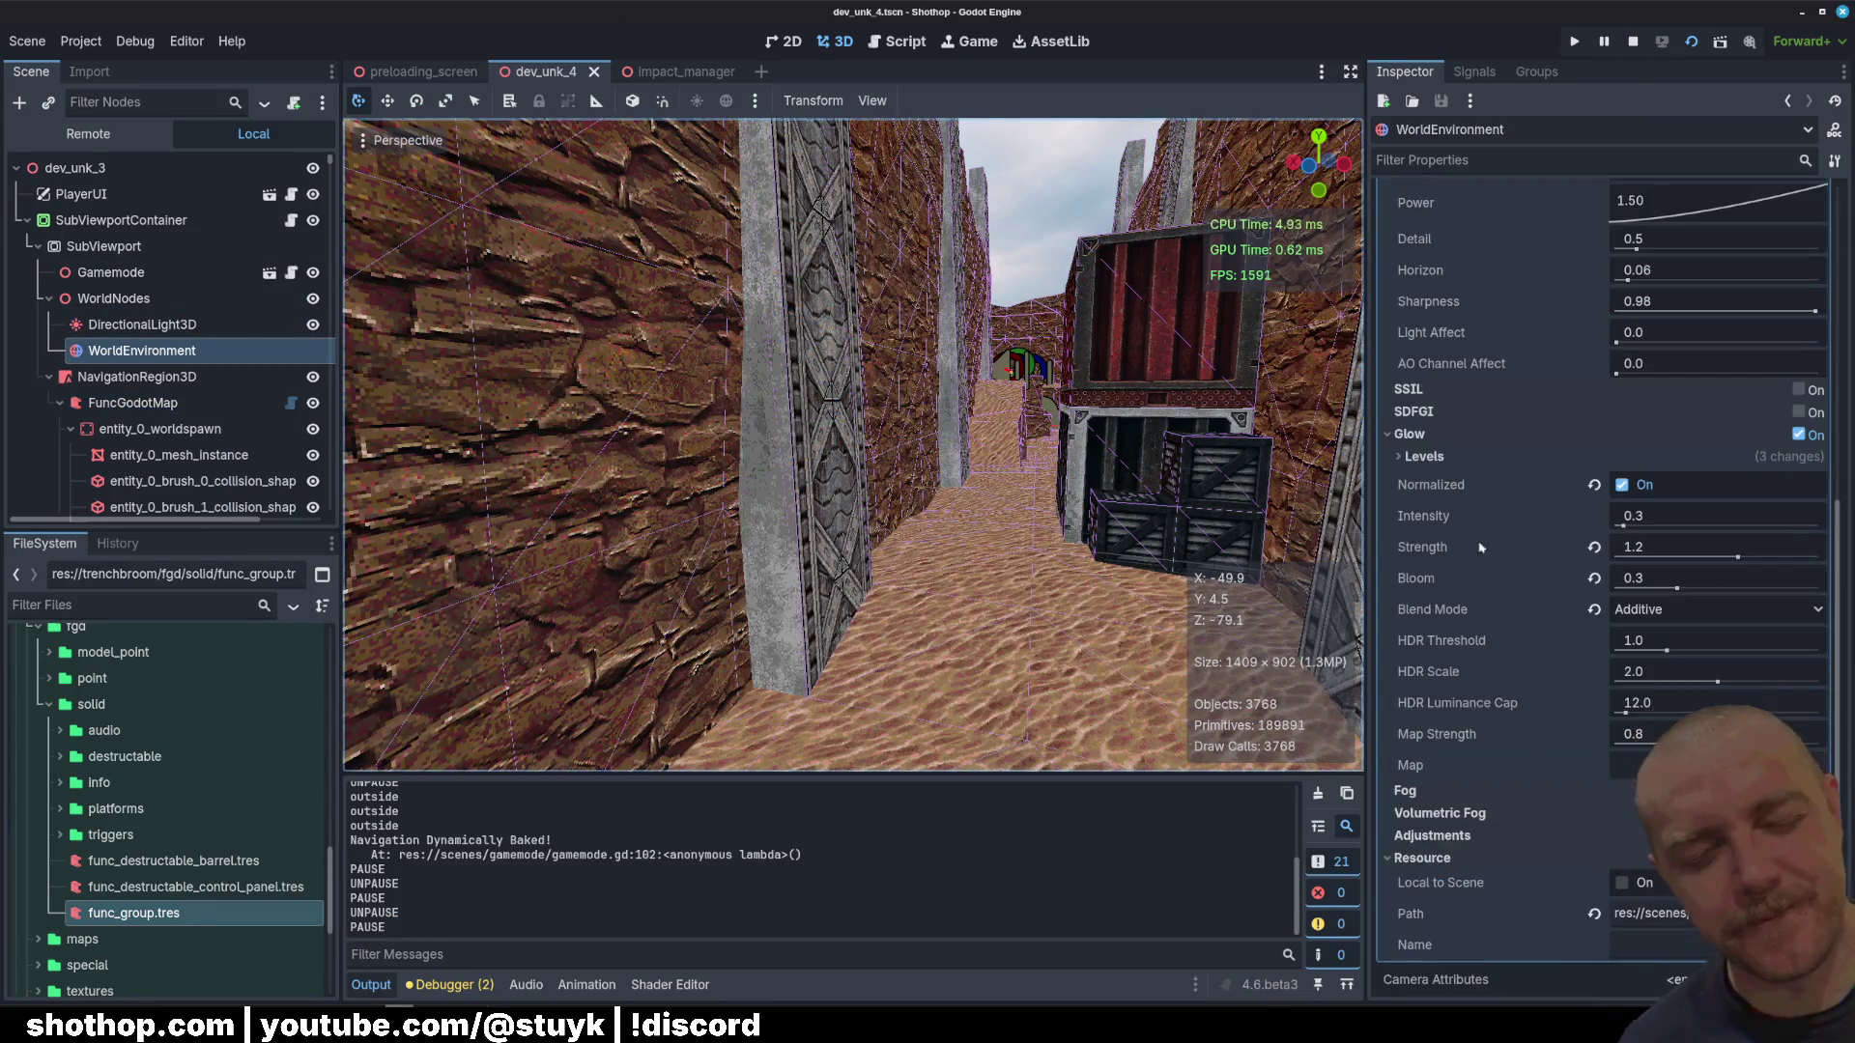
left_click(1439, 435)
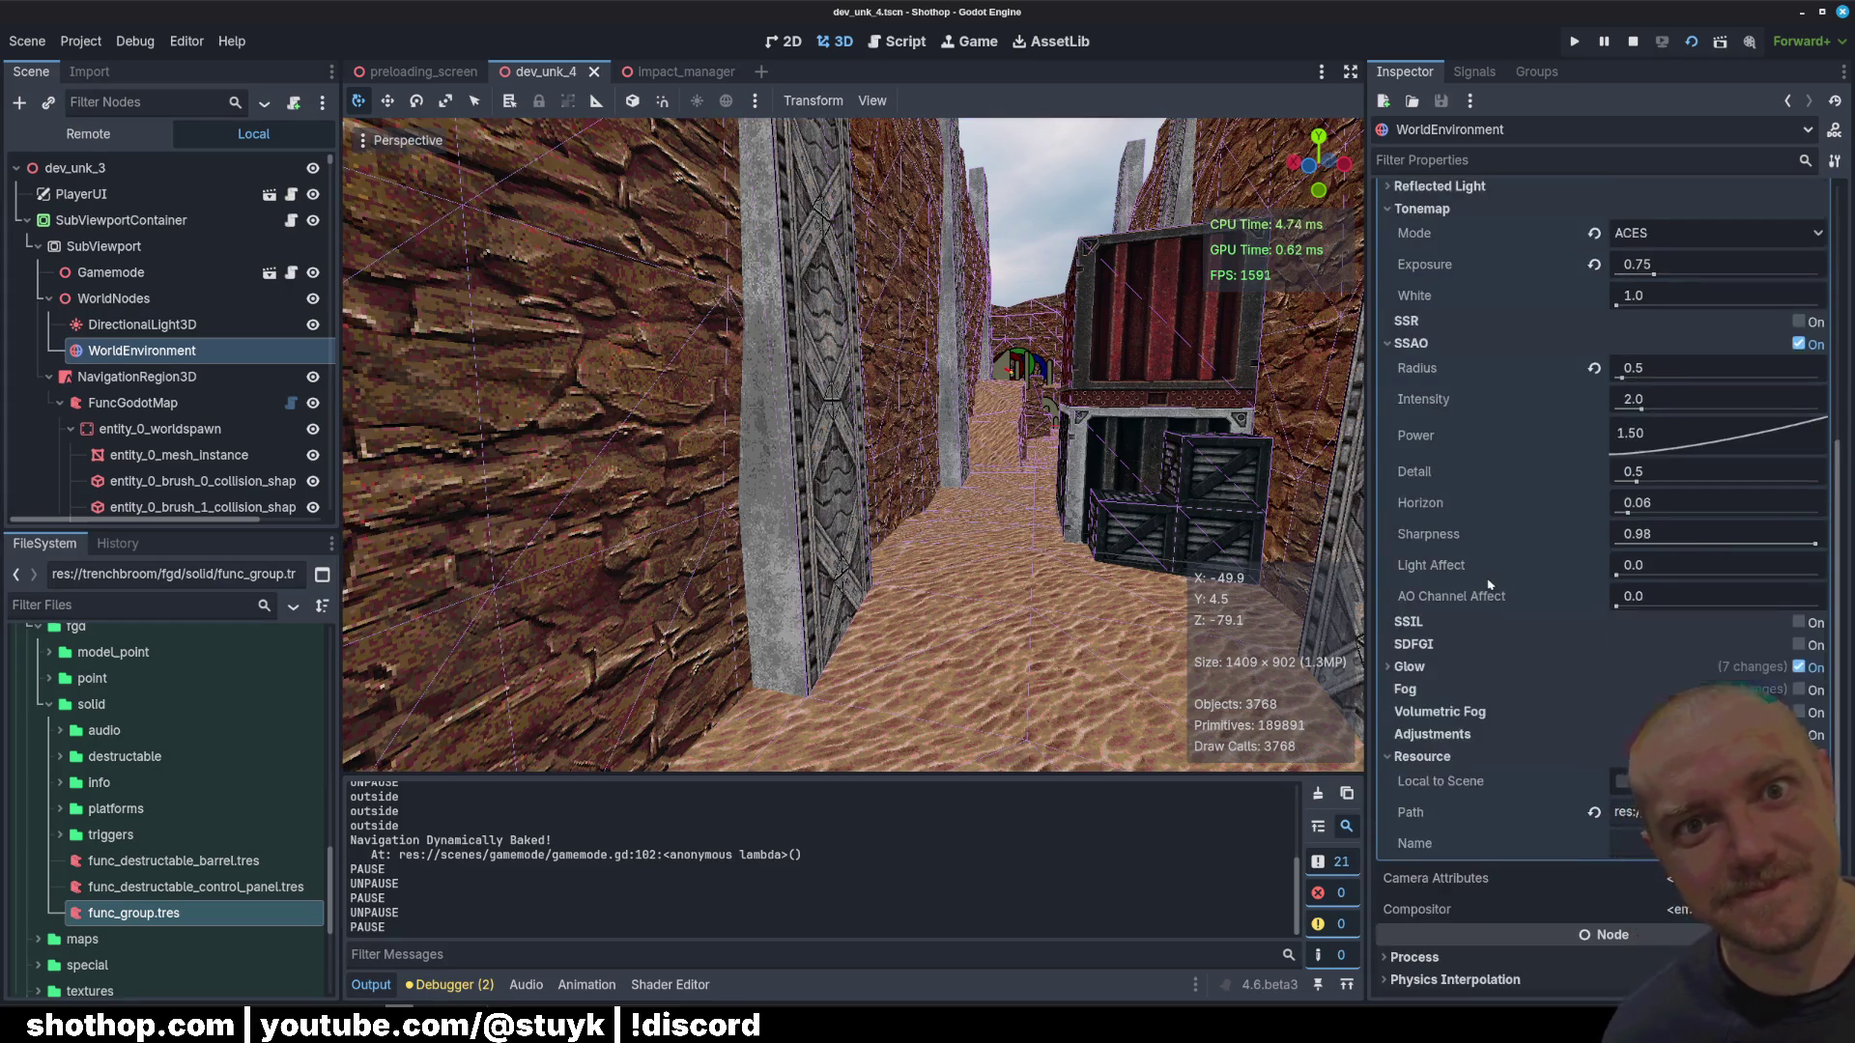
left_click(1799, 446)
key("F5")
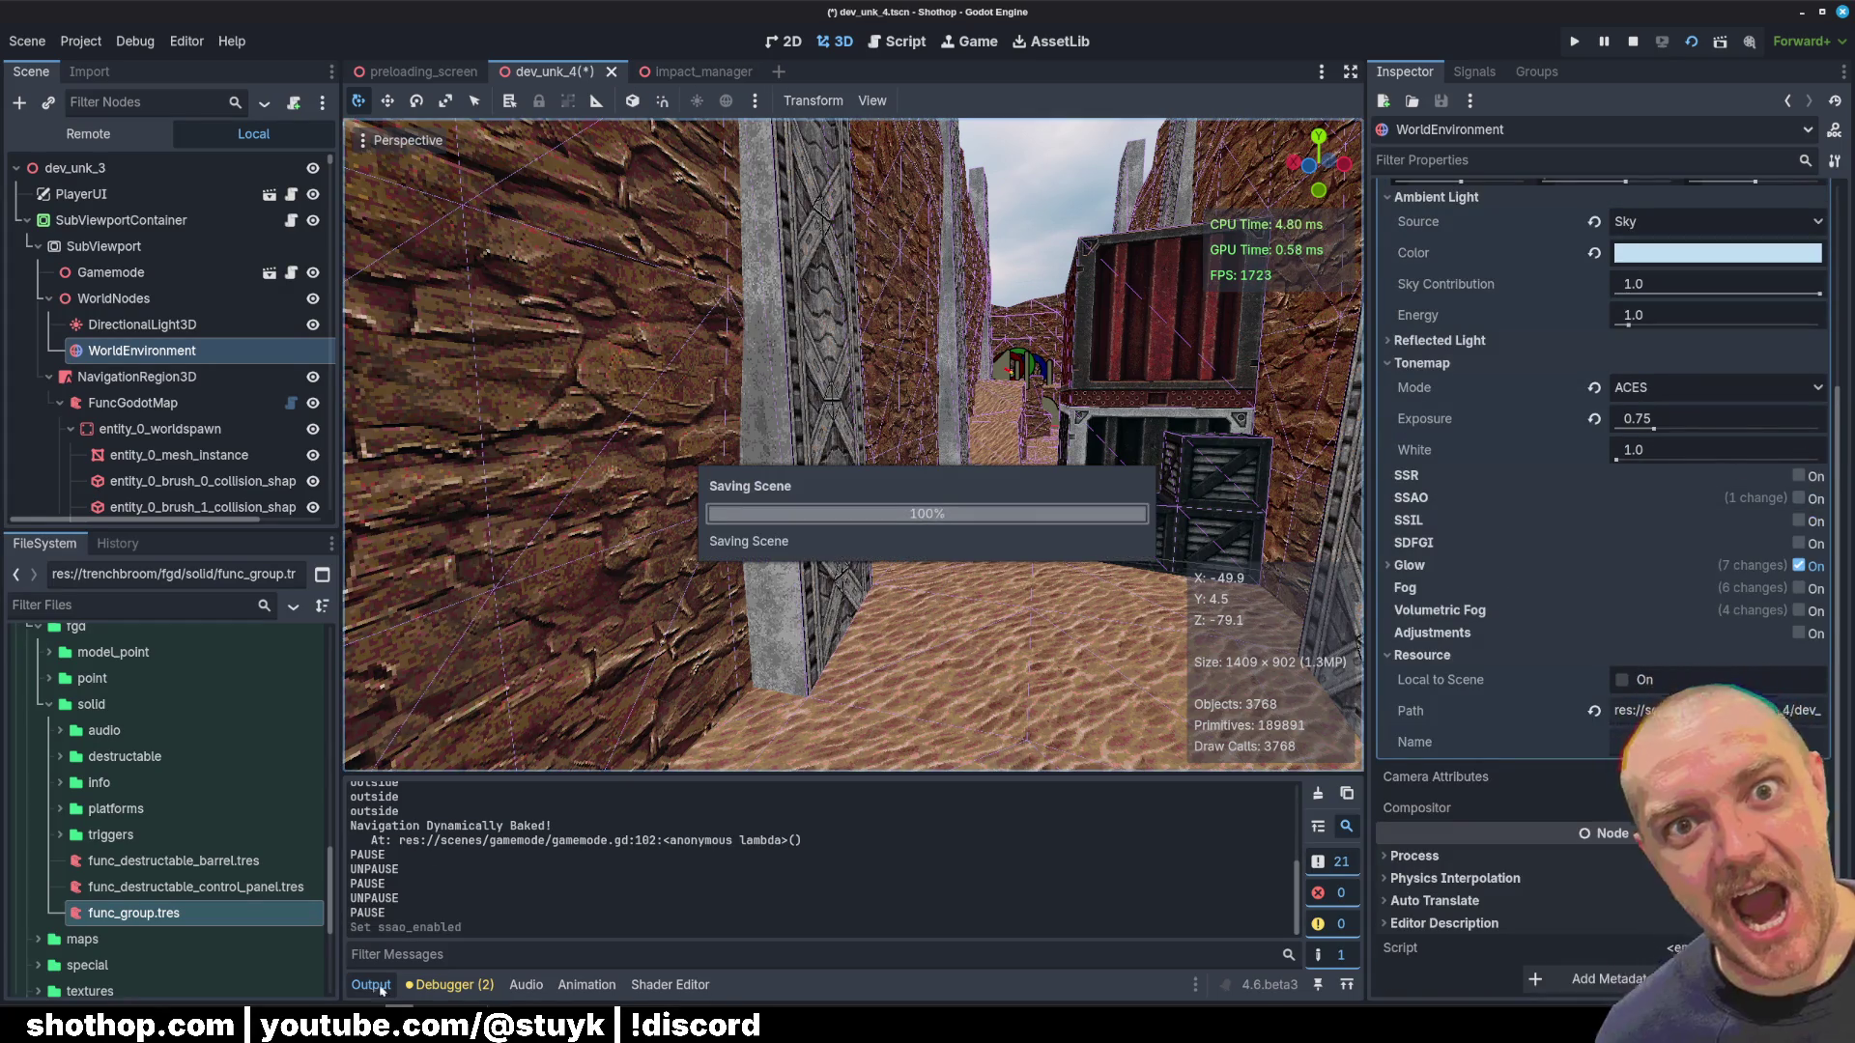
Step: Play a short canyon run in the game, then pause and return to the editor
left_click(463, 961)
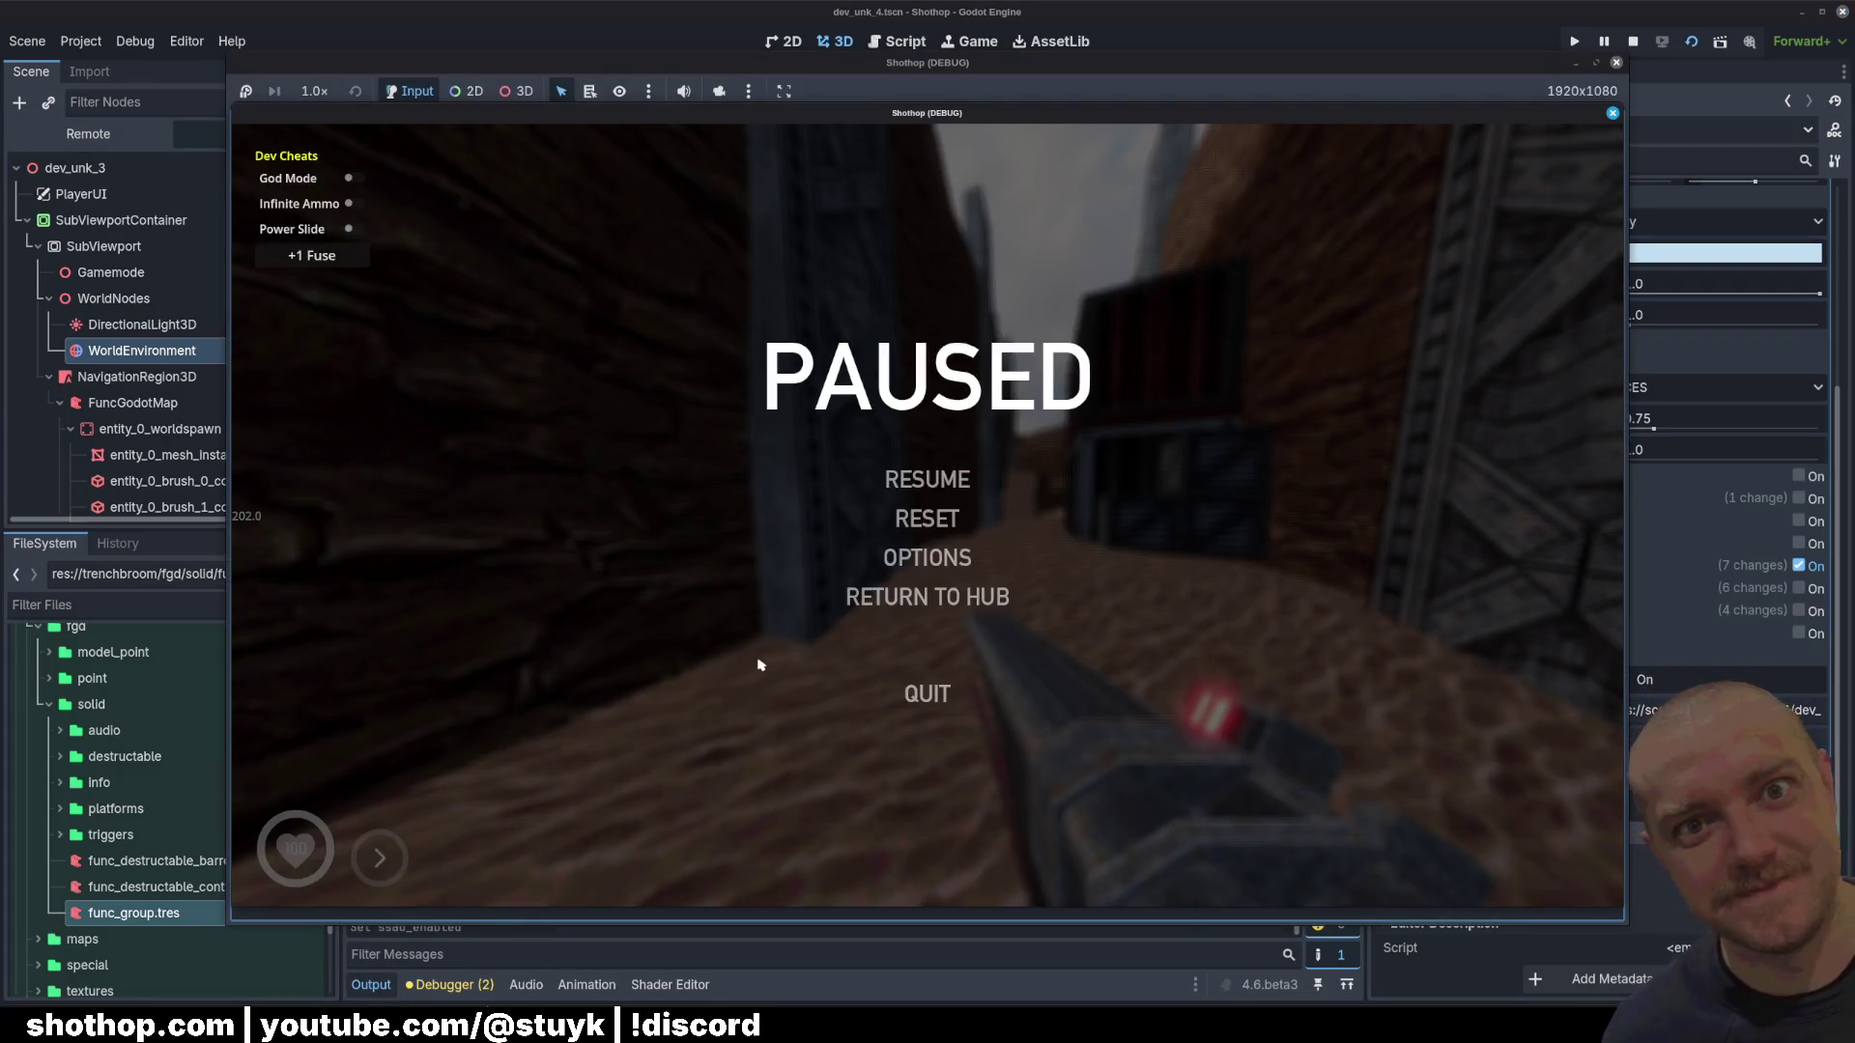
key("Escape")
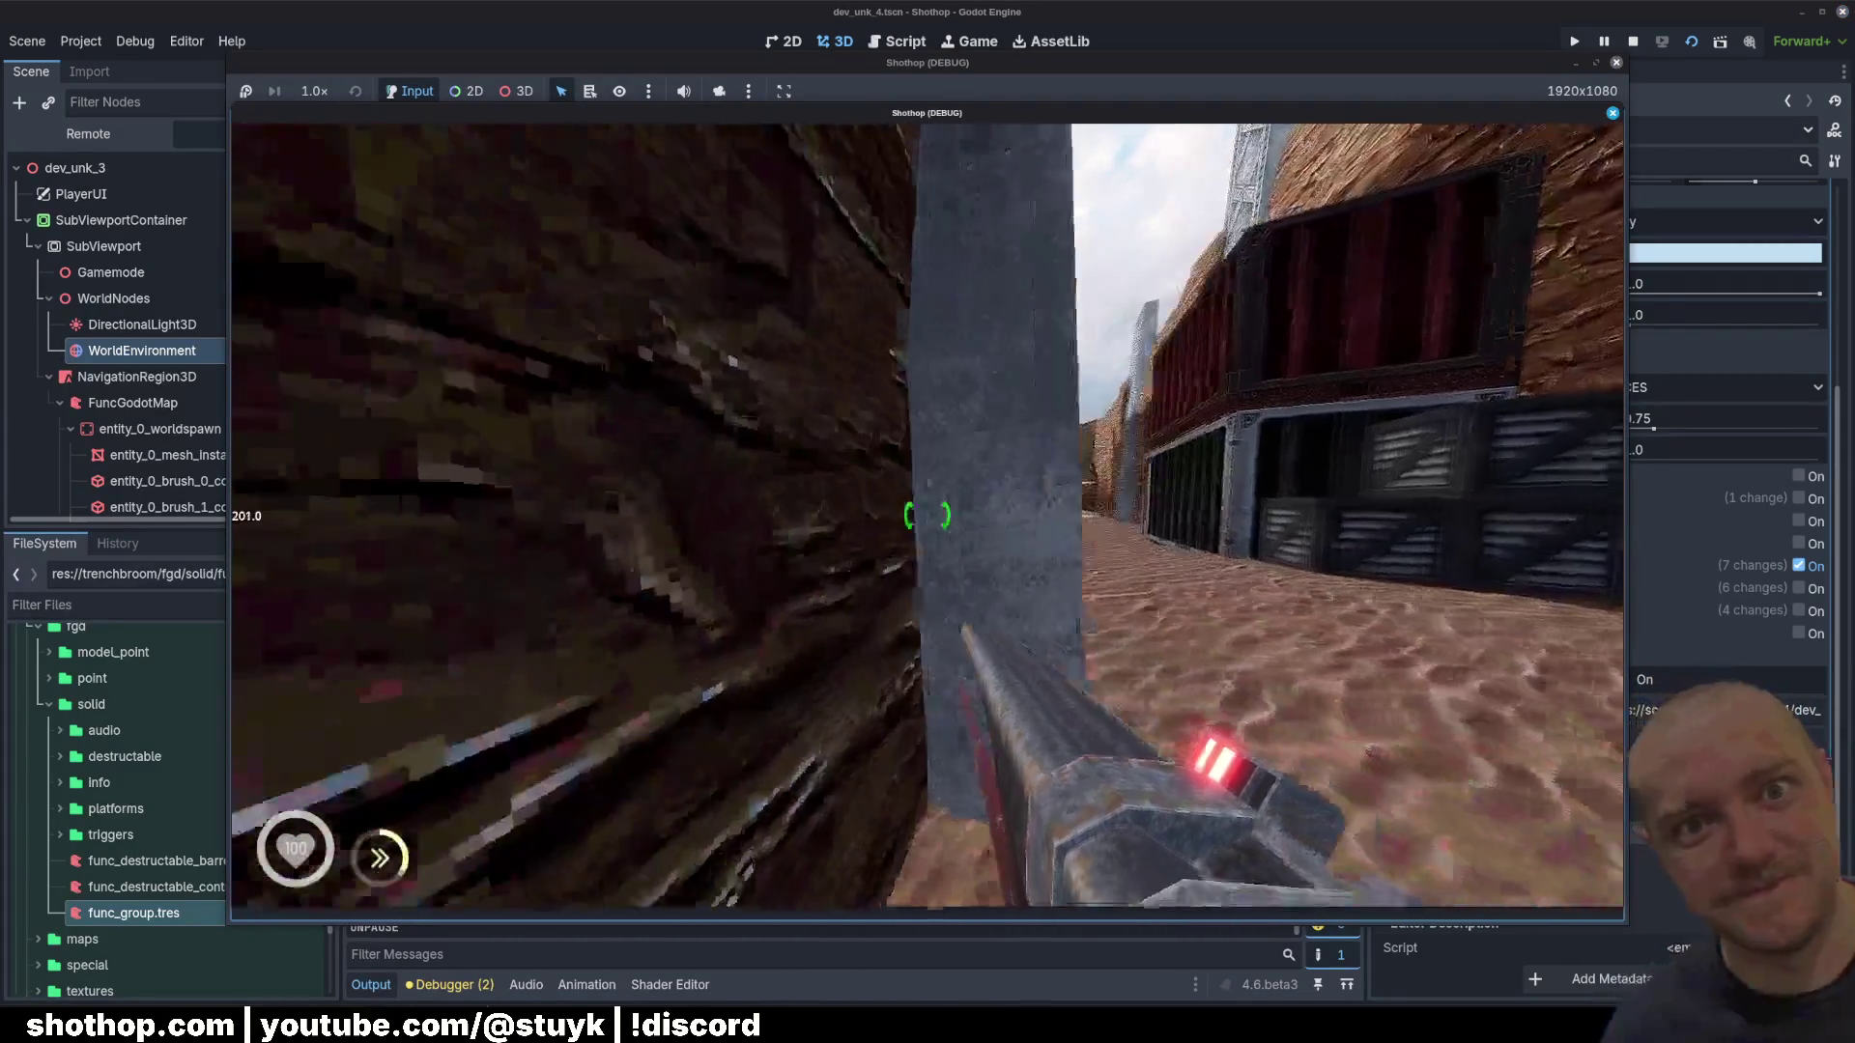
mouse_move(928, 515)
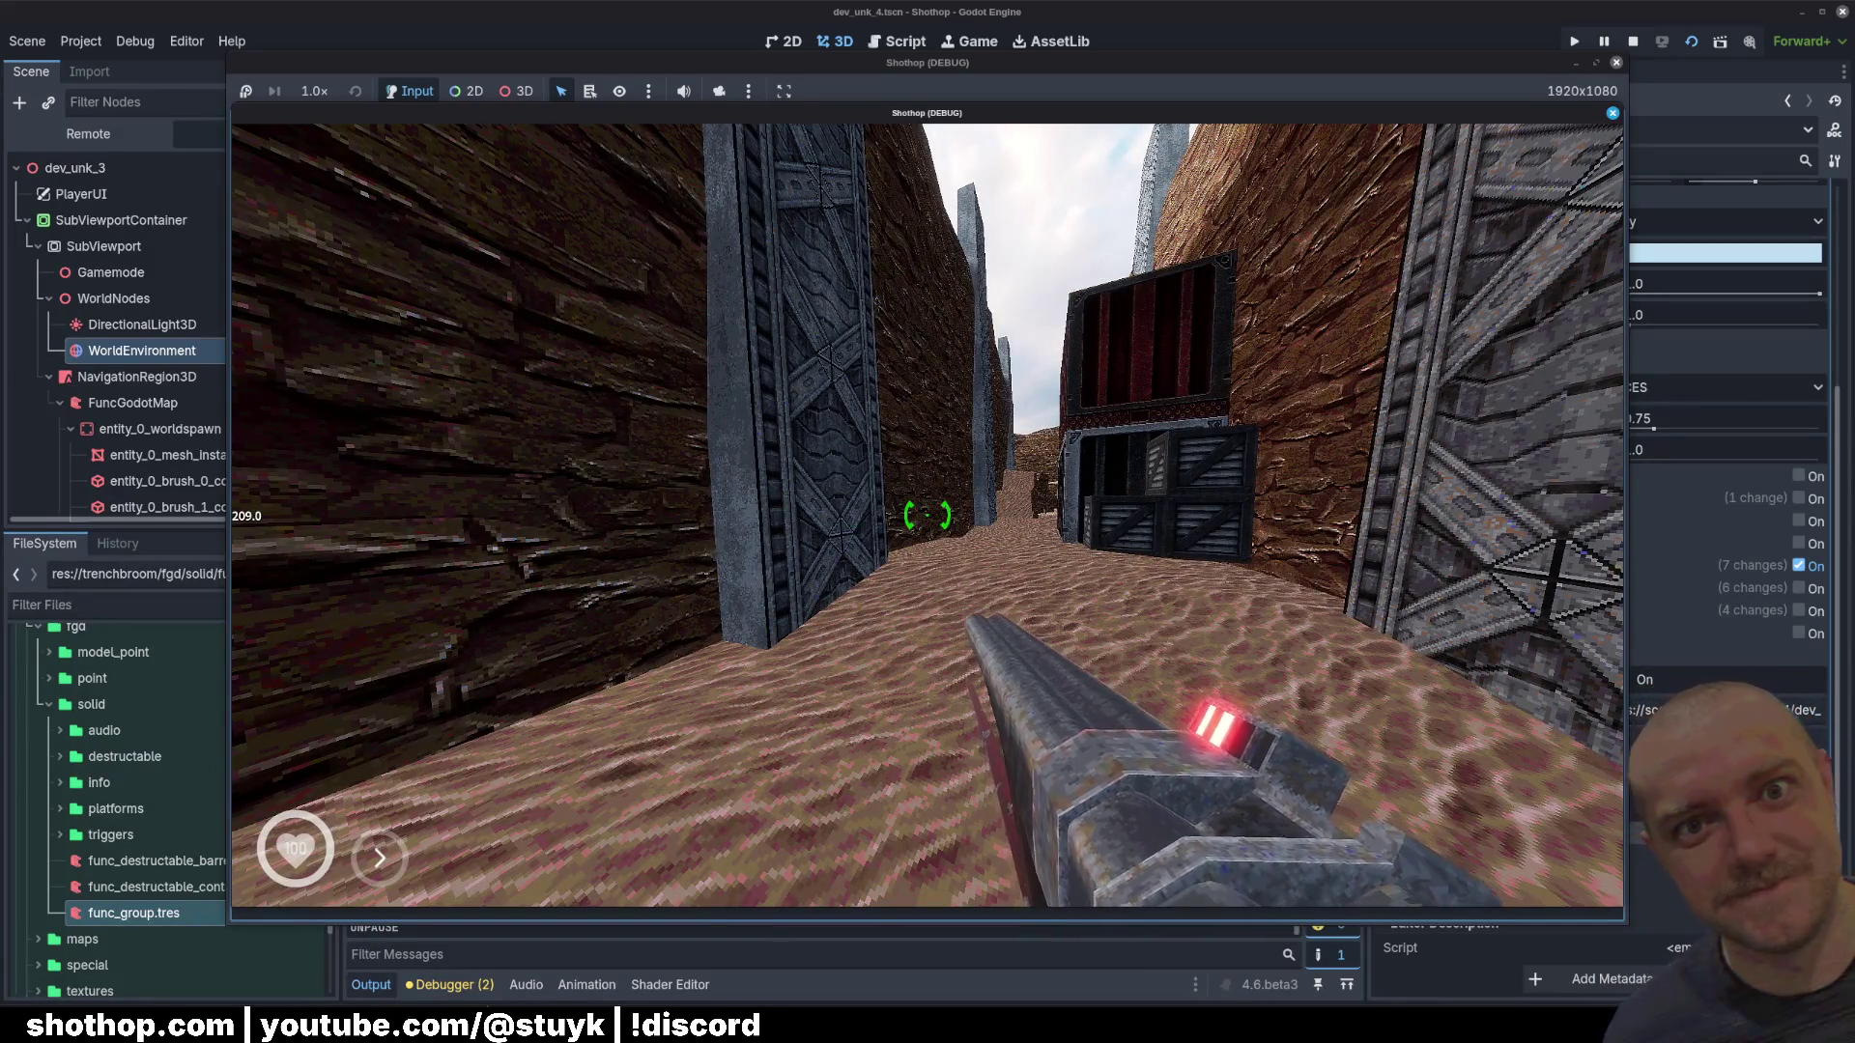
key("Escape")
left_click(1059, 9)
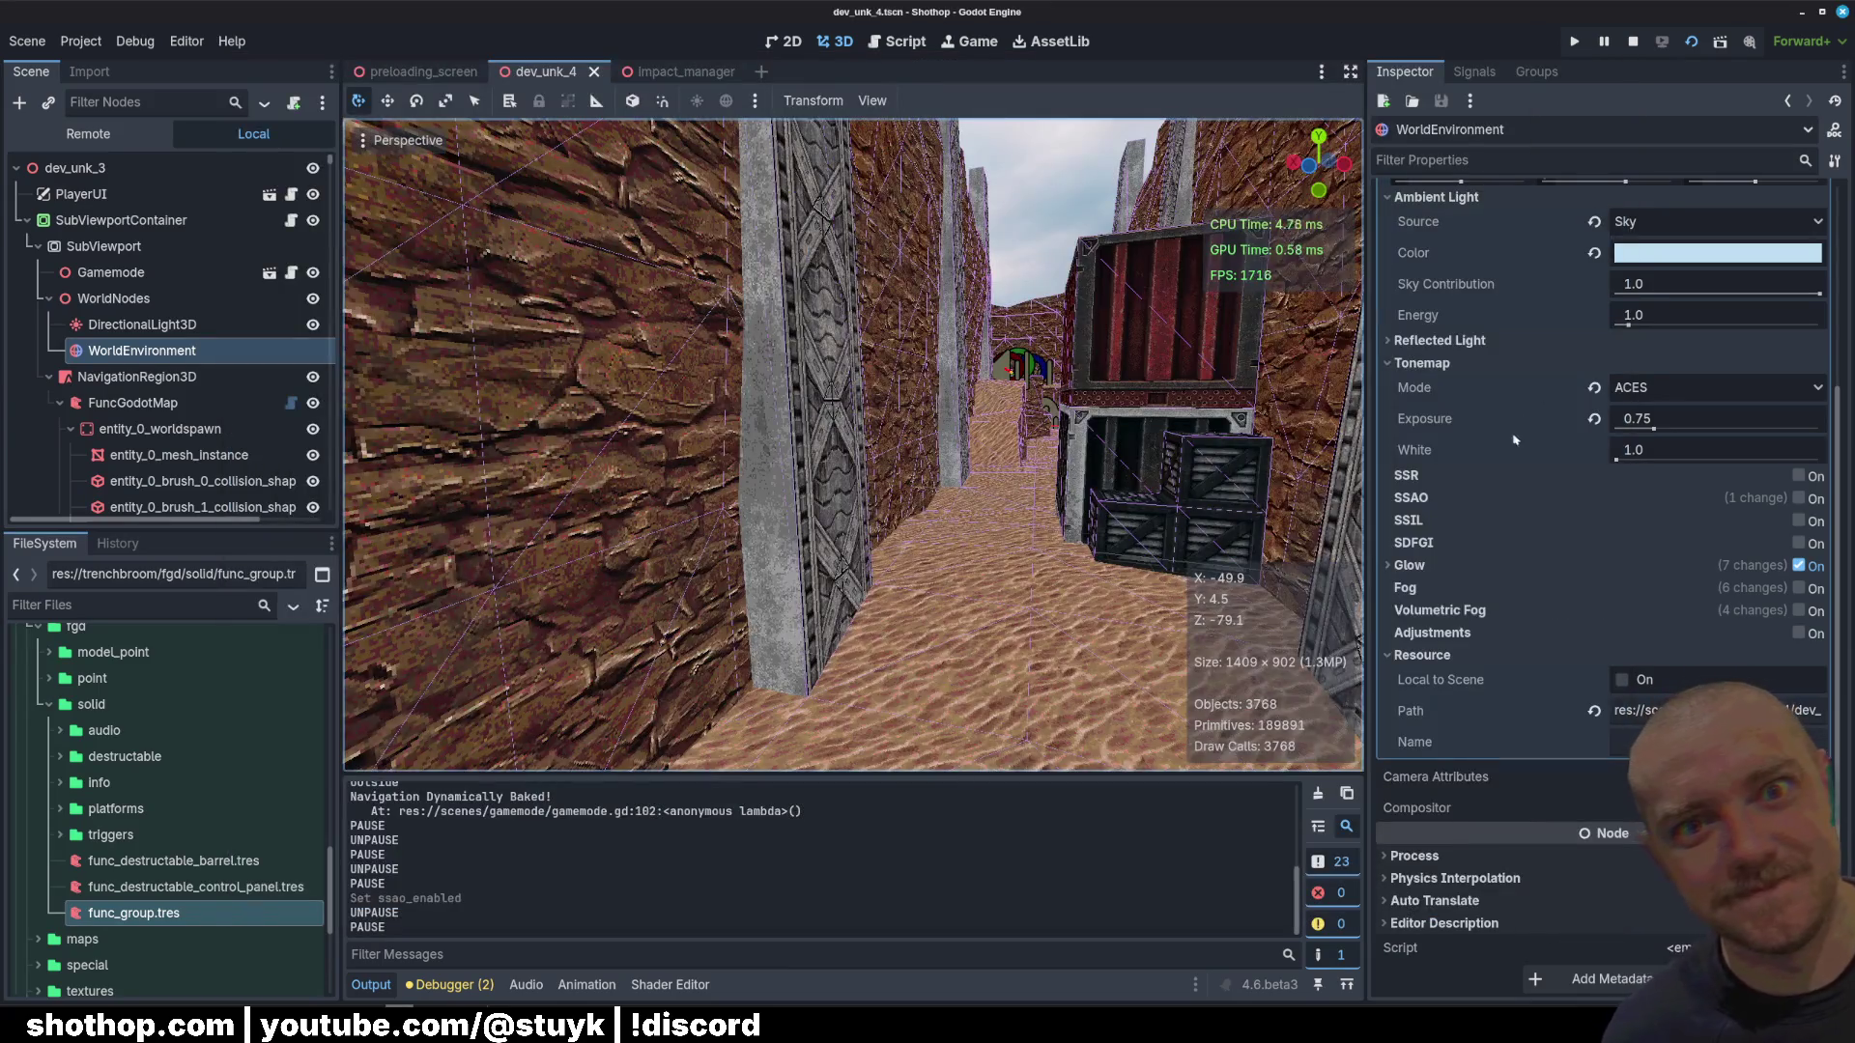
Step: Fold away the Ambient Light, Sky and Tonemap sections, save, and switch to TrenchBroom
scroll(1515, 439, "up", 4)
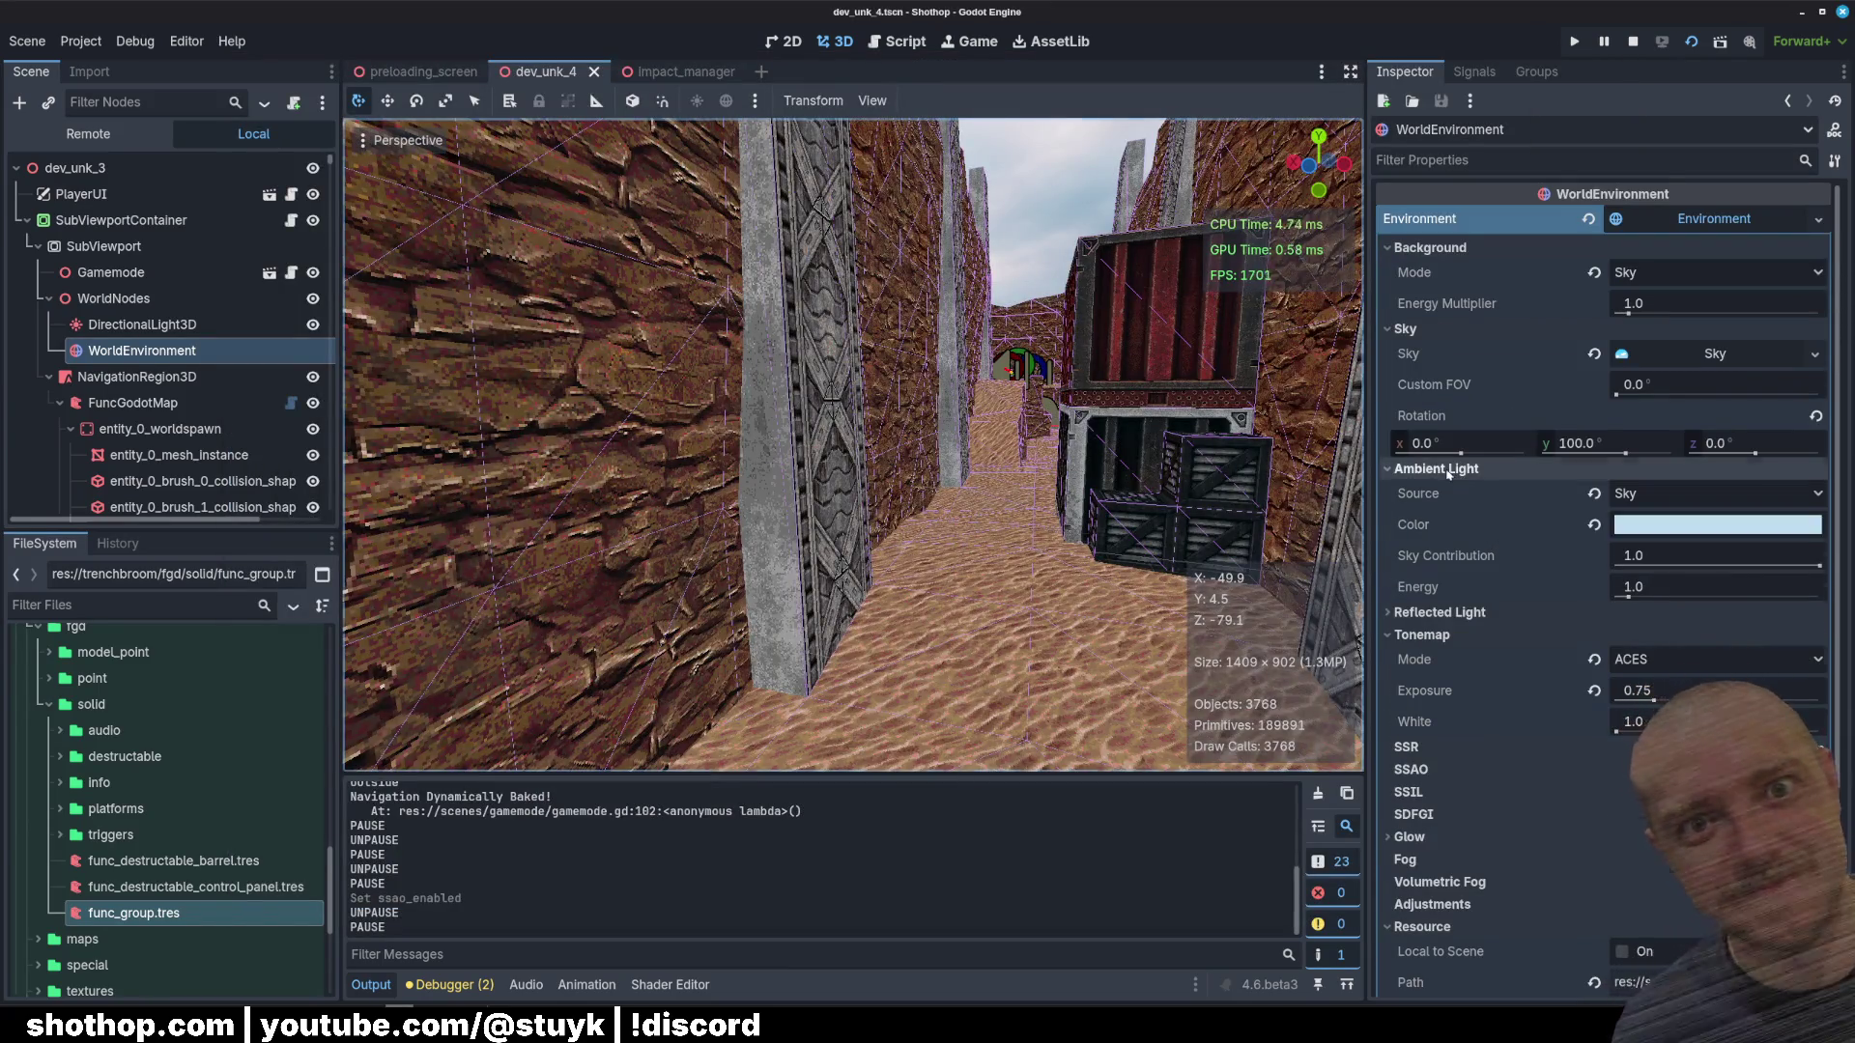
left_click(1436, 468)
left_click(1406, 328)
left_click(1422, 378)
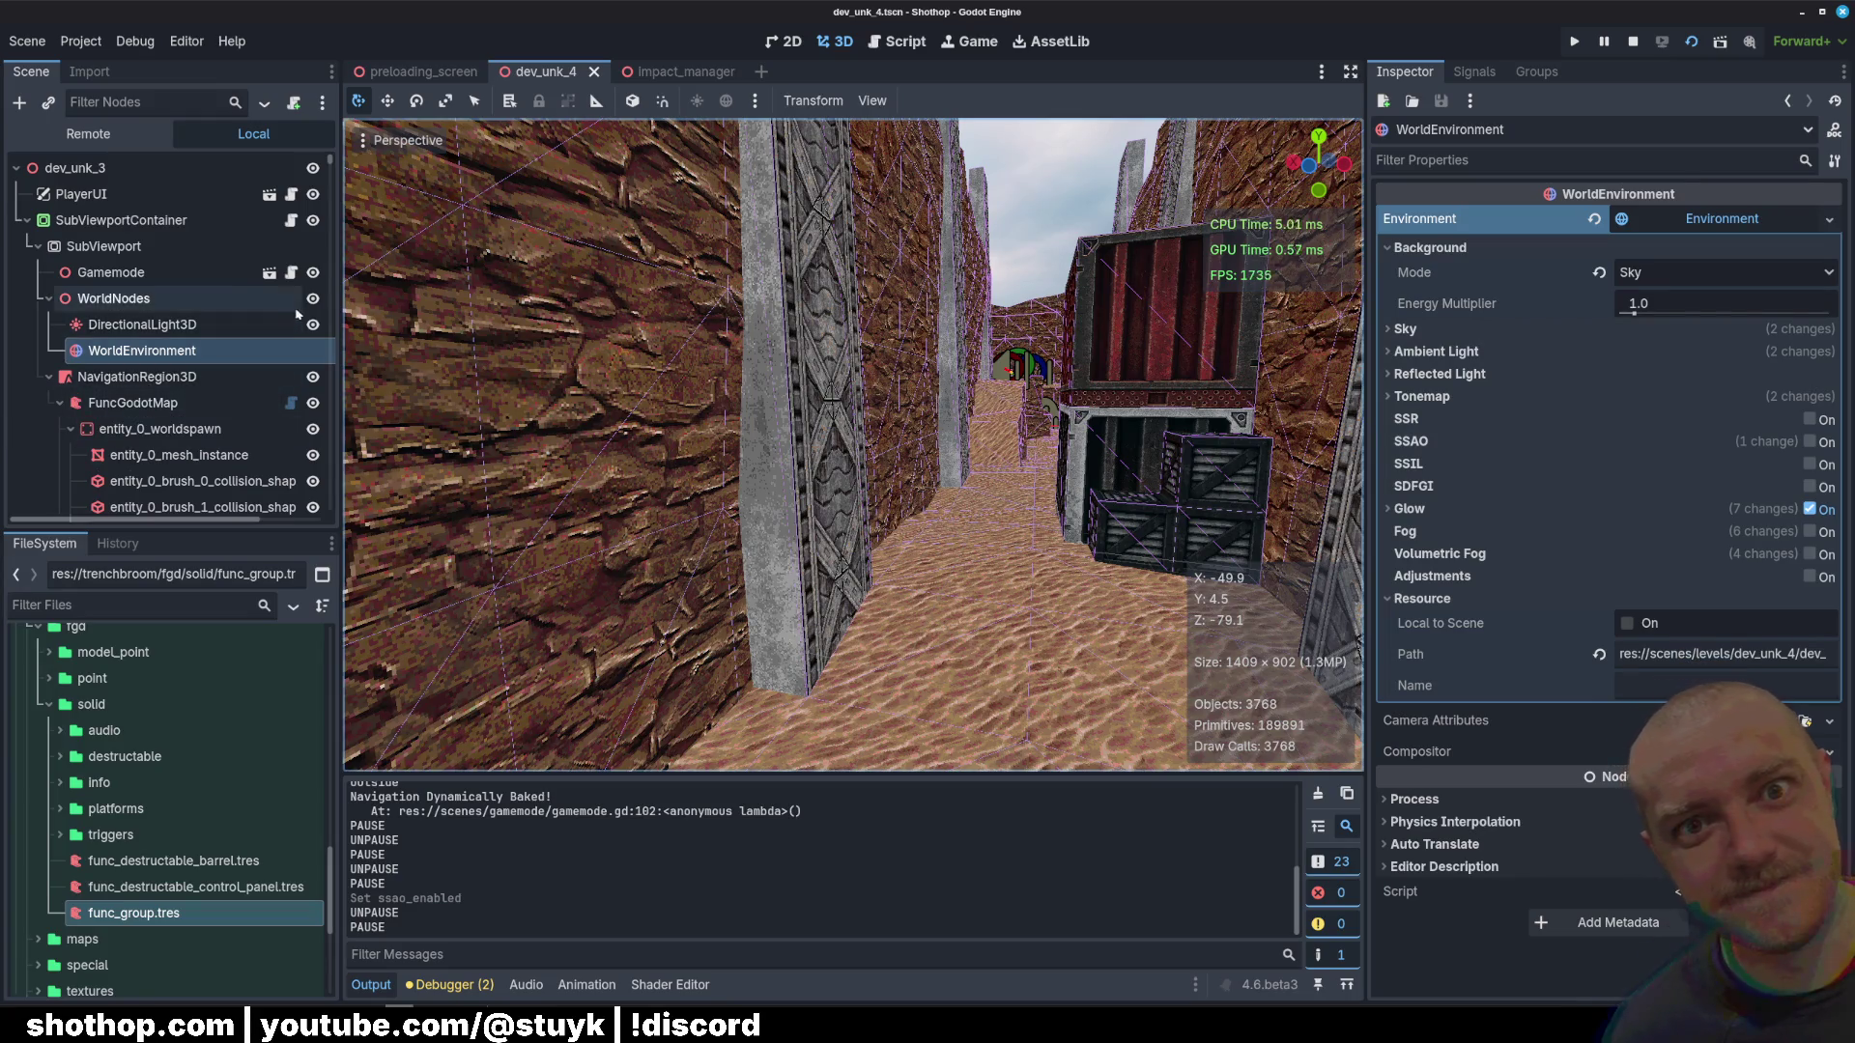
key("ctrl+s")
left_click(430, 1024)
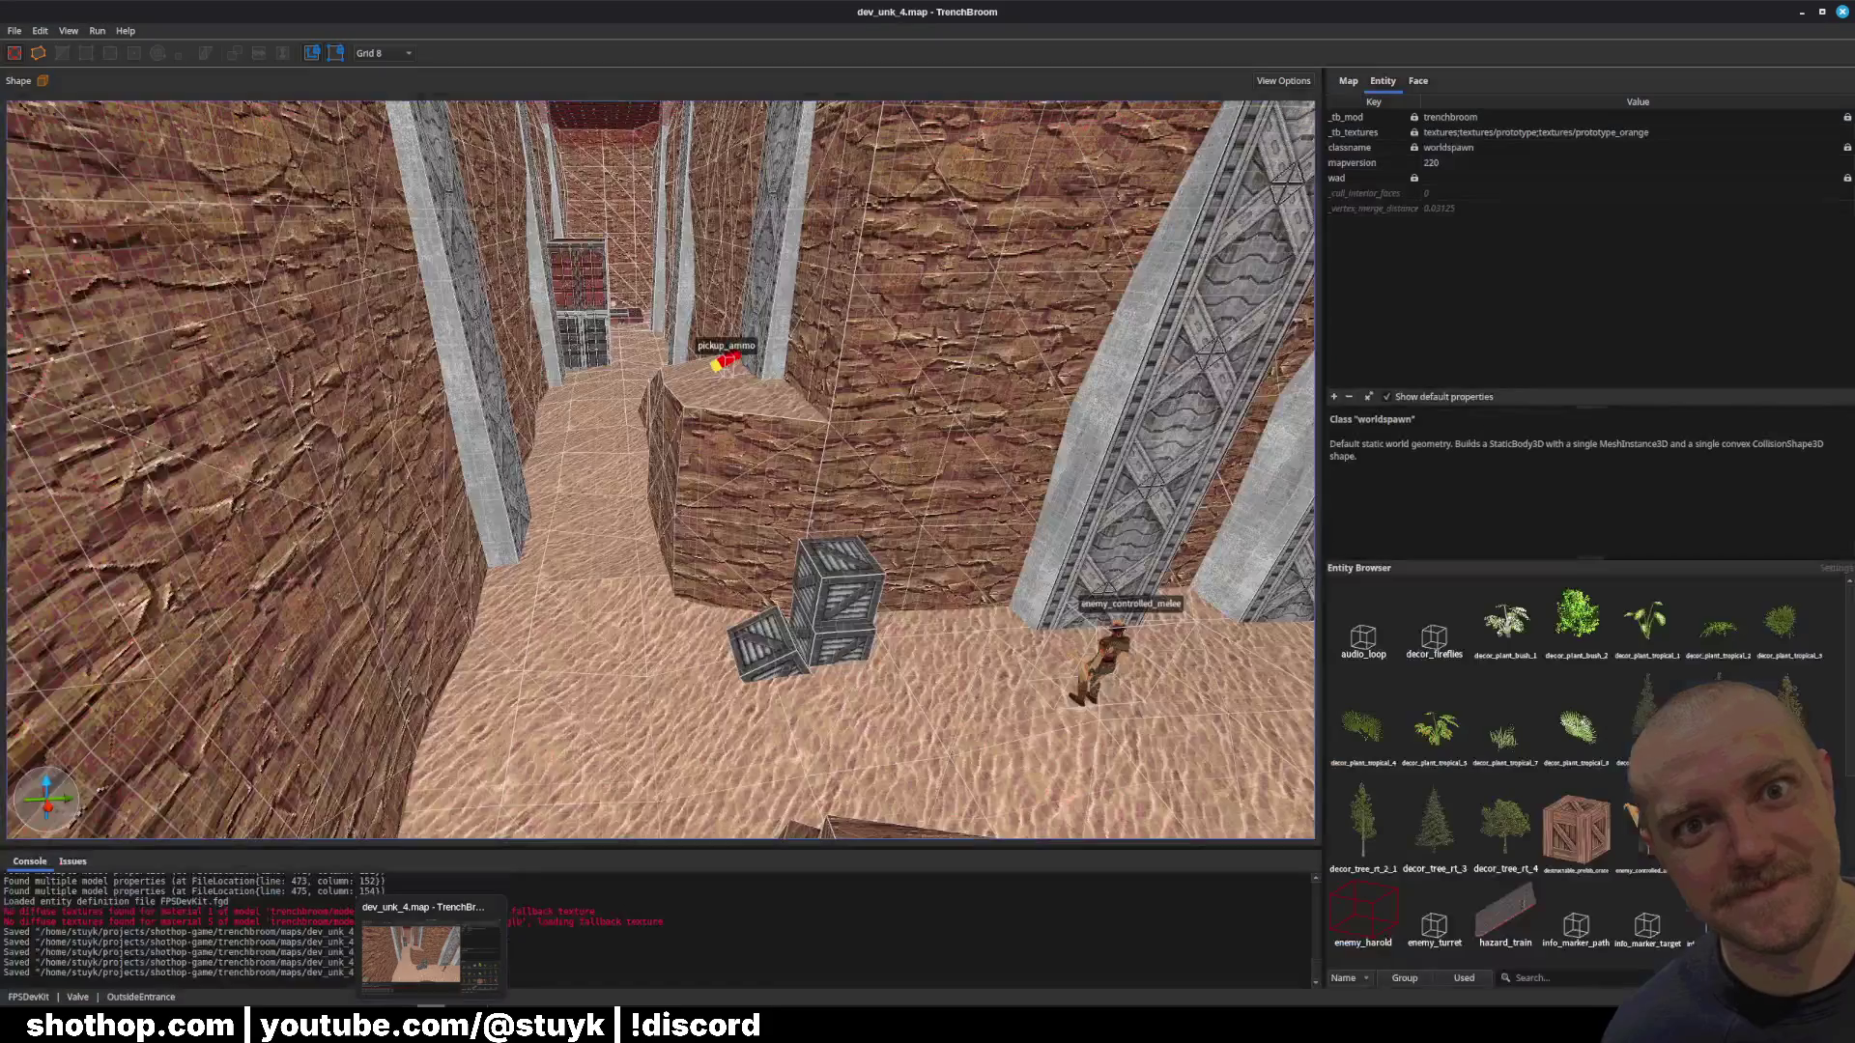
Step: Briefly resume the Shothop (DEBUG) game, then pause it again
left_click(473, 947)
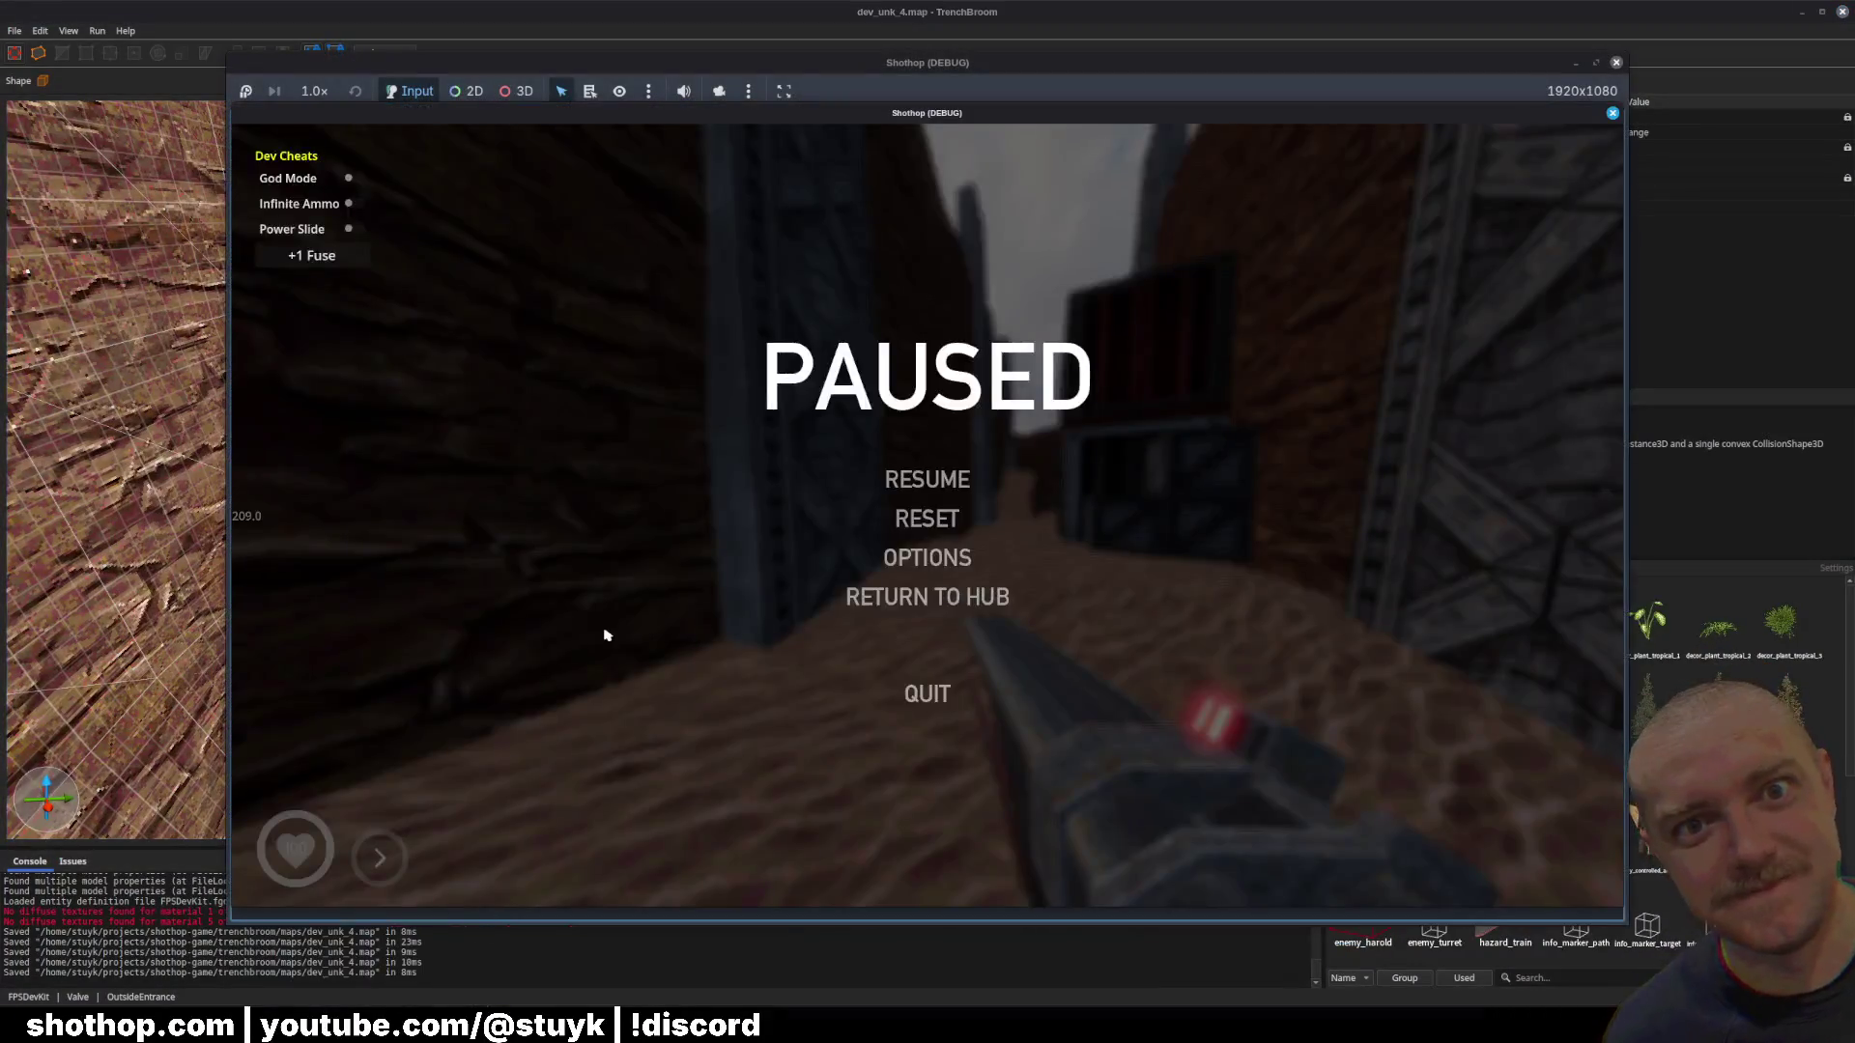
key("Escape")
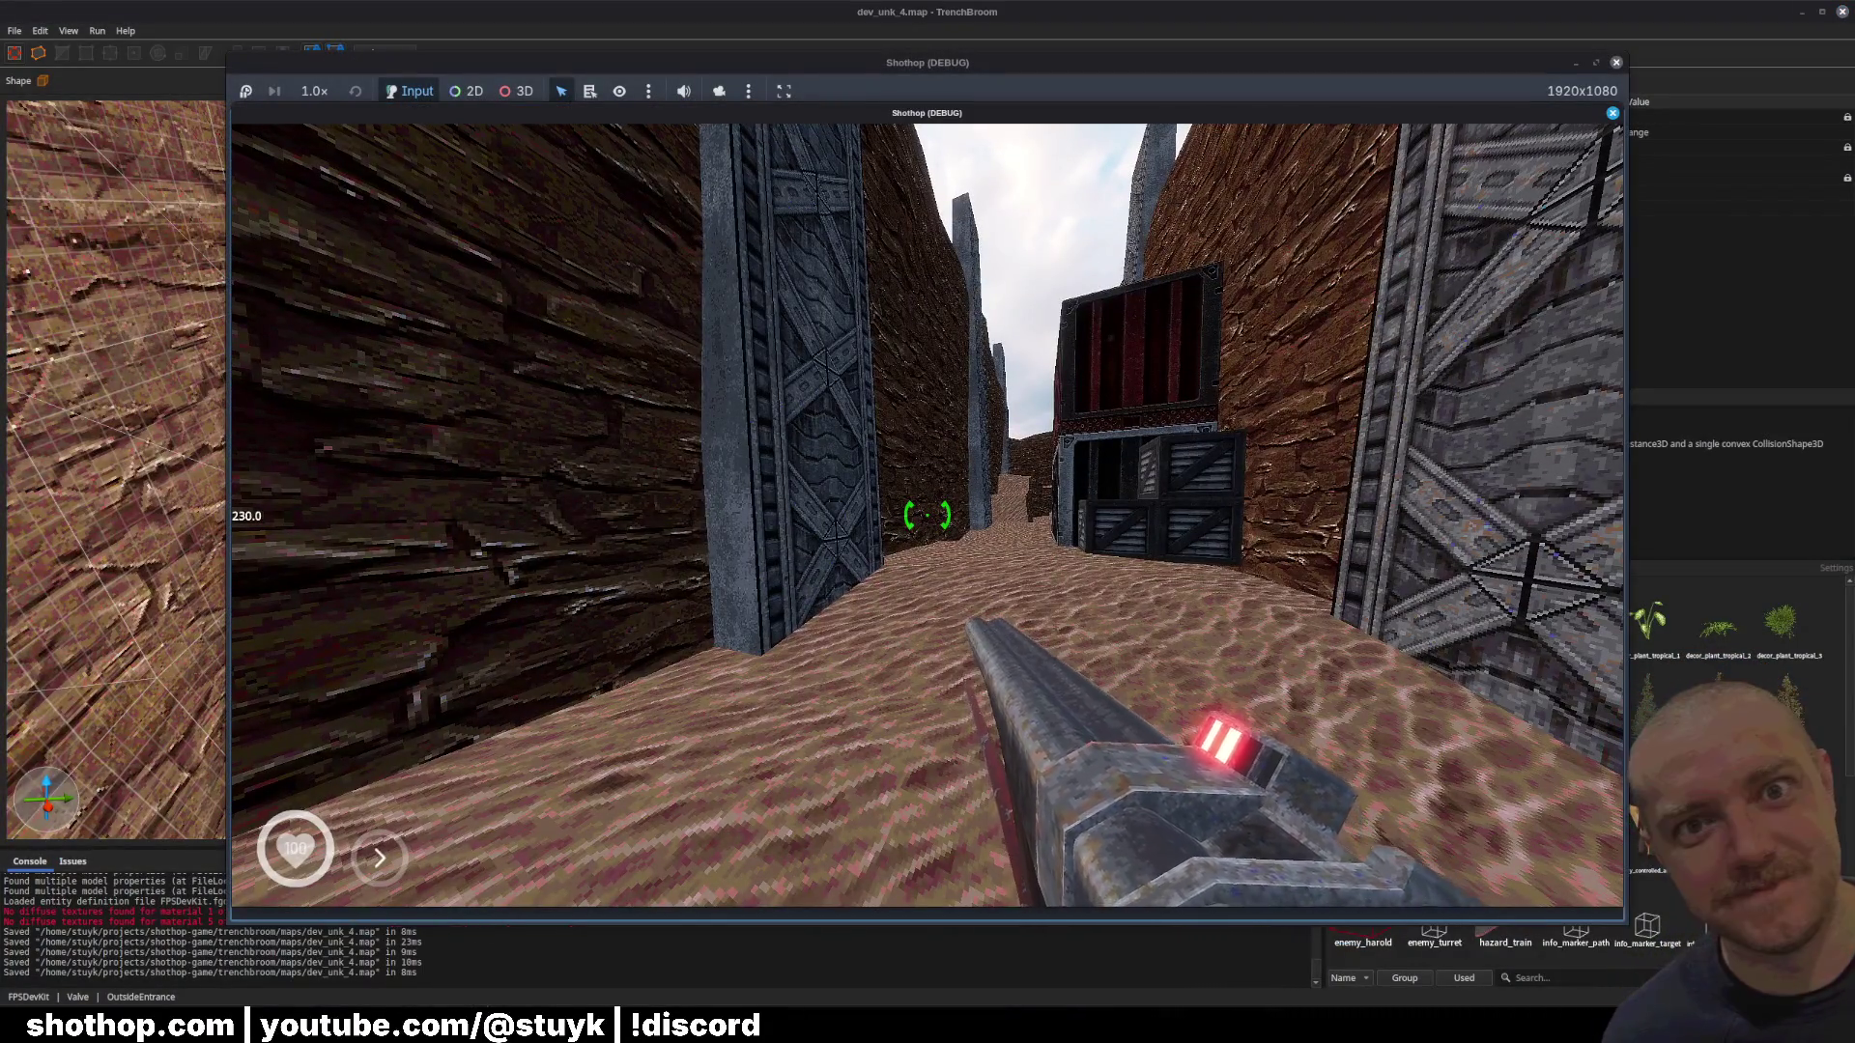
key("Escape")
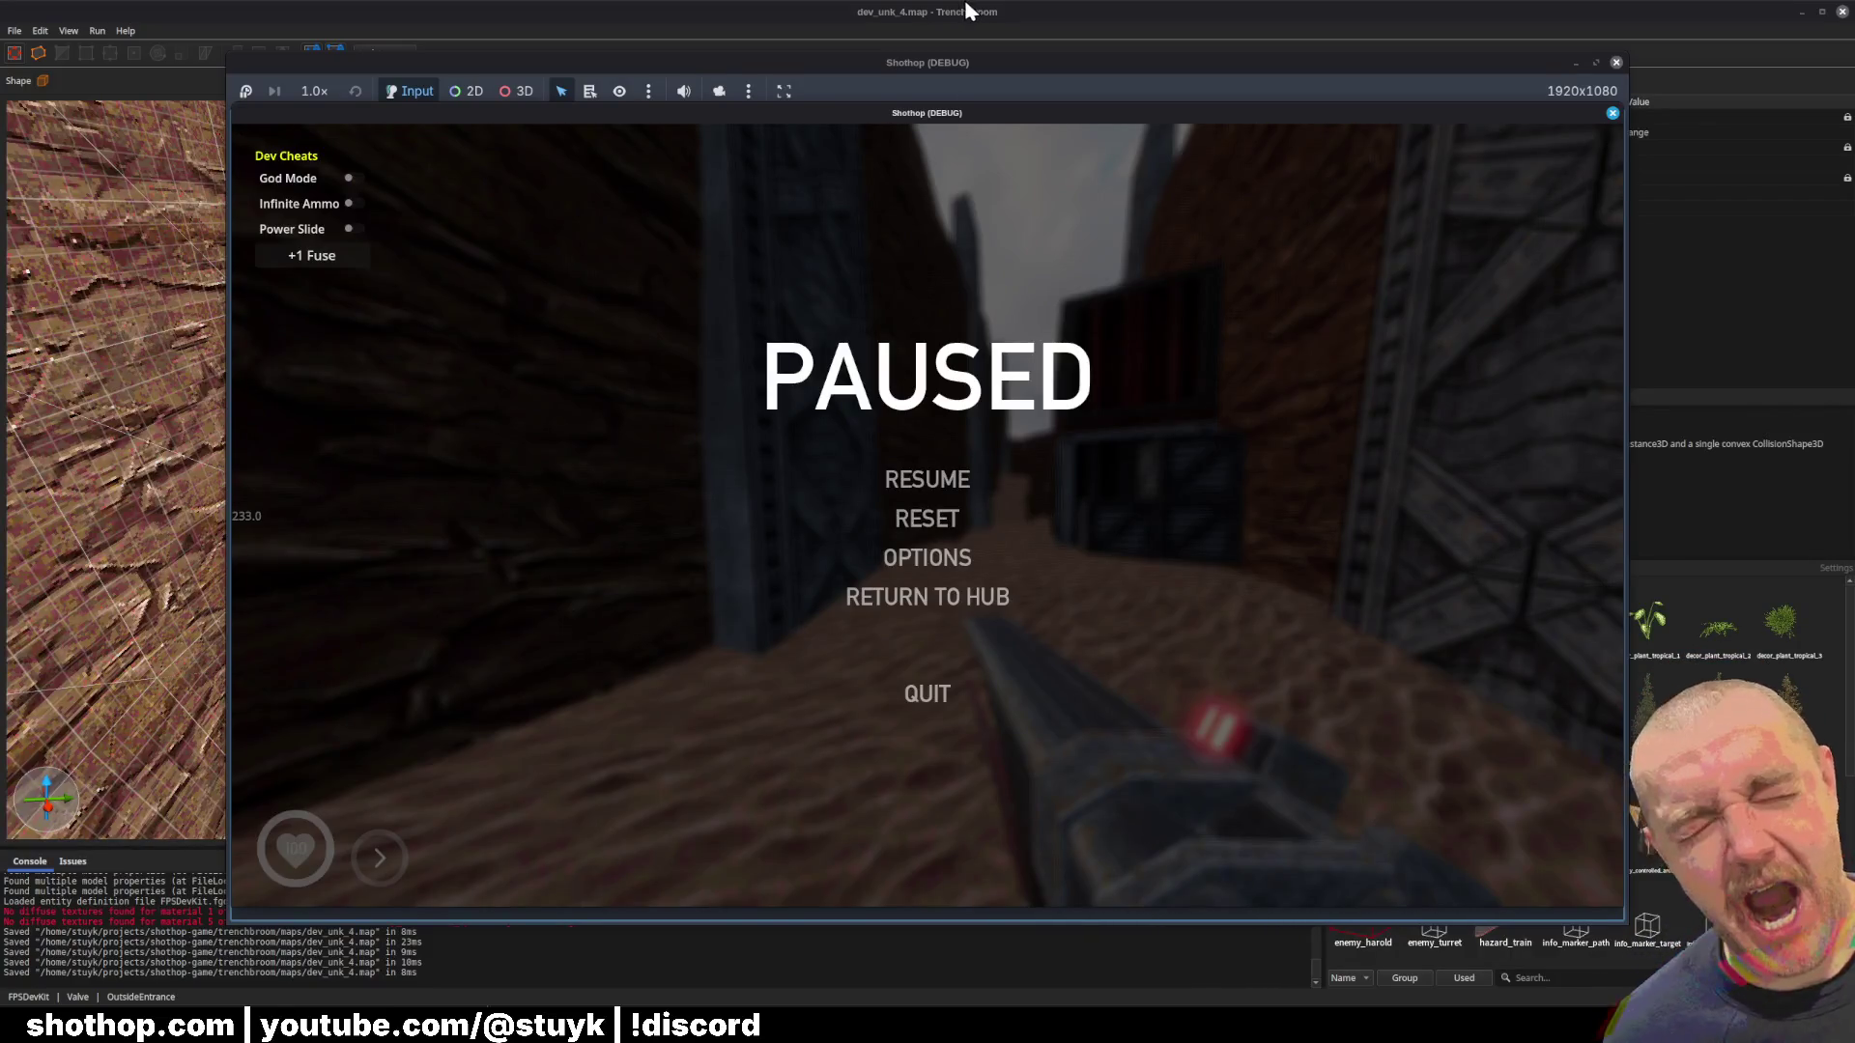
Step: Return to the Godot editor and select the rock wall in the level view
left_click(969, 10)
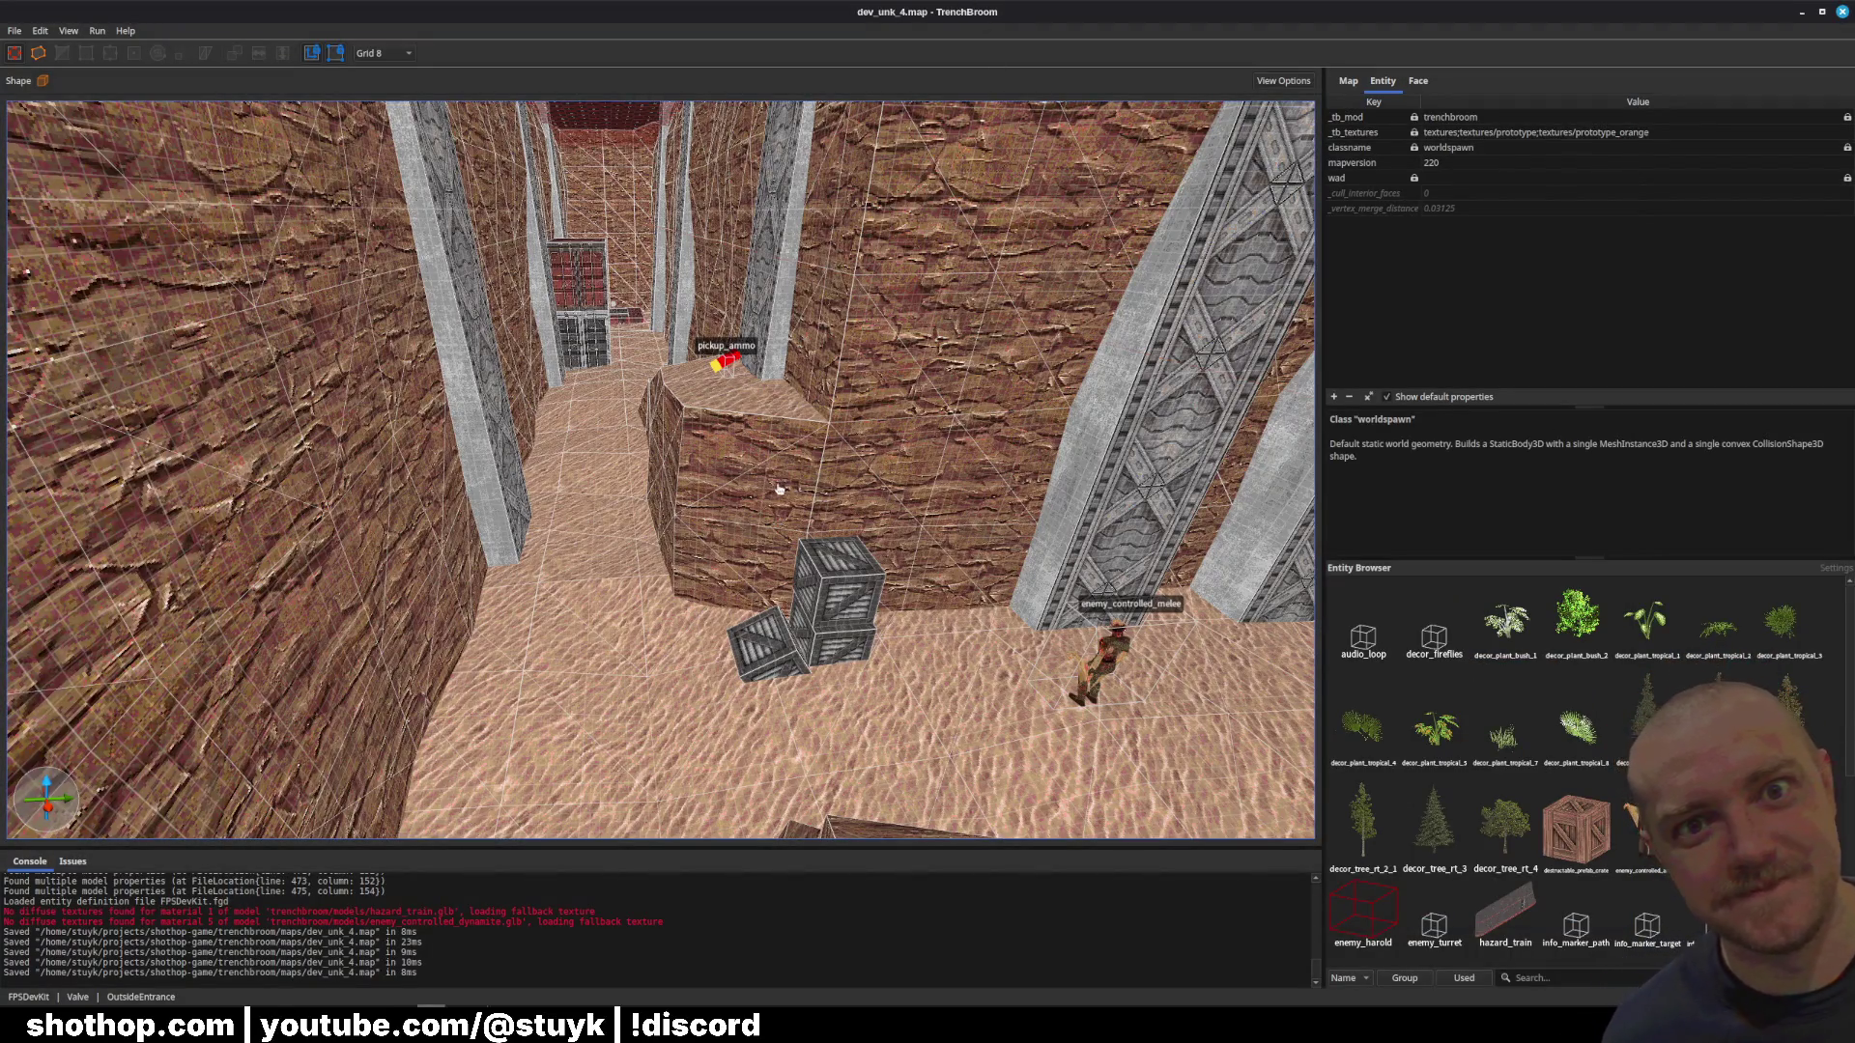
key("alt+Tab")
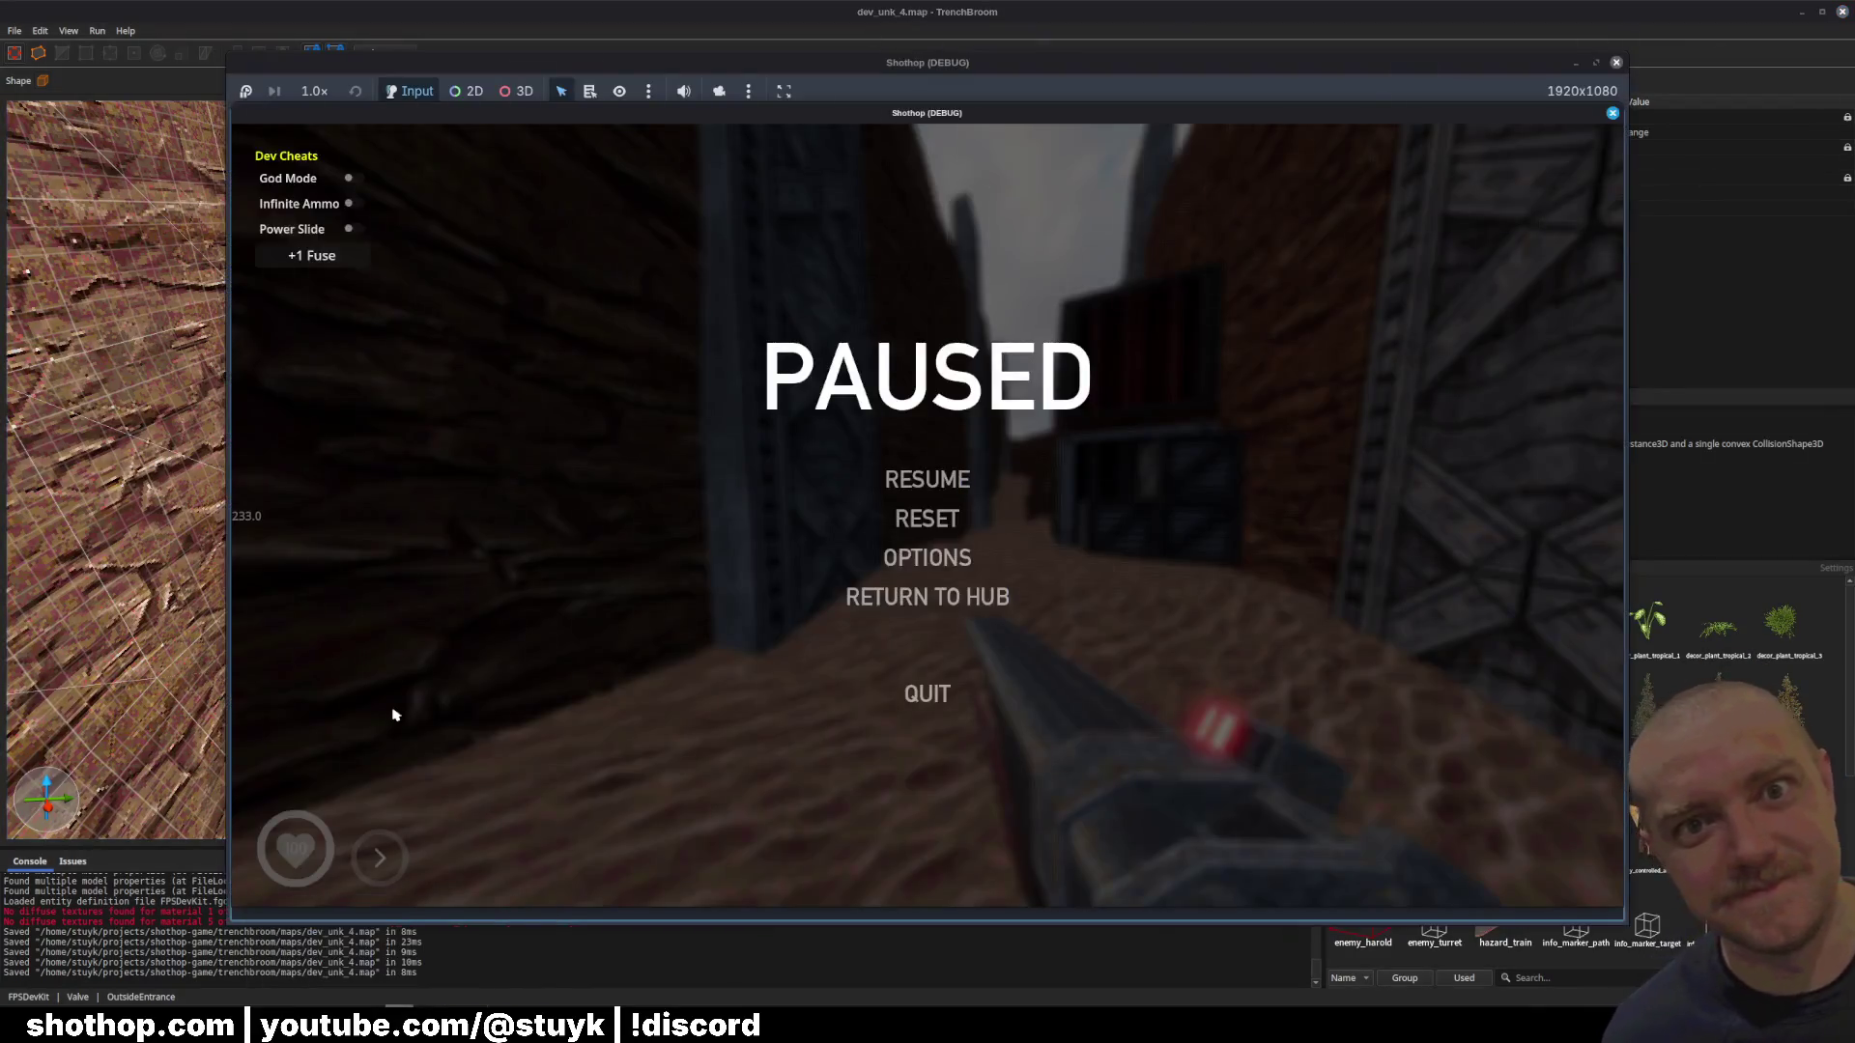
key("alt+Tab")
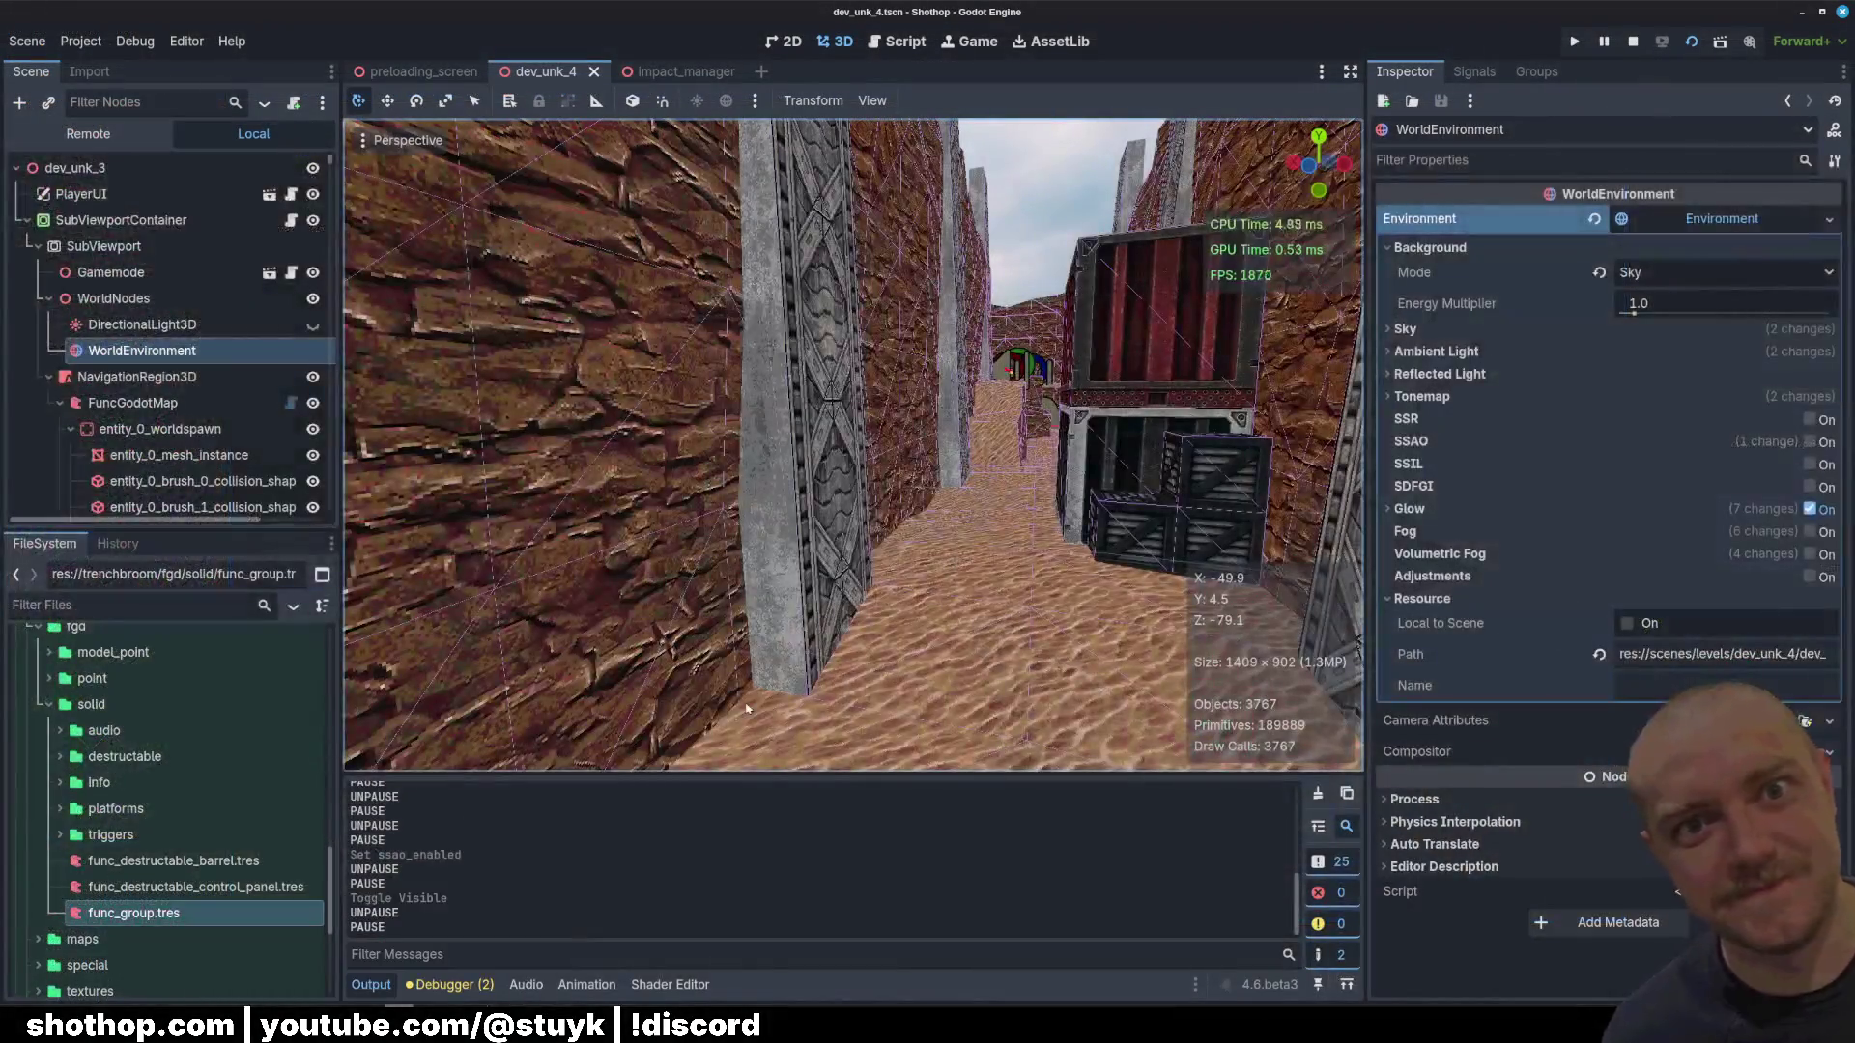
left_click(629, 499)
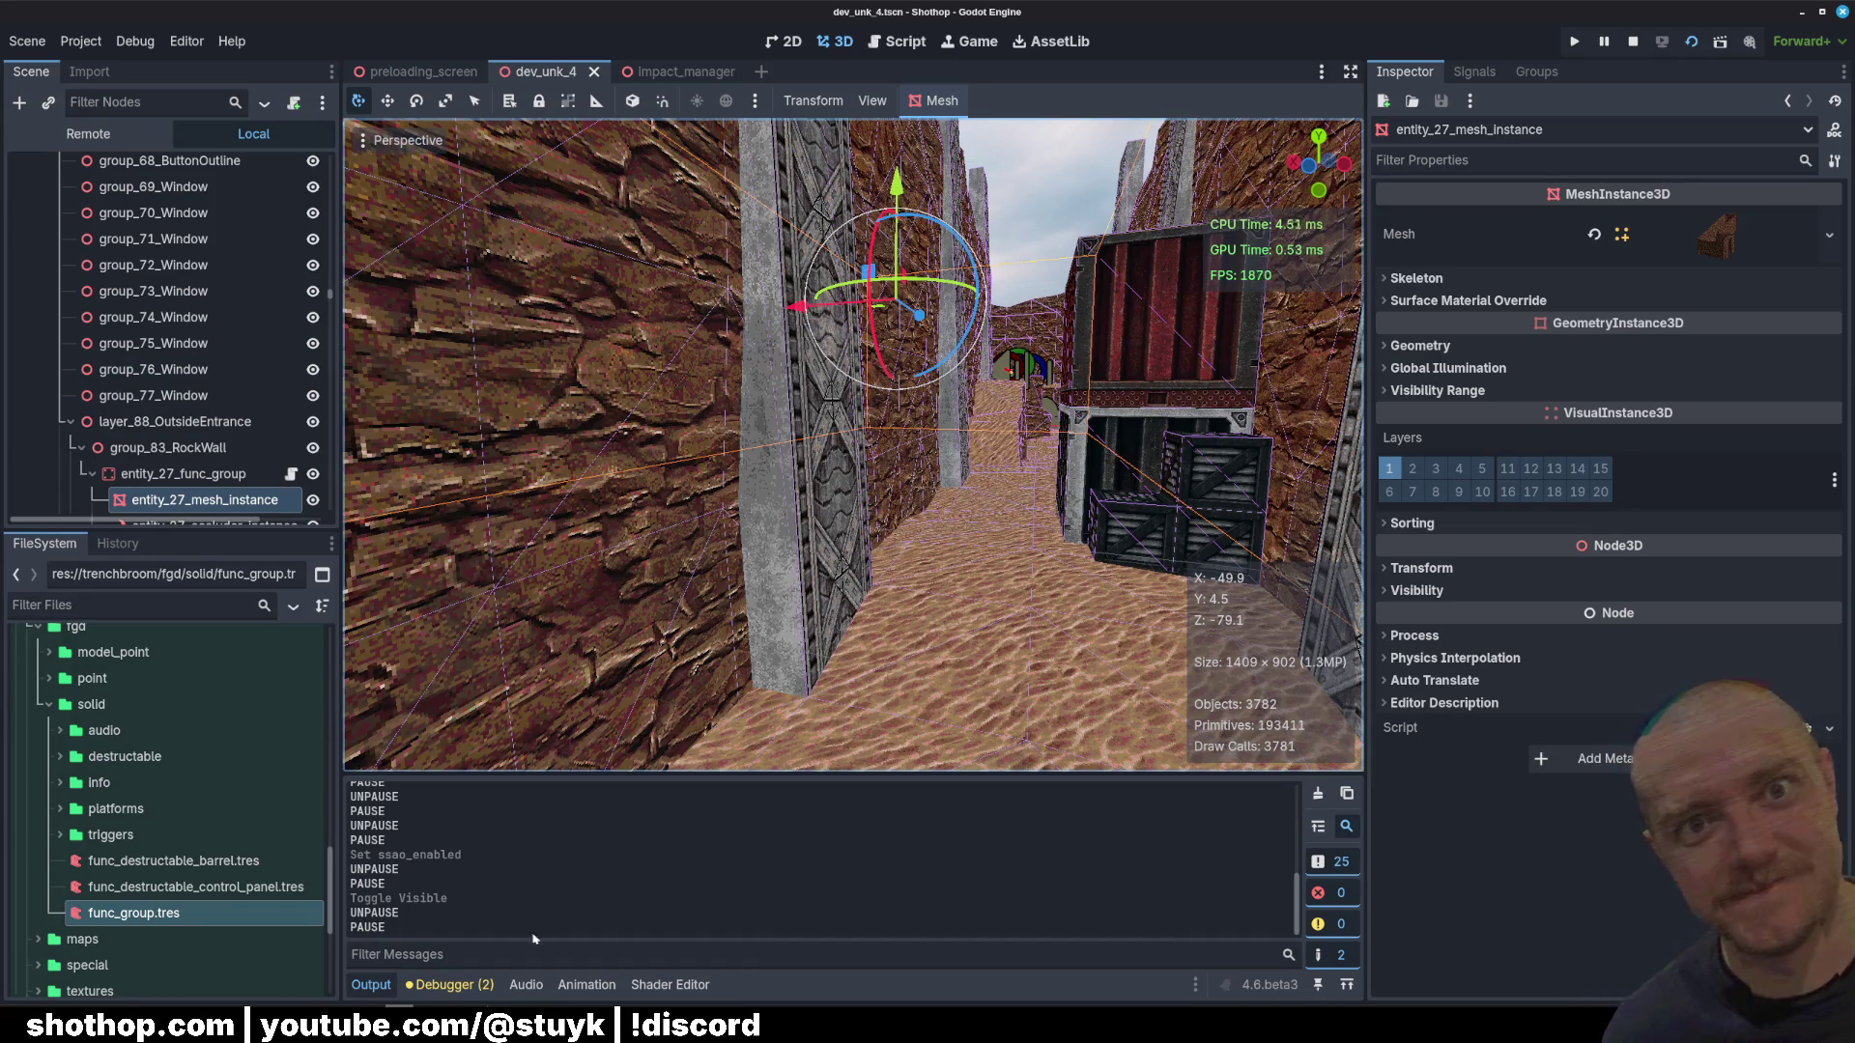
Step: Switch to TrenchBroom to find the entity_27_mesh_instance rock wall from group_83_RockWall
key("alt+Tab")
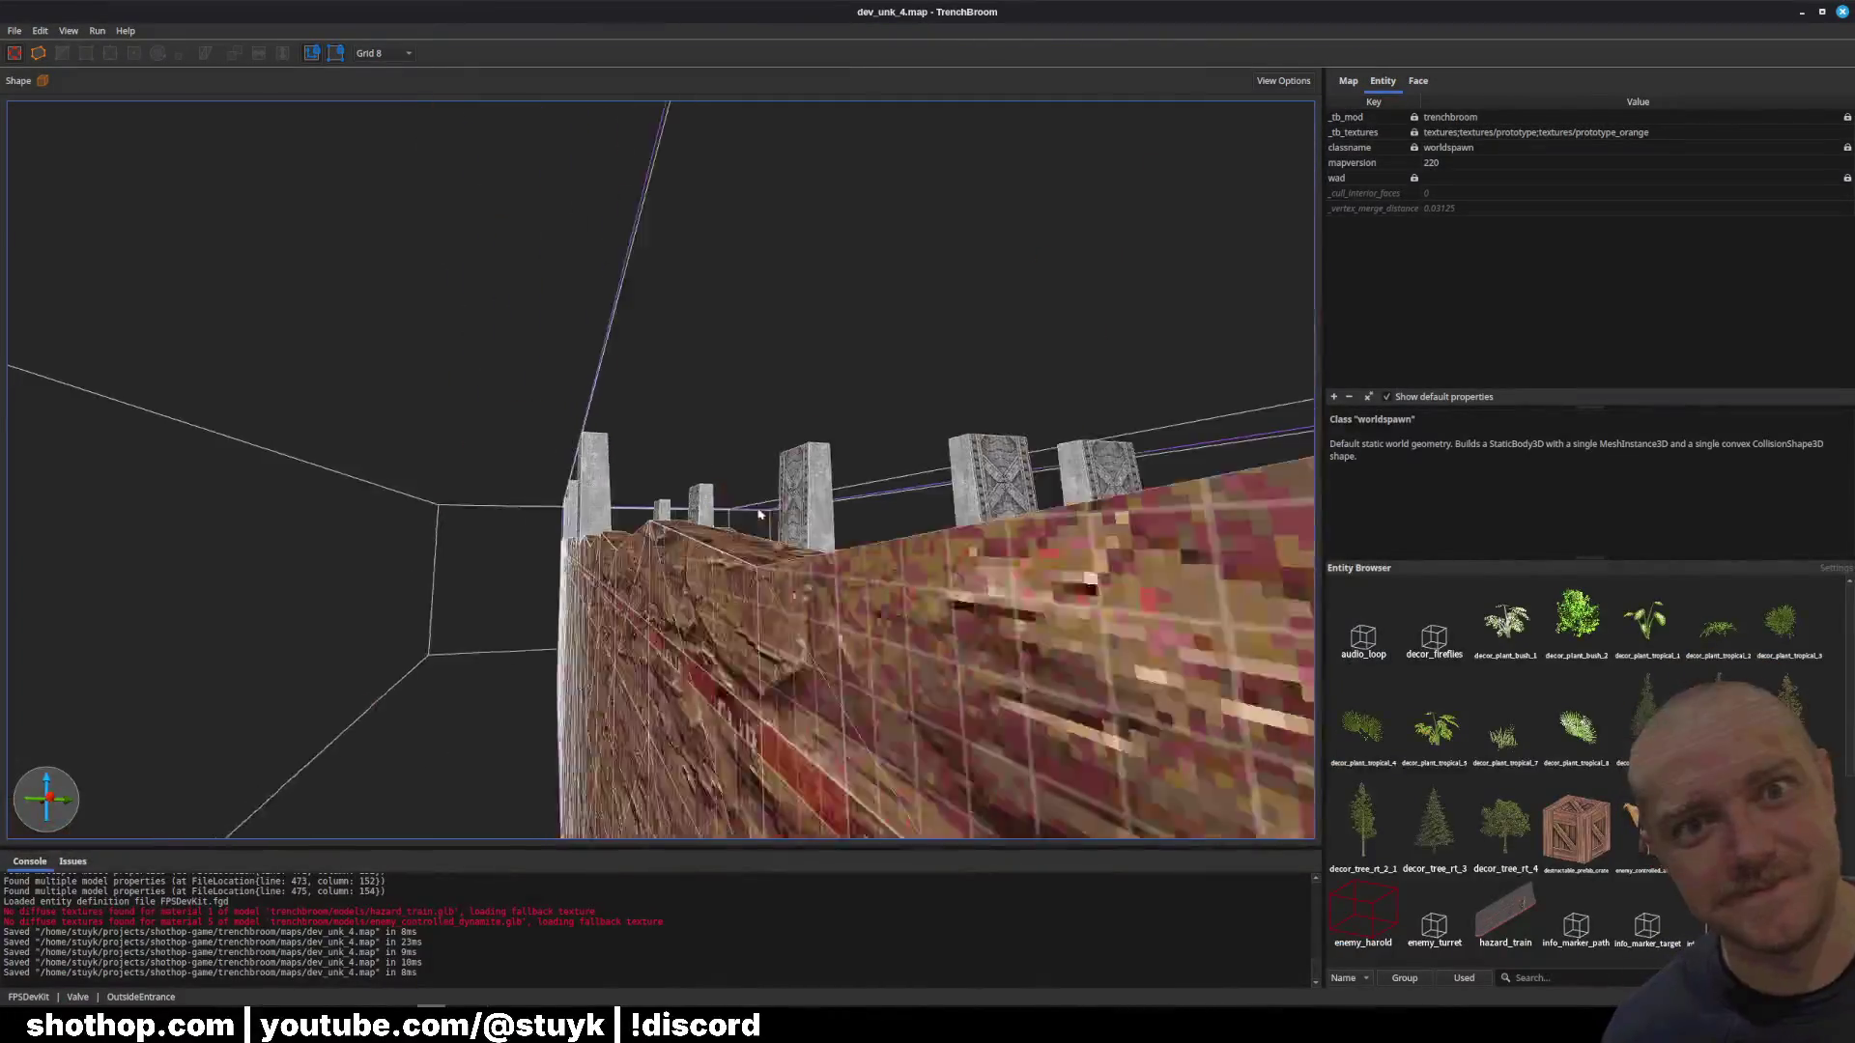
Step: Fly into the spawn room, select the rock wall's 'outside' func_group, then minimize TrenchBroom
key("w")
double_click(798, 528)
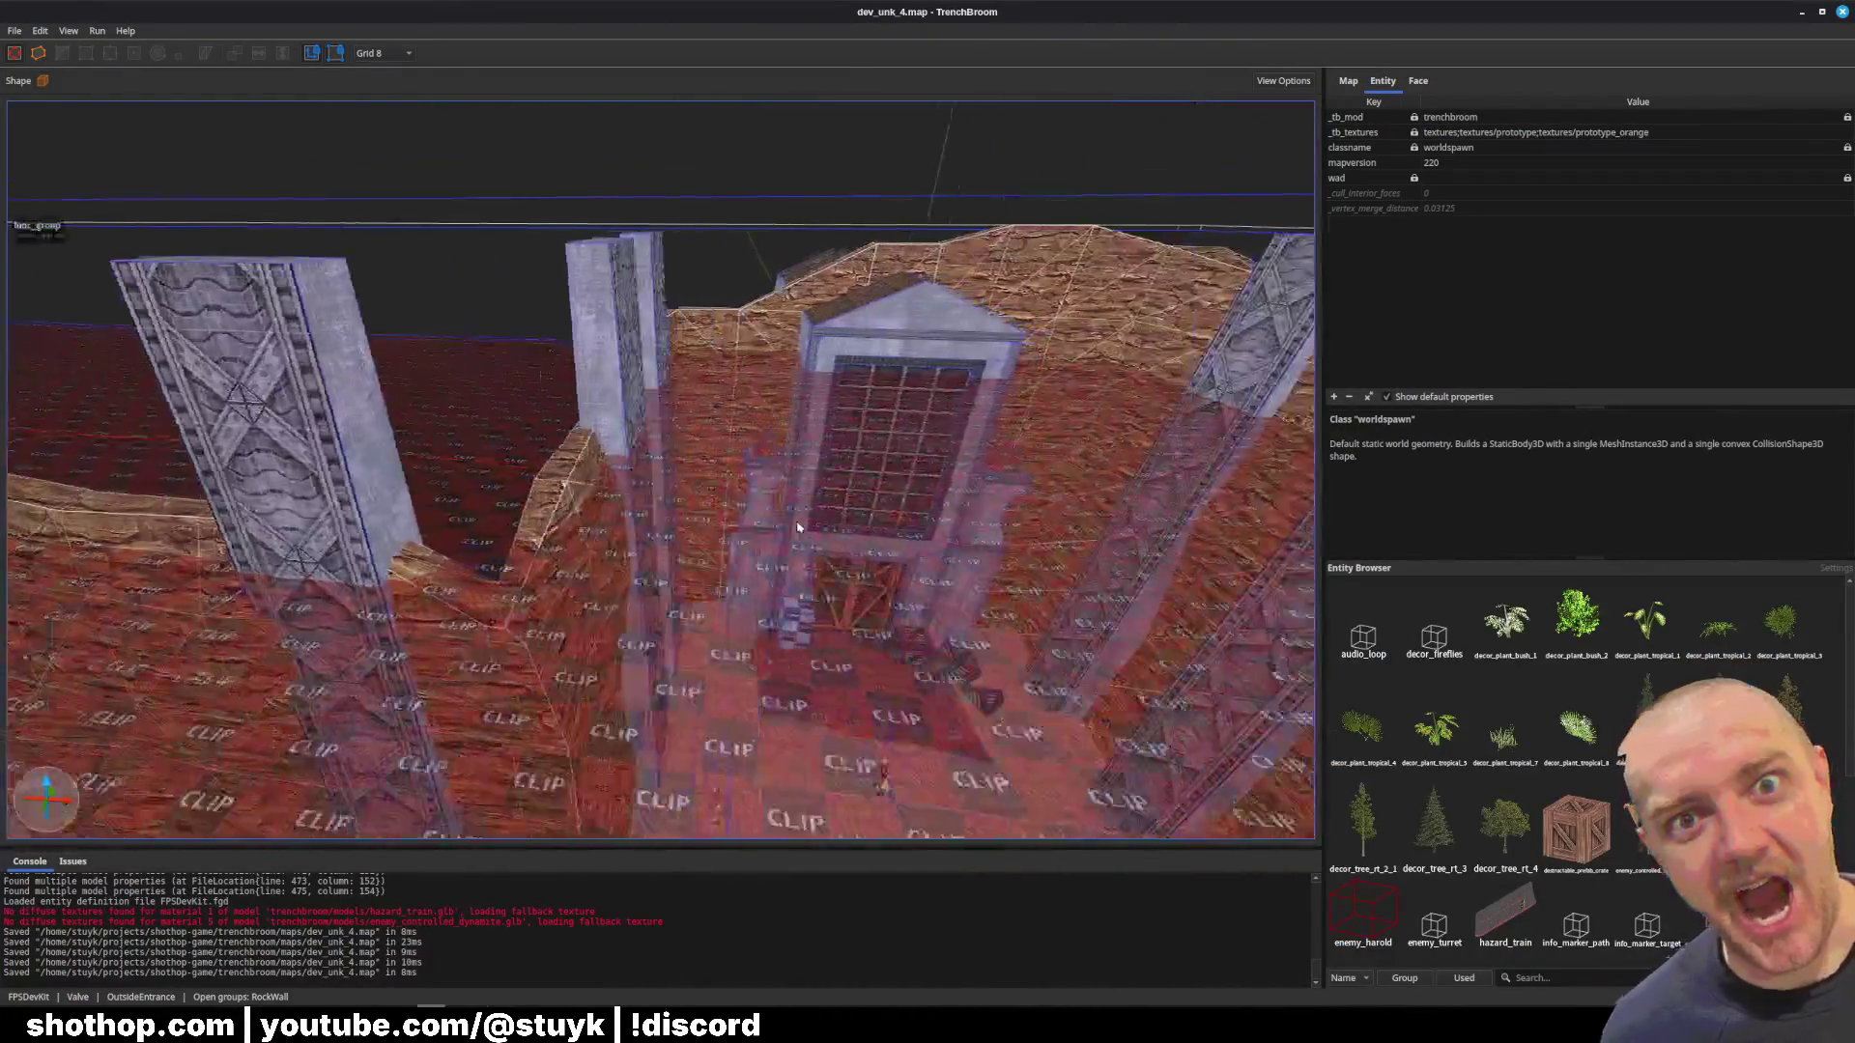
key("w")
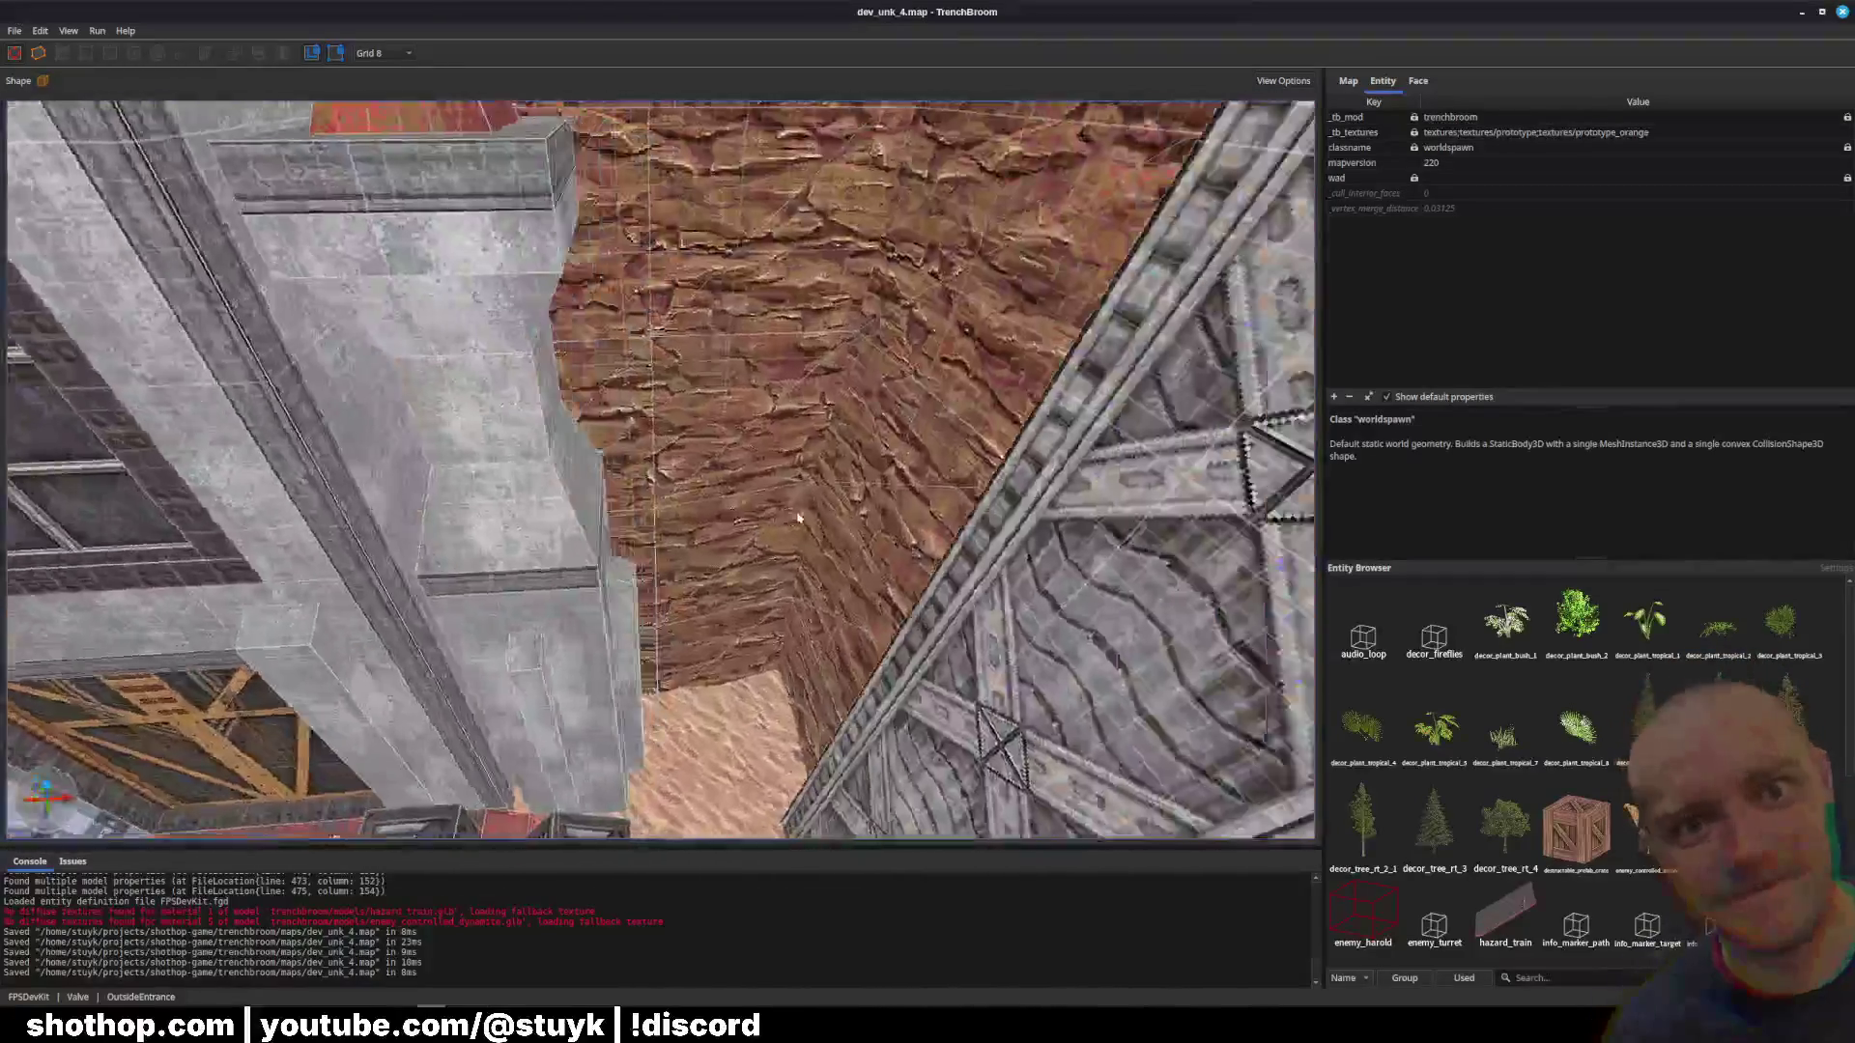
key("w")
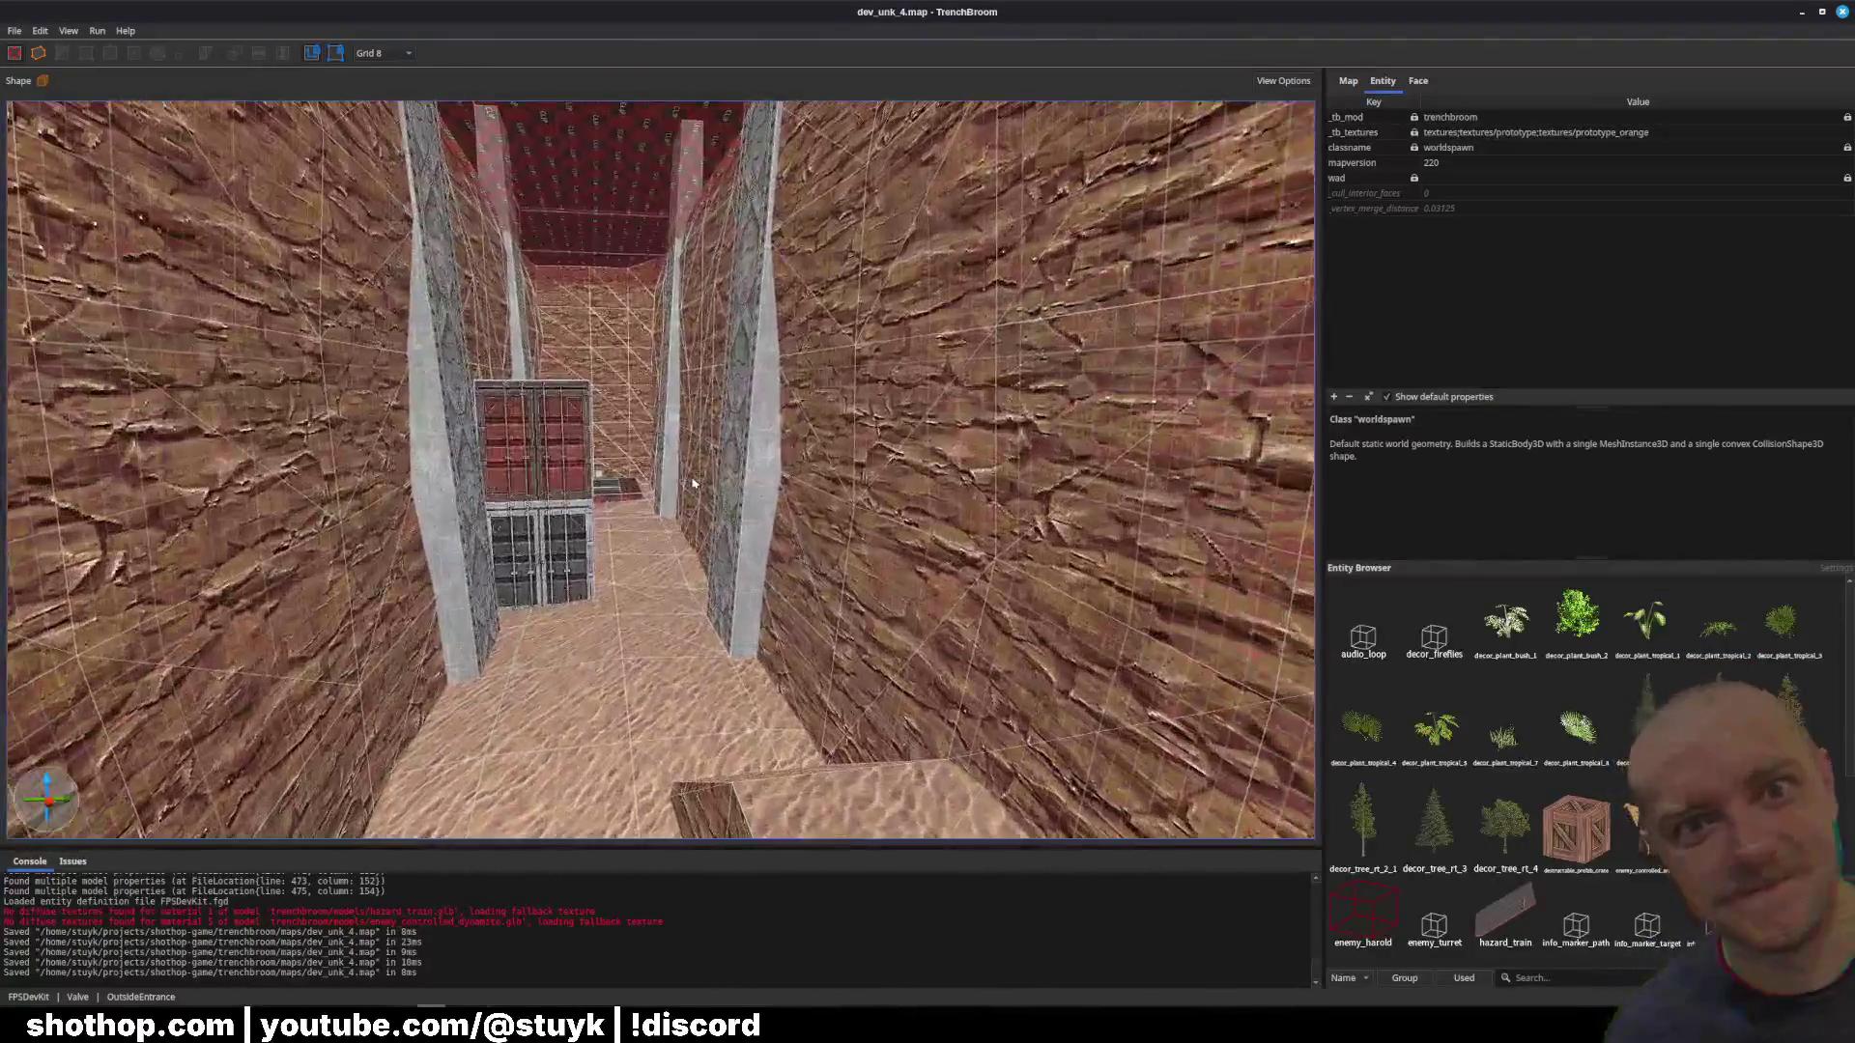
key("w")
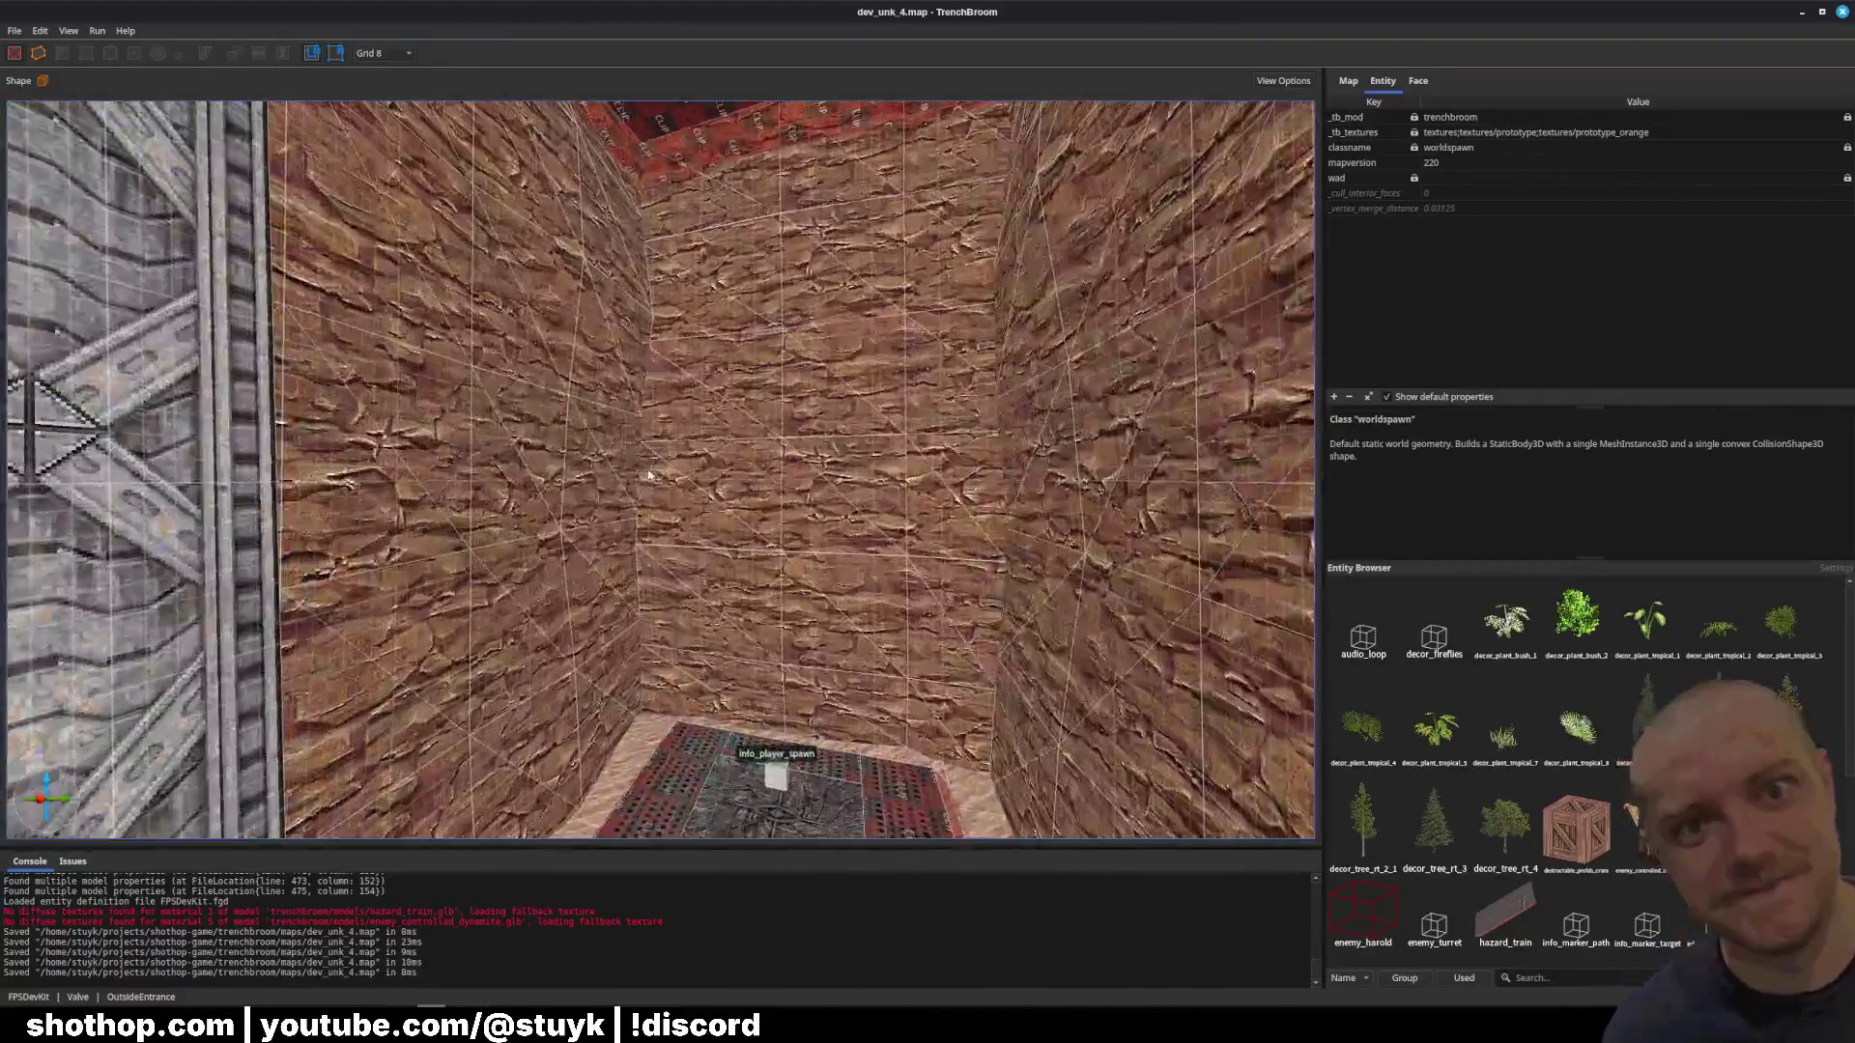
left_click(633, 485)
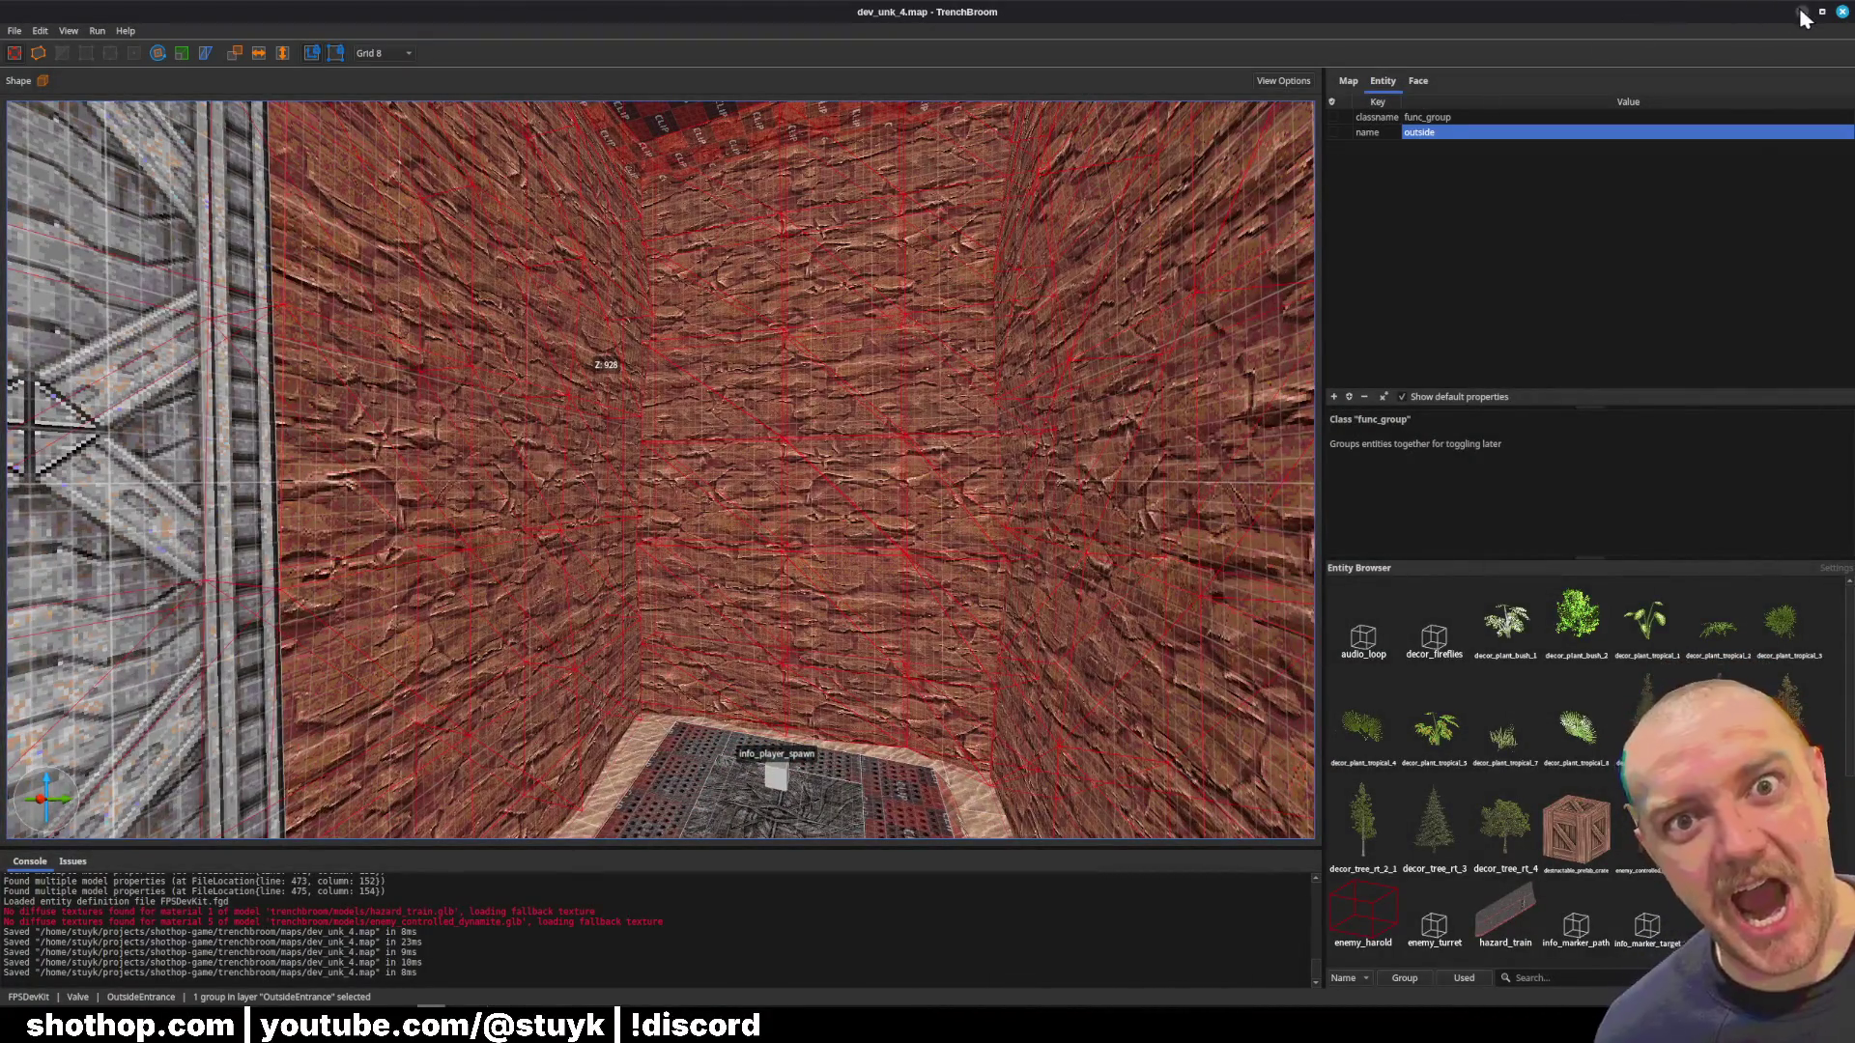
left_click(1802, 13)
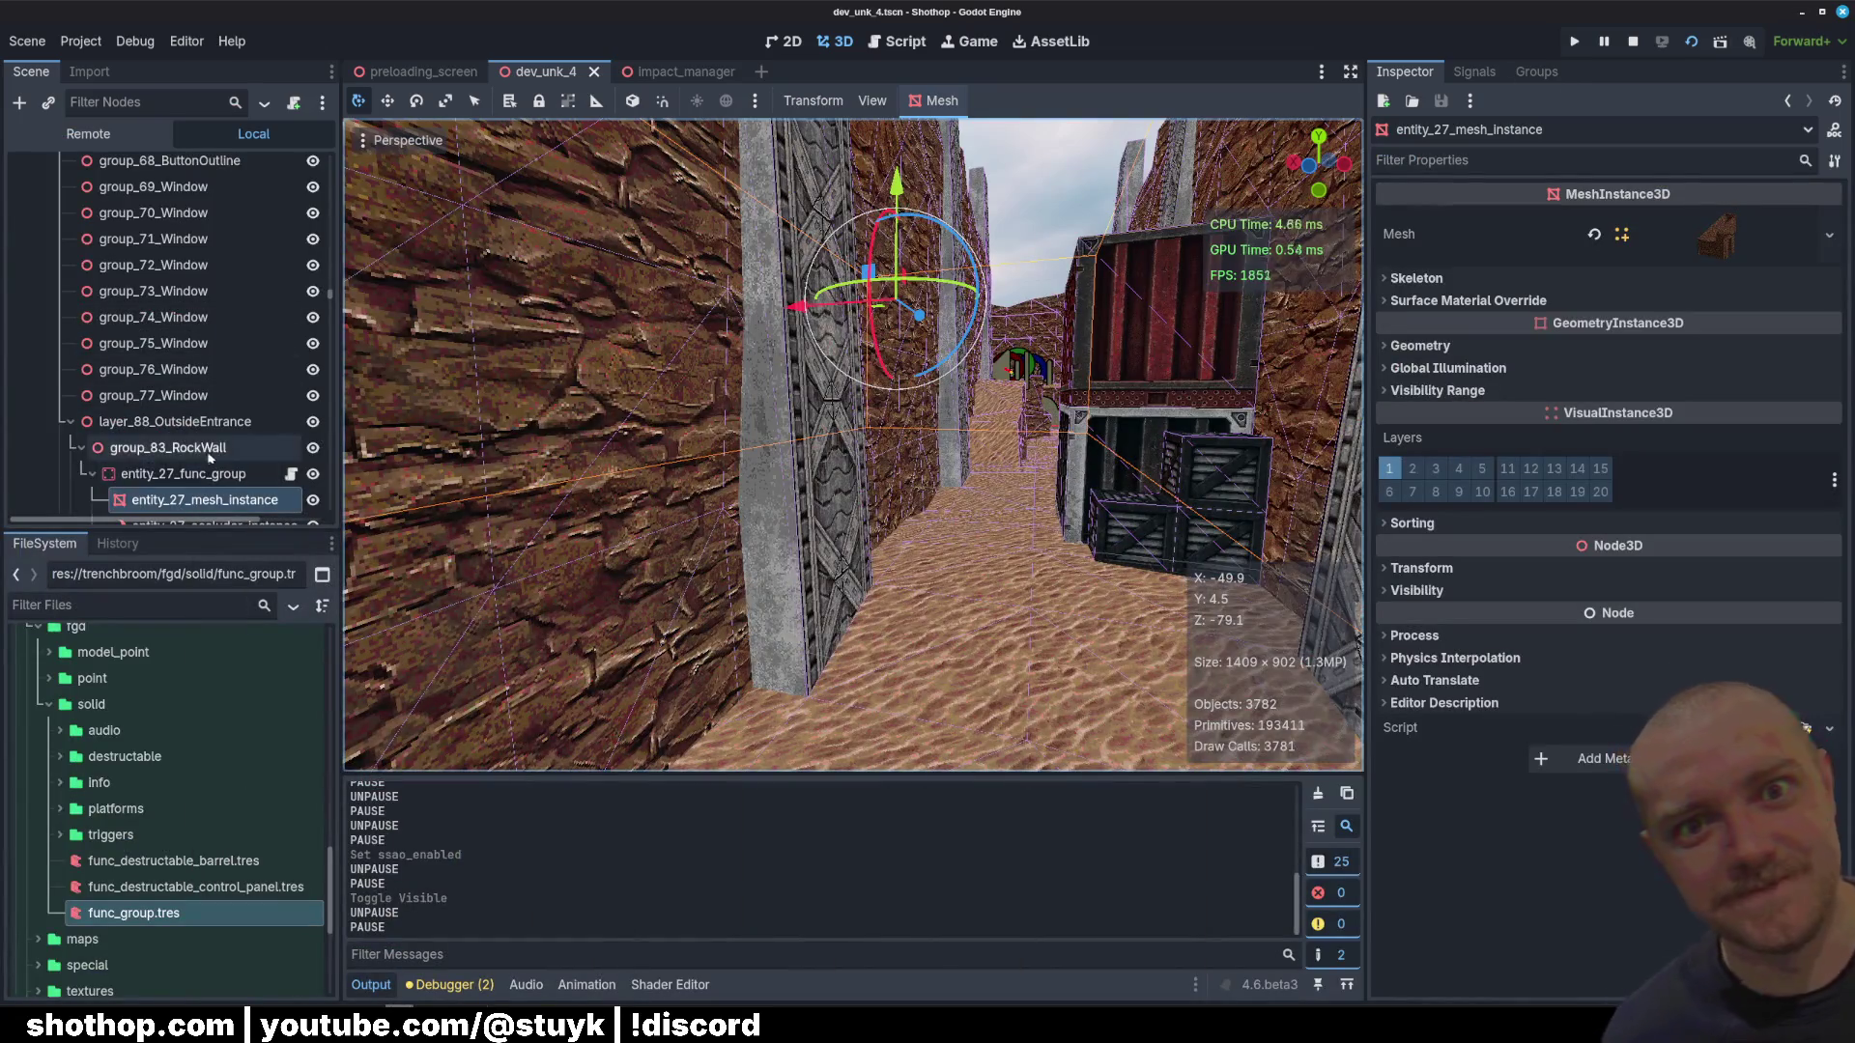
Step: Hide group_83_RockWall and group_86_Ground in the Scene tree, then resume the game
left_click(312, 447)
scroll(174, 406, "down", 3)
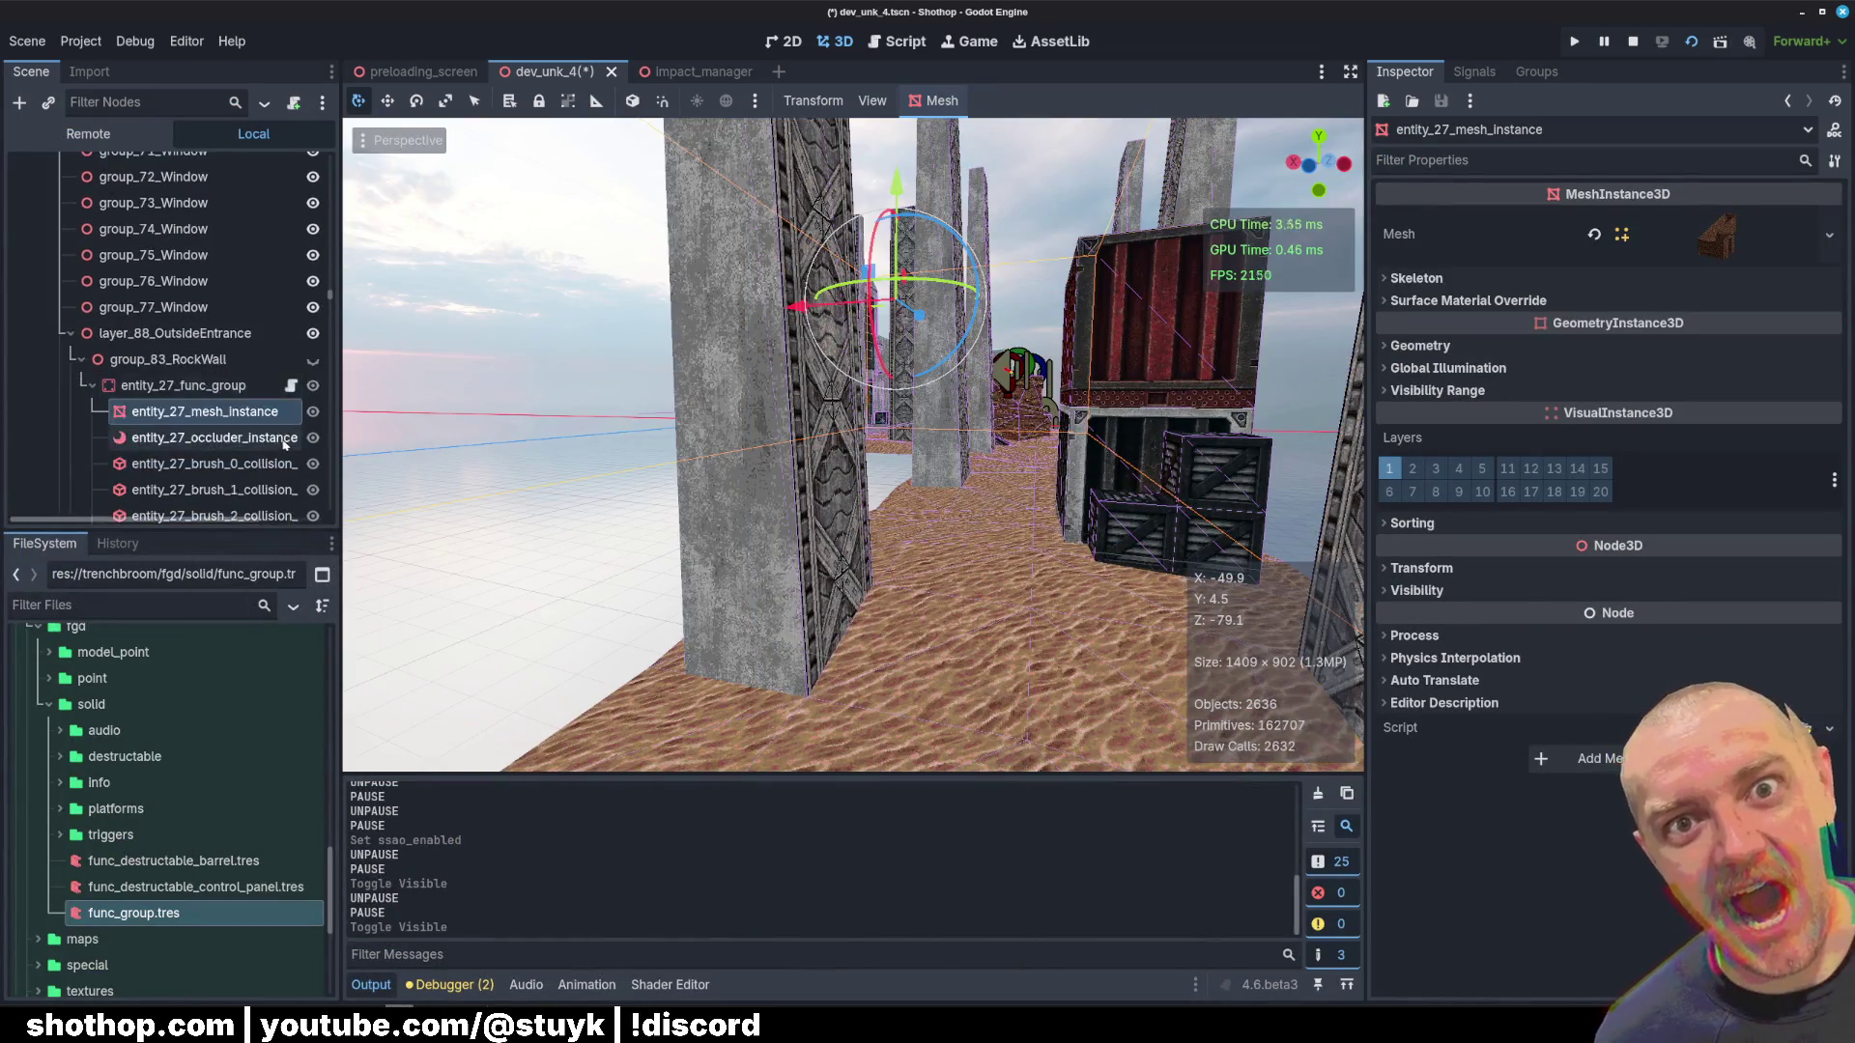
left_click(93, 341)
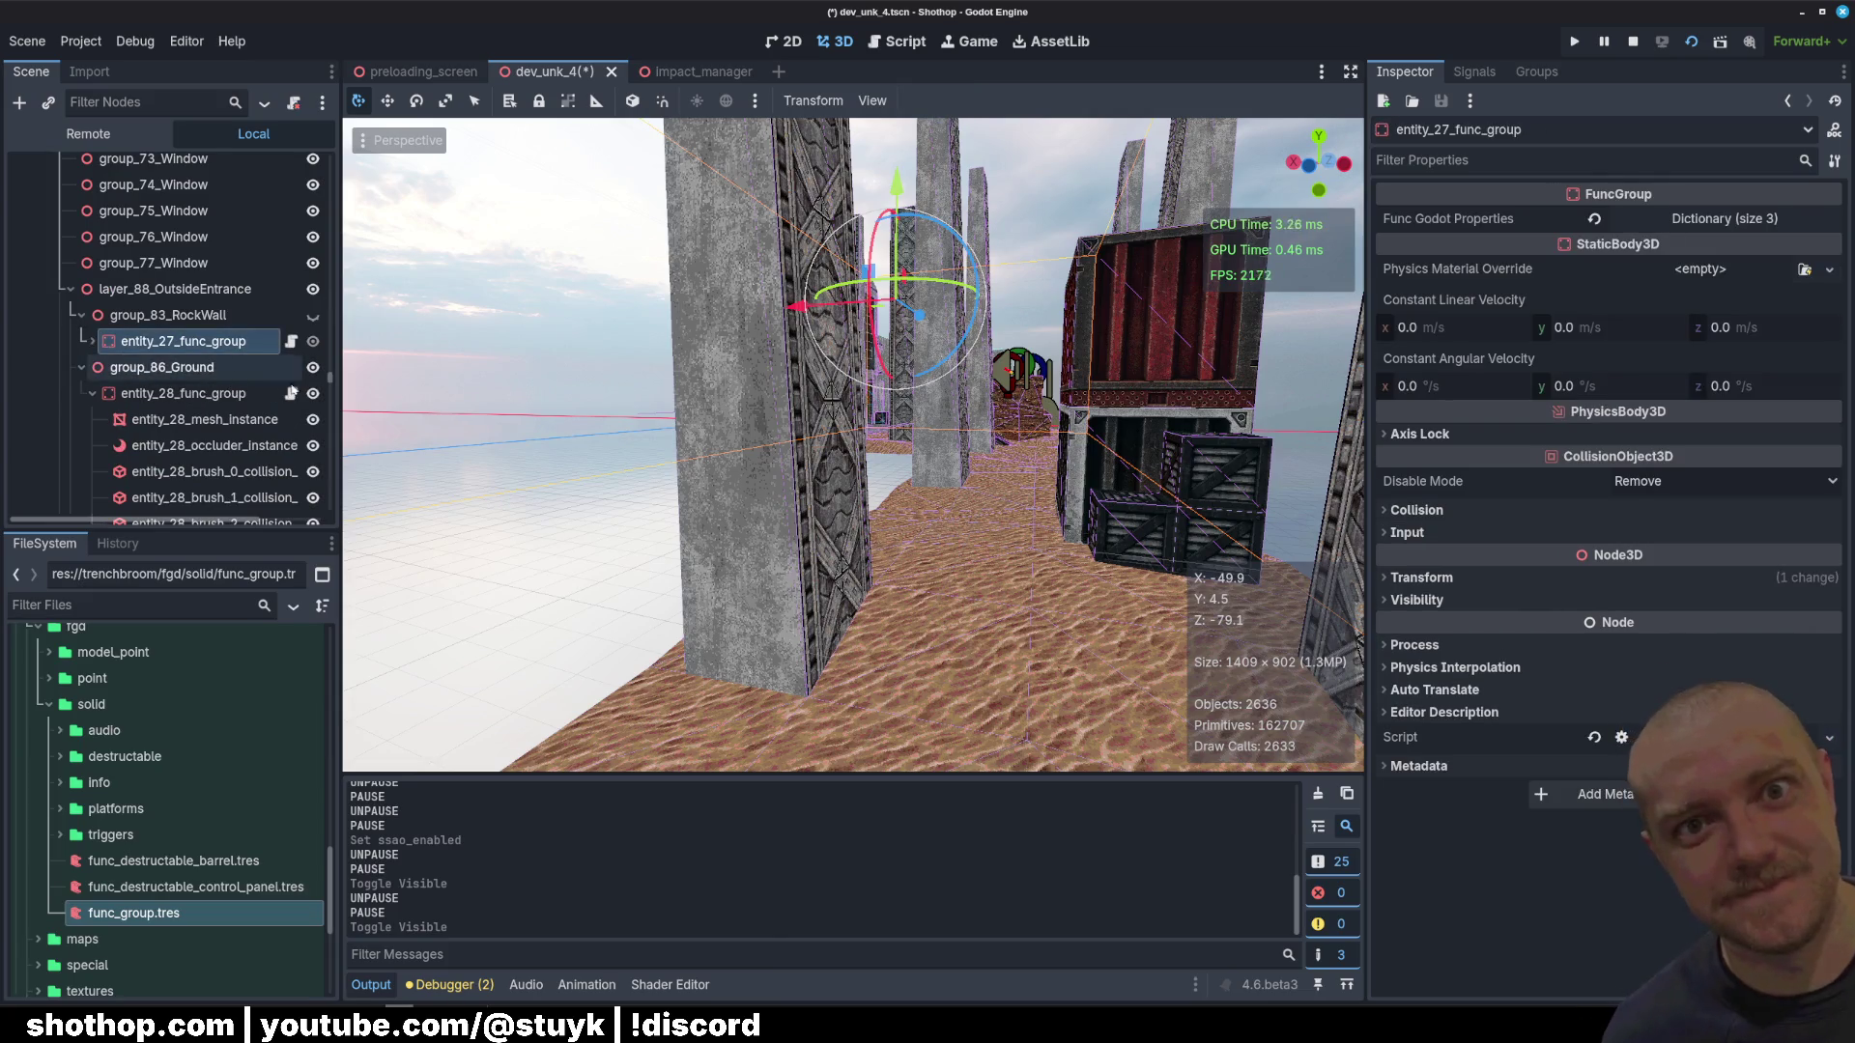
left_click(312, 368)
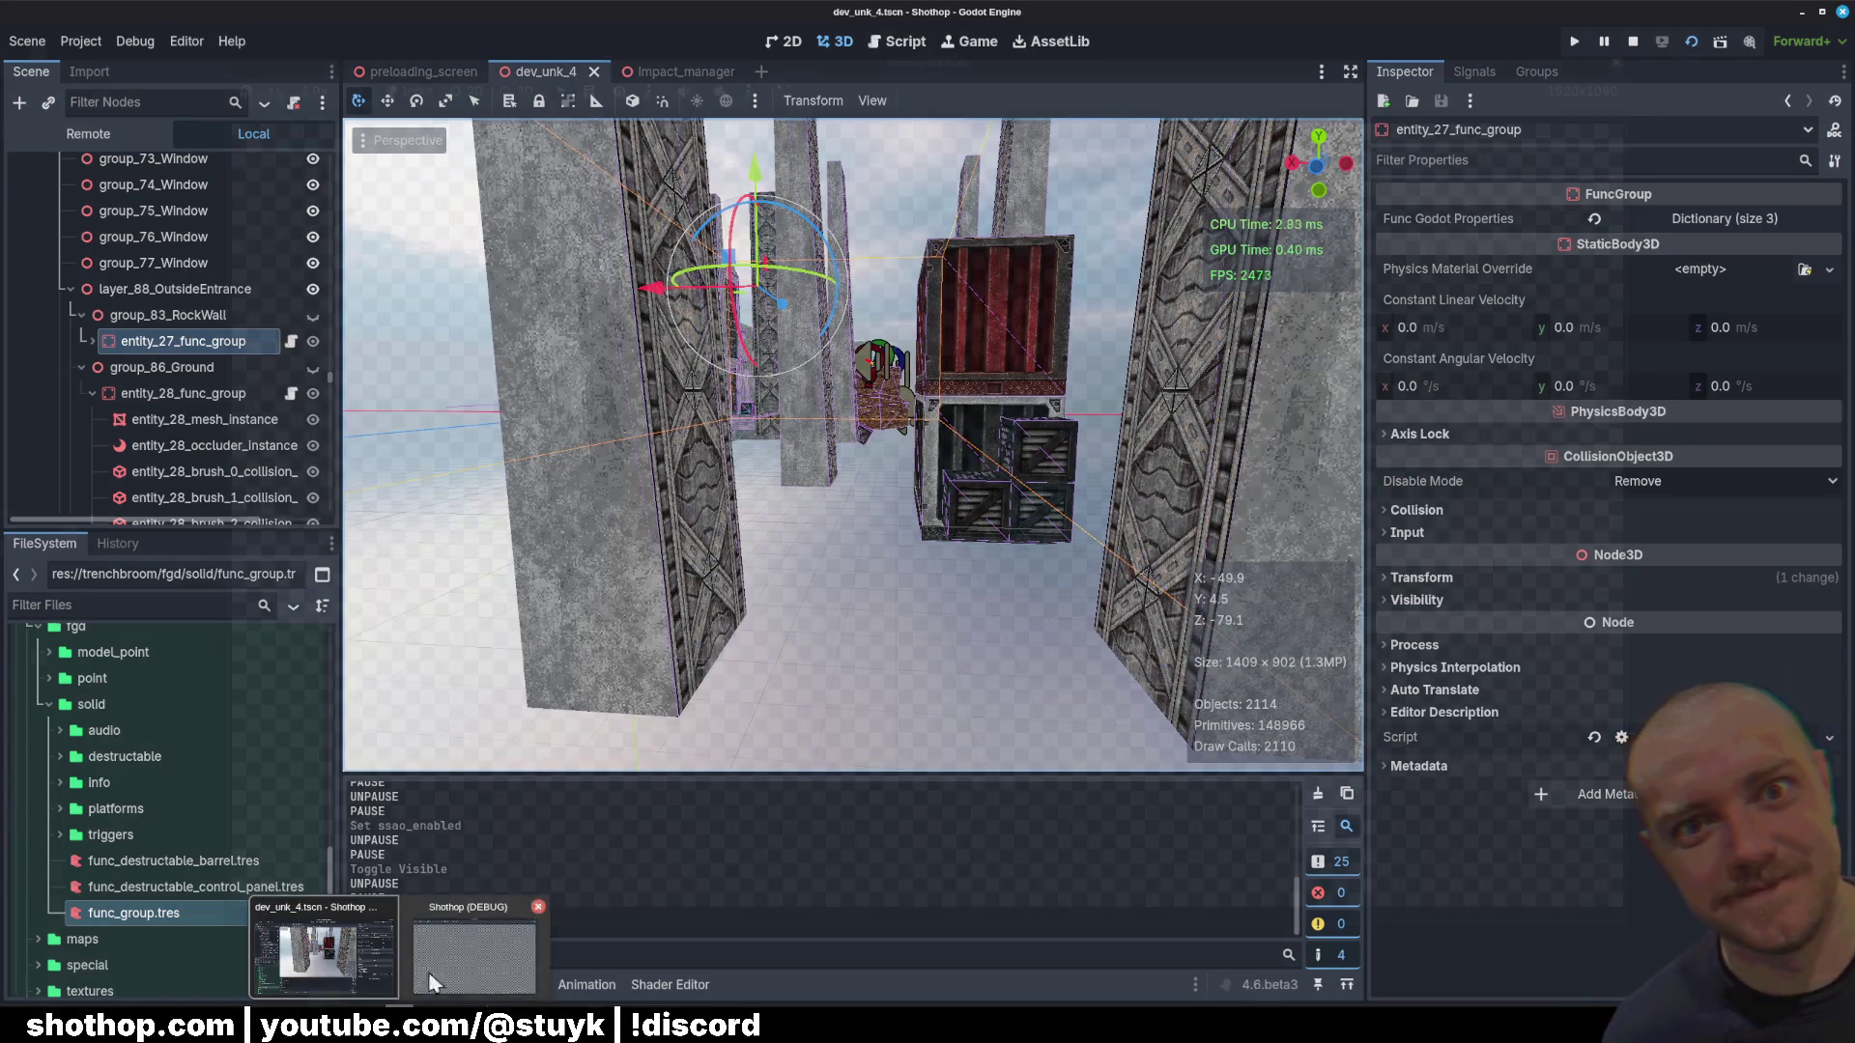
key("Escape")
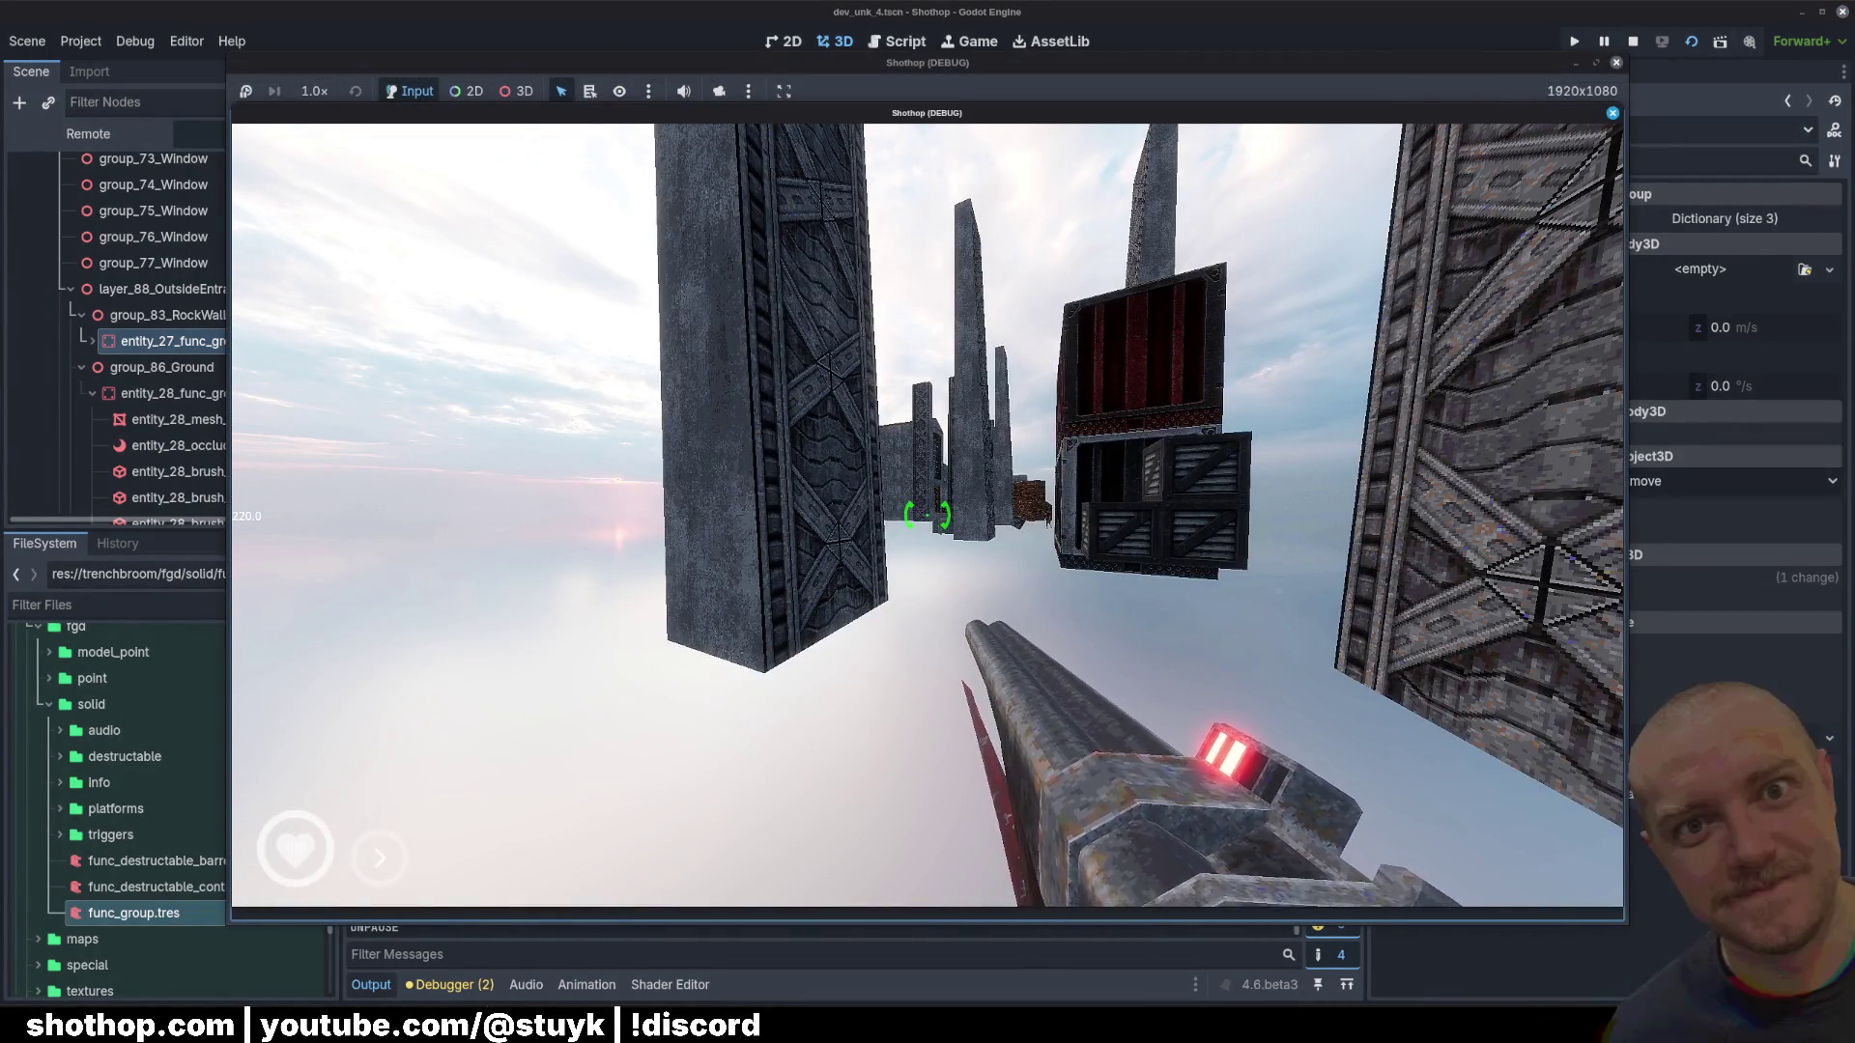
Step: Playtest the level without walls and floor, shooting enemies, then stop the game
key("shift")
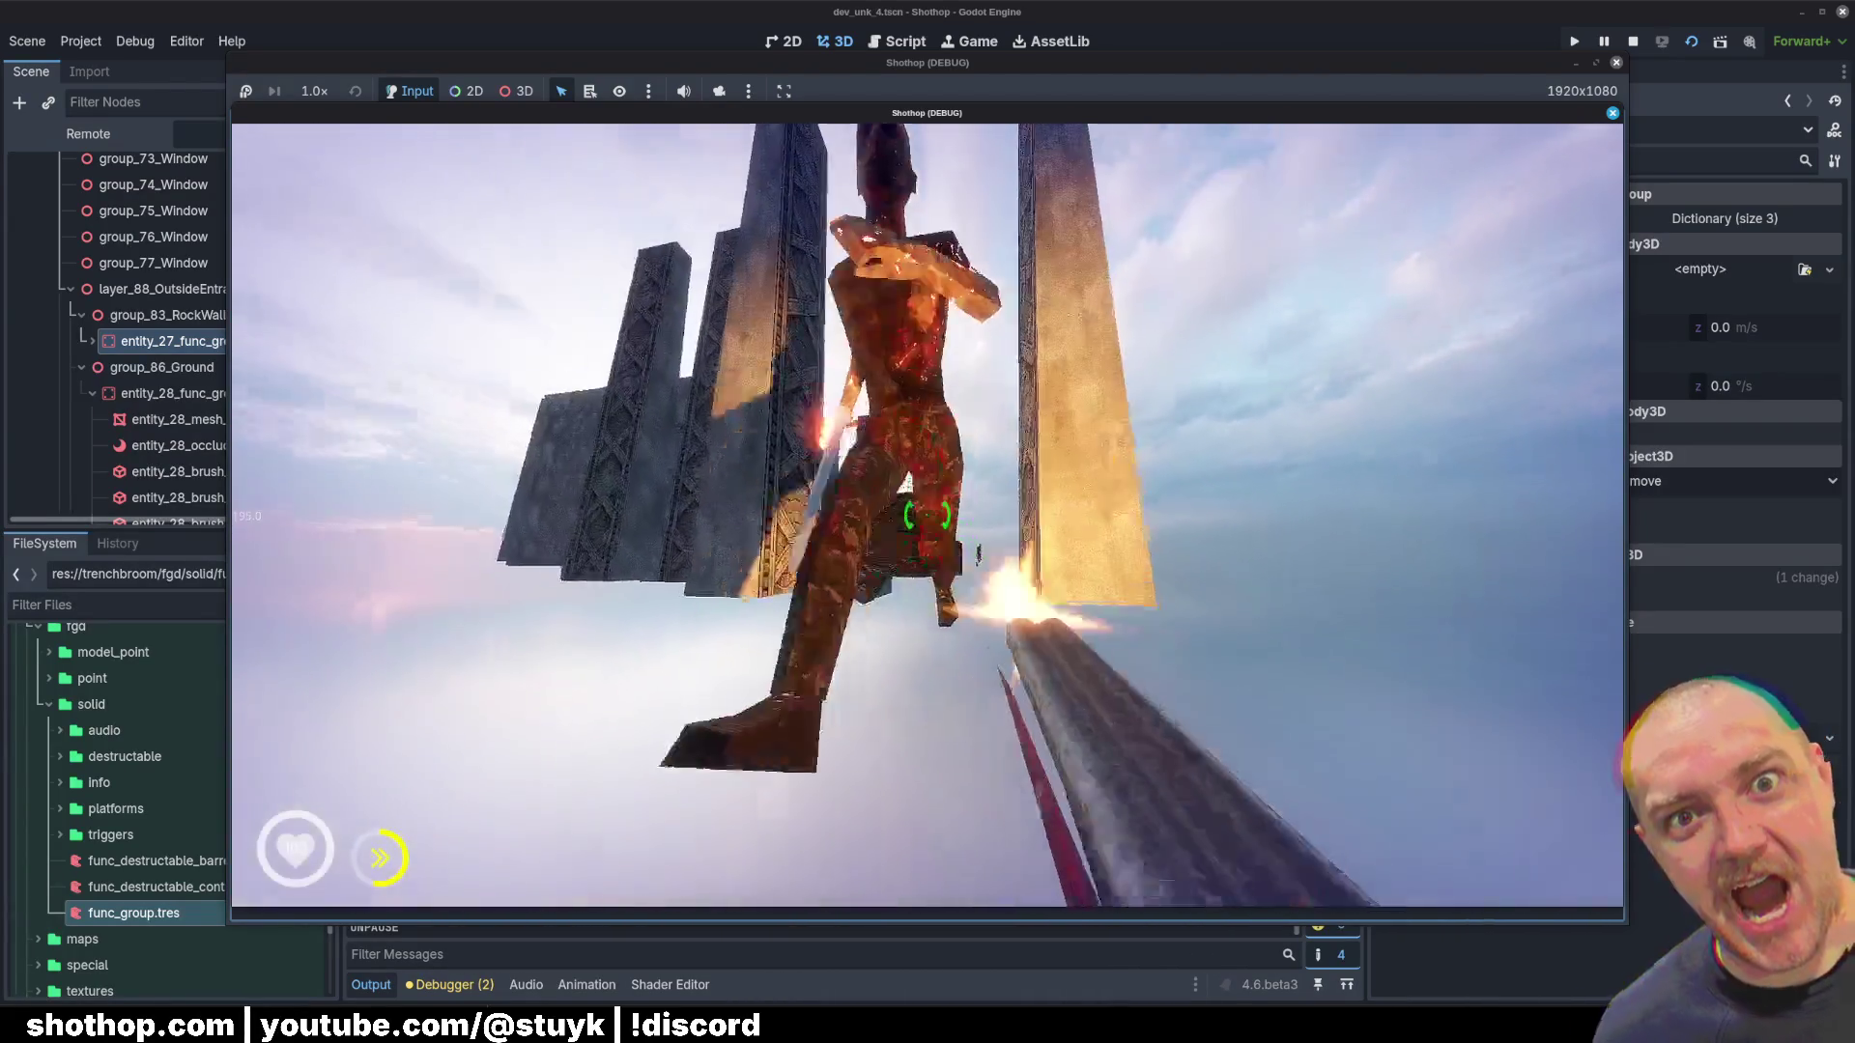
key("2")
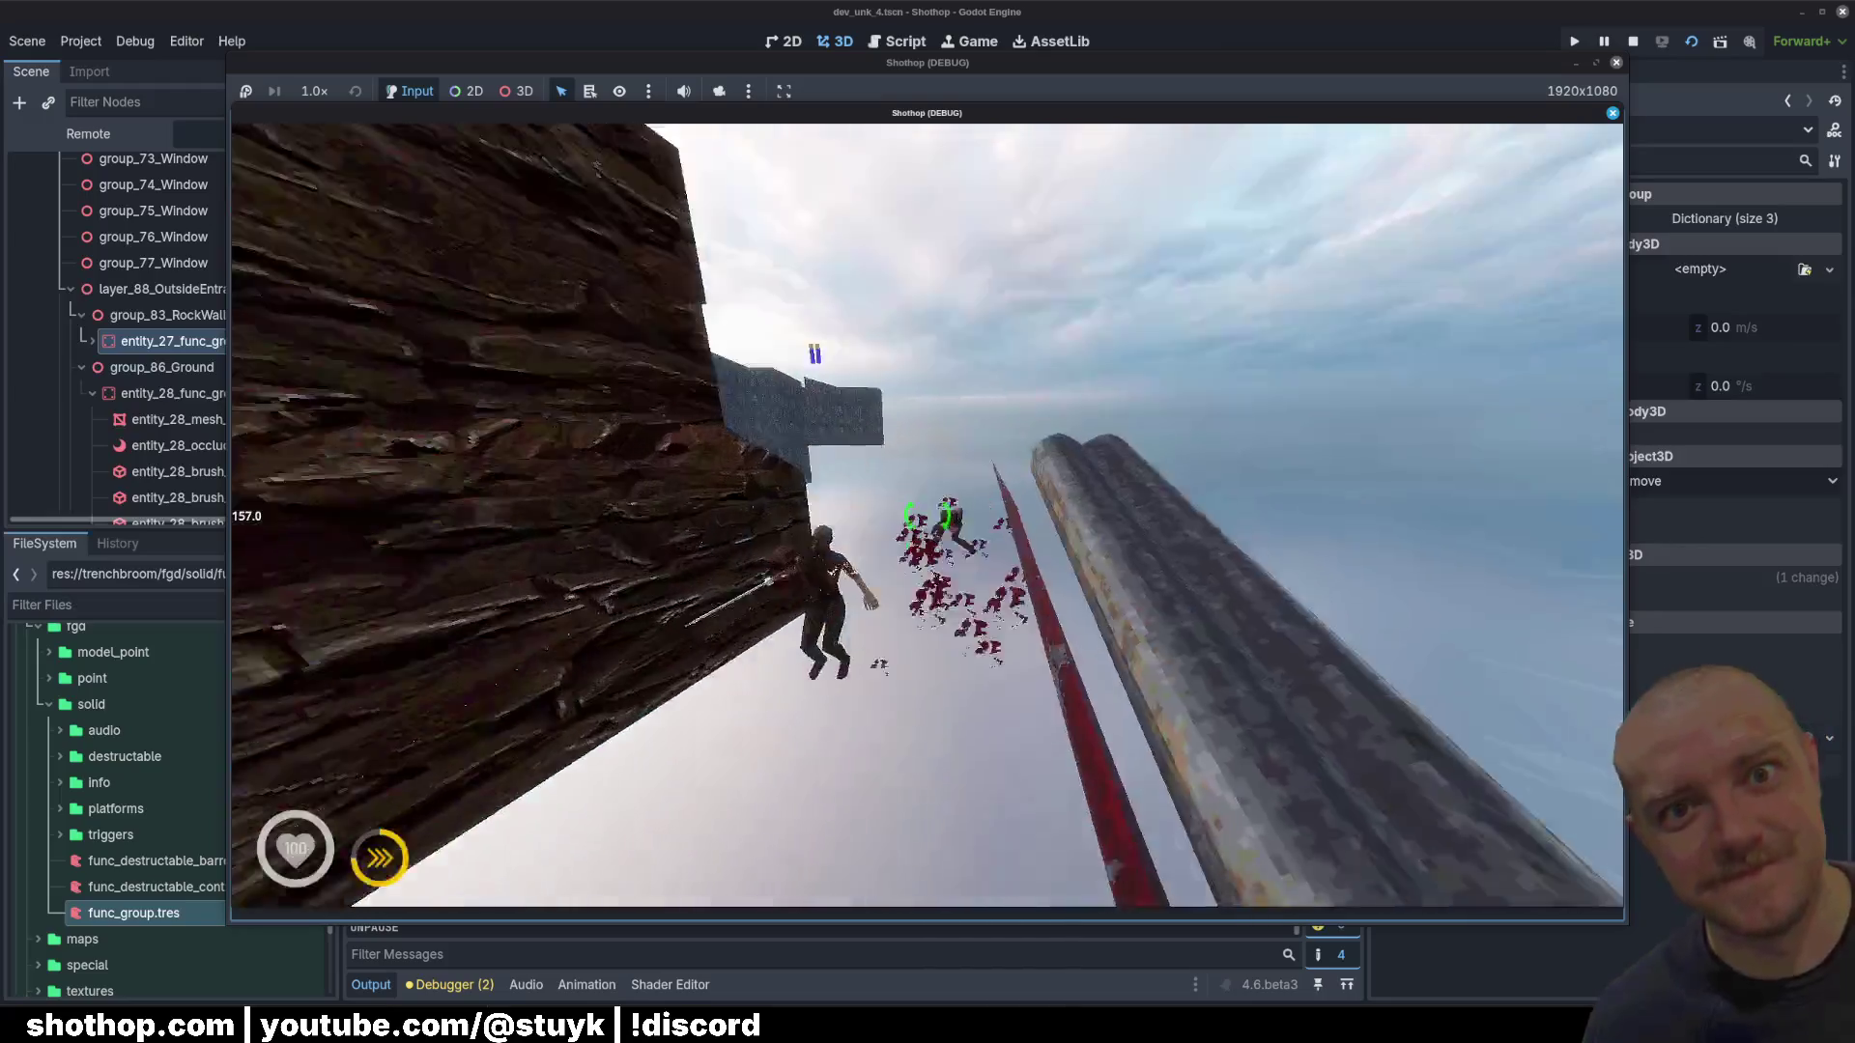
left_click(928, 515)
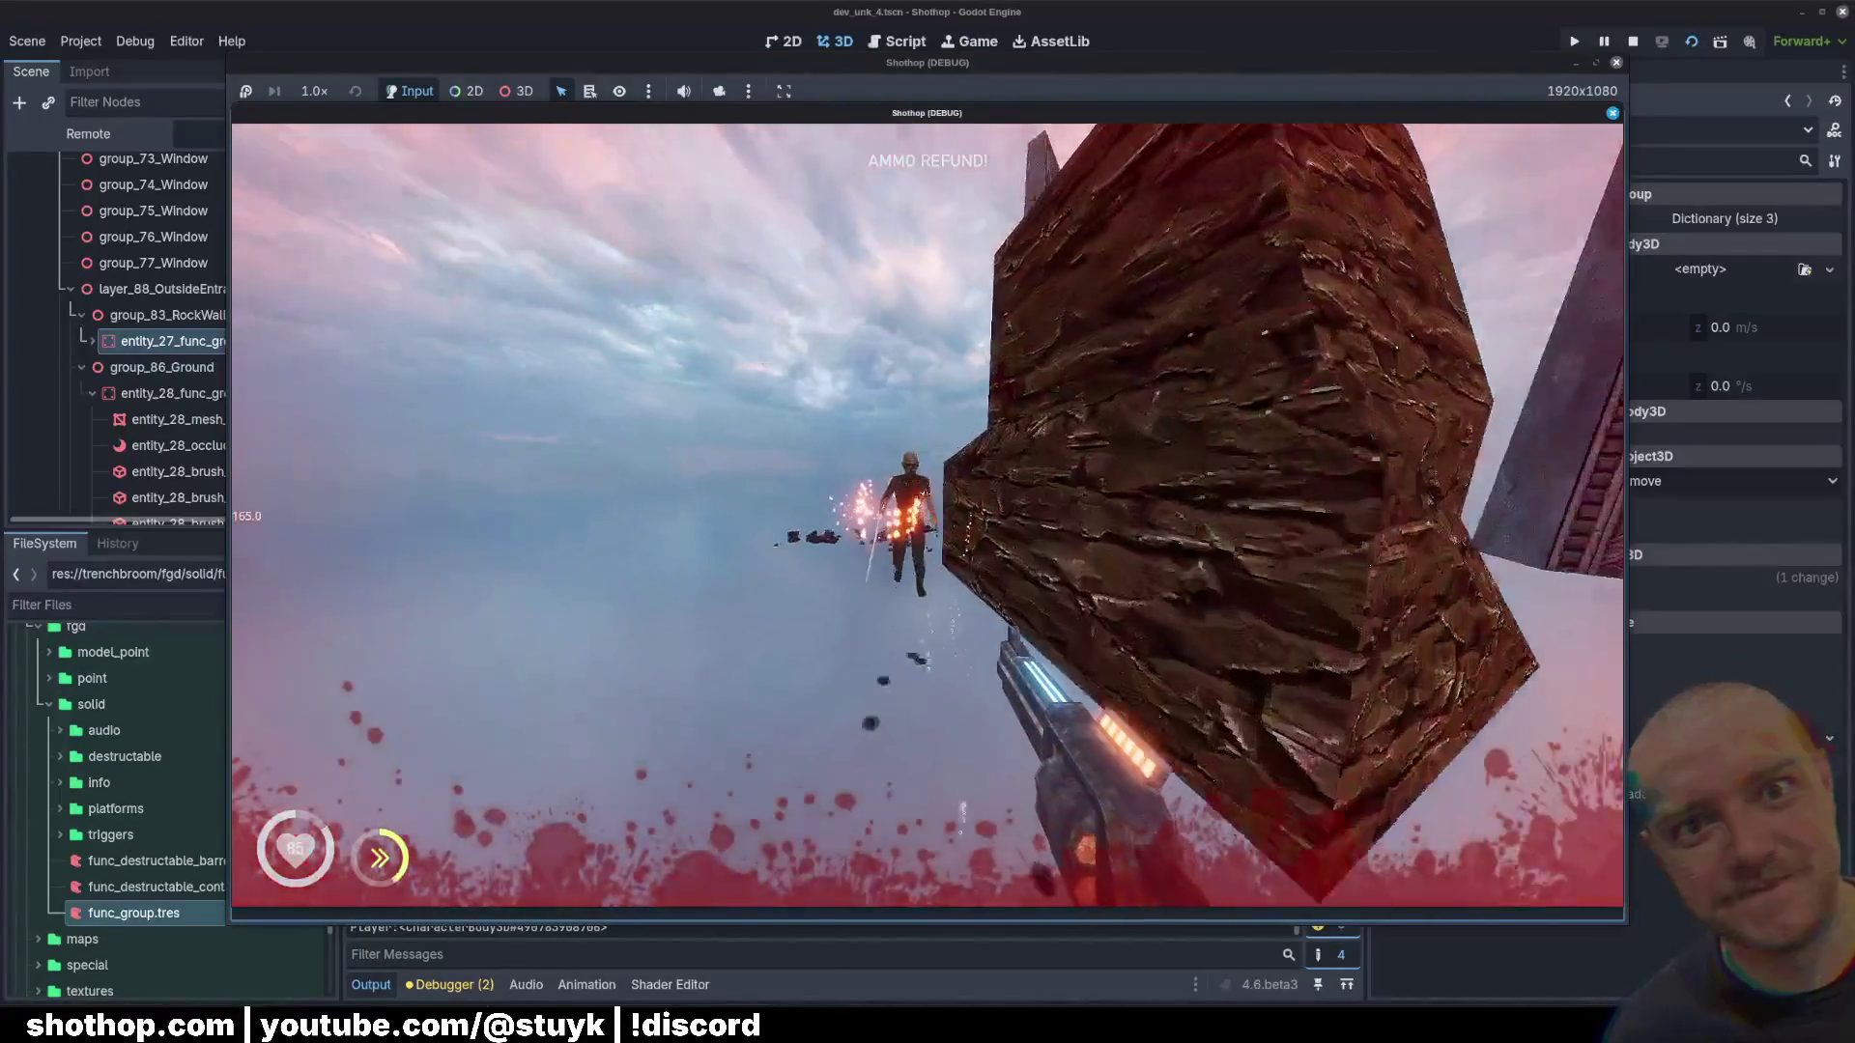
left_click(928, 515)
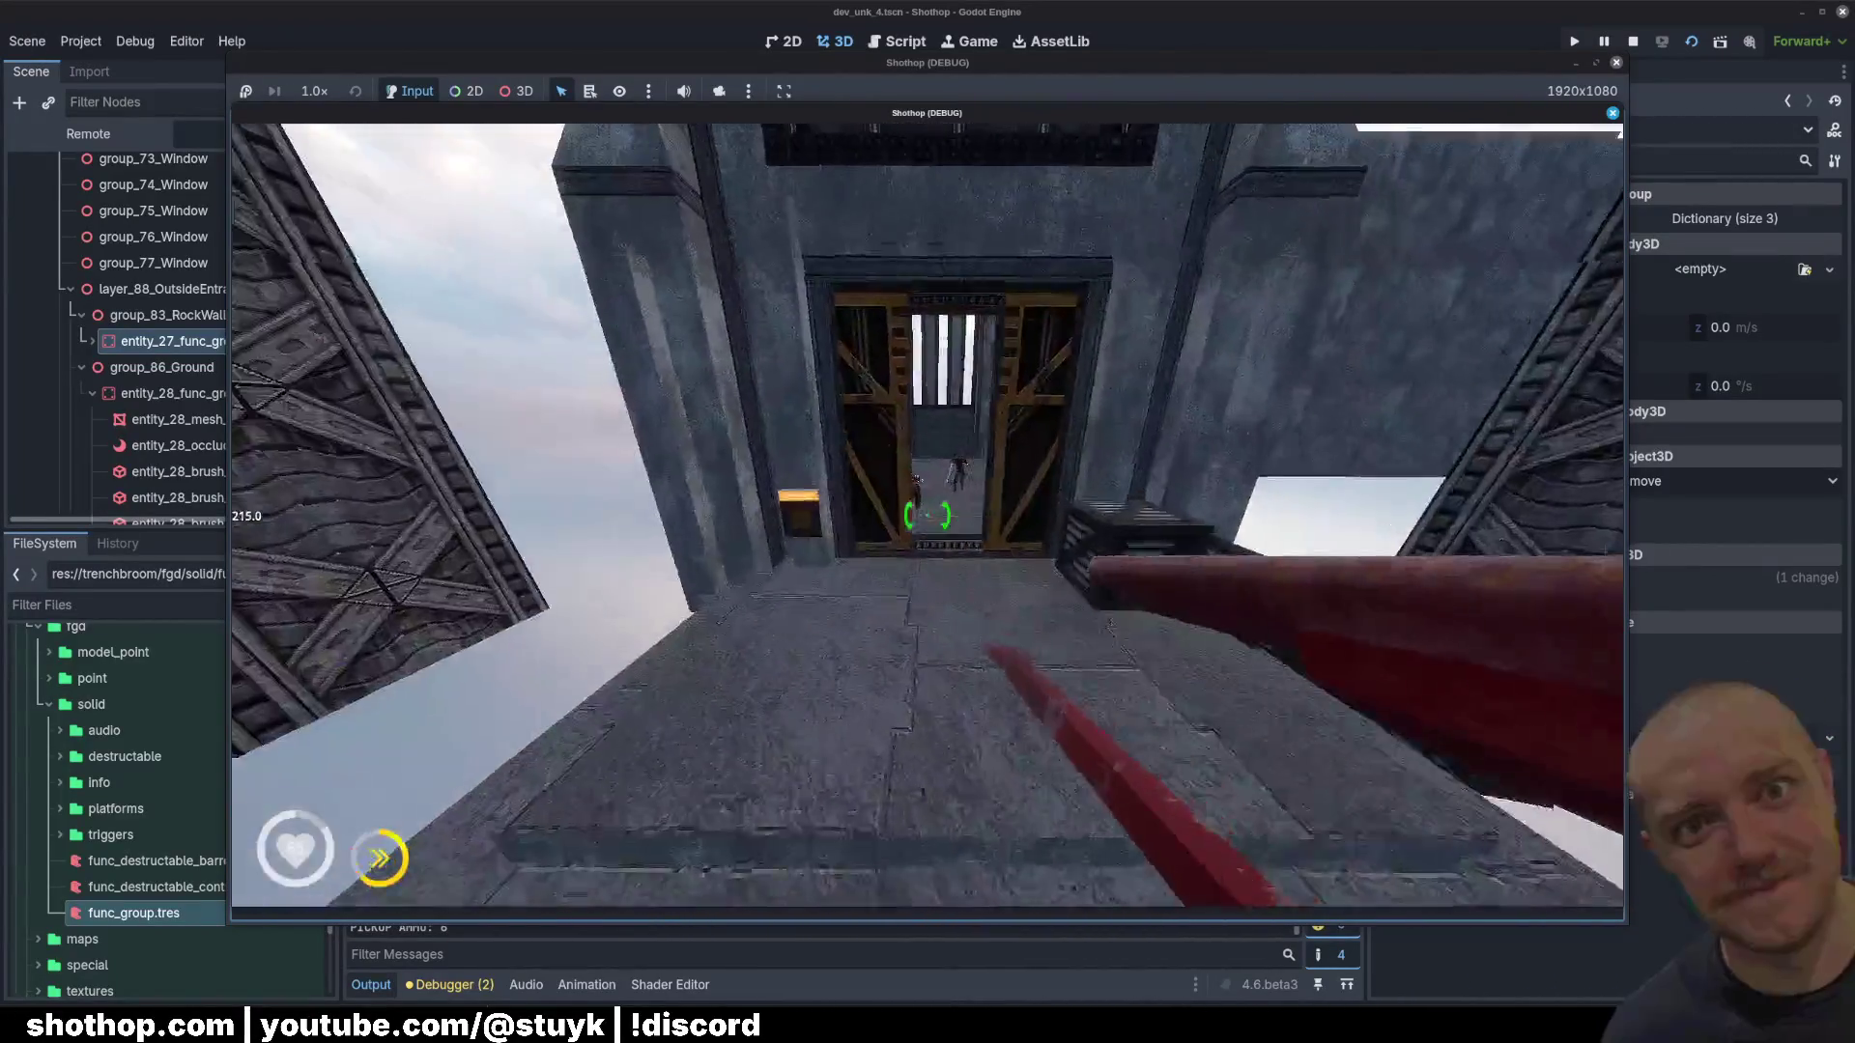
left_click(927, 515)
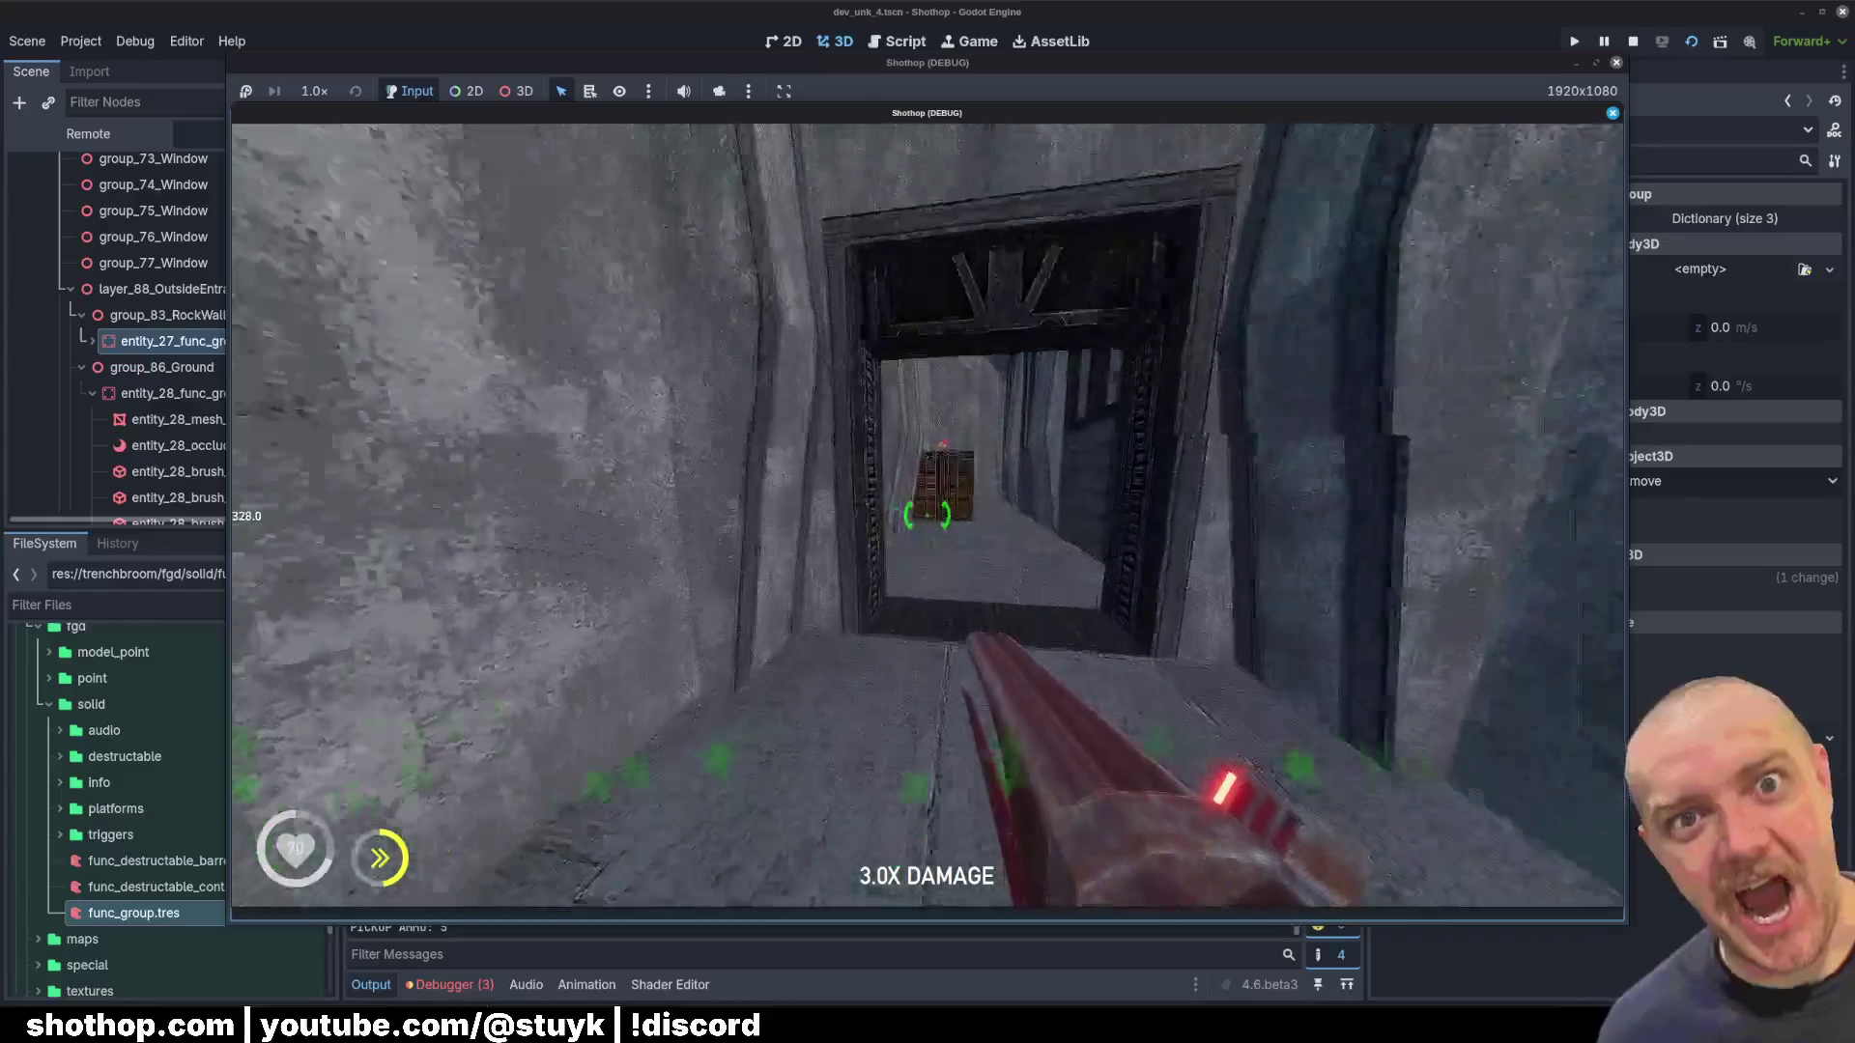
key("F8")
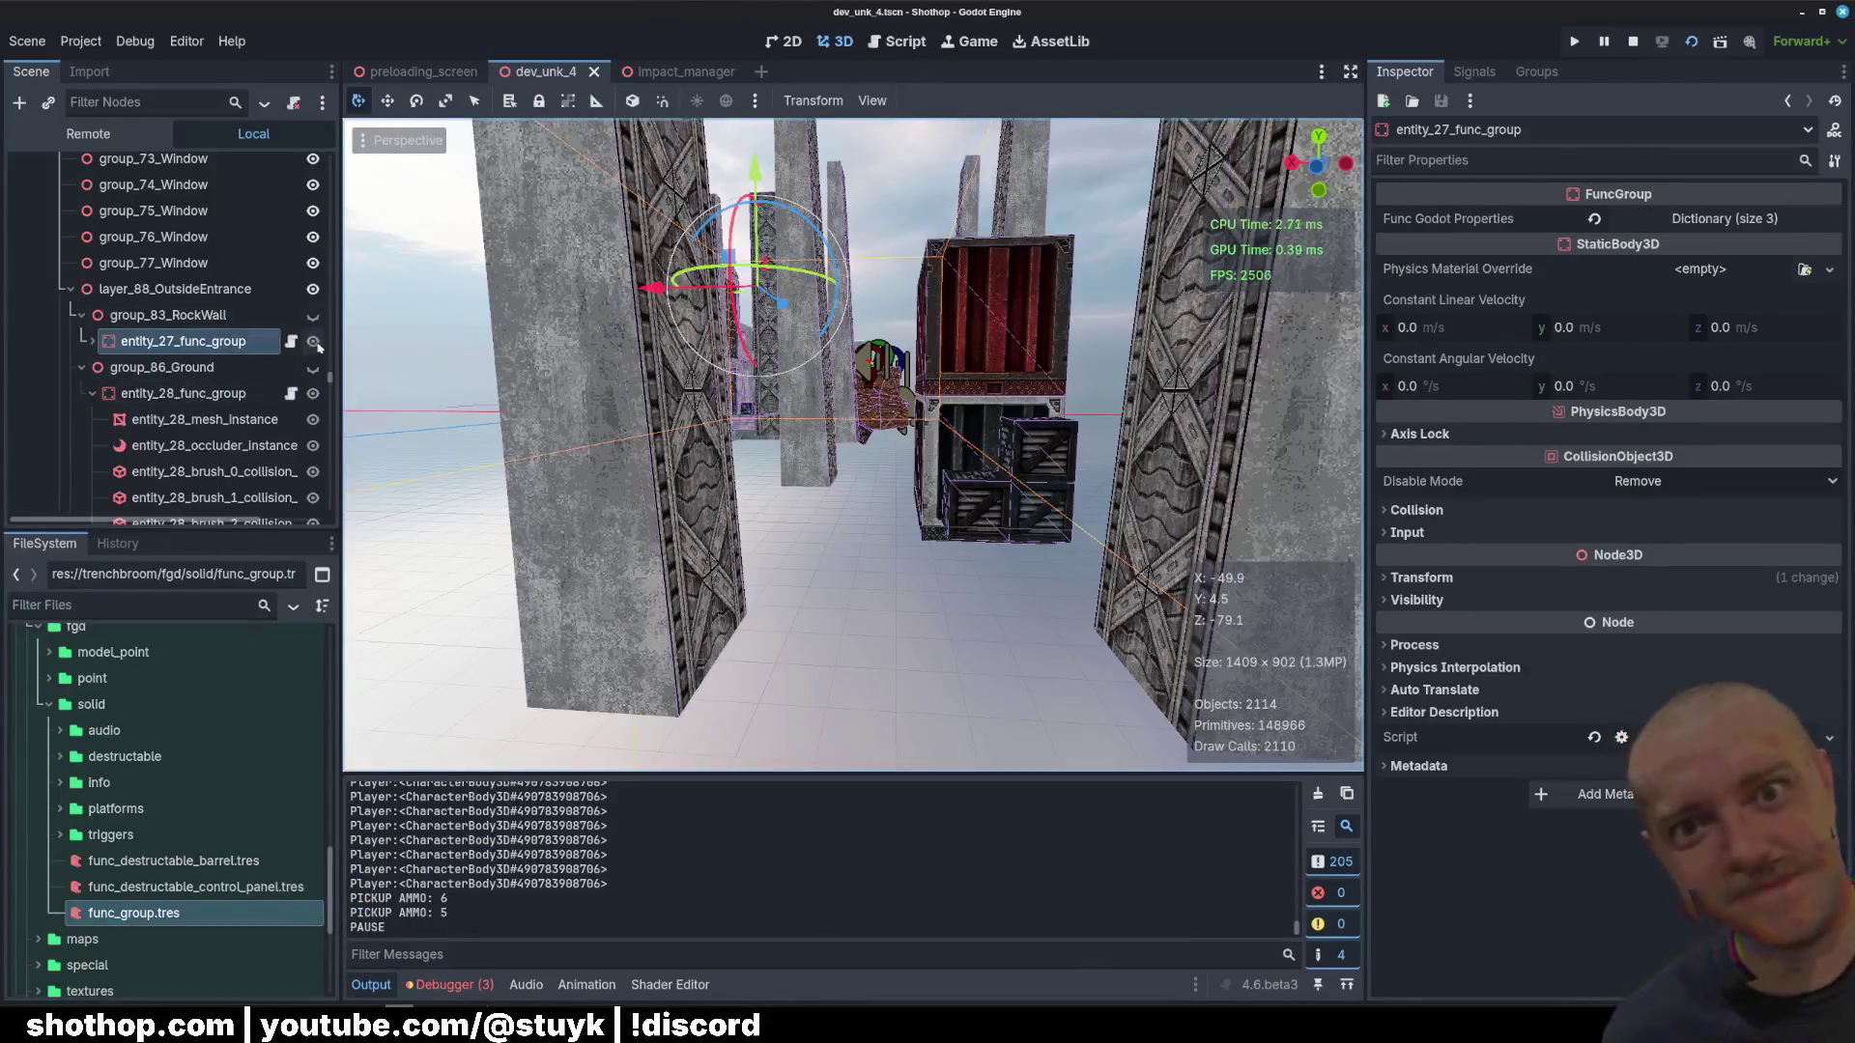
Step: Show the rock wall and ground groups again and return to TrenchBroom
left_click(314, 342)
left_click(71, 289)
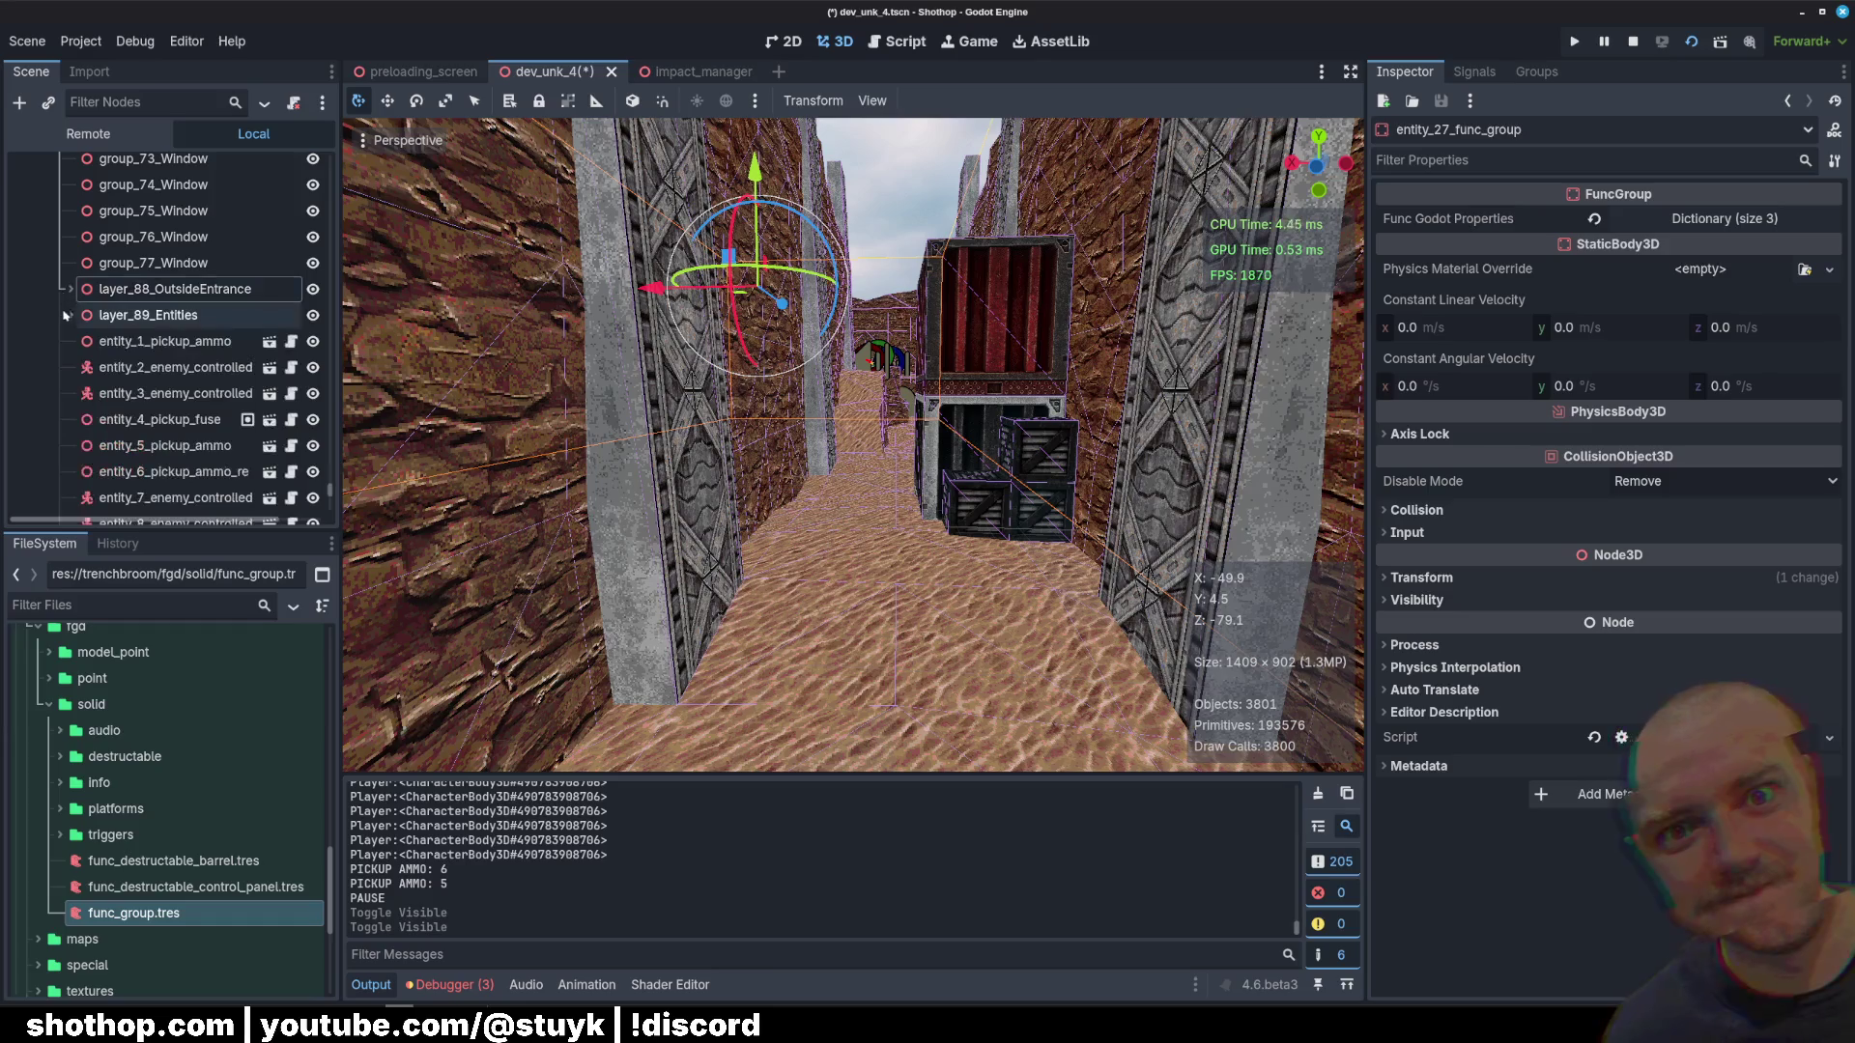
key("alt+Tab")
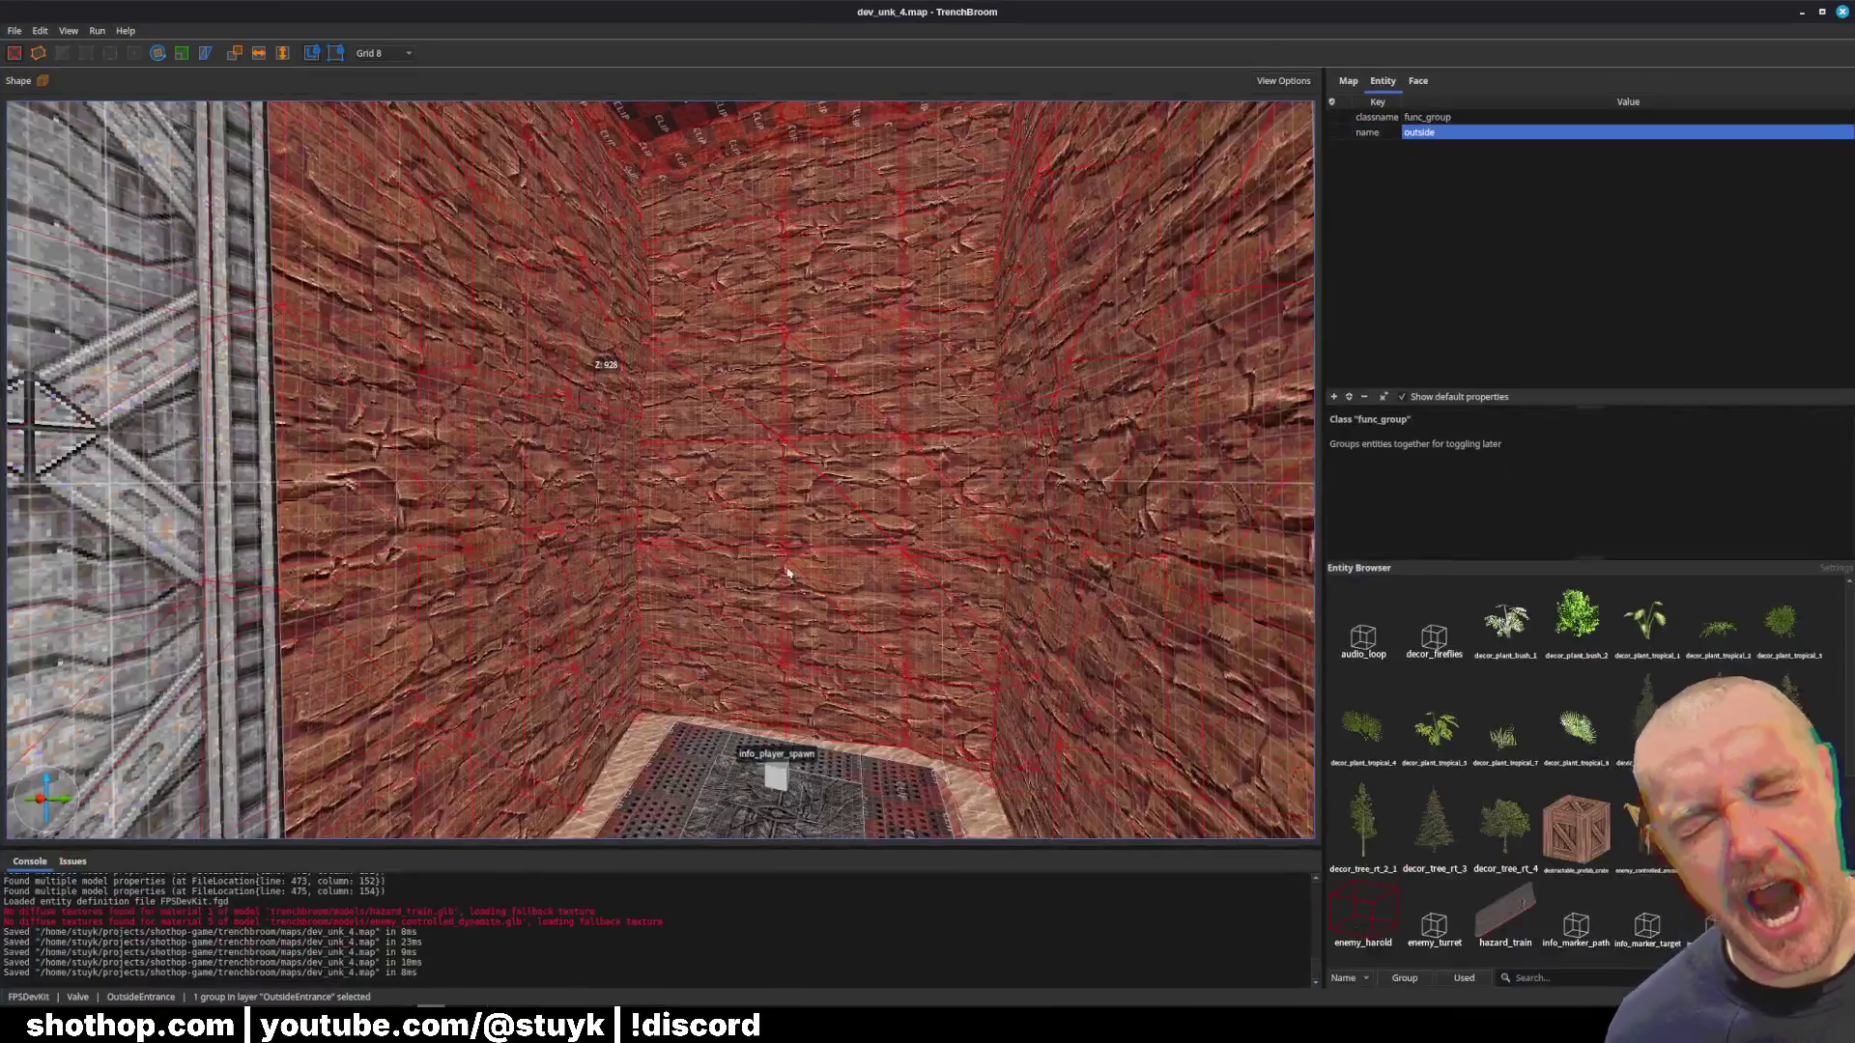
key("w")
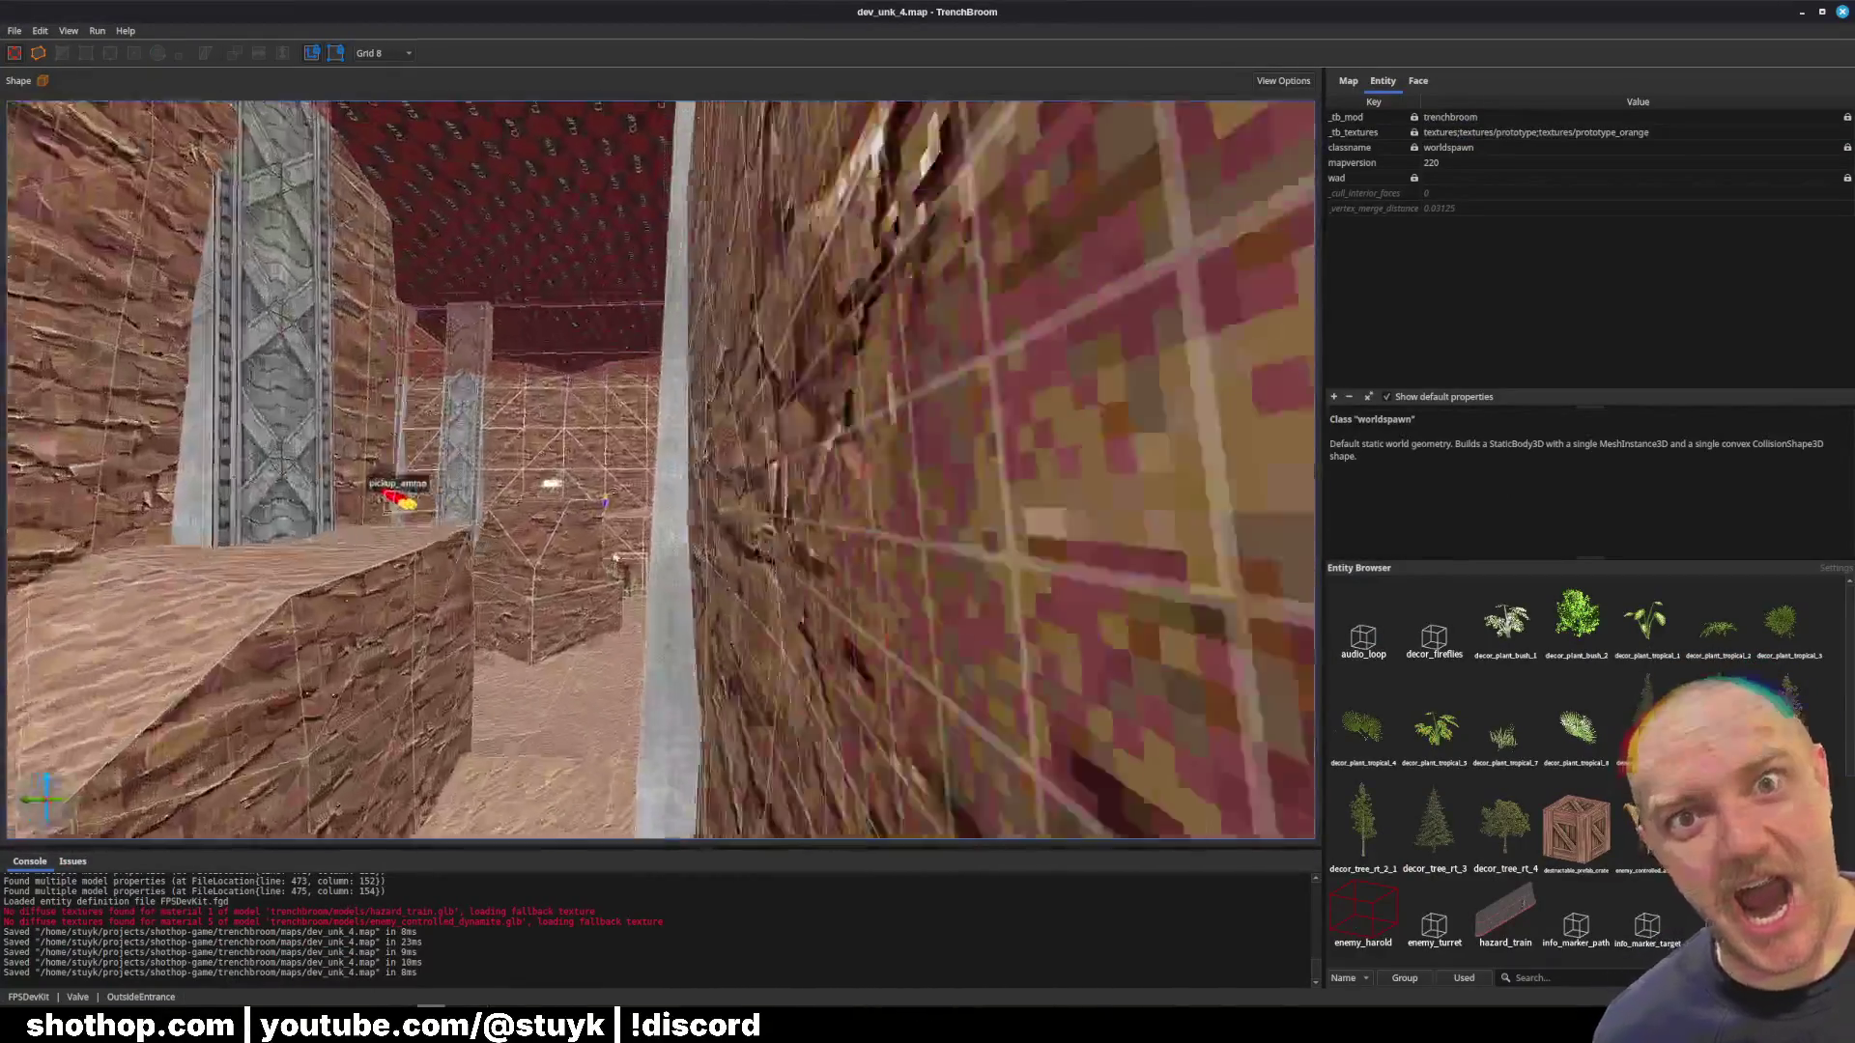
key("w")
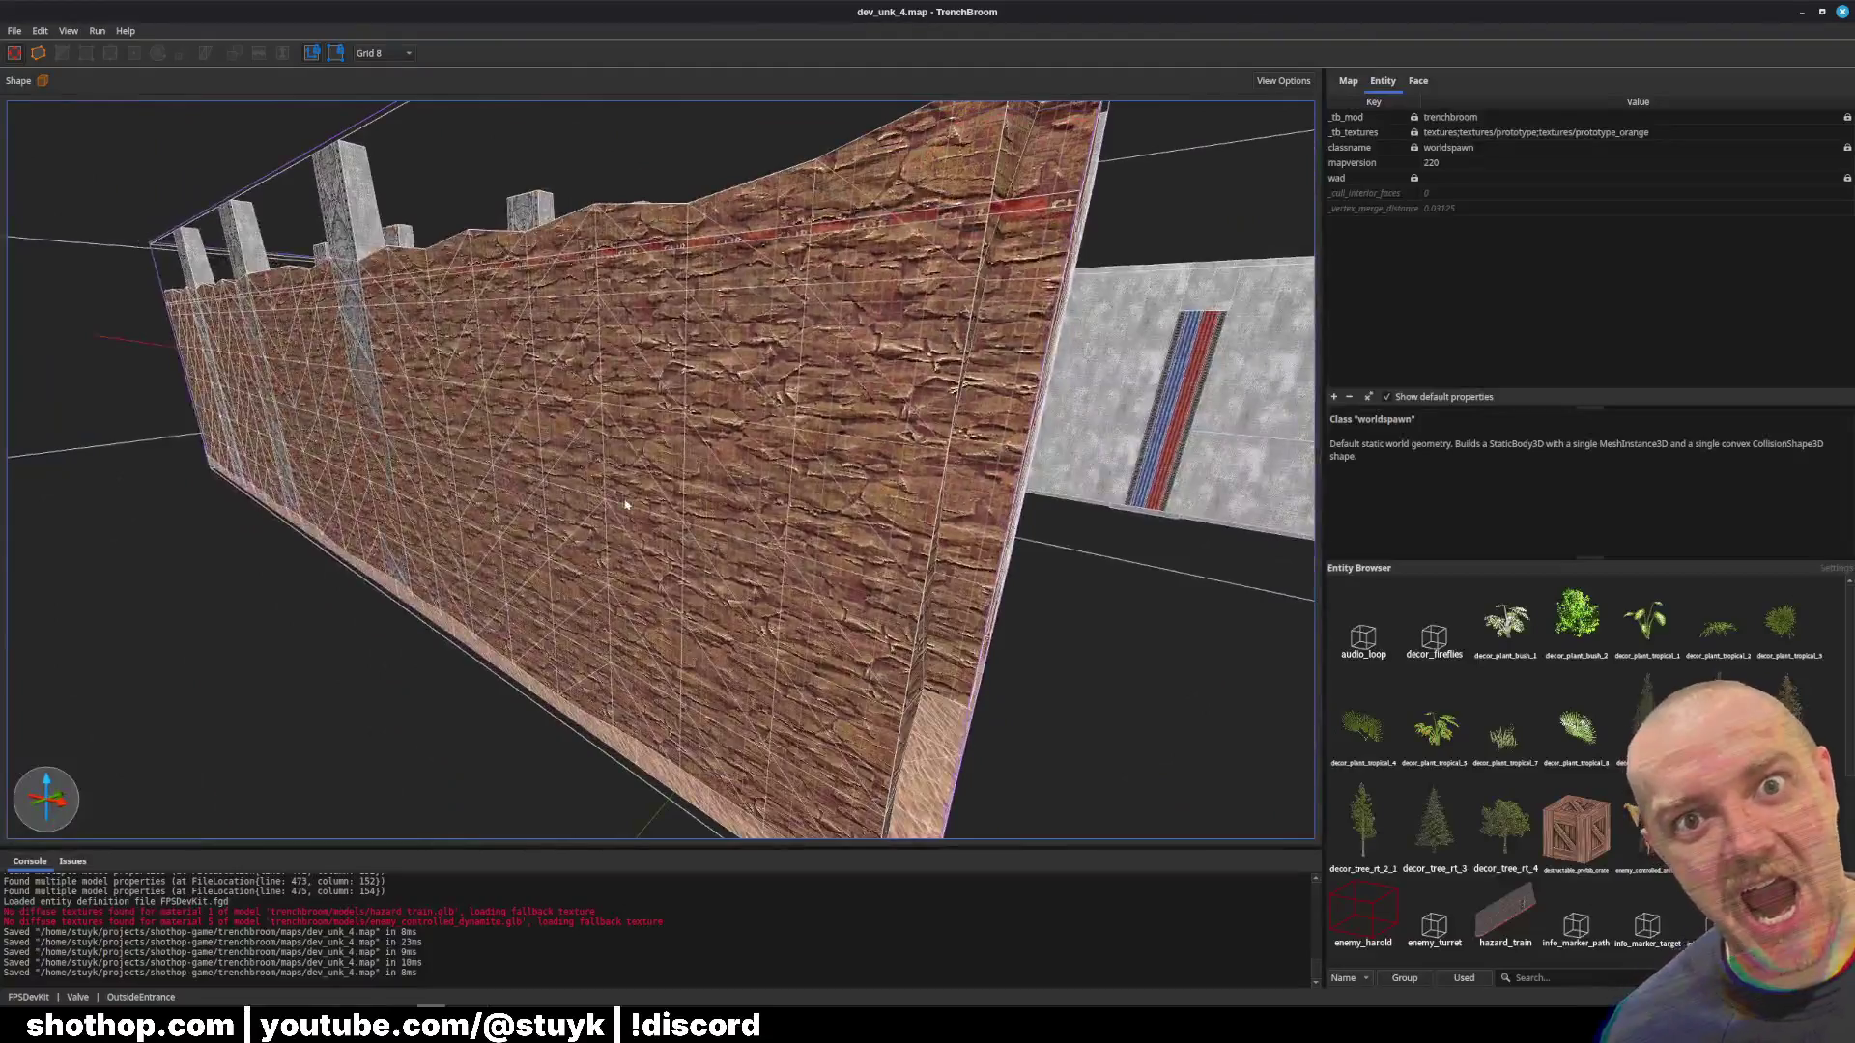
left_click(745, 540)
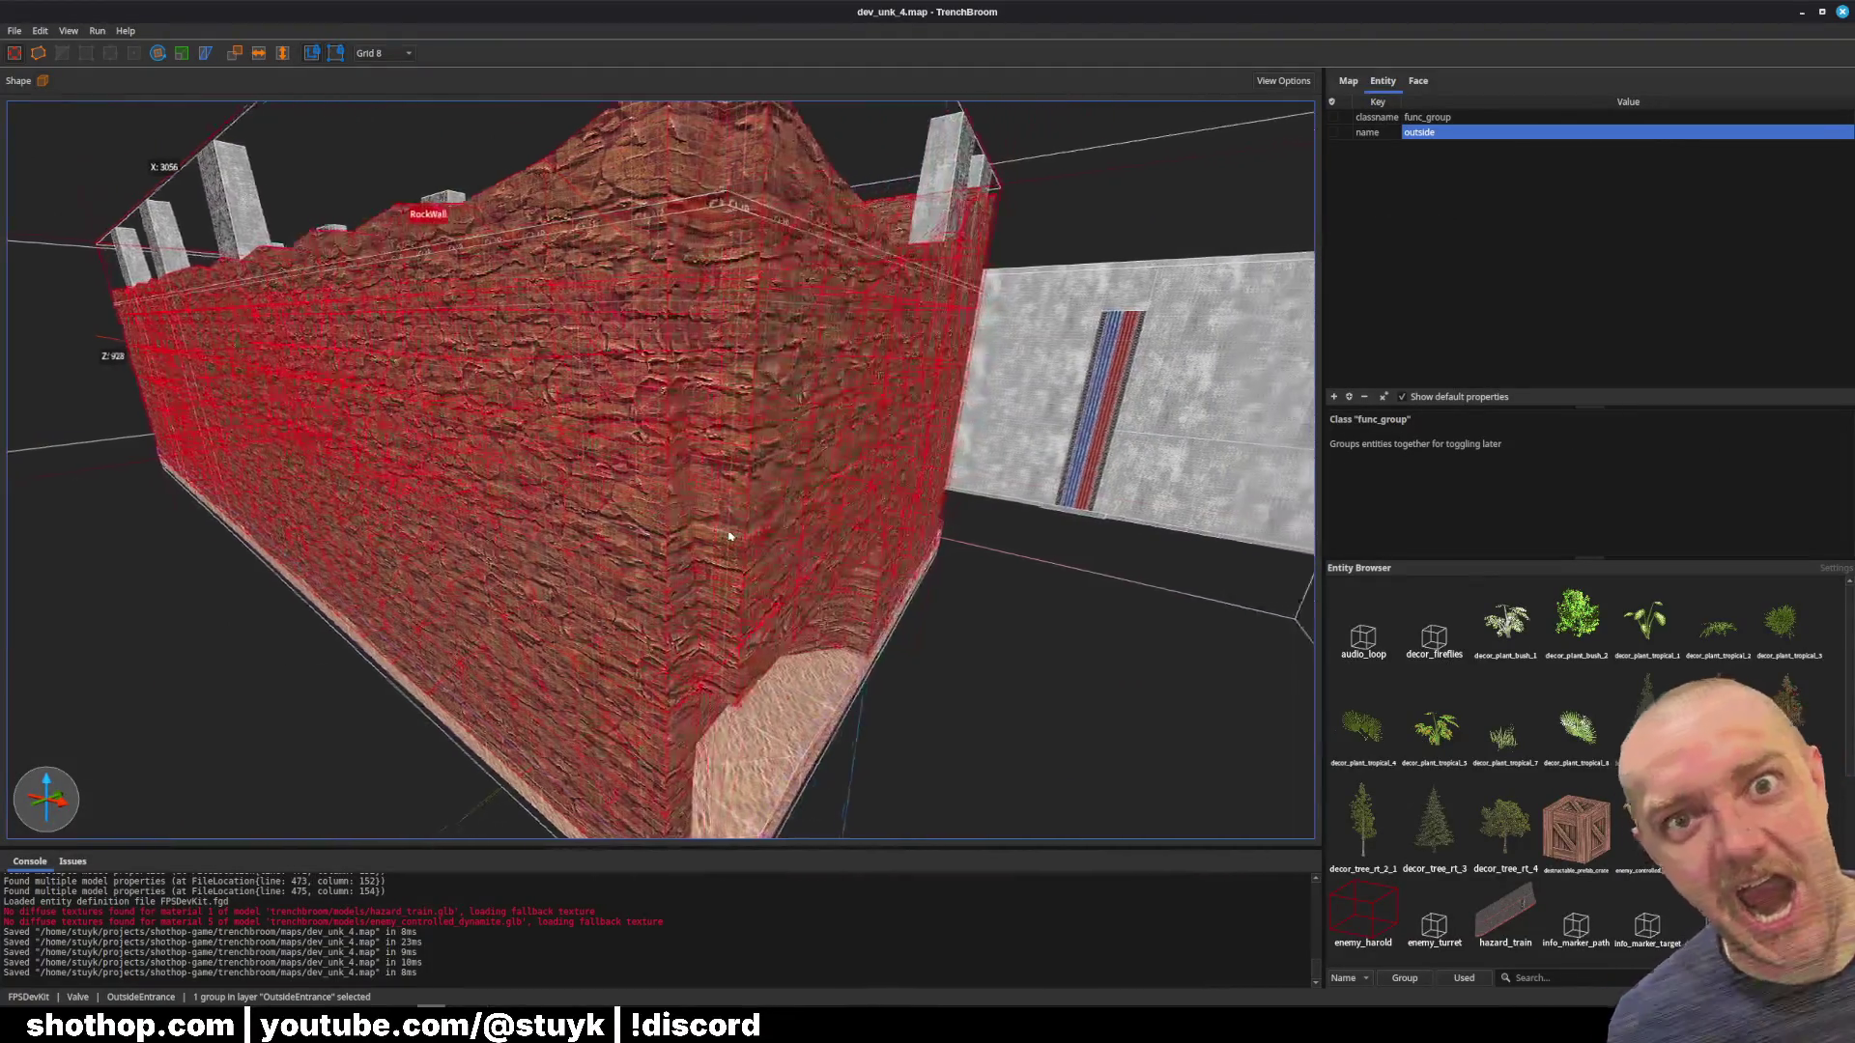
key("Escape")
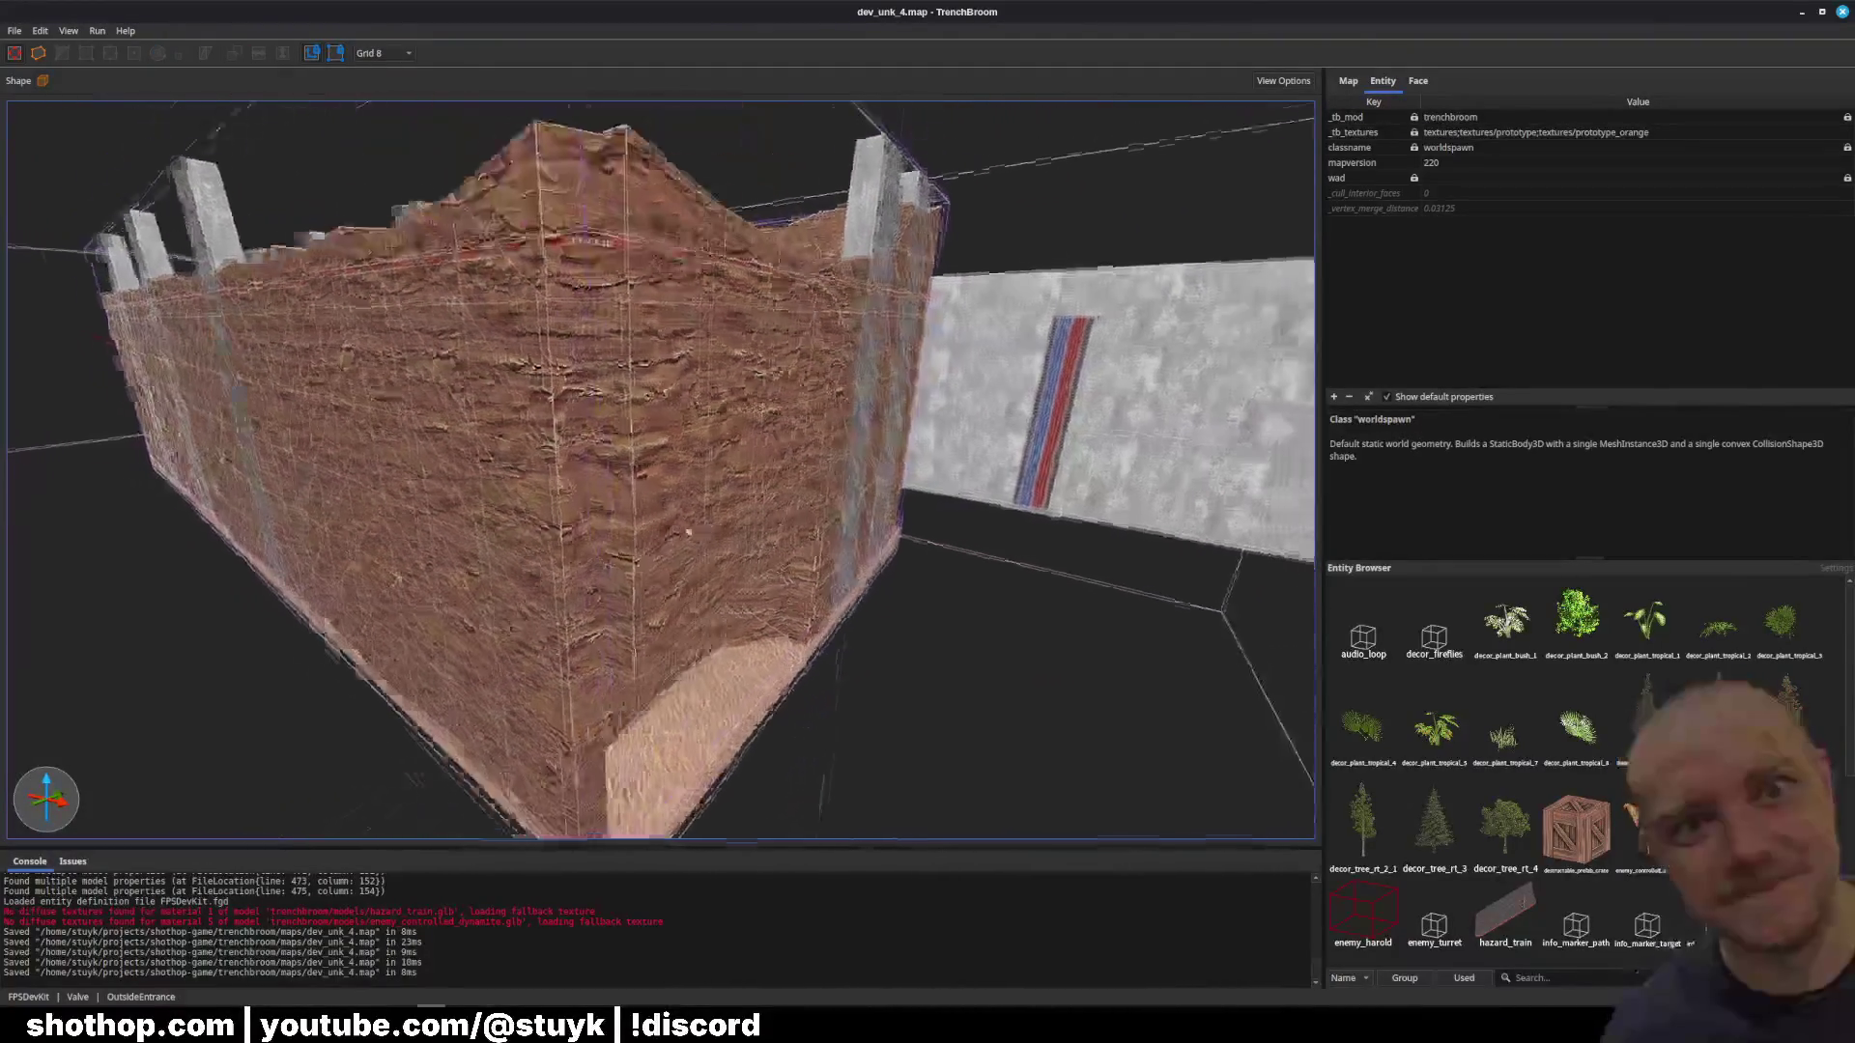
key("w")
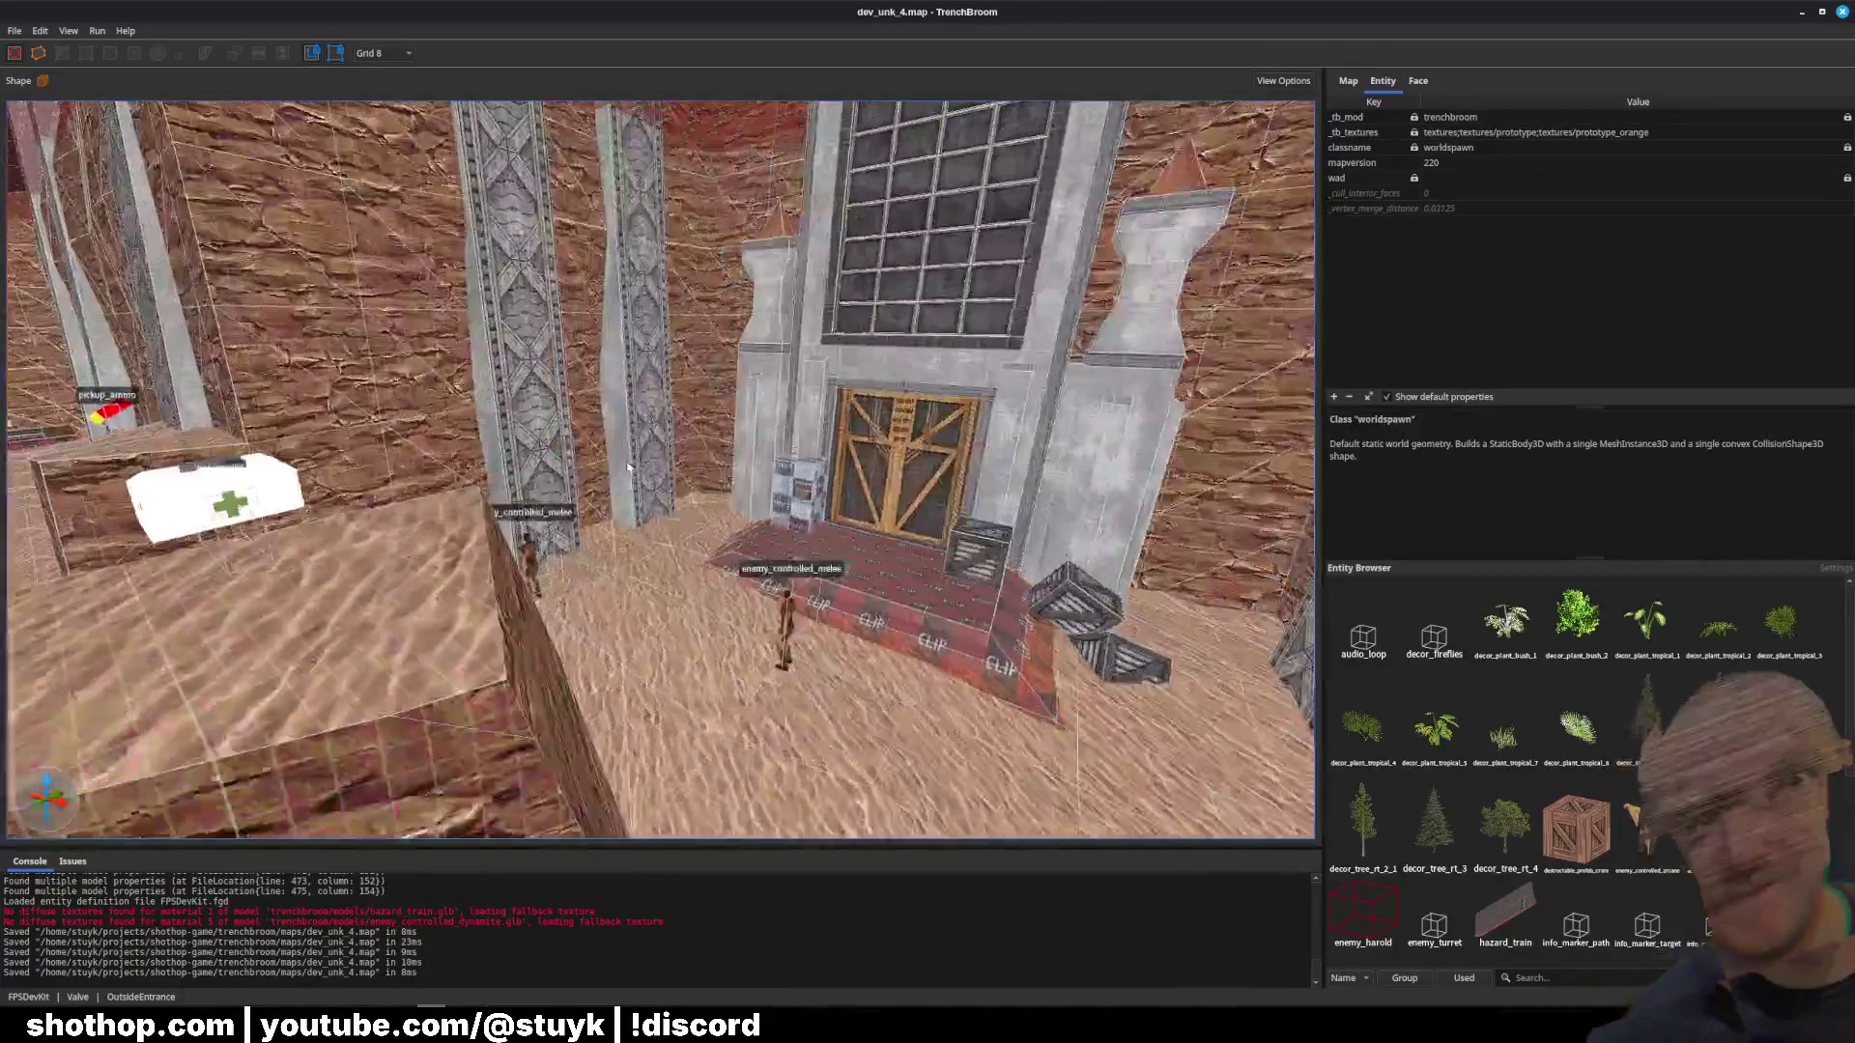
key("w")
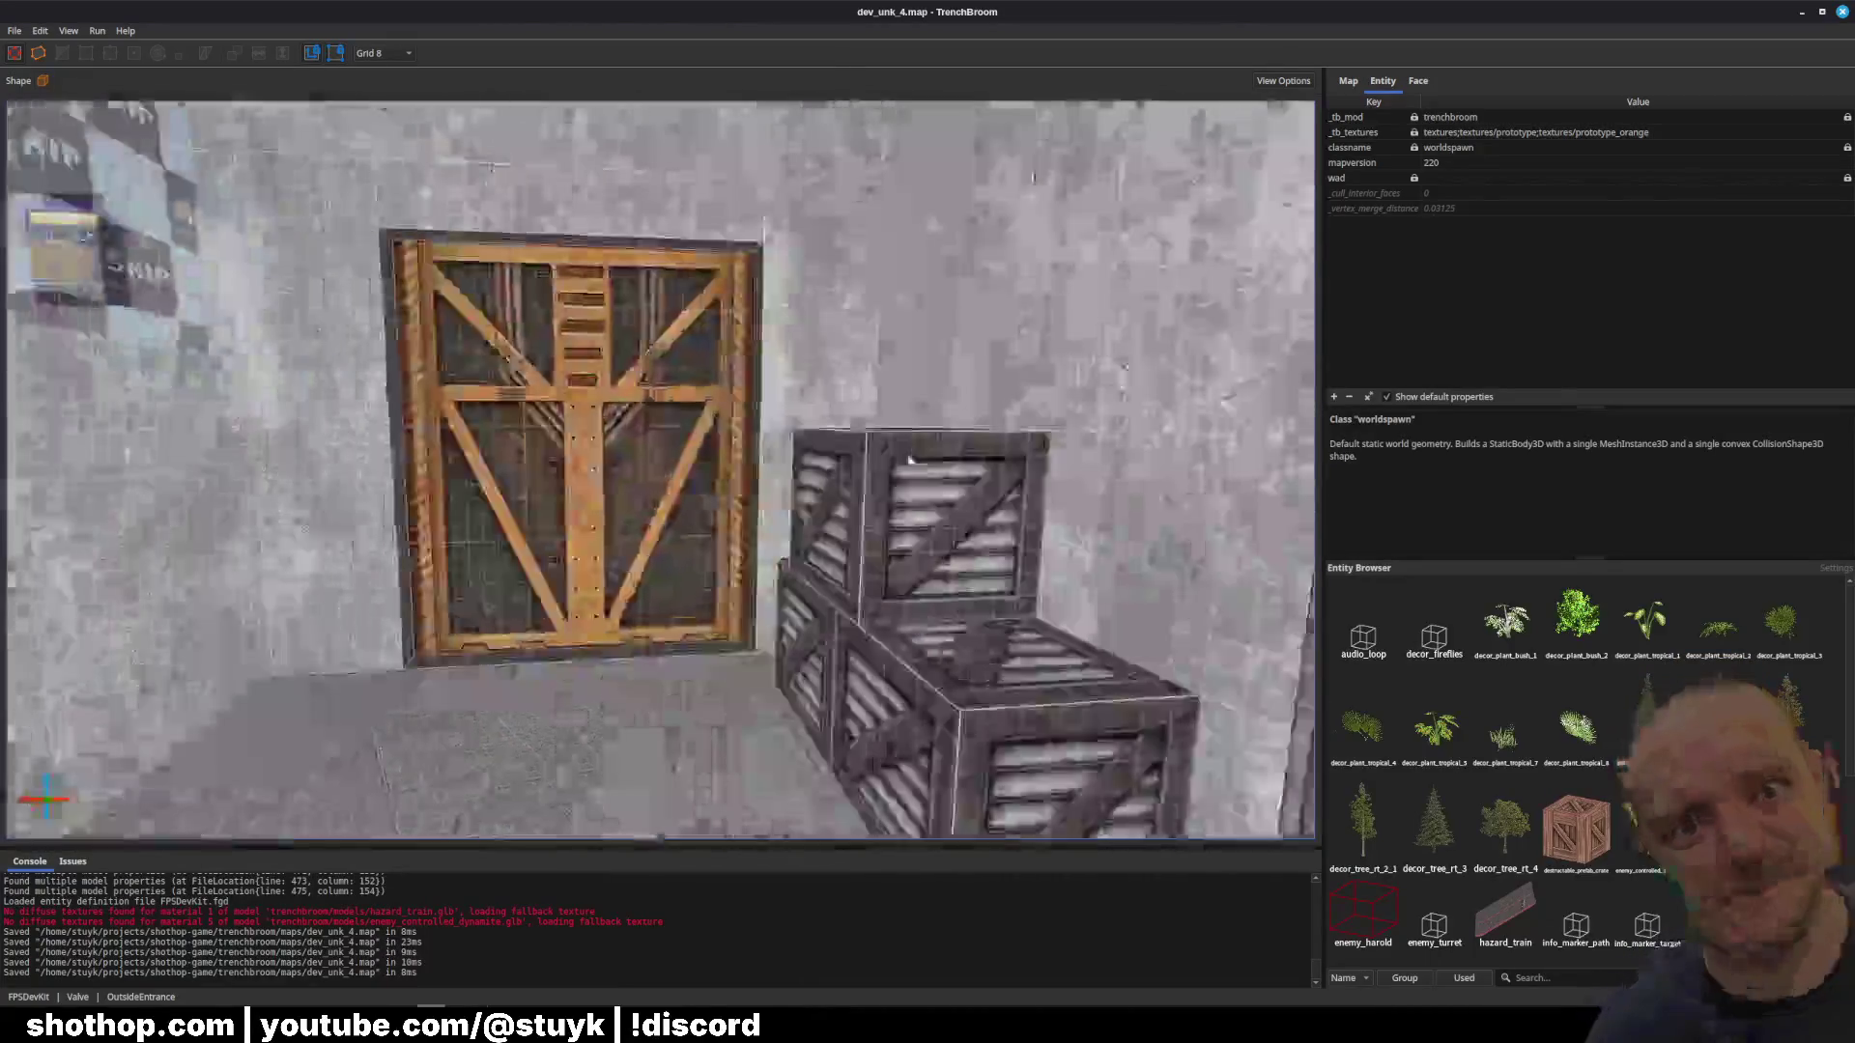
key("w")
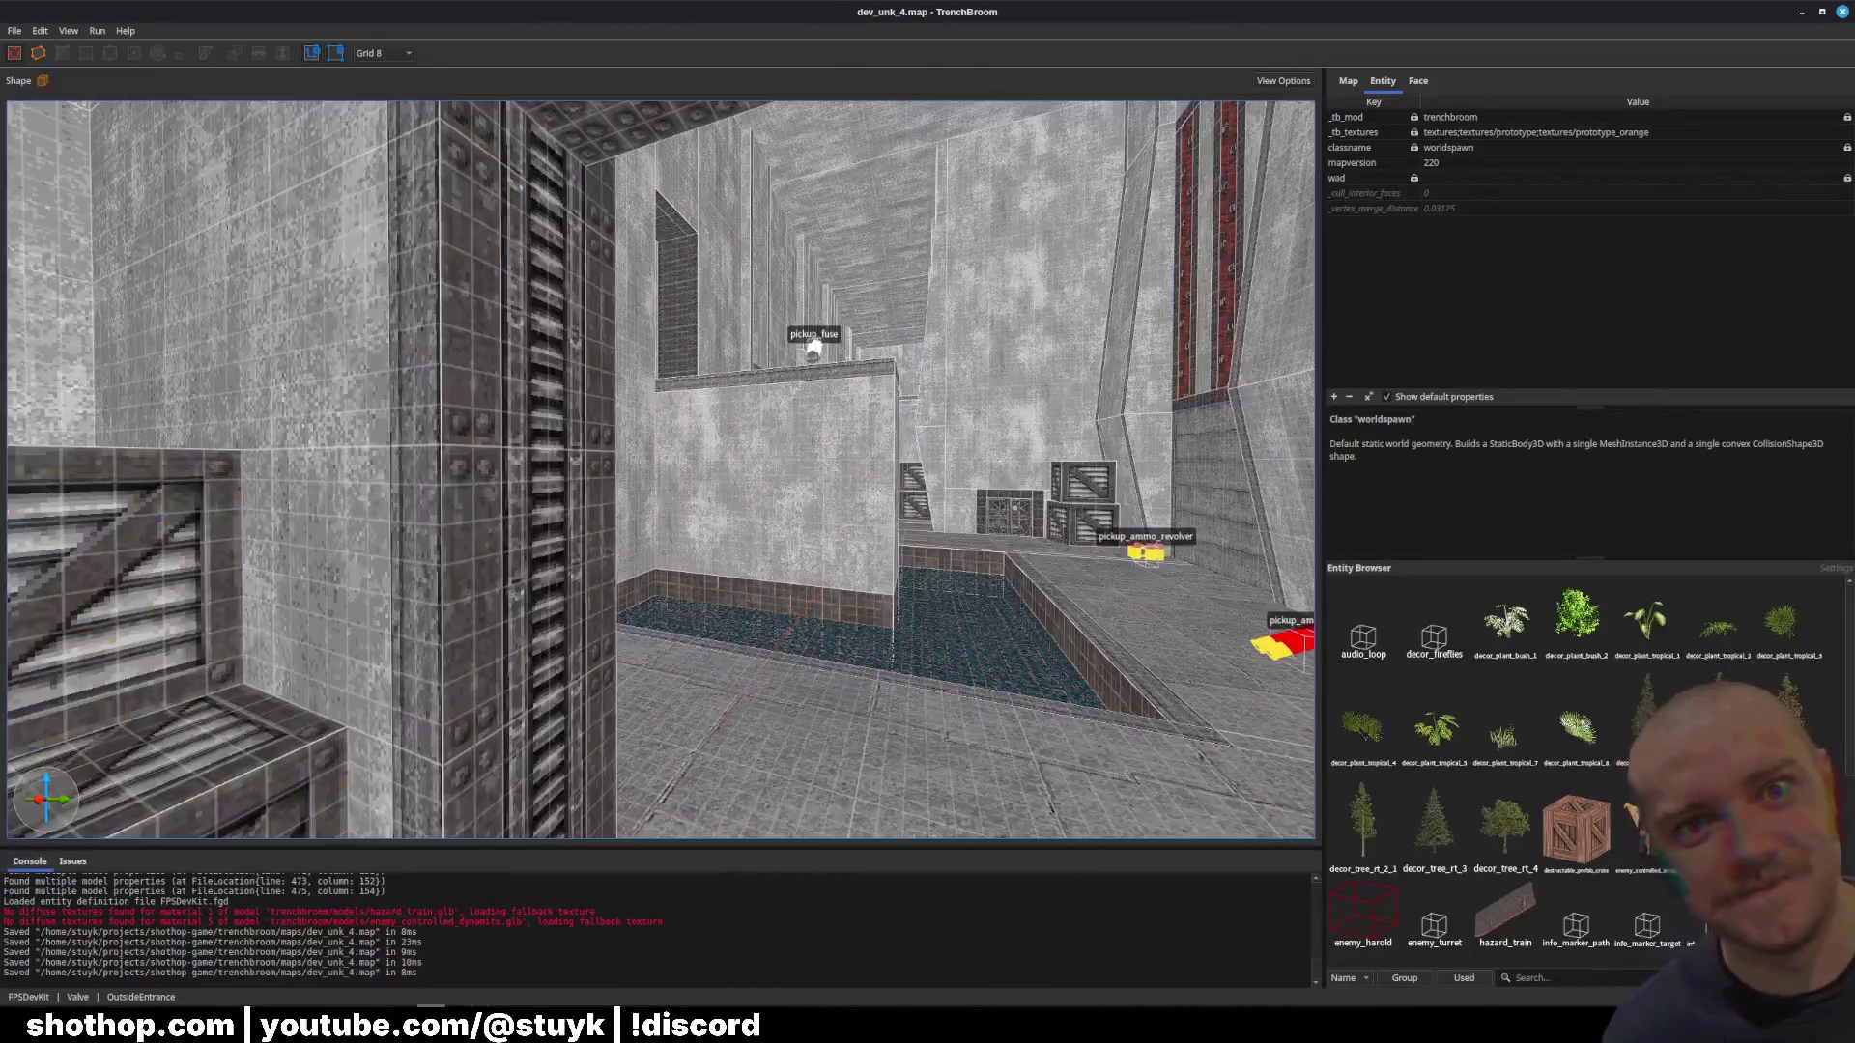
key("alt+Tab")
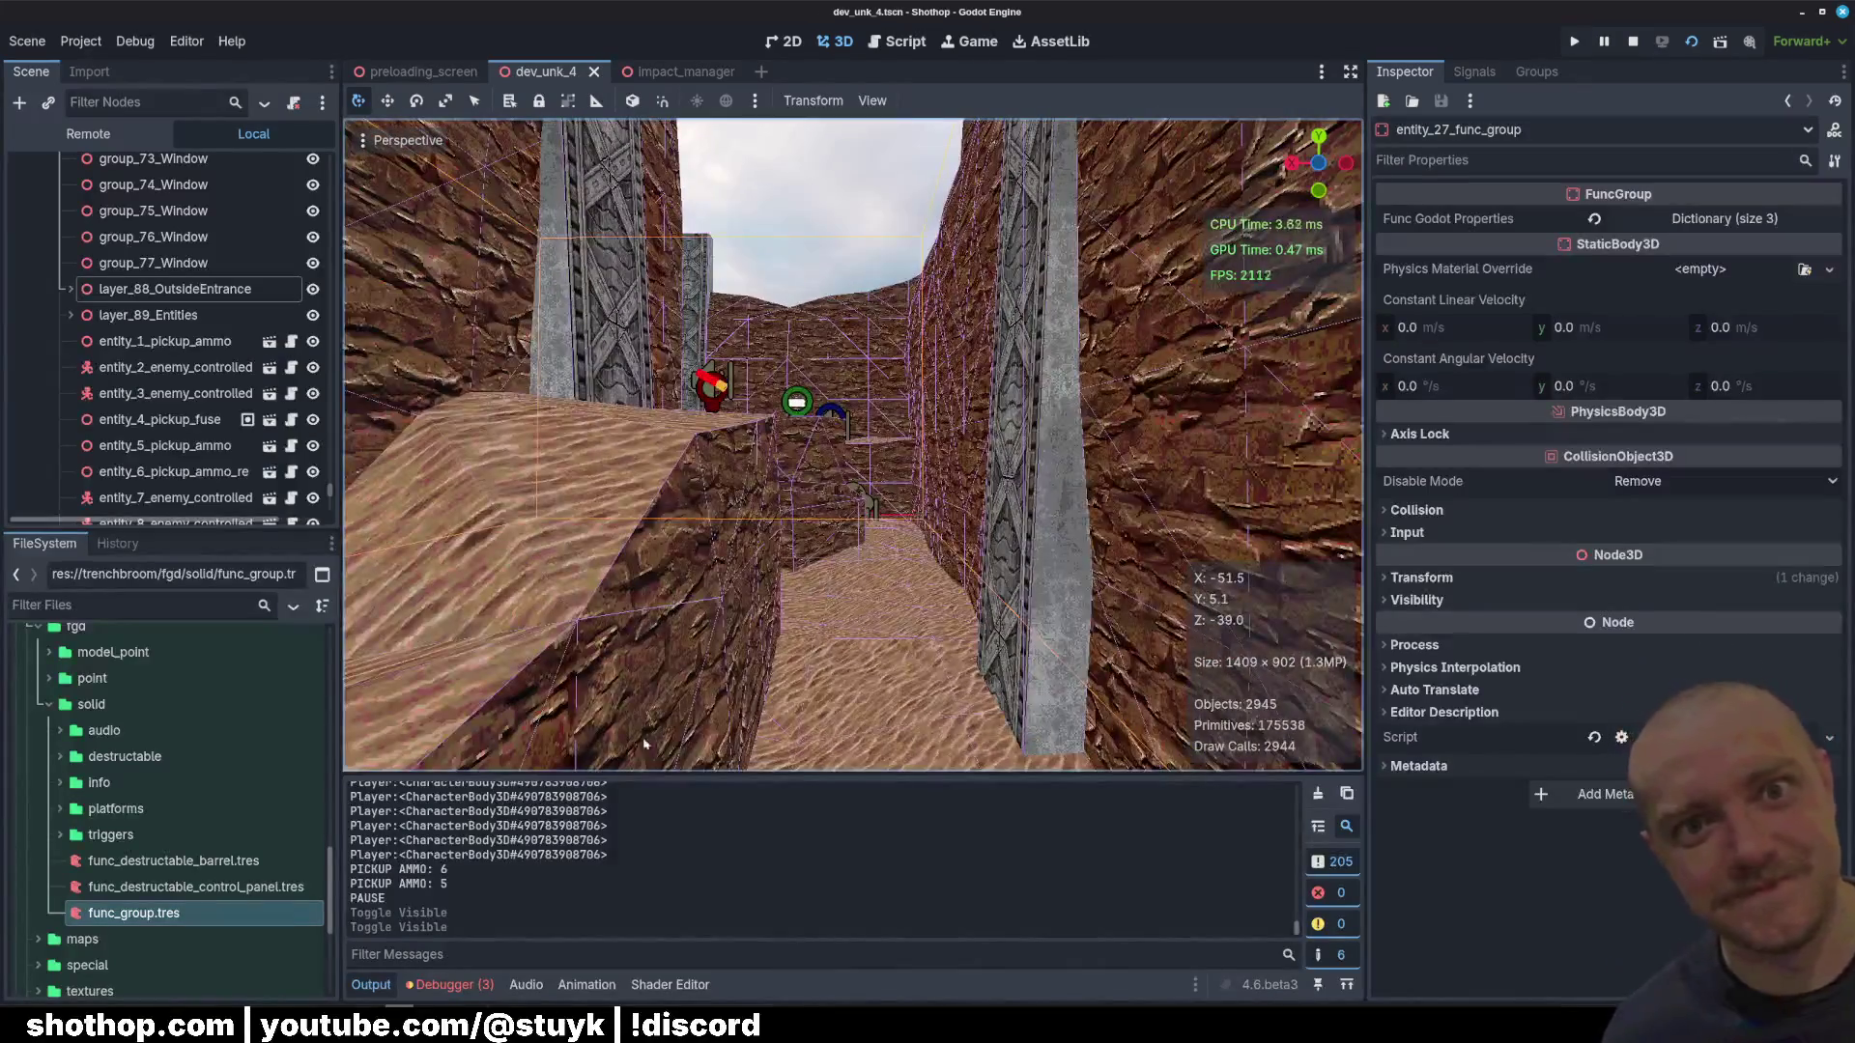
key("alt+Tab")
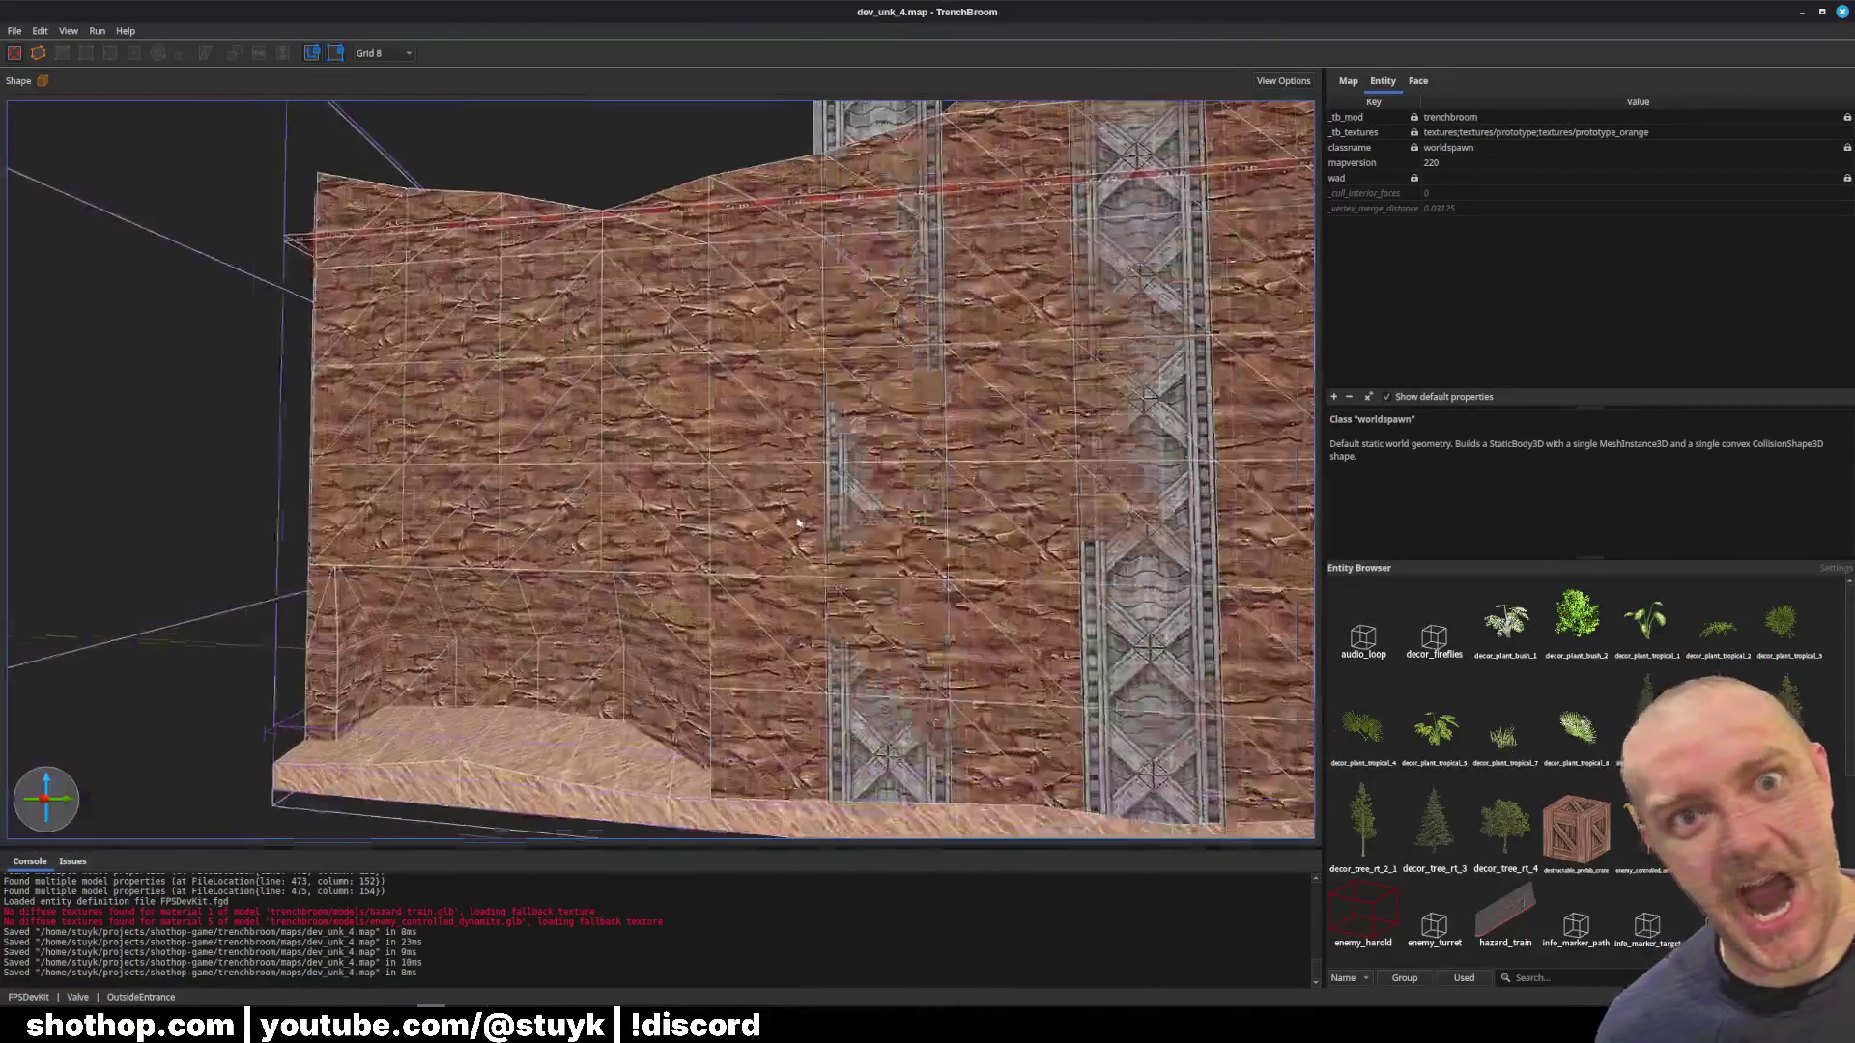
Step: Make all brushes in the RockWall group structural worldspawn geometry
left_click(780, 532)
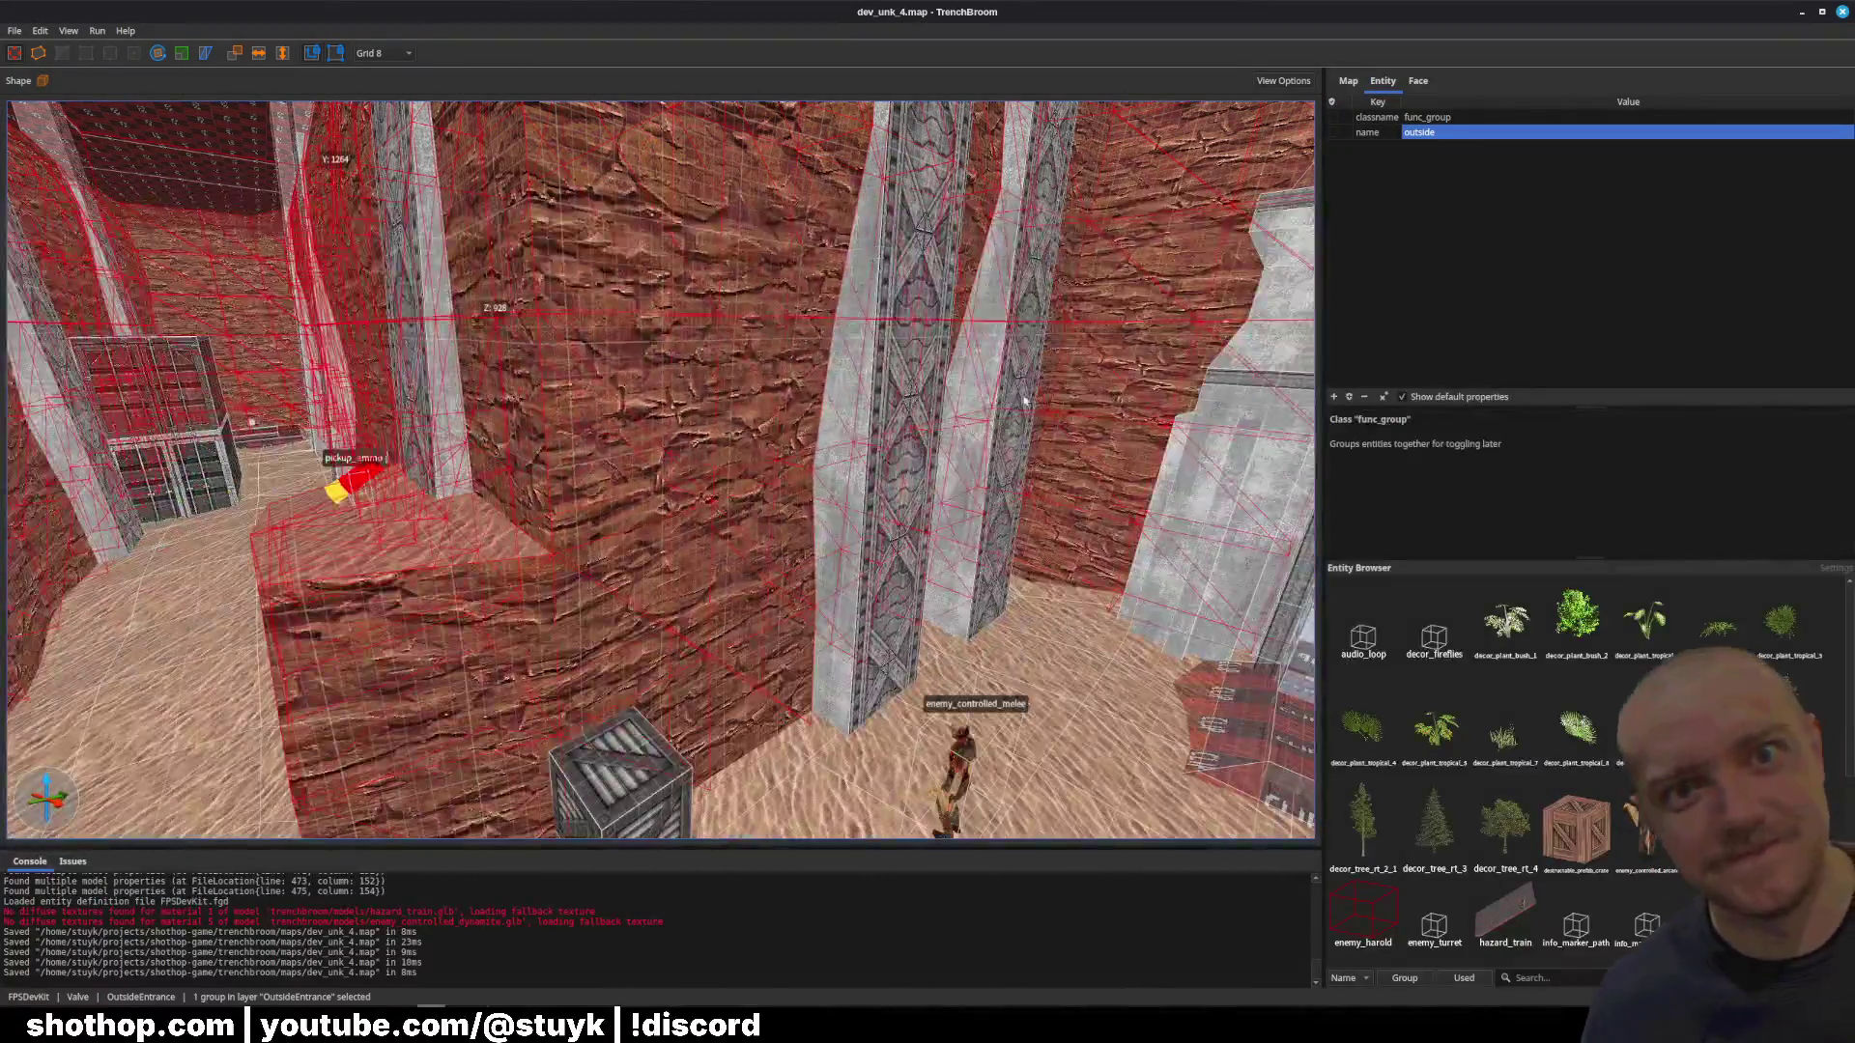
right_click(673, 429)
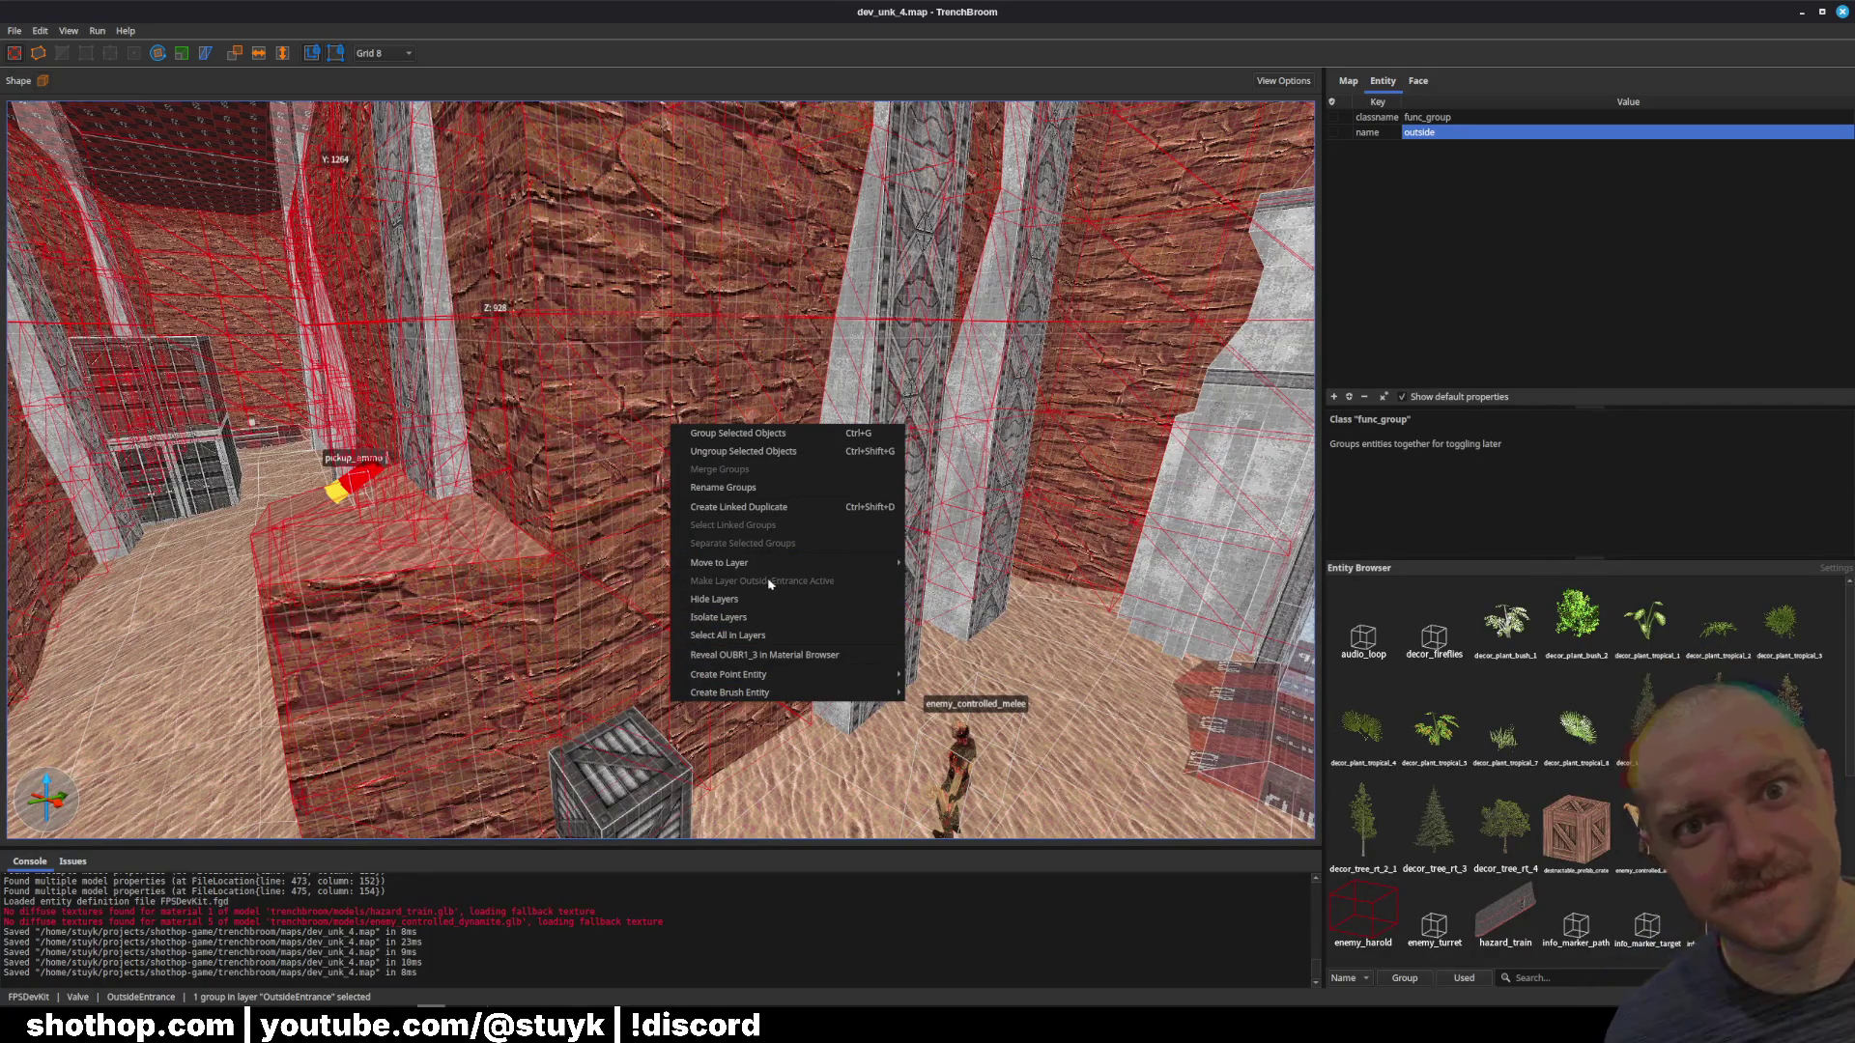
double_click(574, 555)
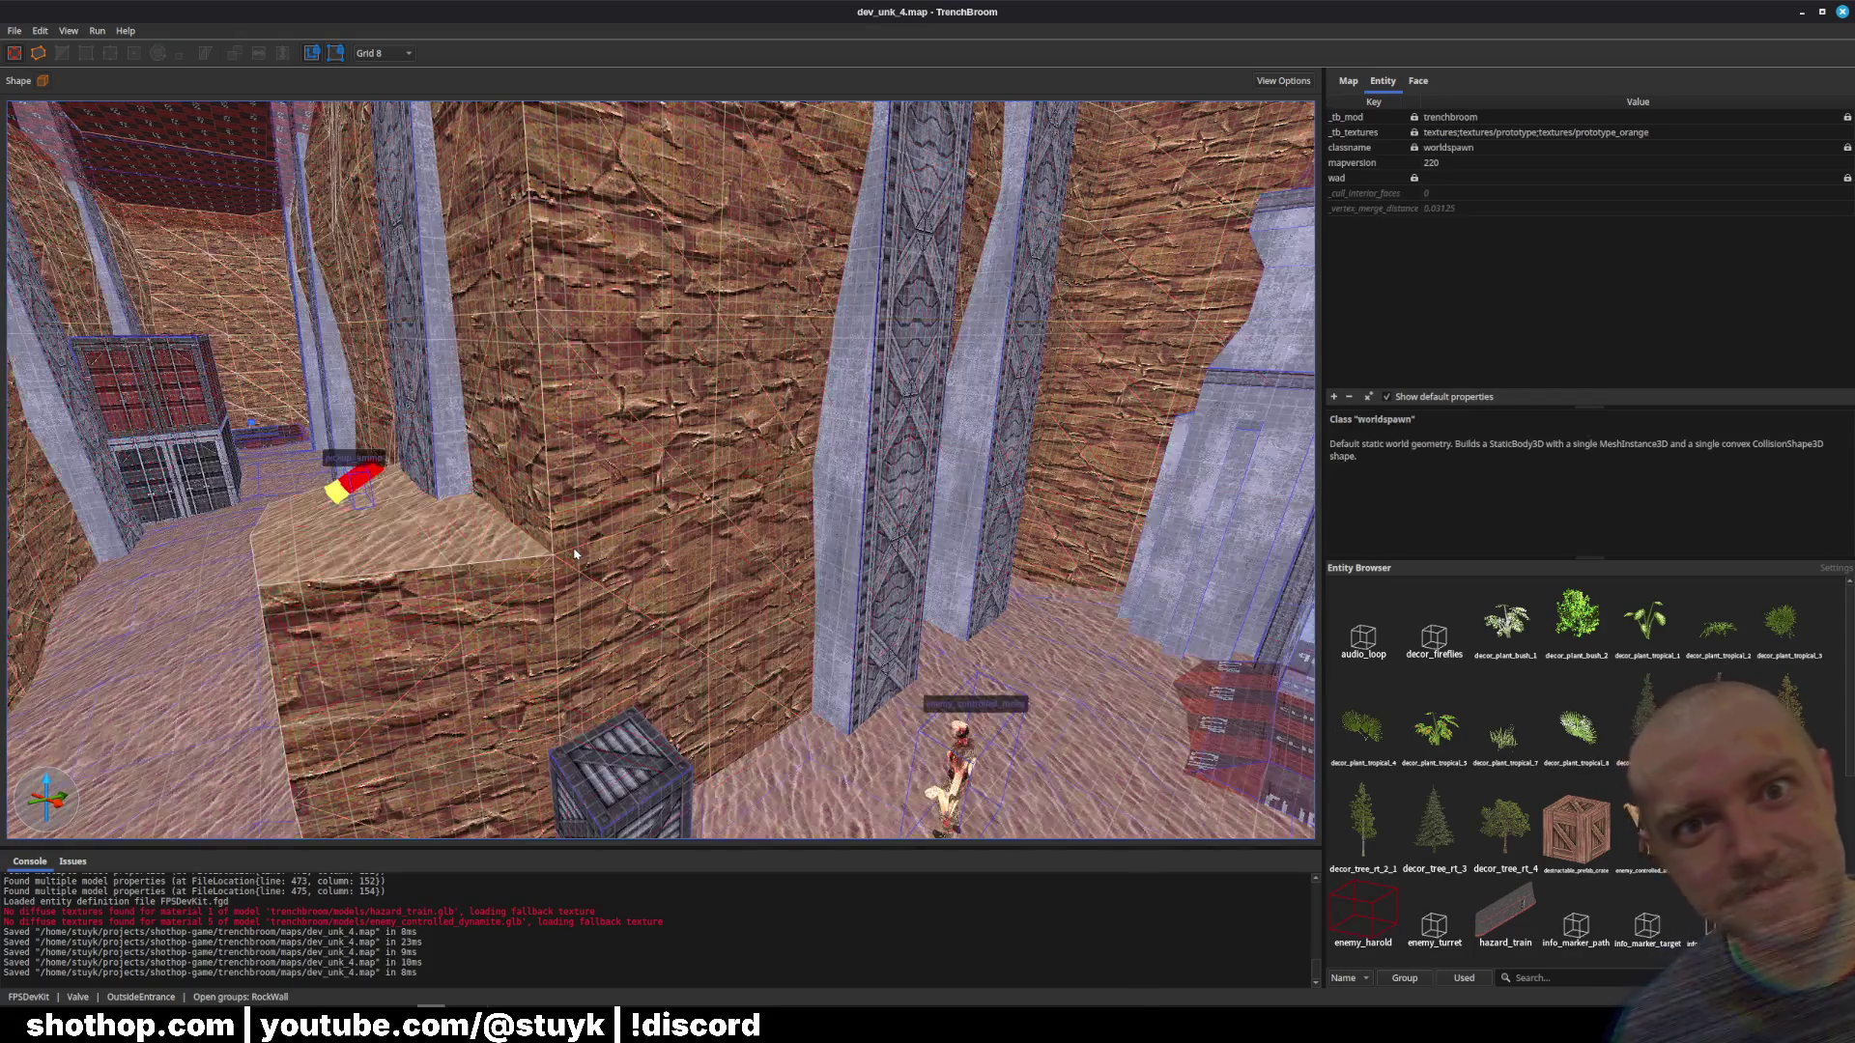
left_click(612, 561)
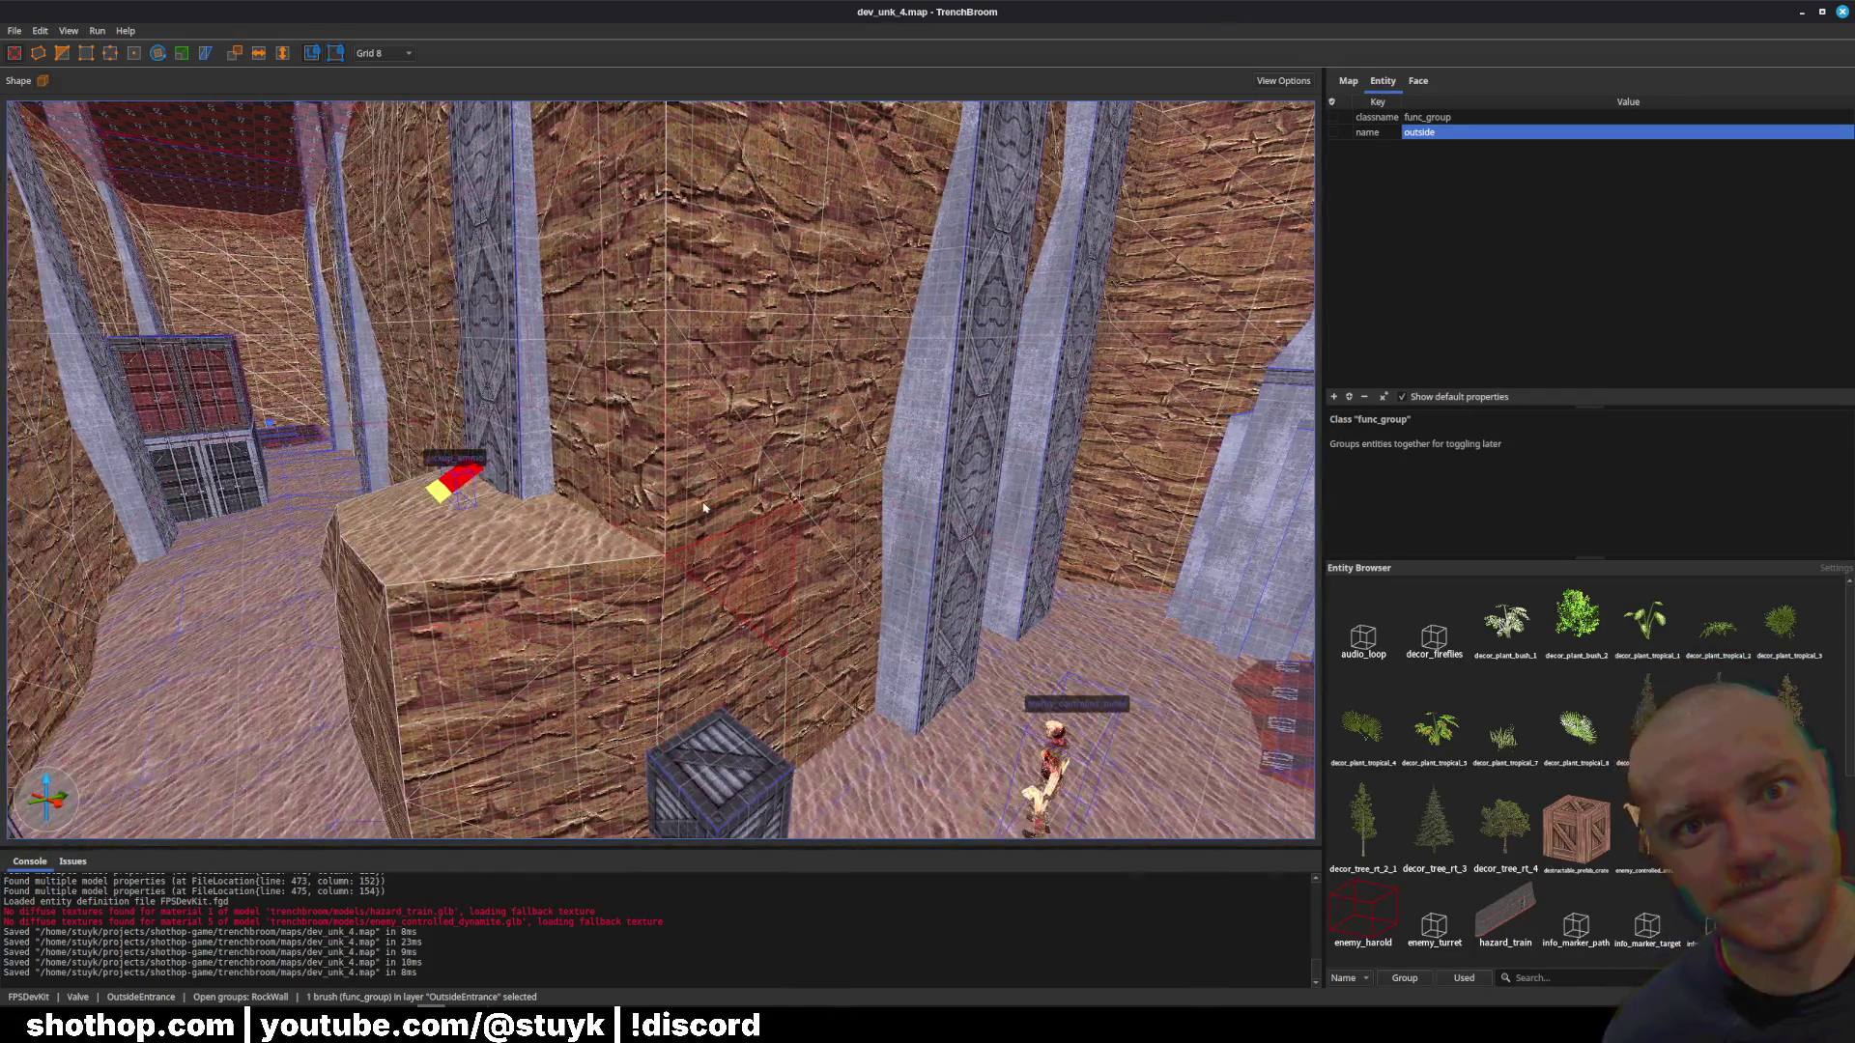
key("ctrl+a")
right_click(704, 498)
left_click(782, 751)
key("Escape")
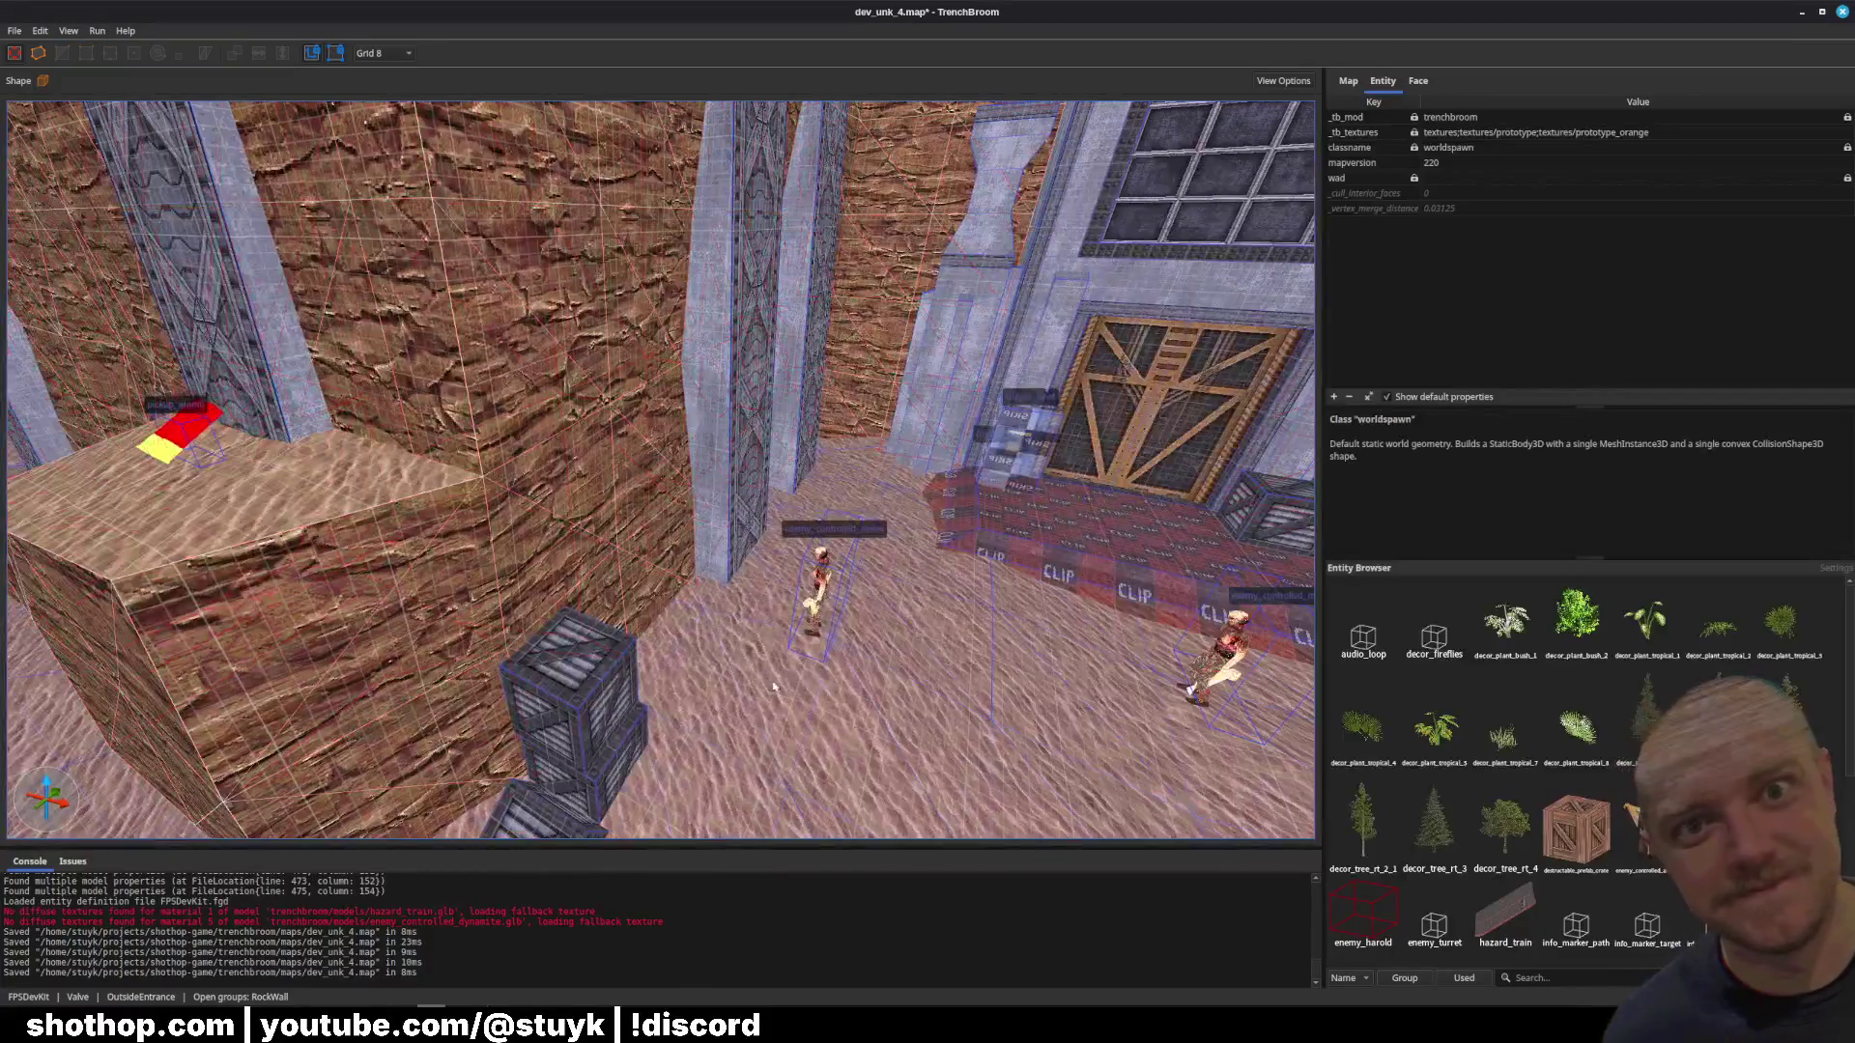
Step: Make the Ground group's 288 floor brushes structural worldspawn, then save the map
left_click(802, 735)
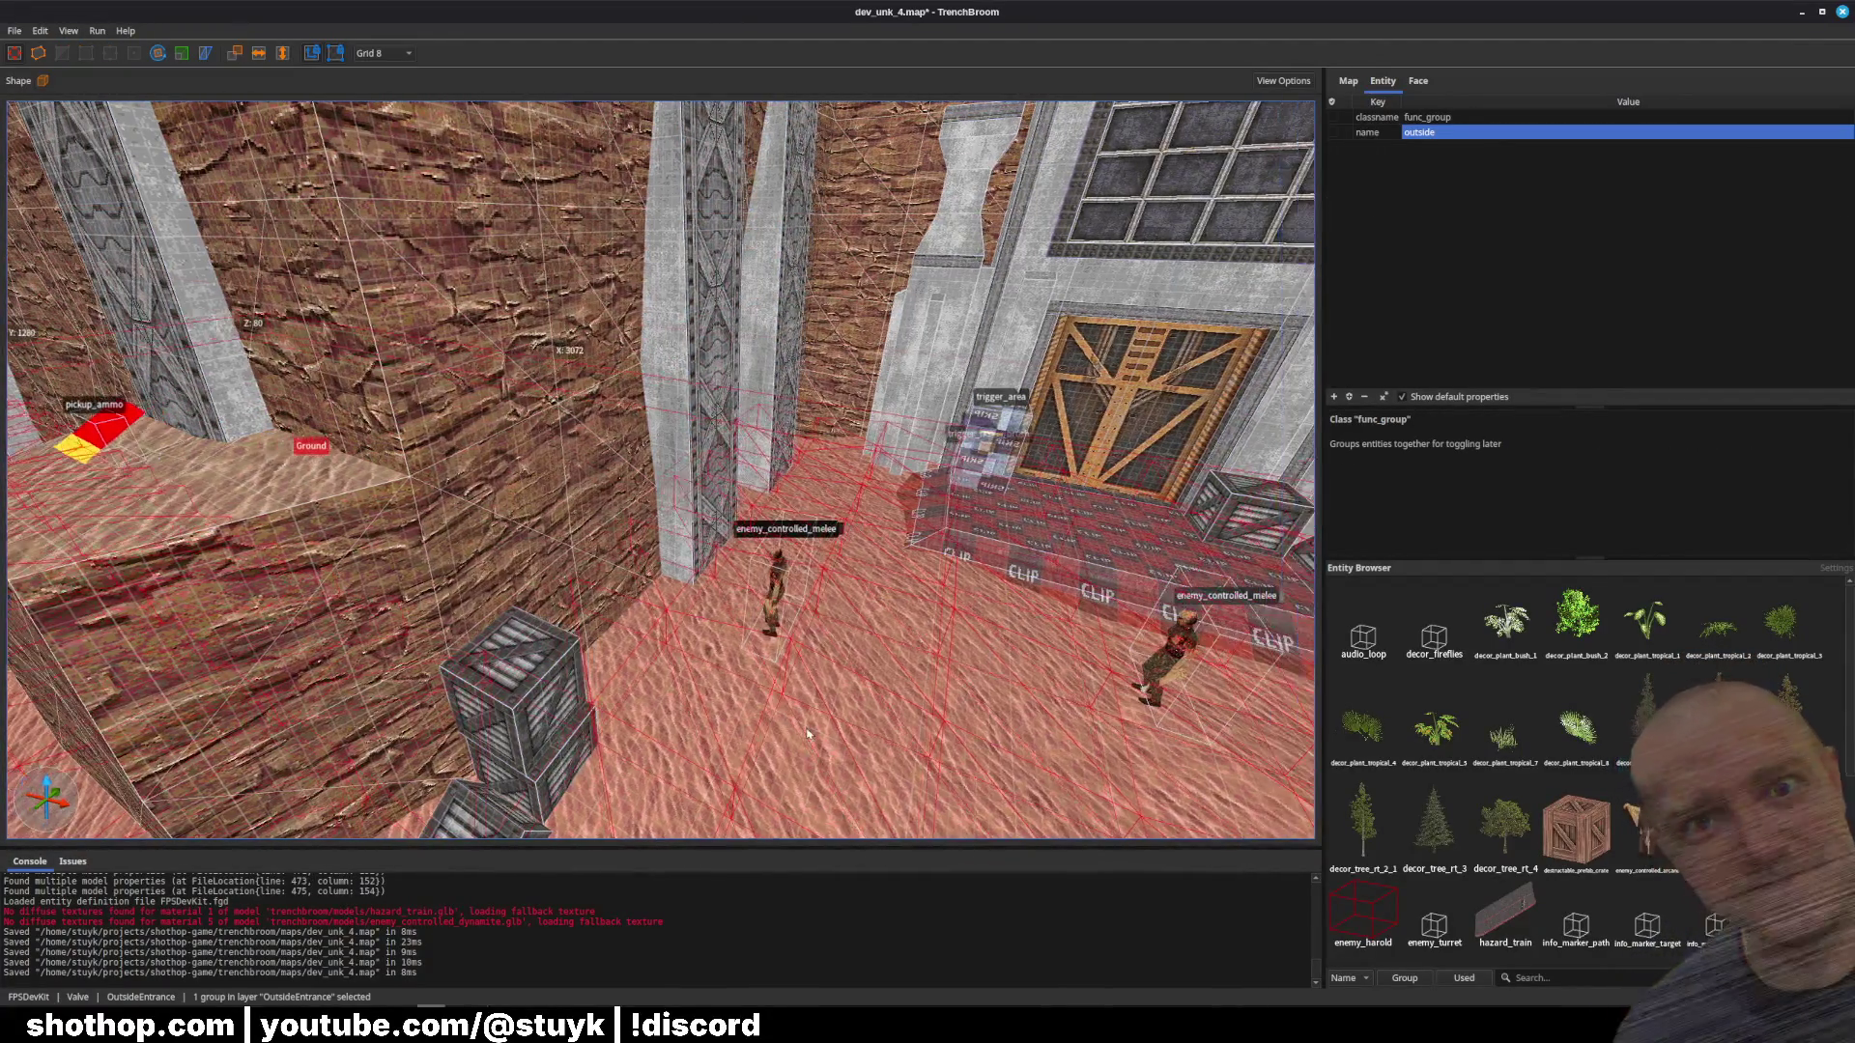
double_click(817, 730)
key("ctrl+a")
right_click(817, 725)
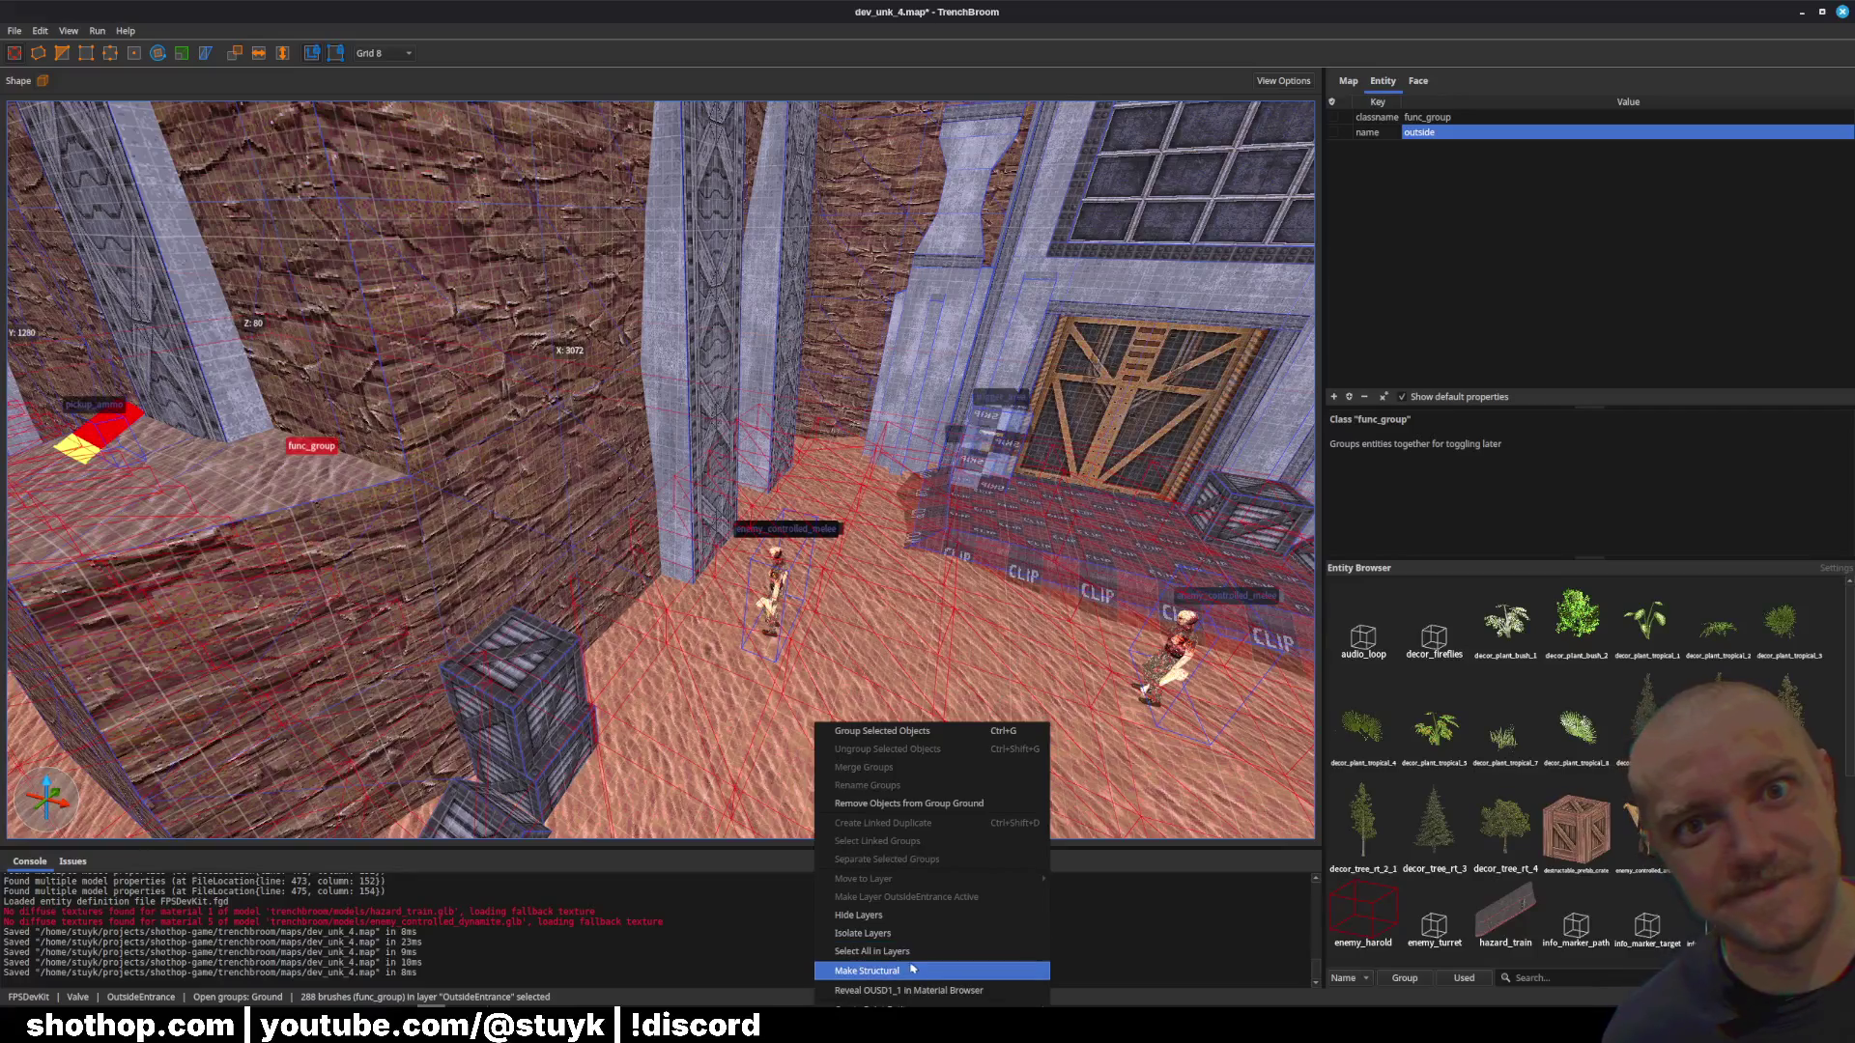
left_click(869, 973)
right_click(894, 725)
mouse_move(1015, 1022)
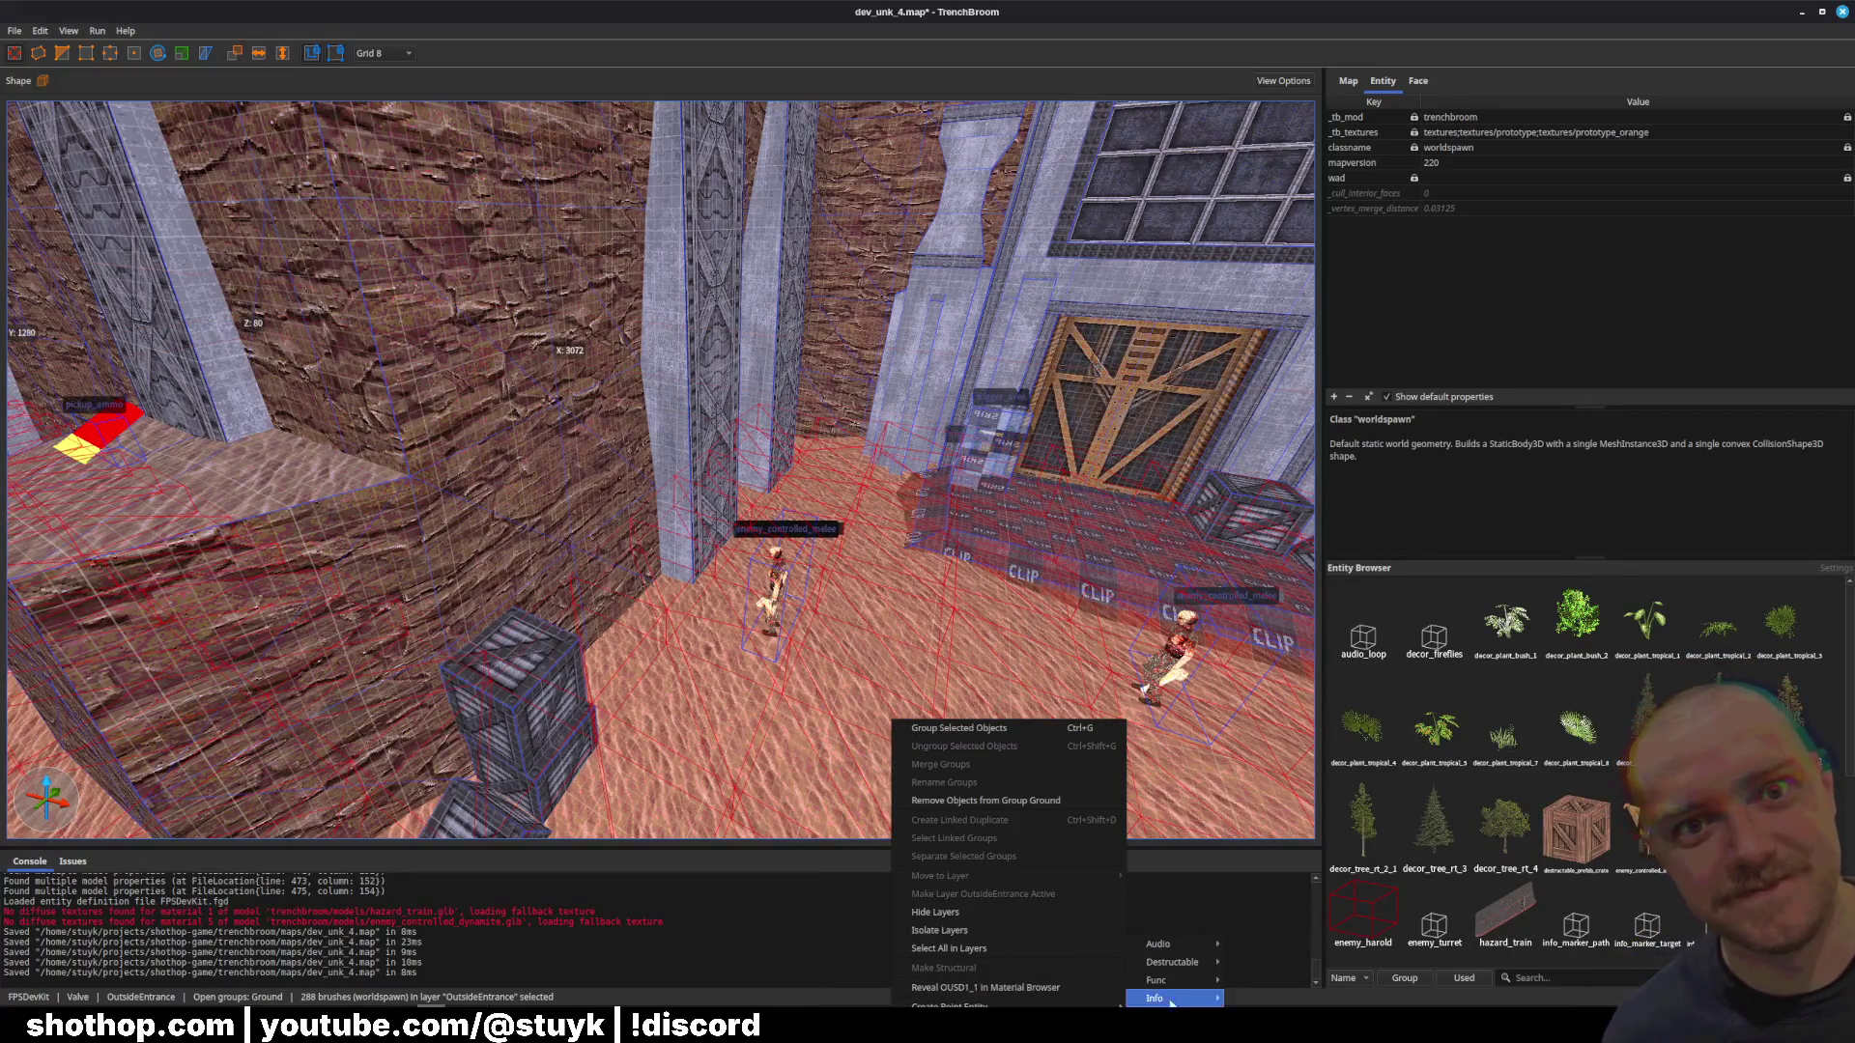
mouse_move(1175, 983)
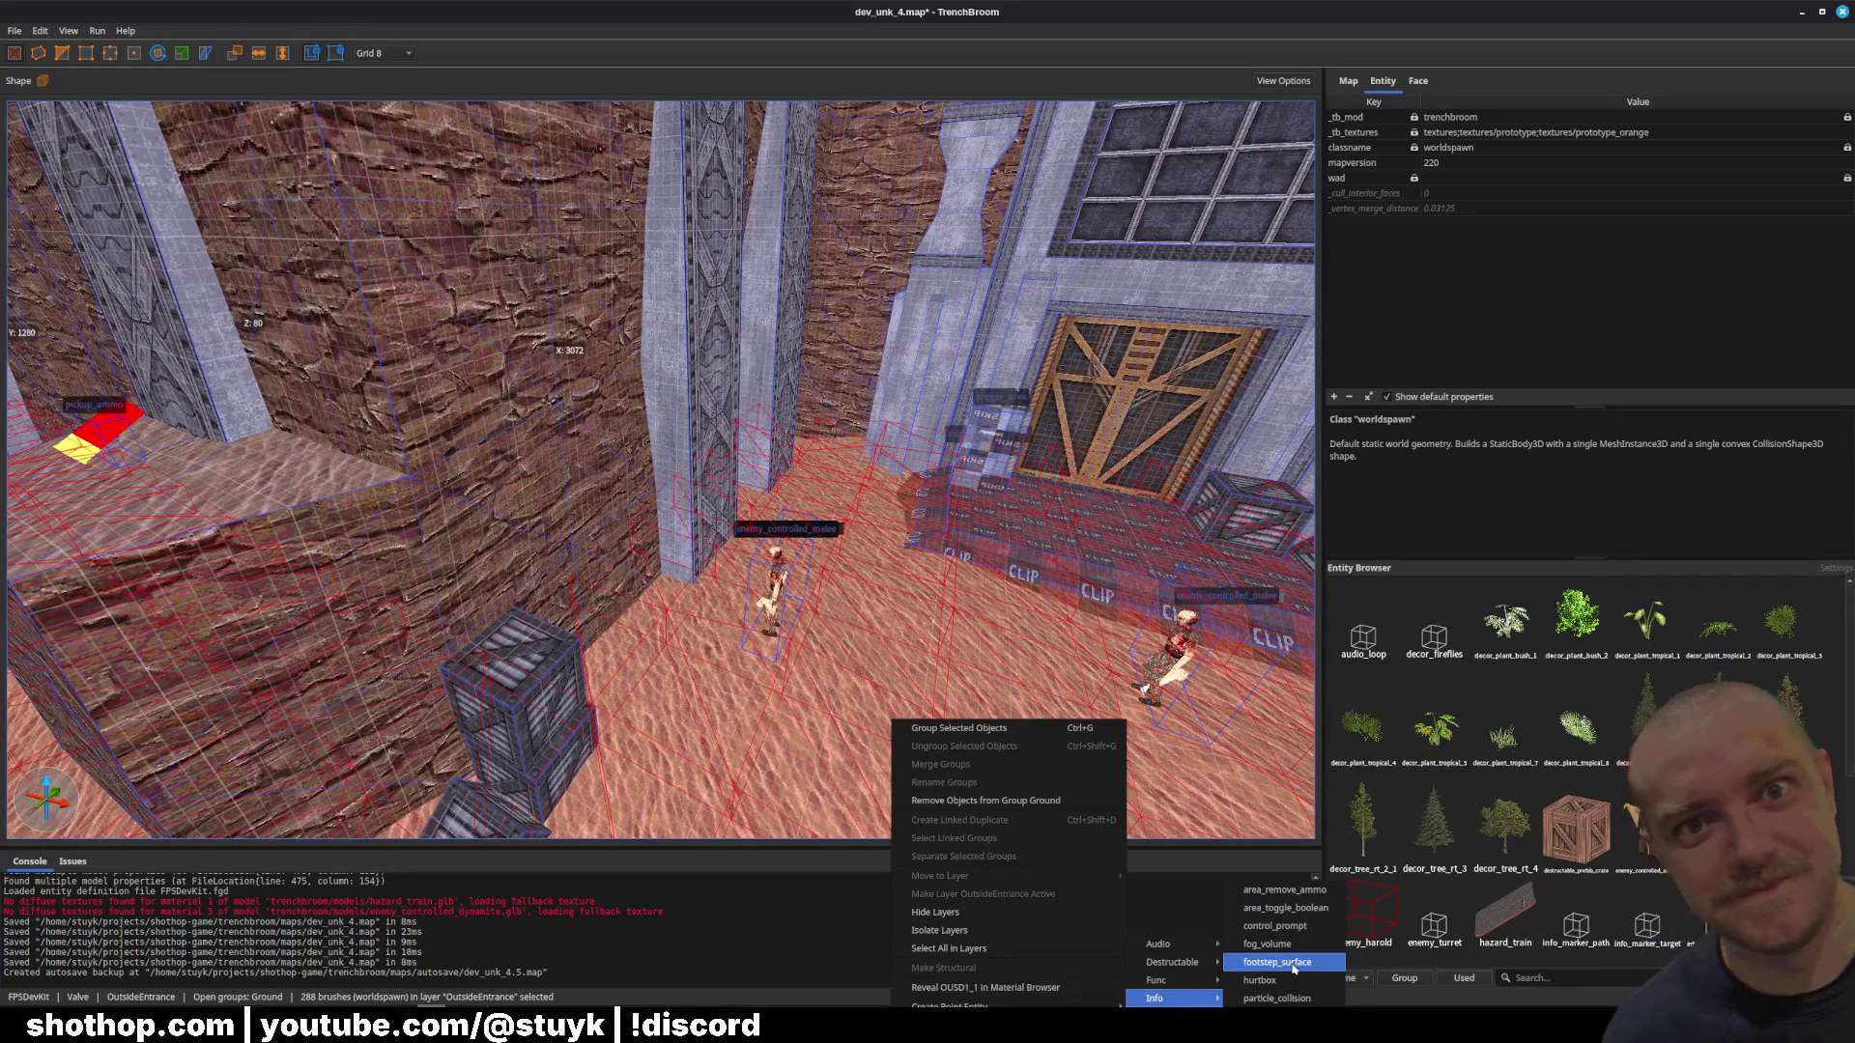
key("Escape")
key("Escape")
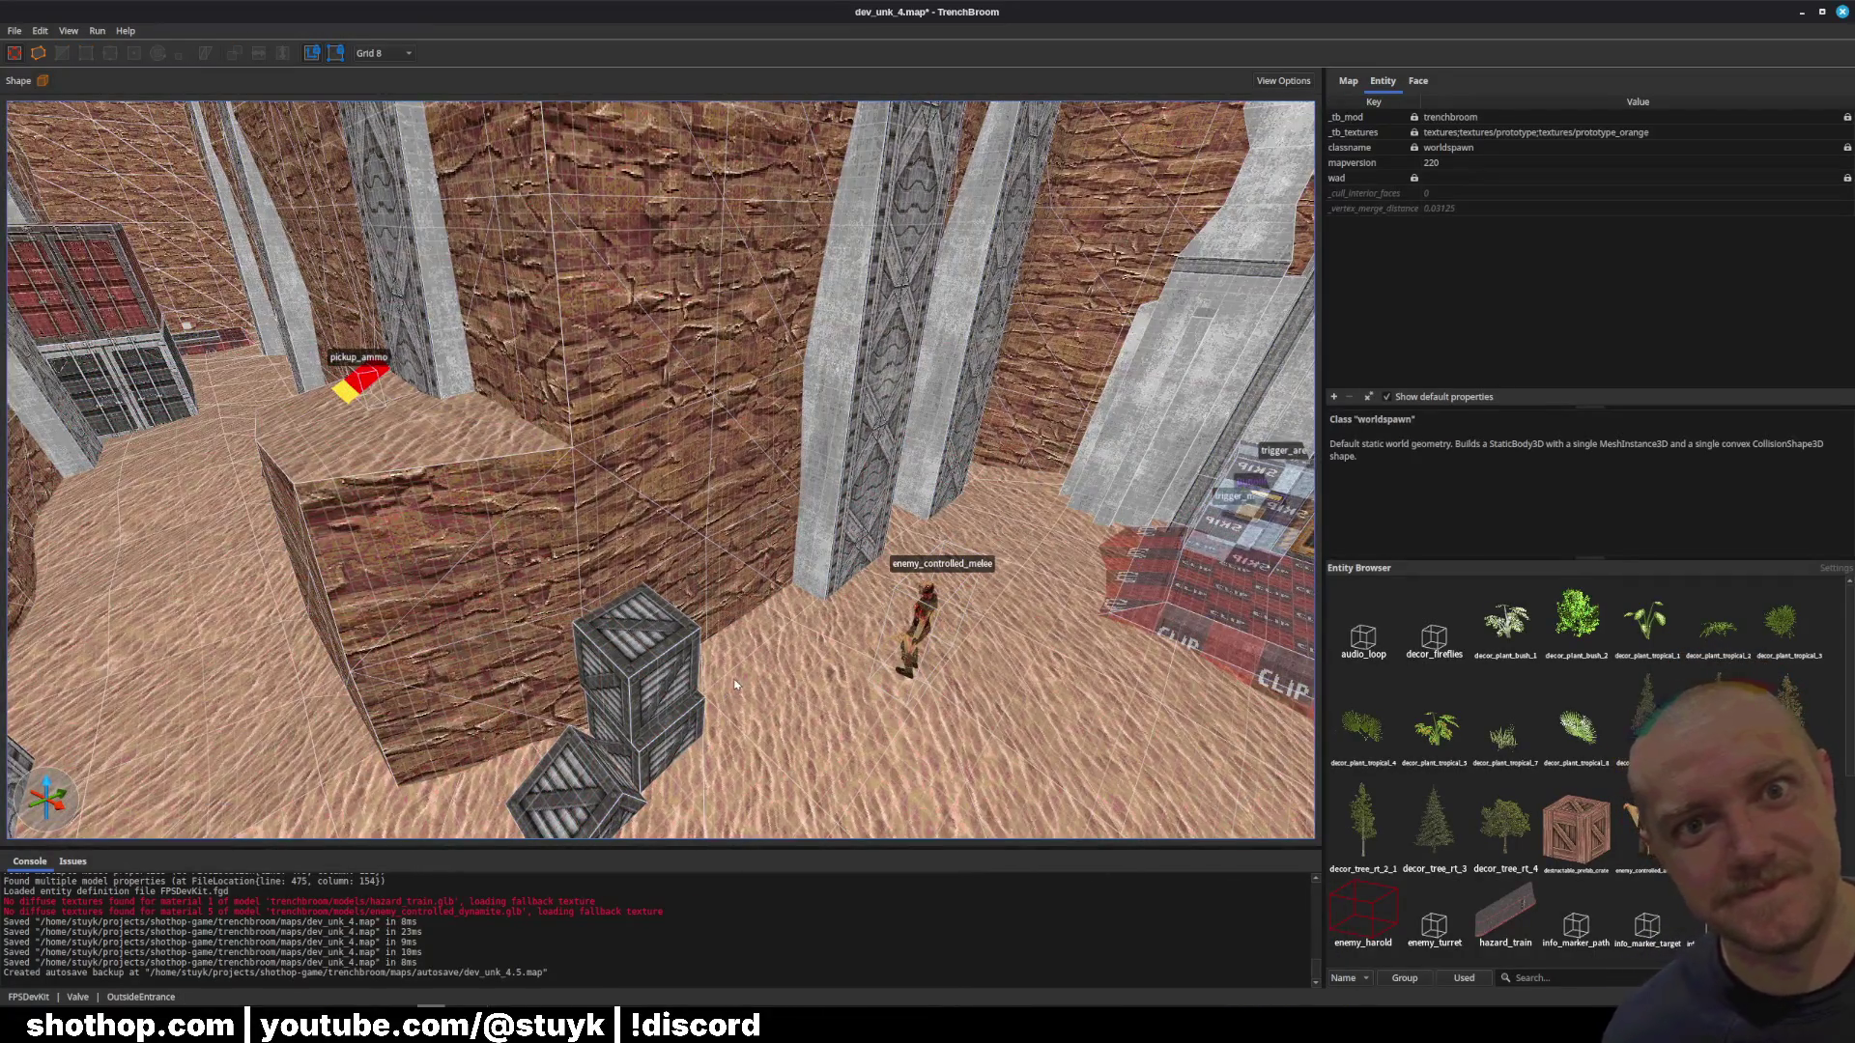
key("ctrl+s")
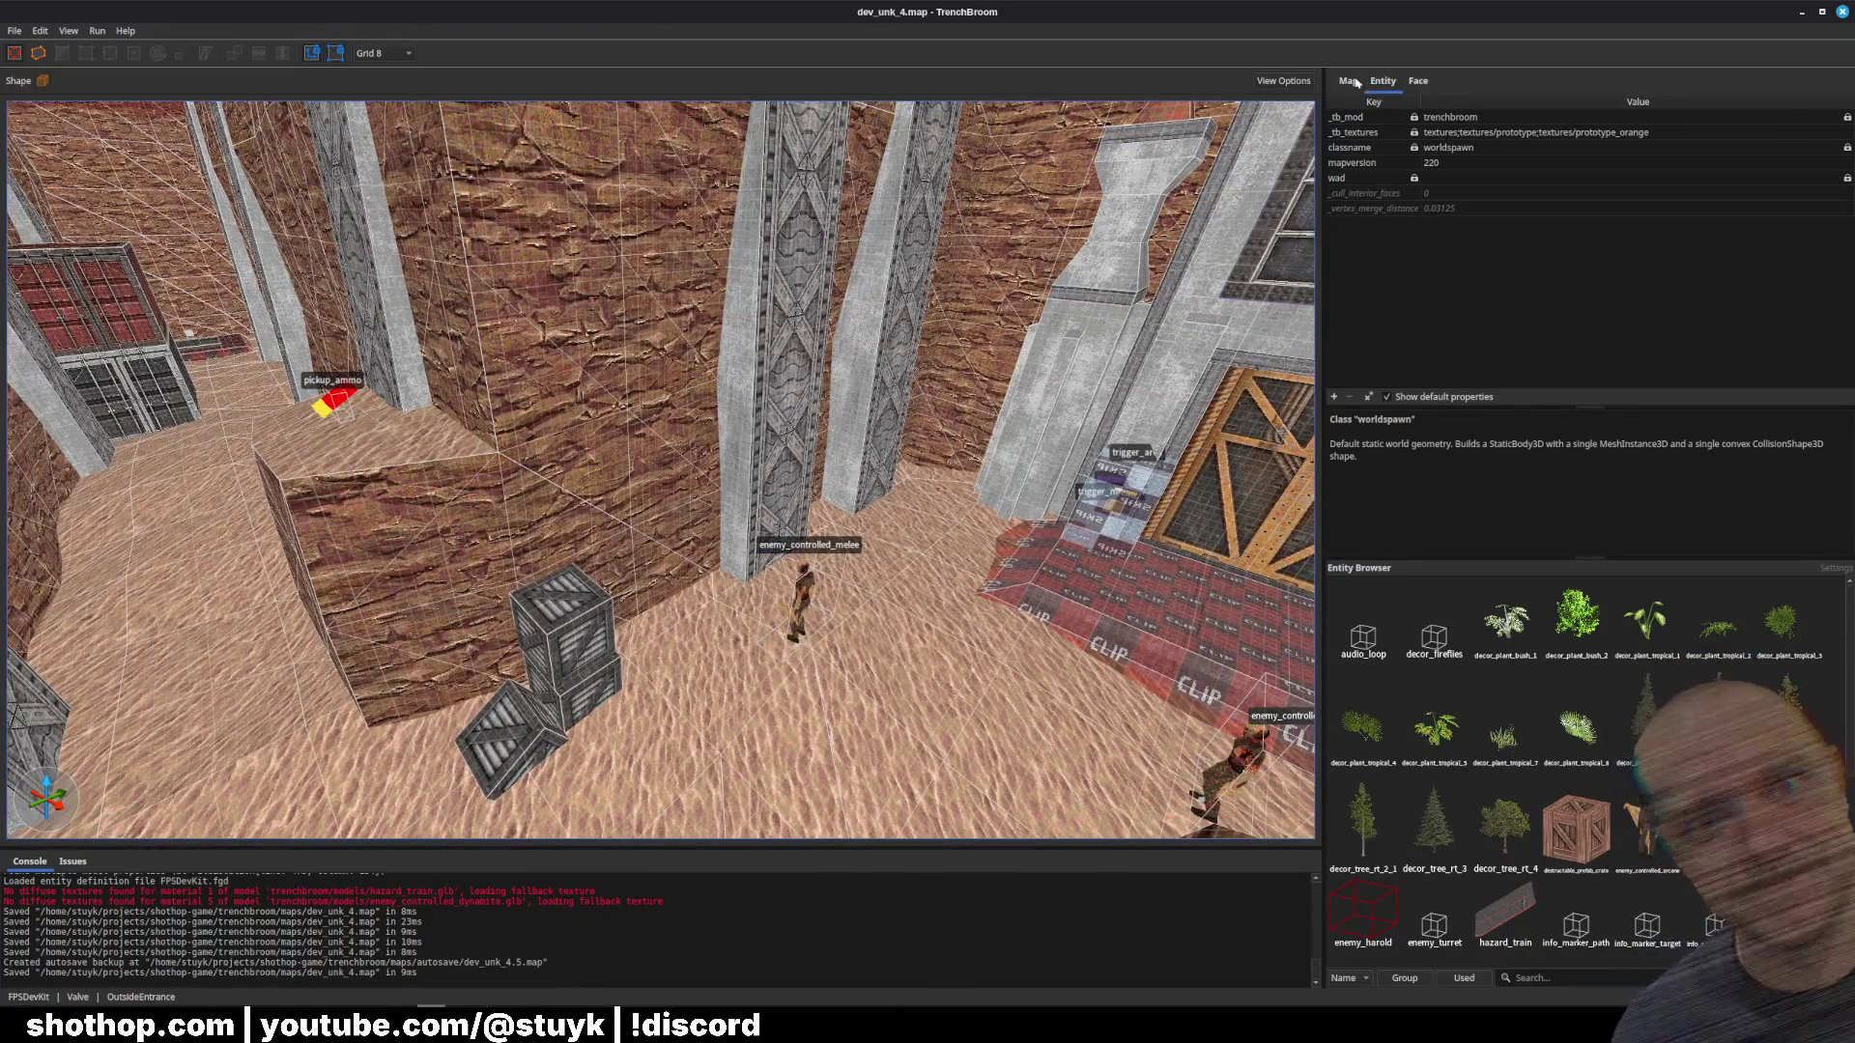
Step: Select everything in the OutsideEntrance layer except the Ground group, leaving 79 brushes
left_click(1349, 81)
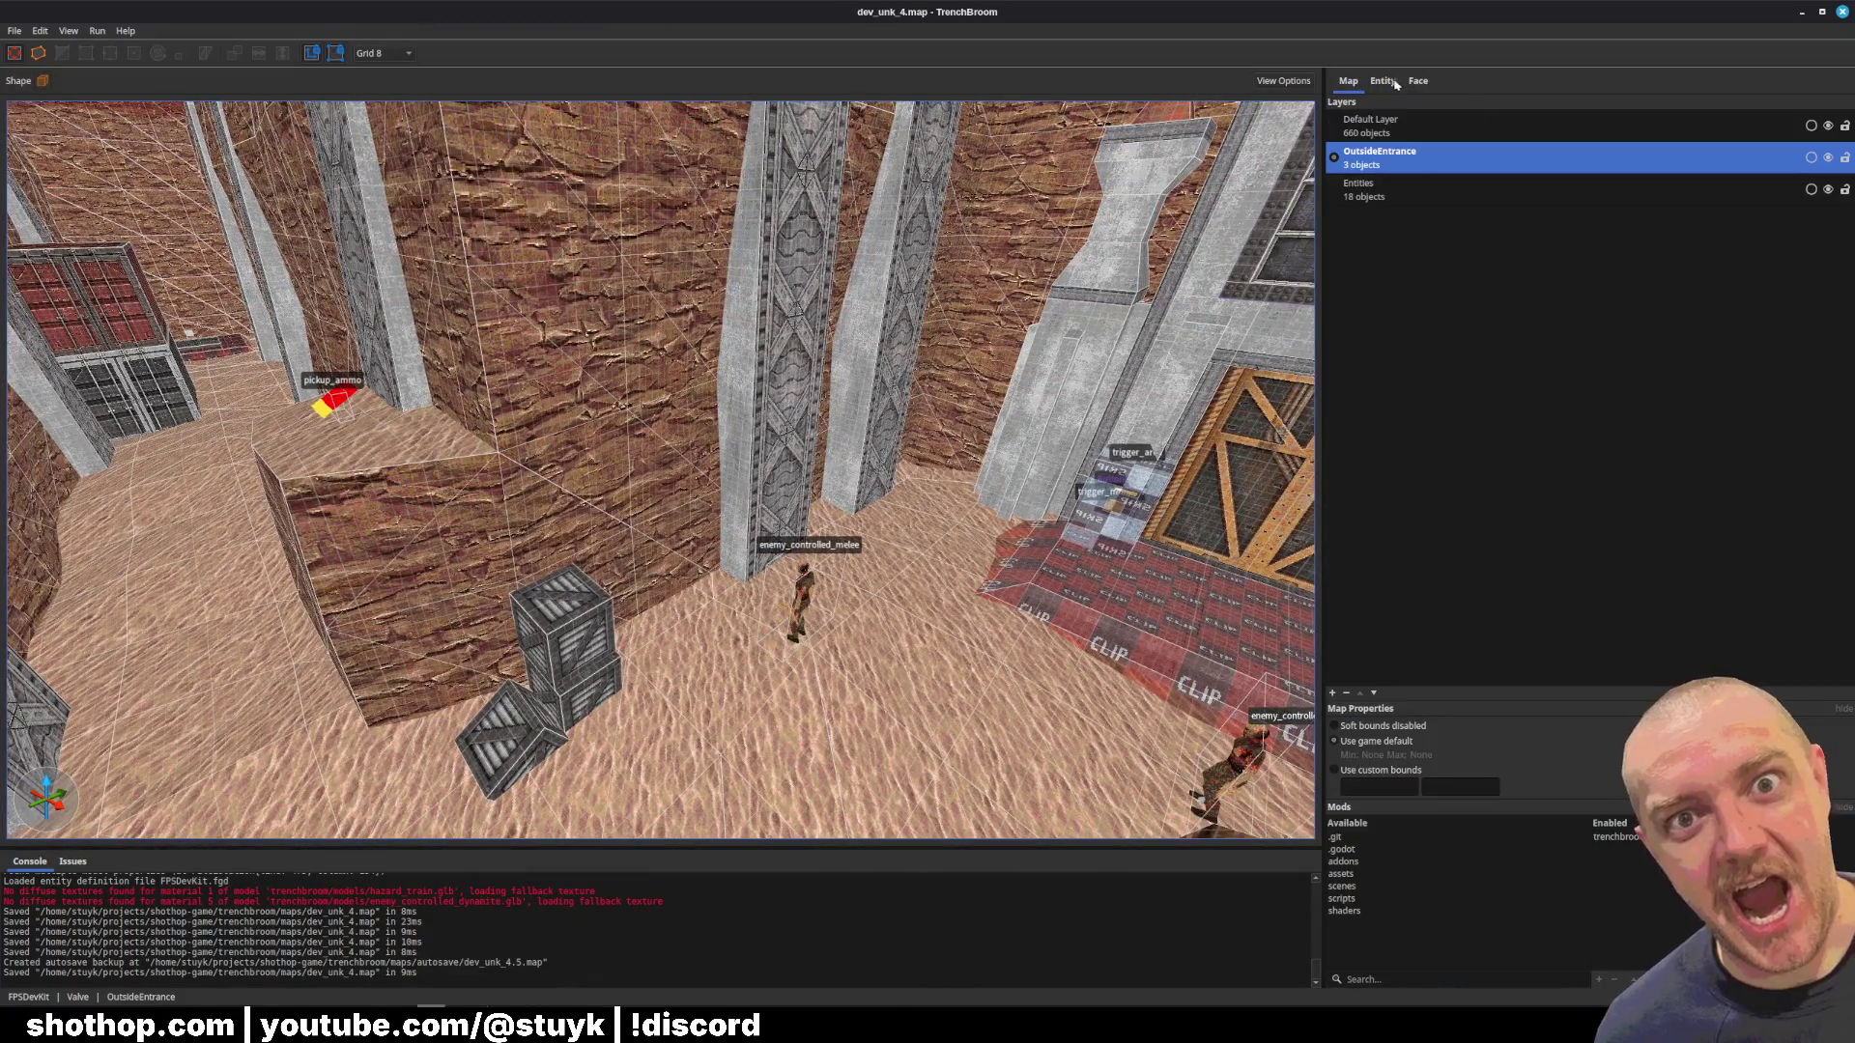
right_click(1469, 158)
left_click(1528, 206)
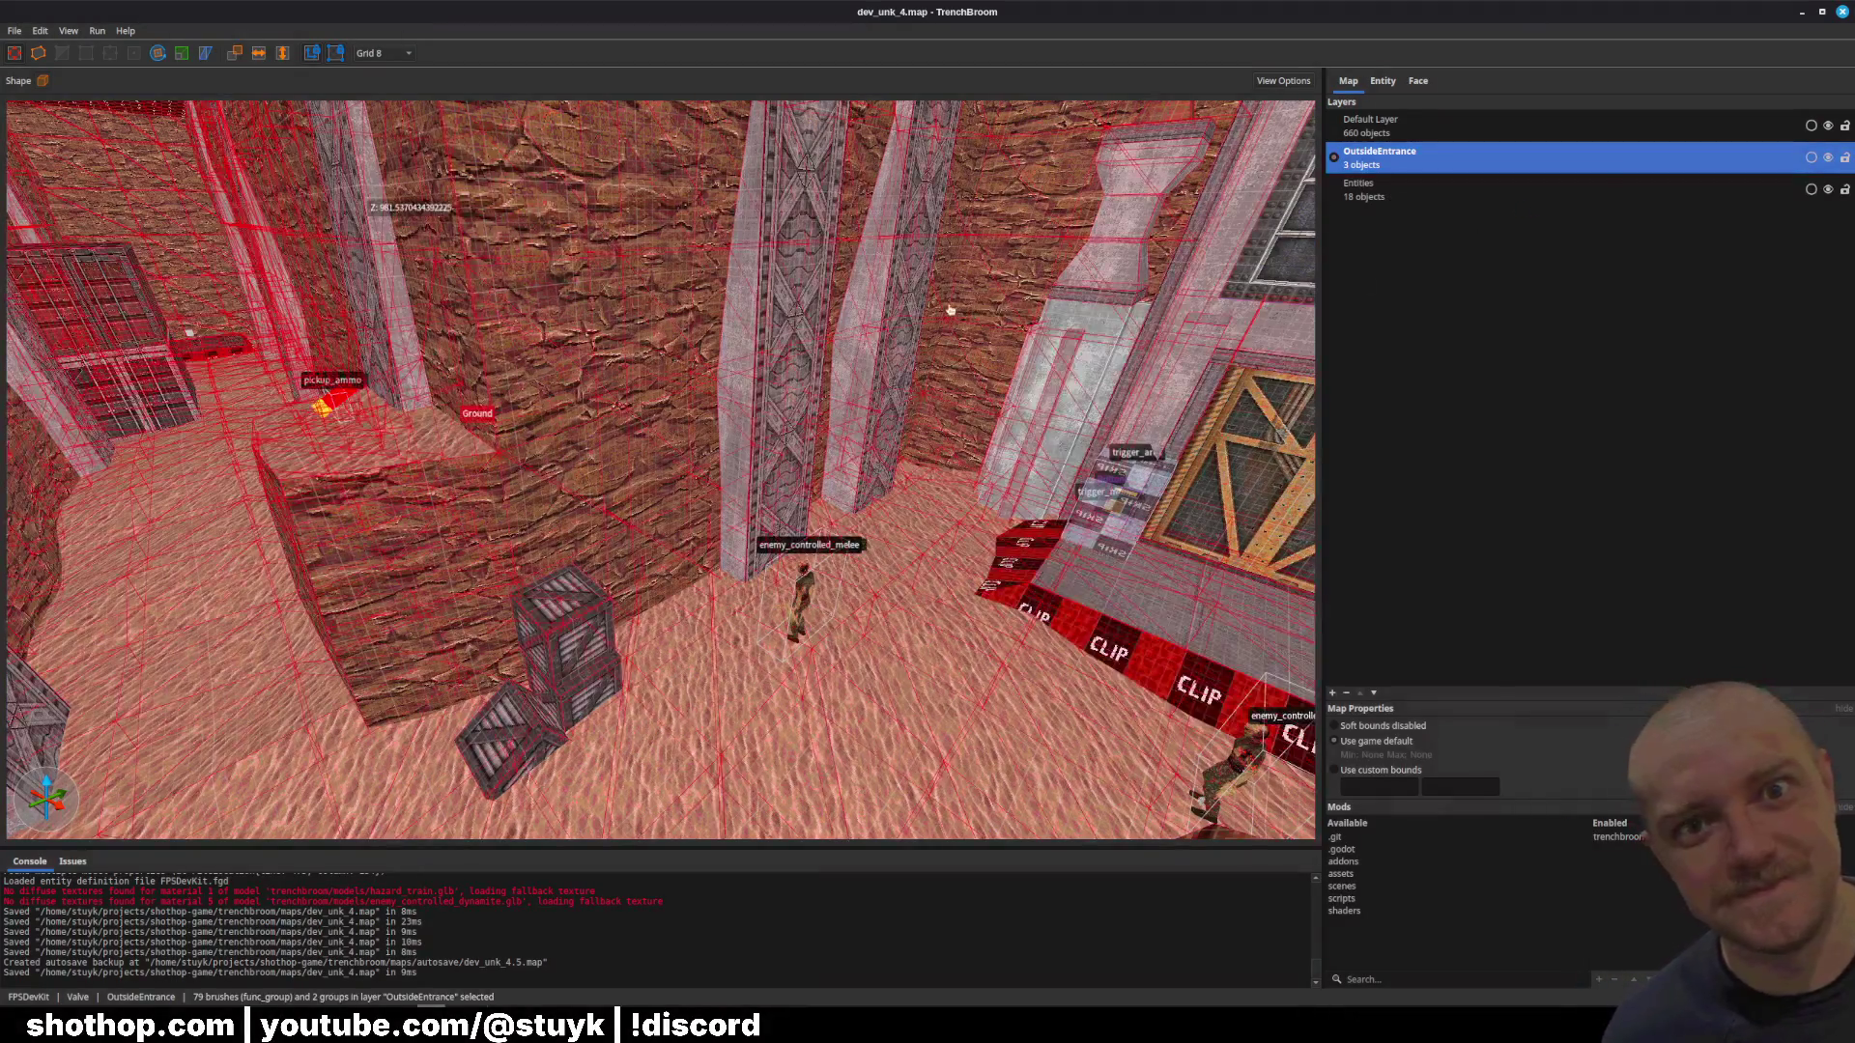
key("w")
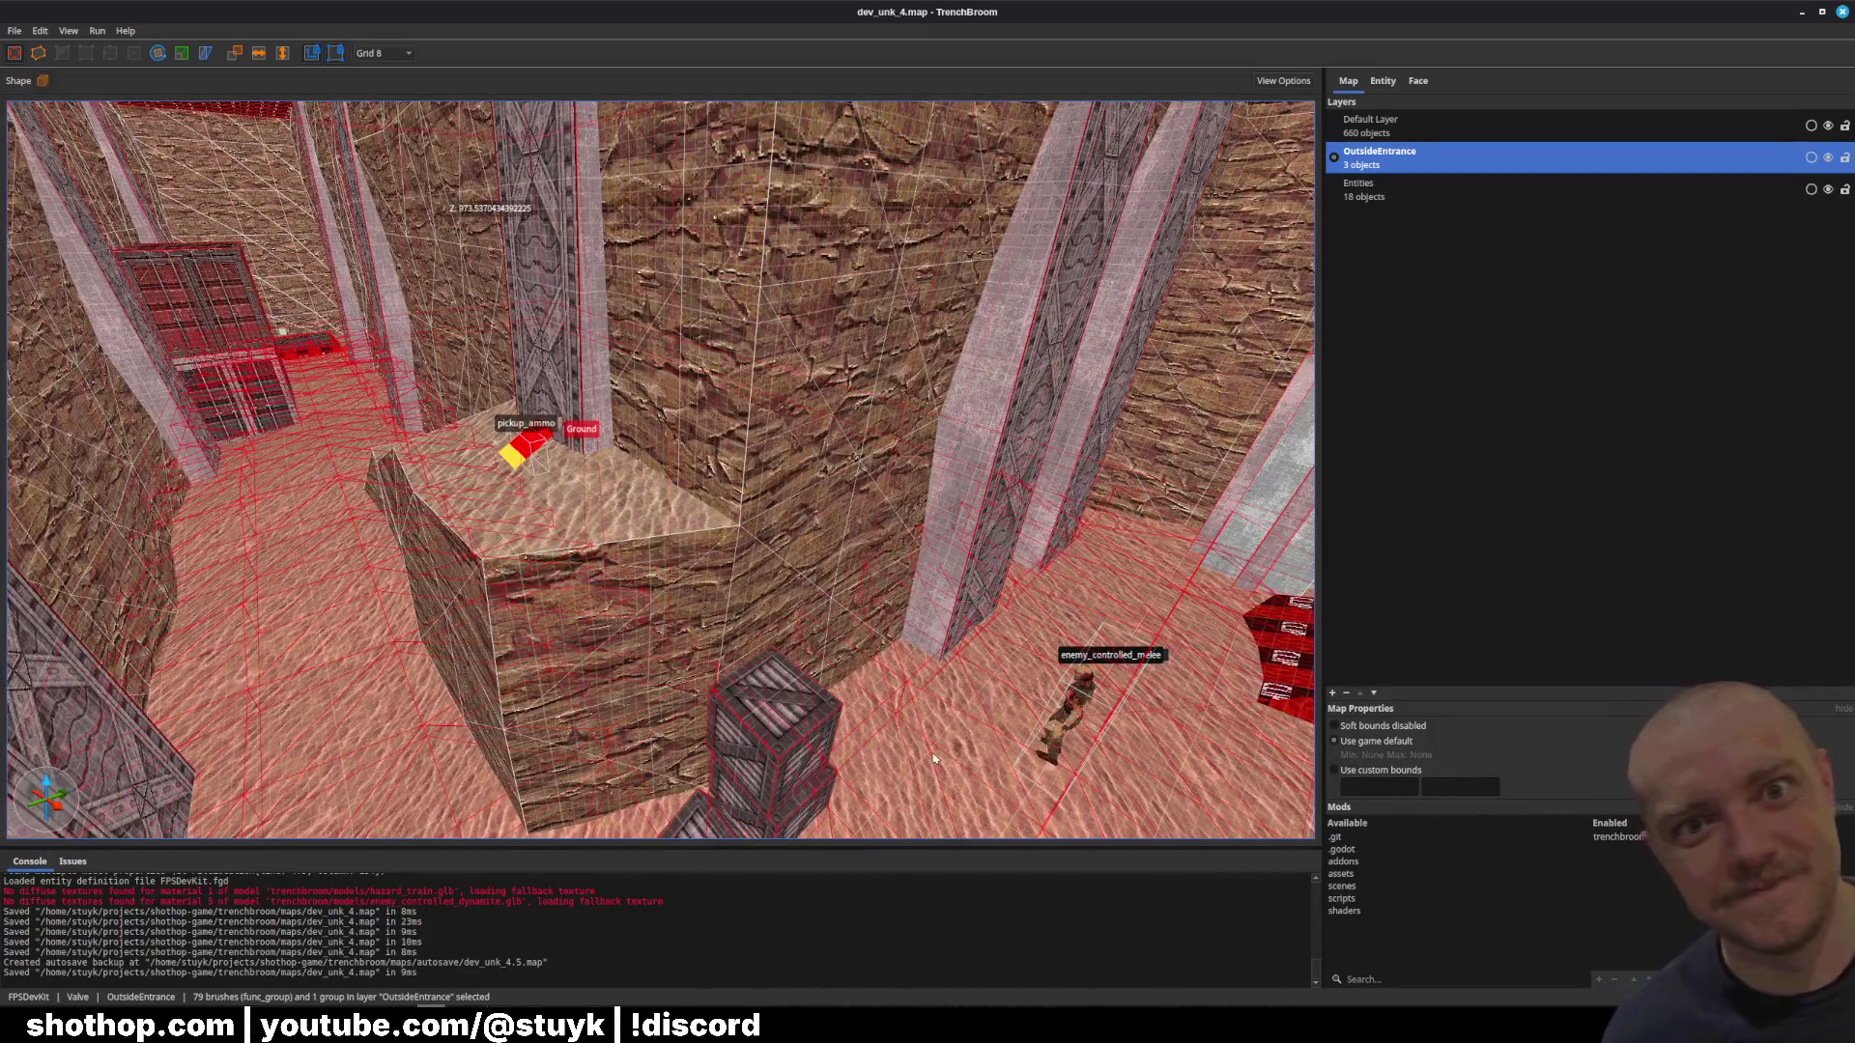
left_click(1056, 561, "ctrl")
key("s")
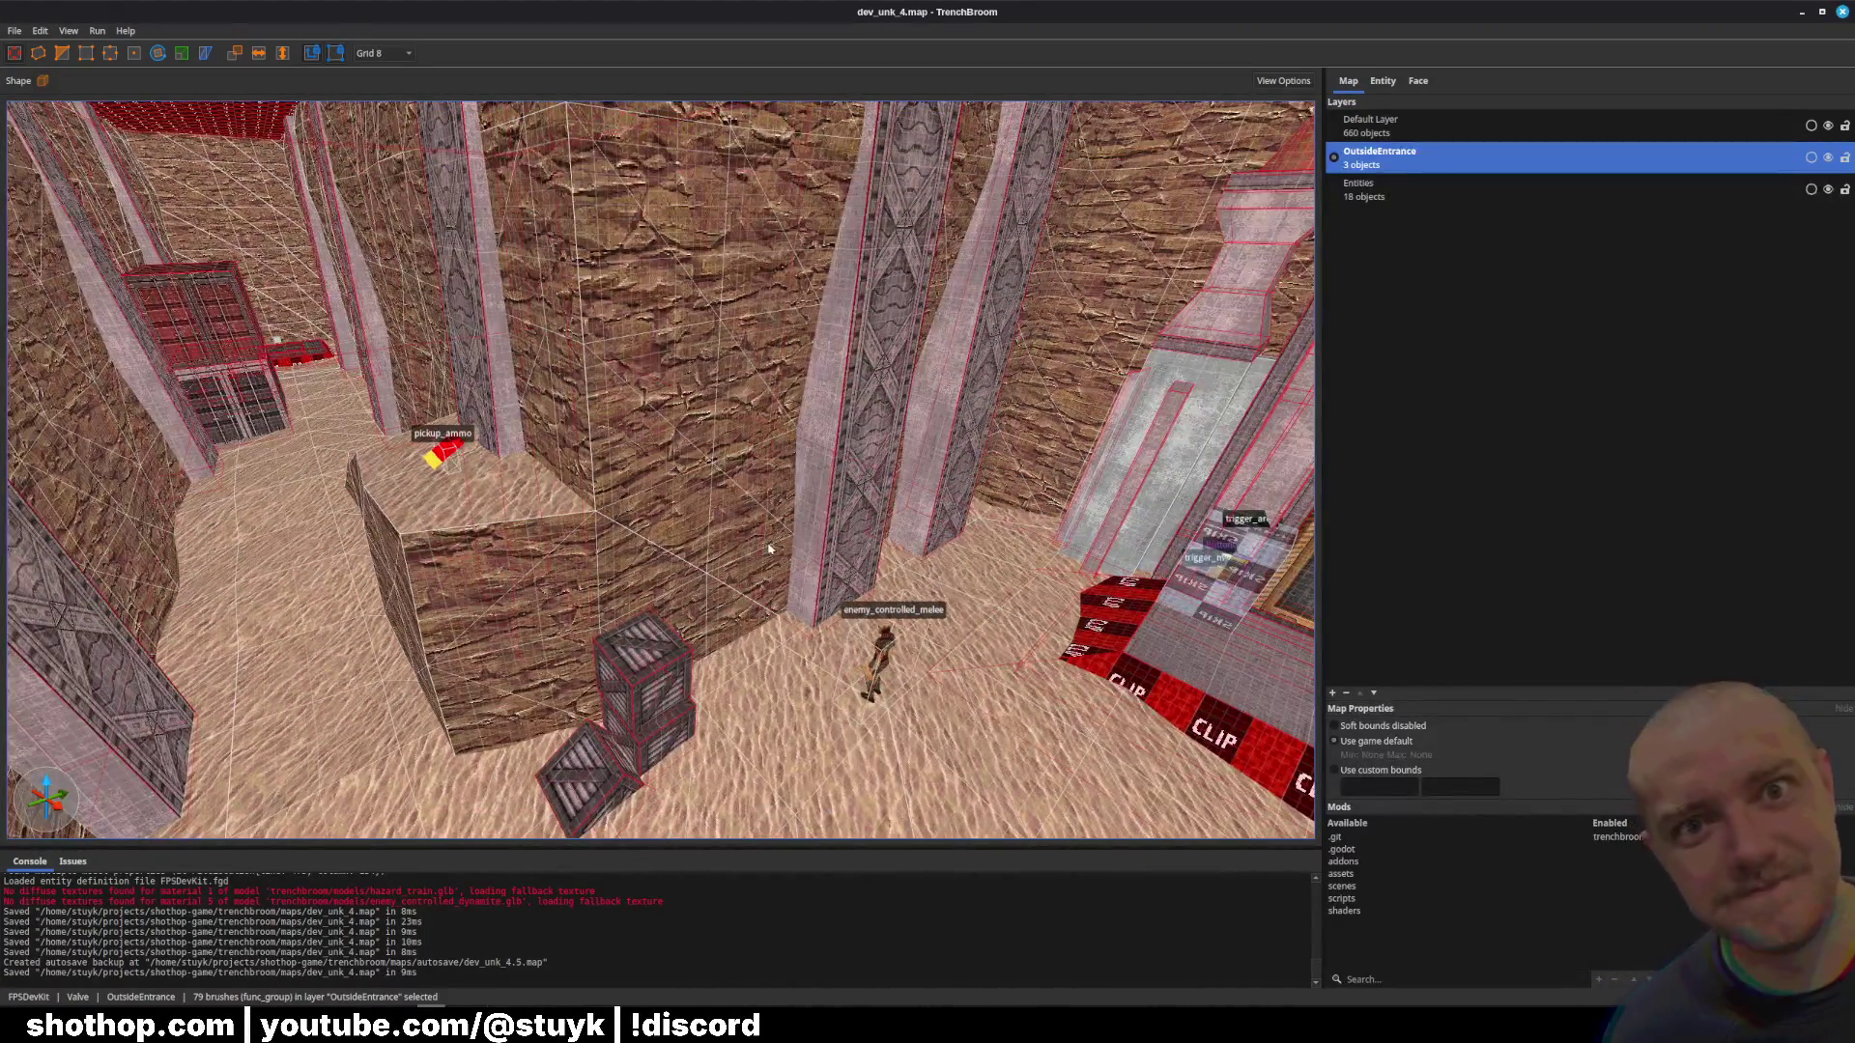
Step: Make the 79 selected brushes structural worldspawn, save the map, and minimize TrenchBroom
right_click(769, 549)
left_click(850, 786)
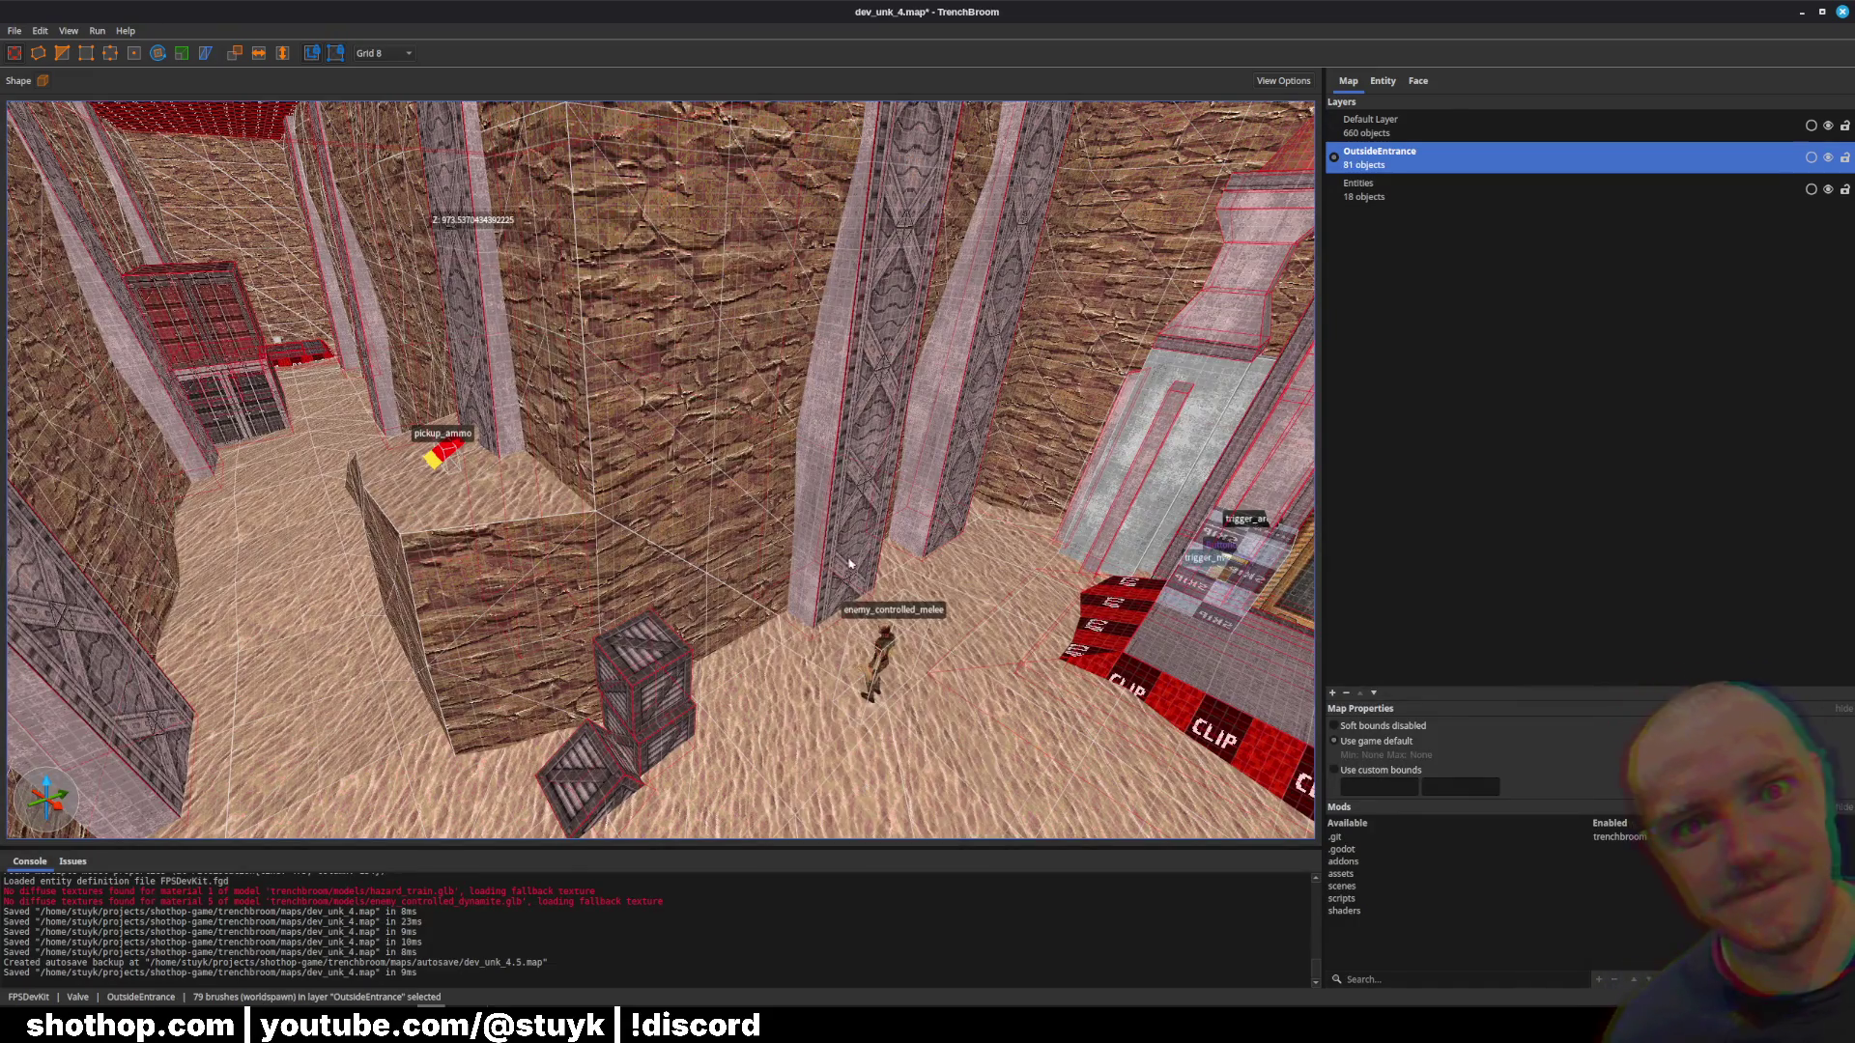
key("w")
key("Escape")
key("ctrl+s")
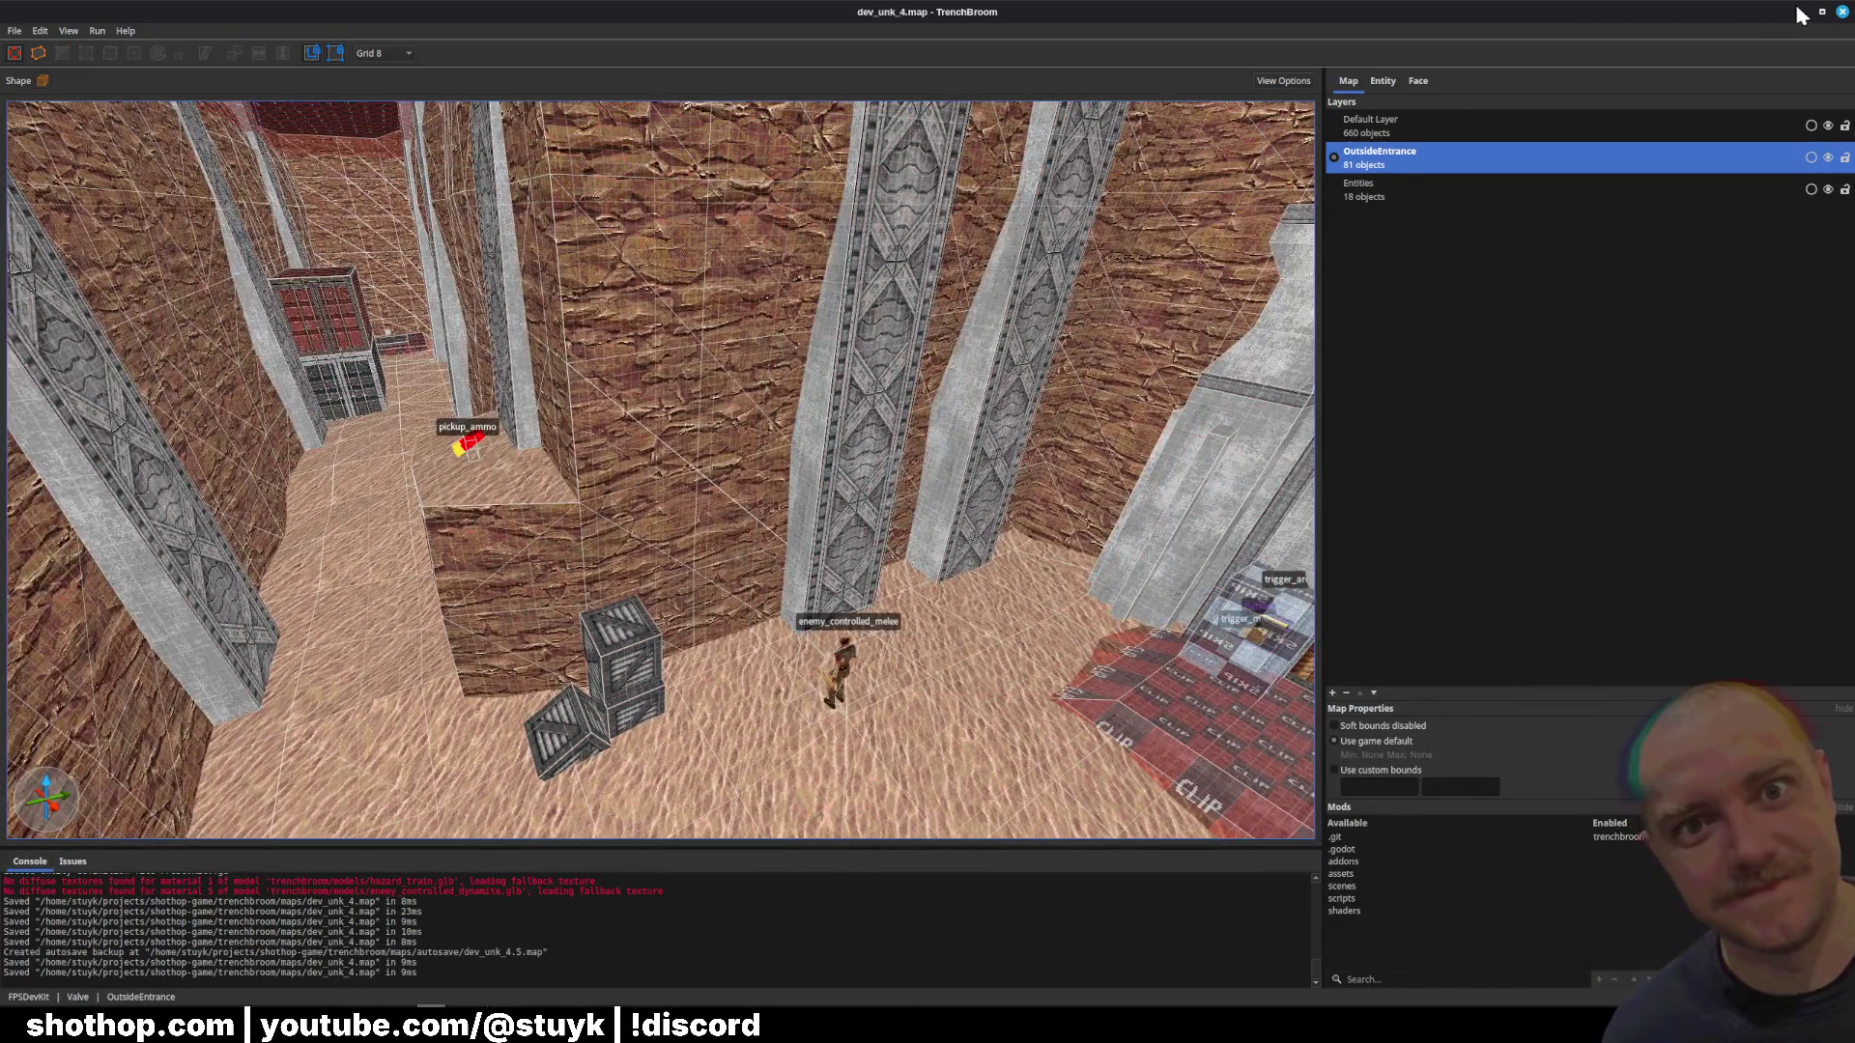
left_click(1802, 15)
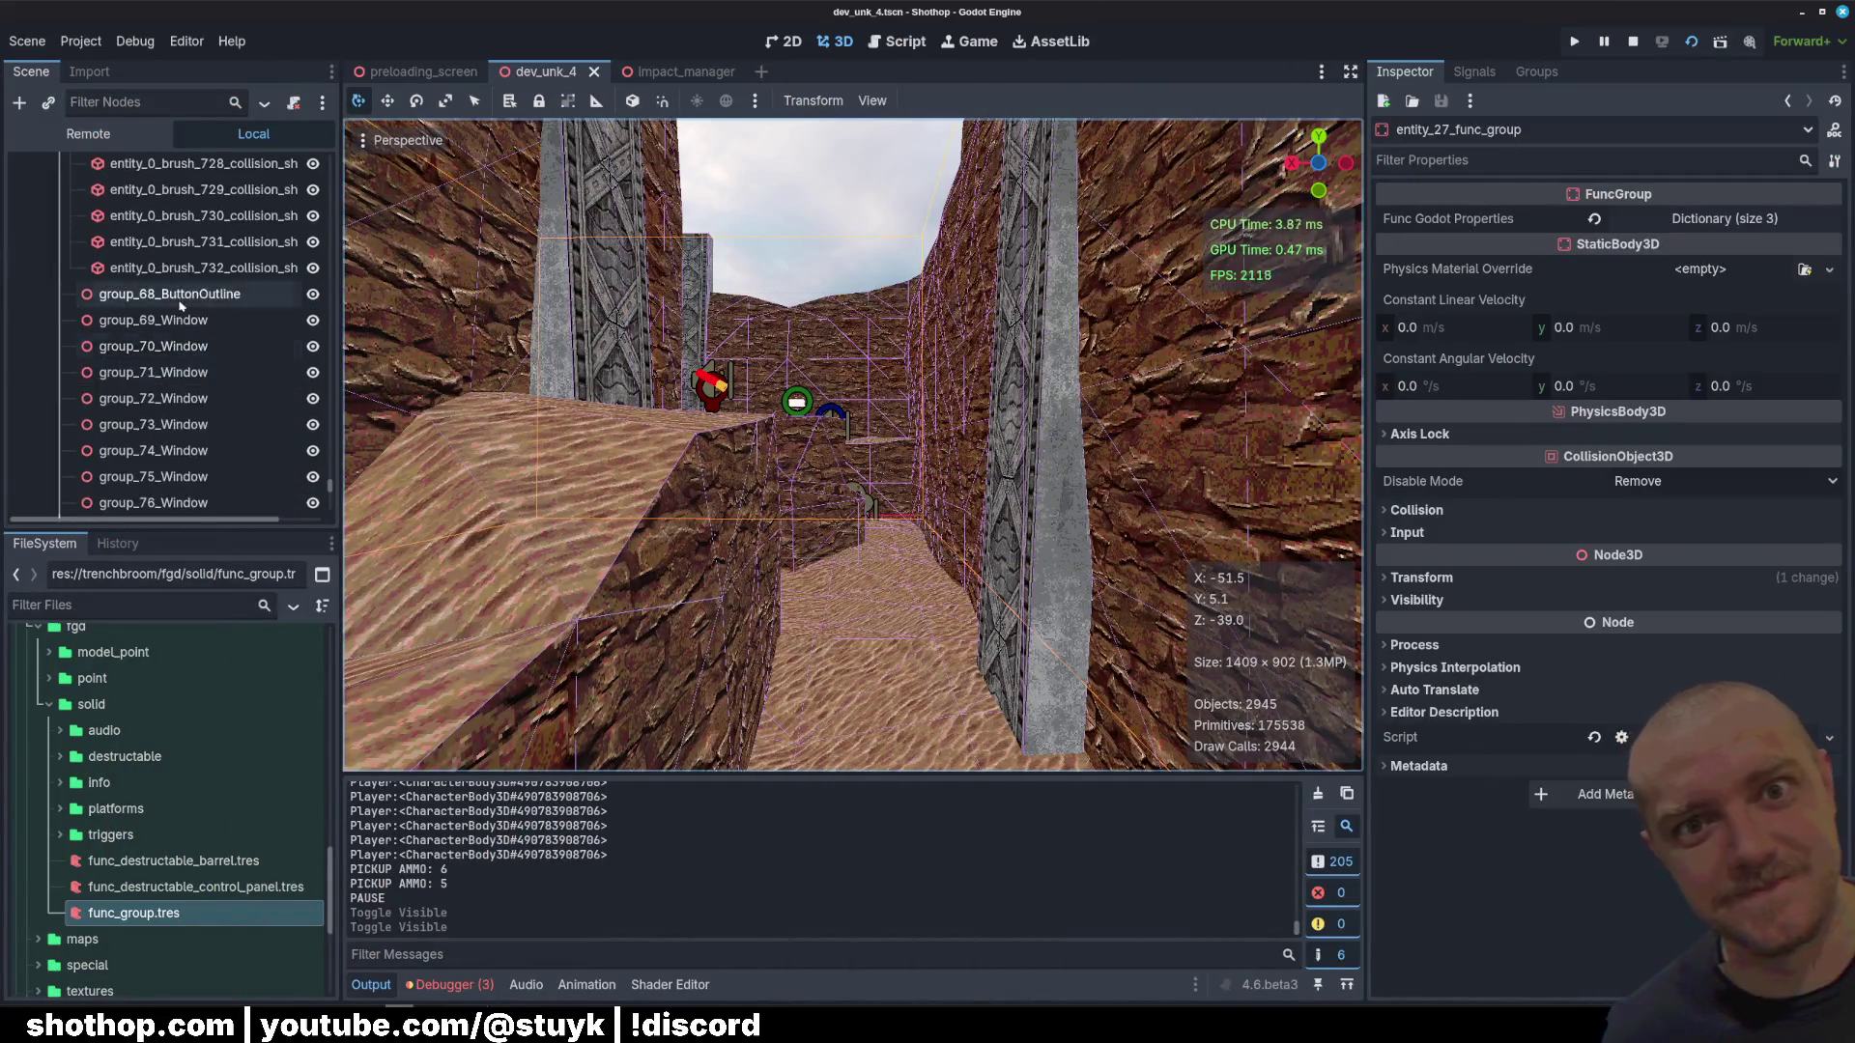
Step: Select the WorldEnvironment node and make DirectionalLight3D visible again
scroll(179, 305, "up", 15)
left_click_drag(329, 475, 329, 165)
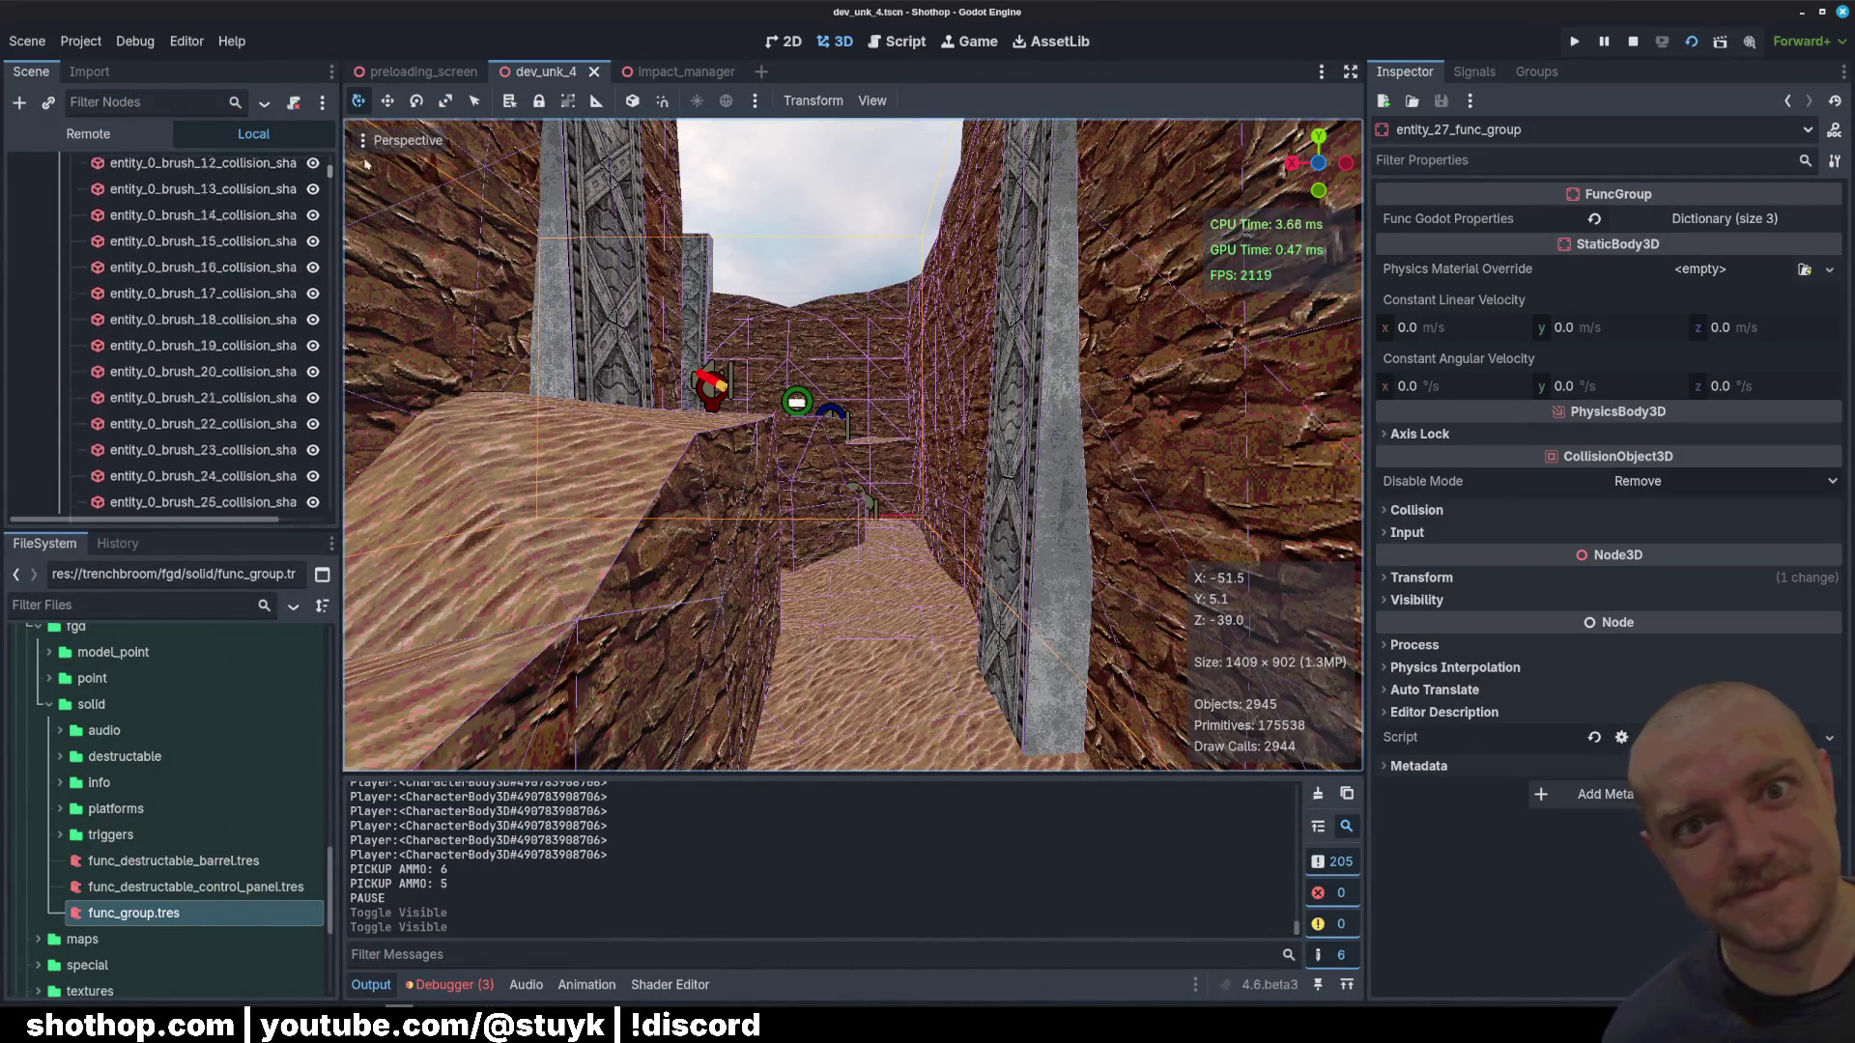
left_click(136, 377)
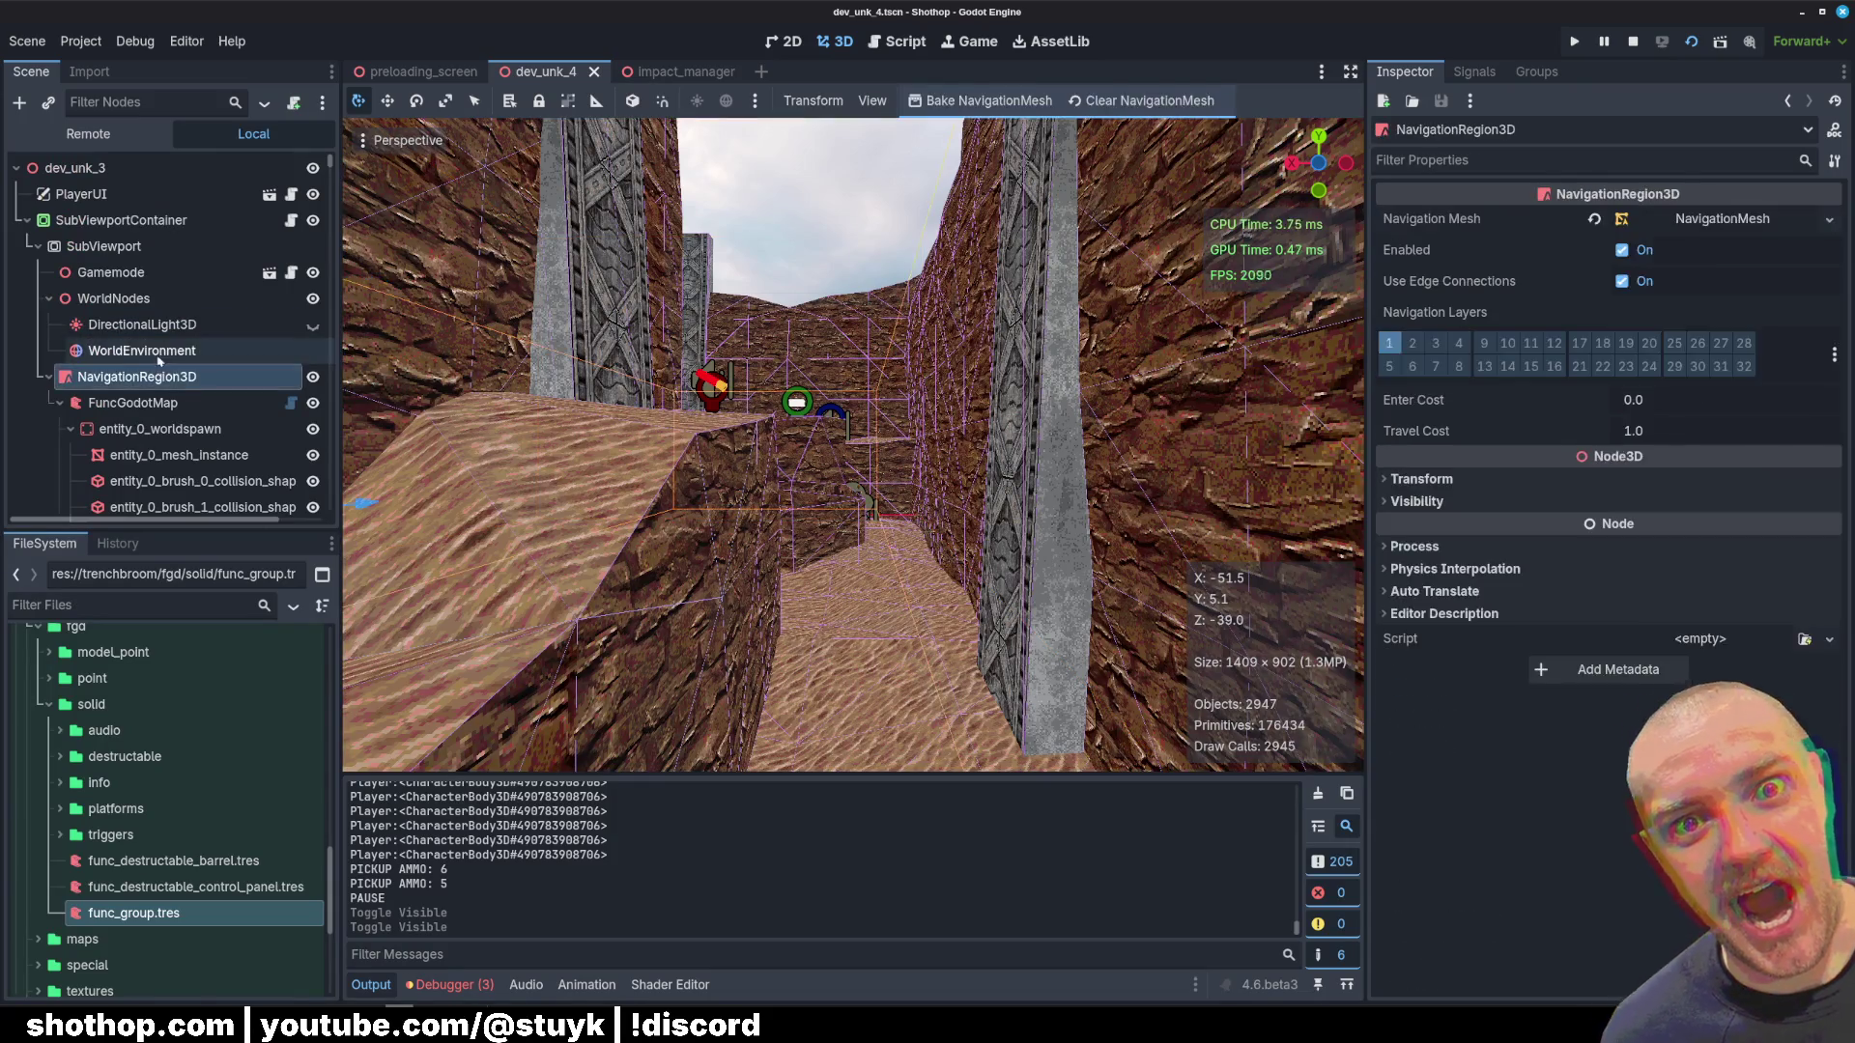
left_click(142, 350)
left_click(312, 326)
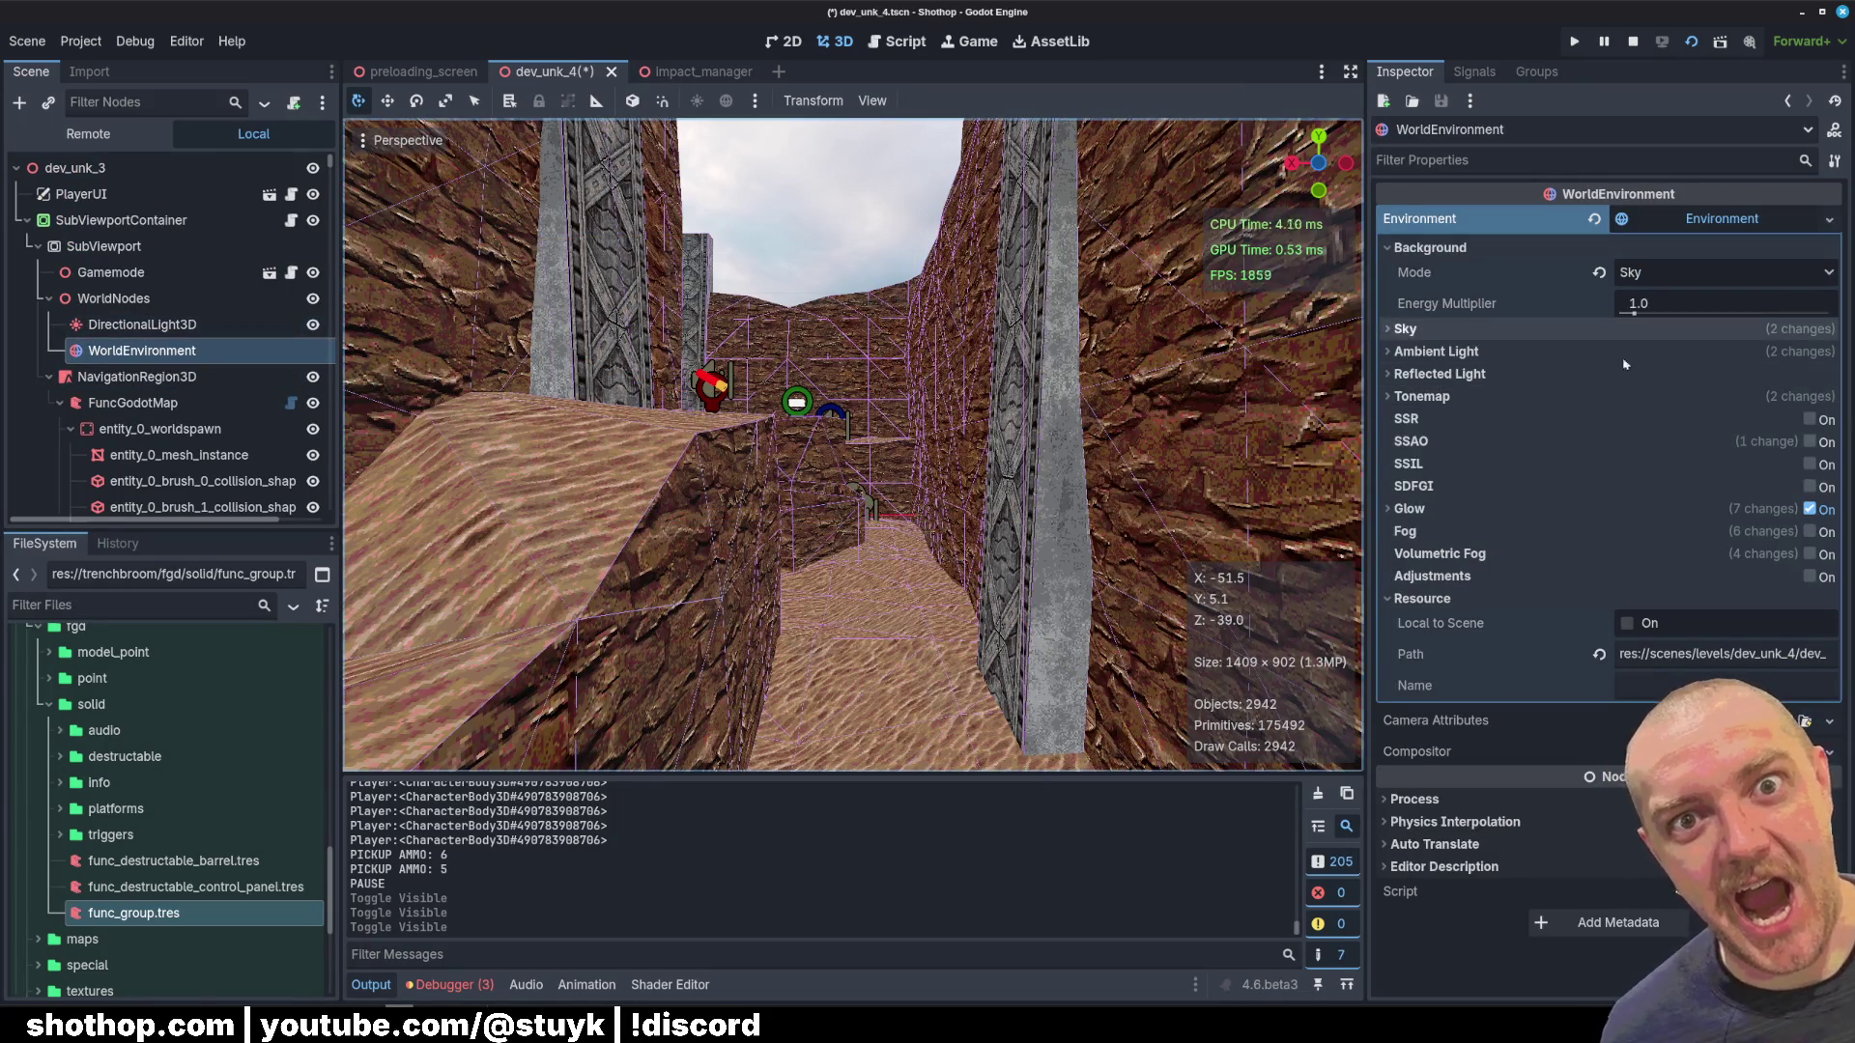
Step: Enable Volumetric Fog and SSAO on WorldEnvironment, save the scene, and relaunch the game
left_click(1810, 555)
key("ctrl+s")
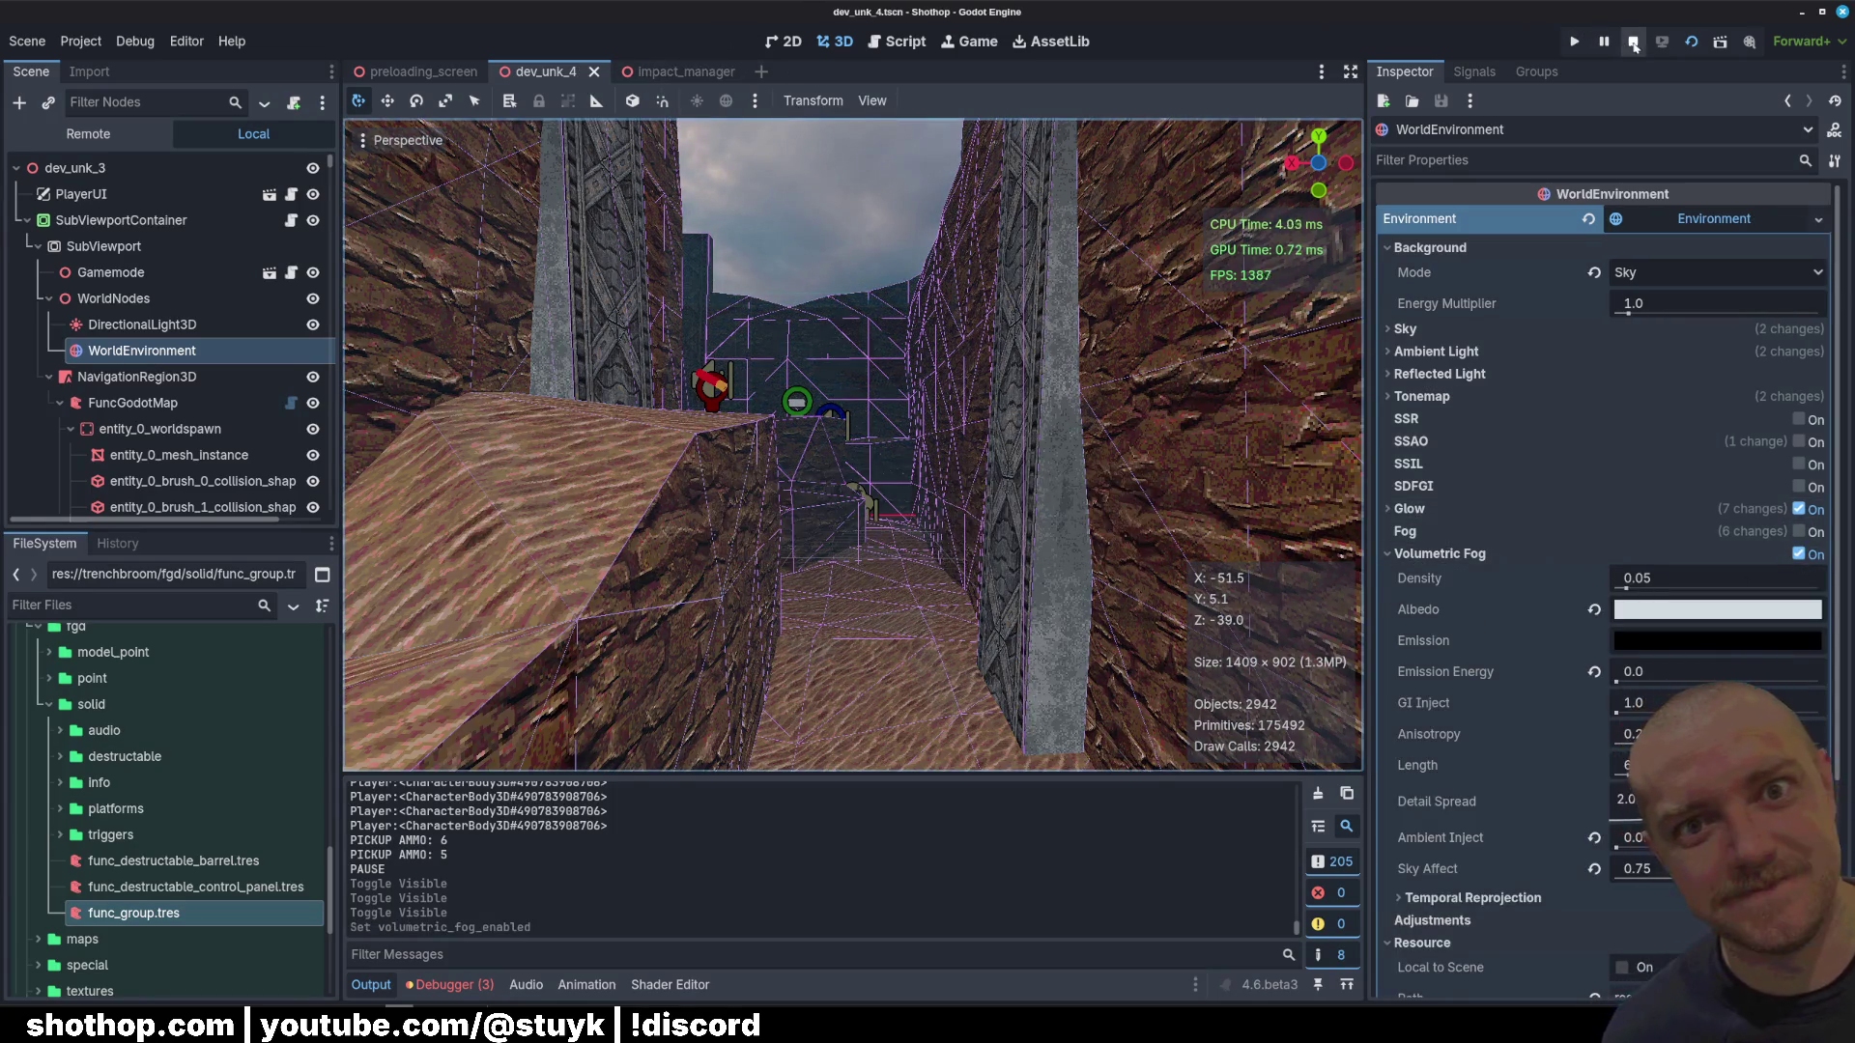
left_click(1633, 44)
left_click(1799, 442)
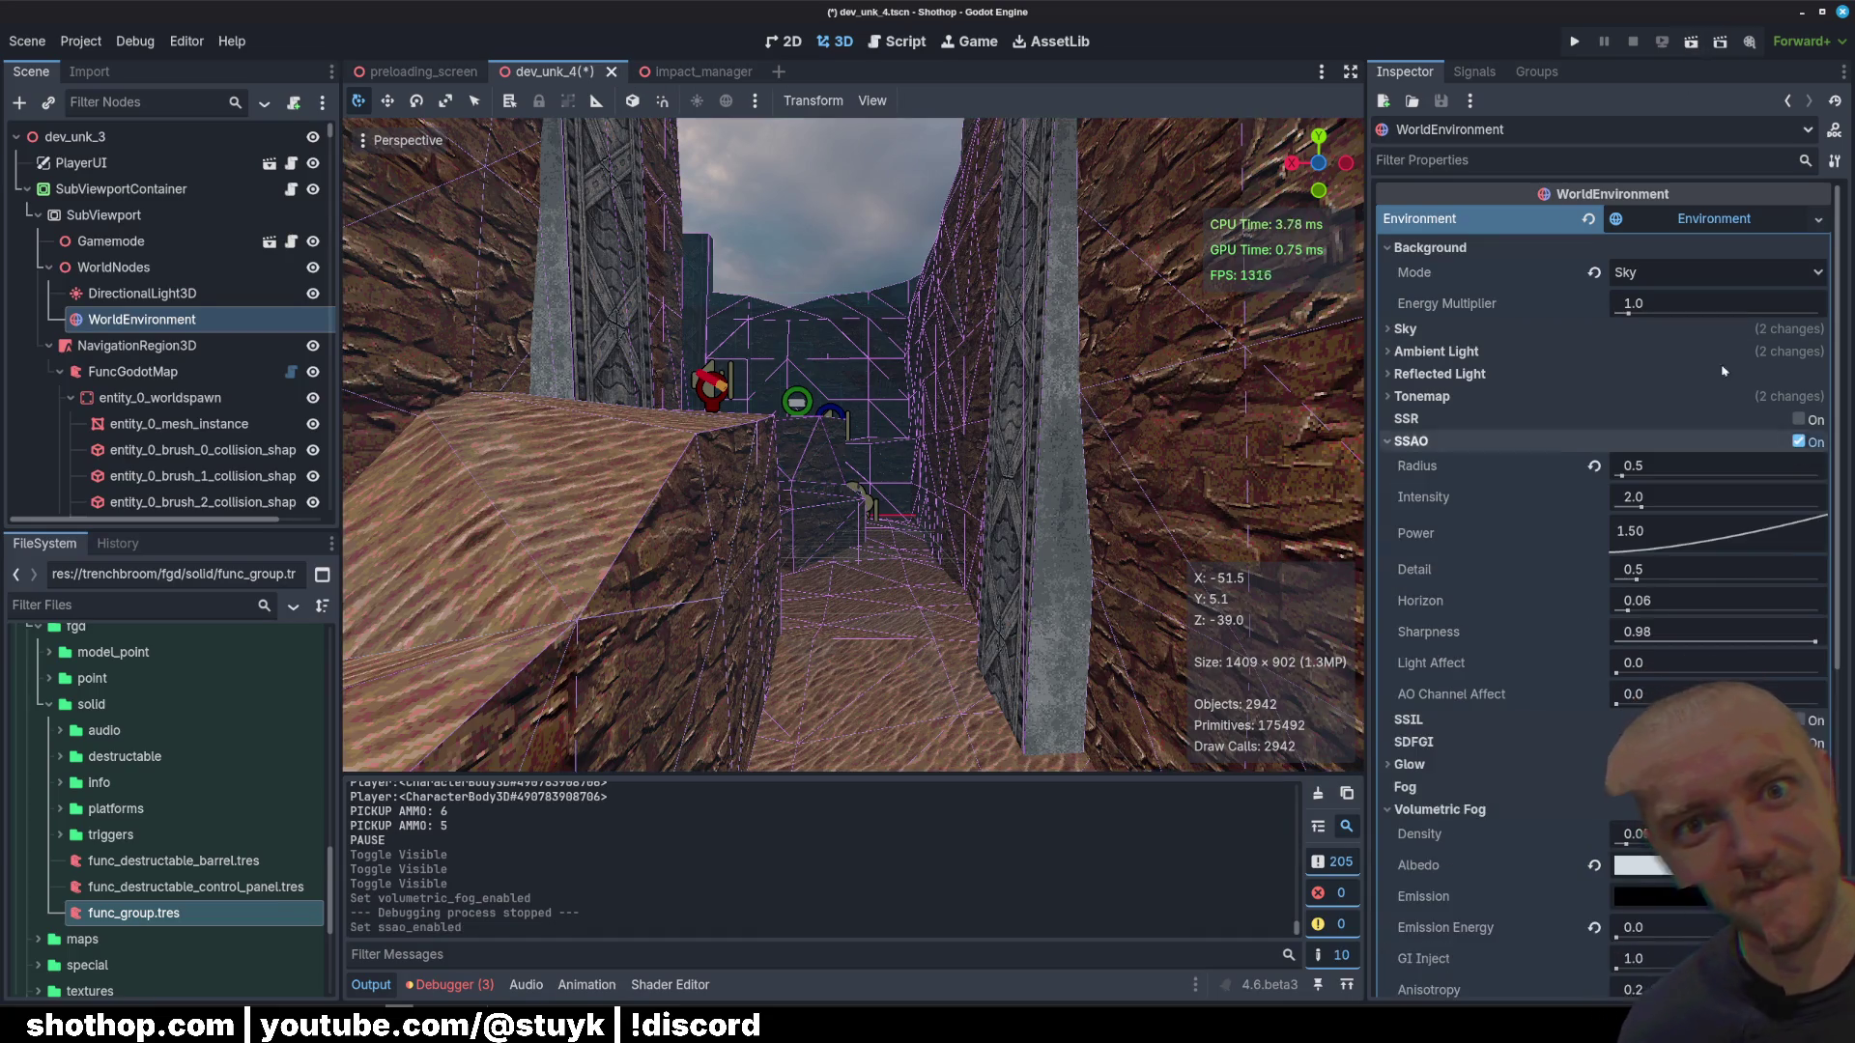
key("F5")
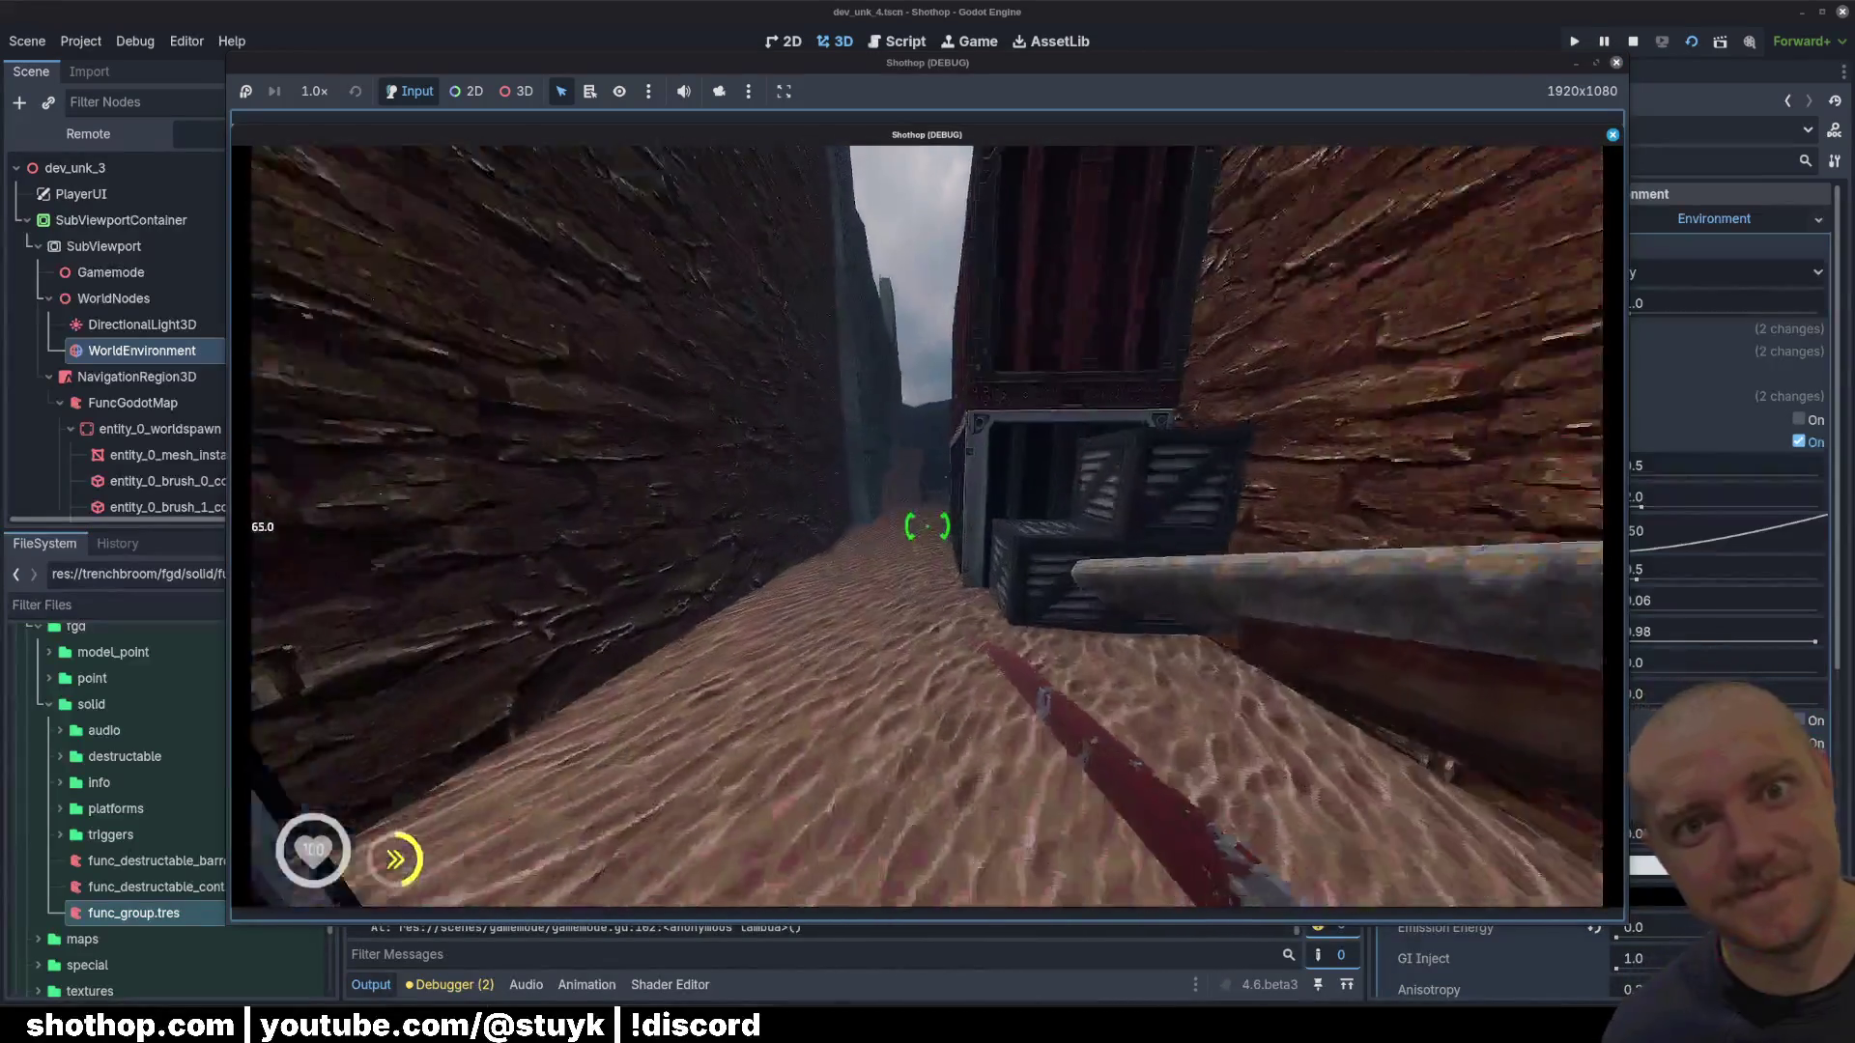
Step: Playtest with fog and SSAO, fighting enemies down the rock corridor, then stop with F8
left_click(927, 527)
left_click_drag(928, 526, 927, 526)
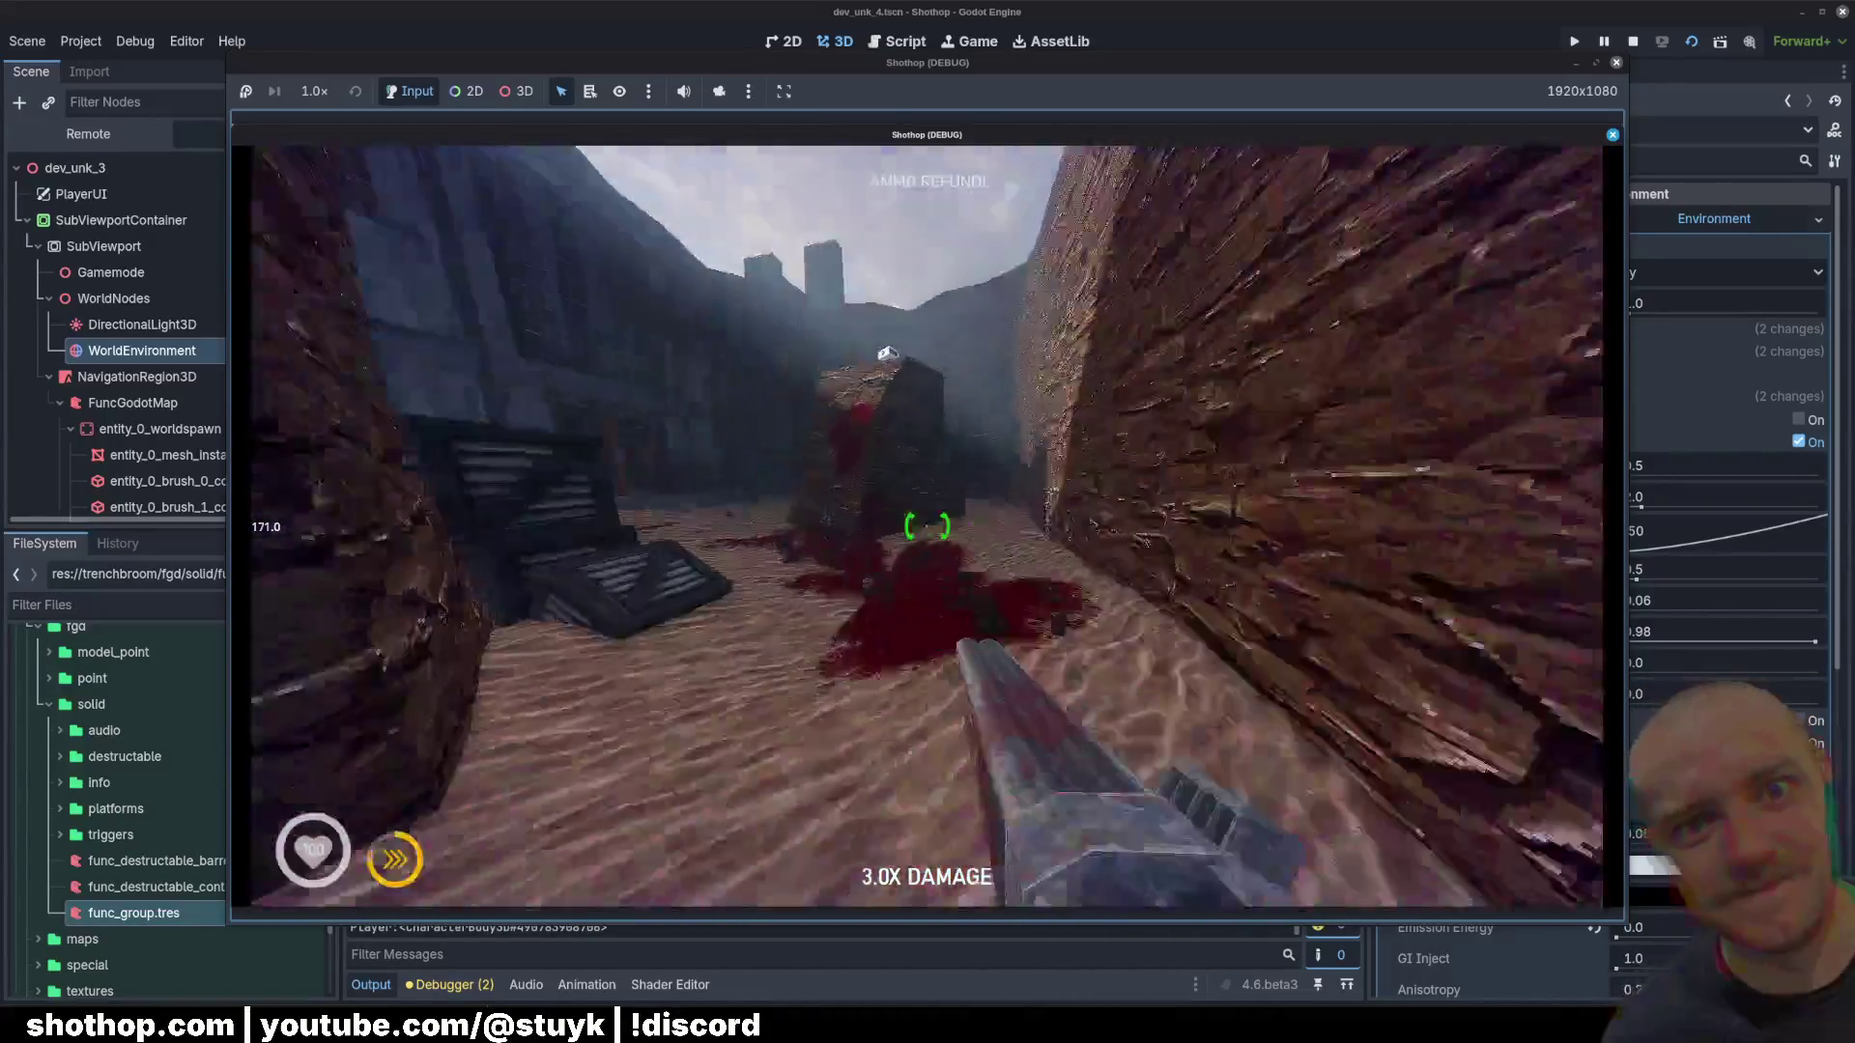
key("Escape")
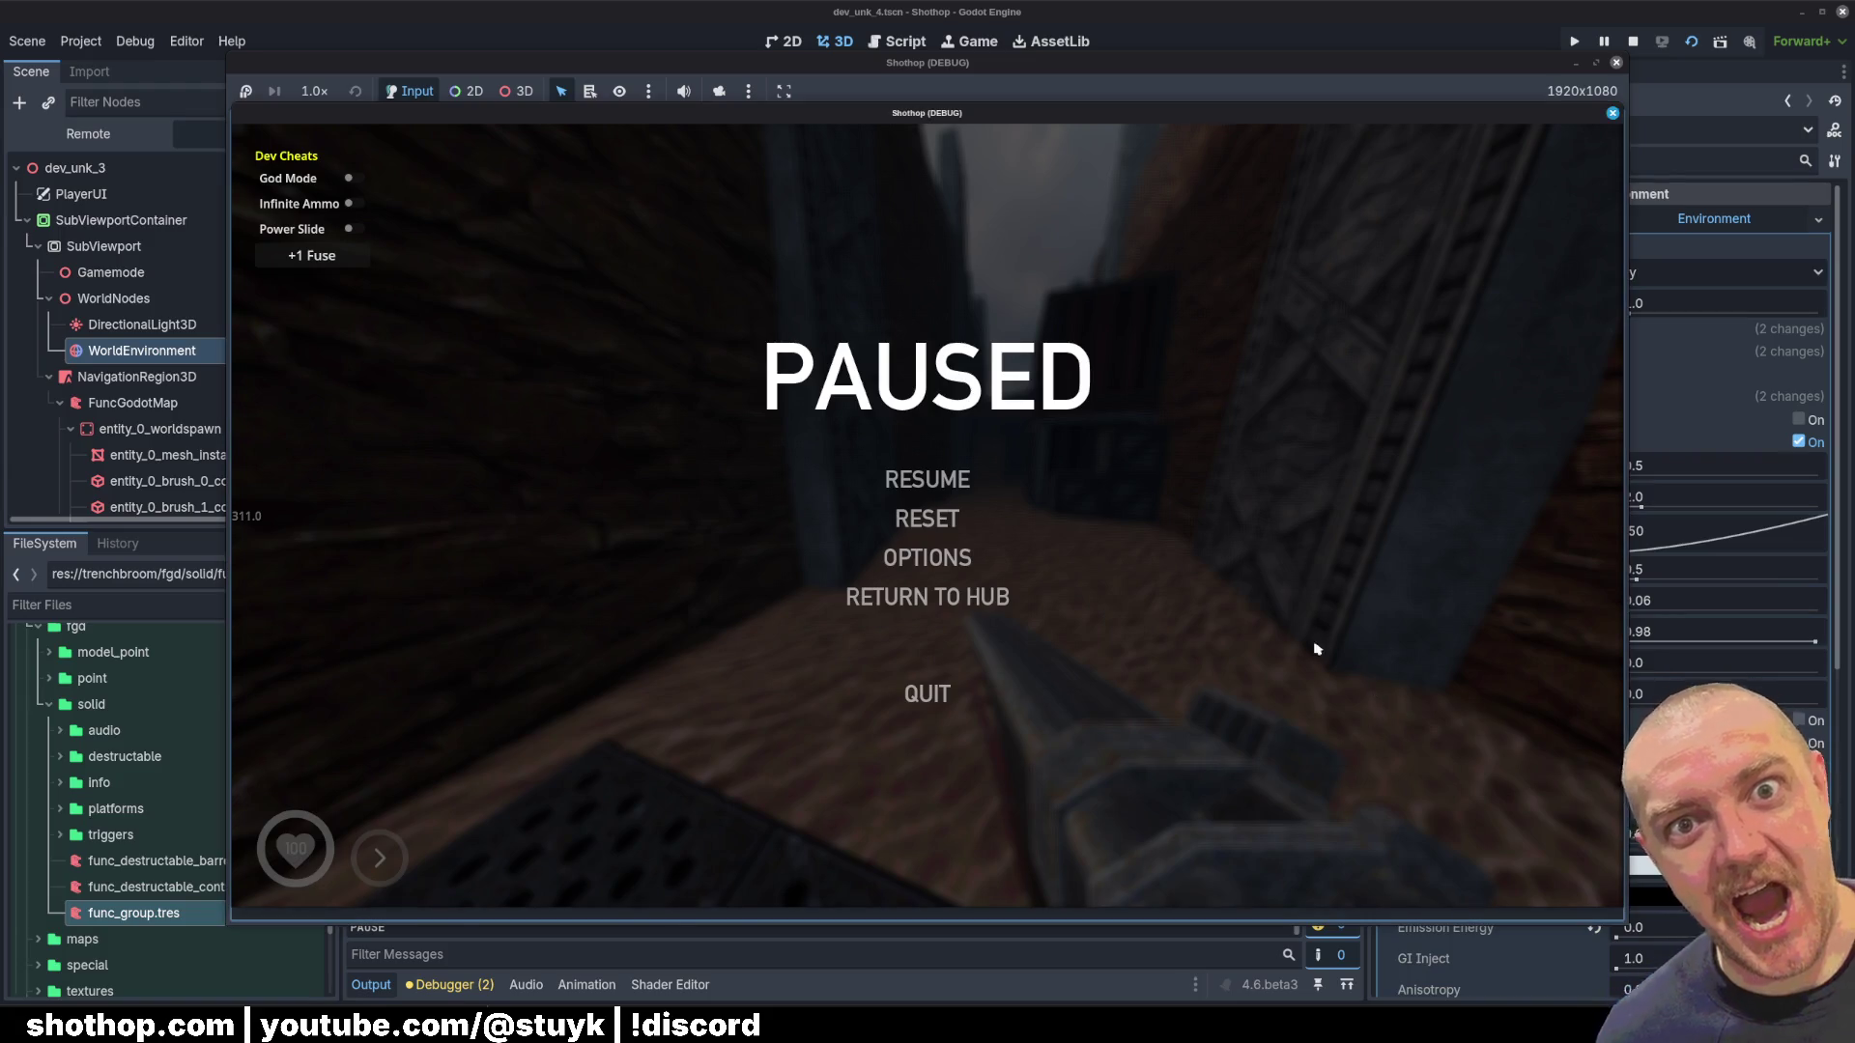
key("Escape")
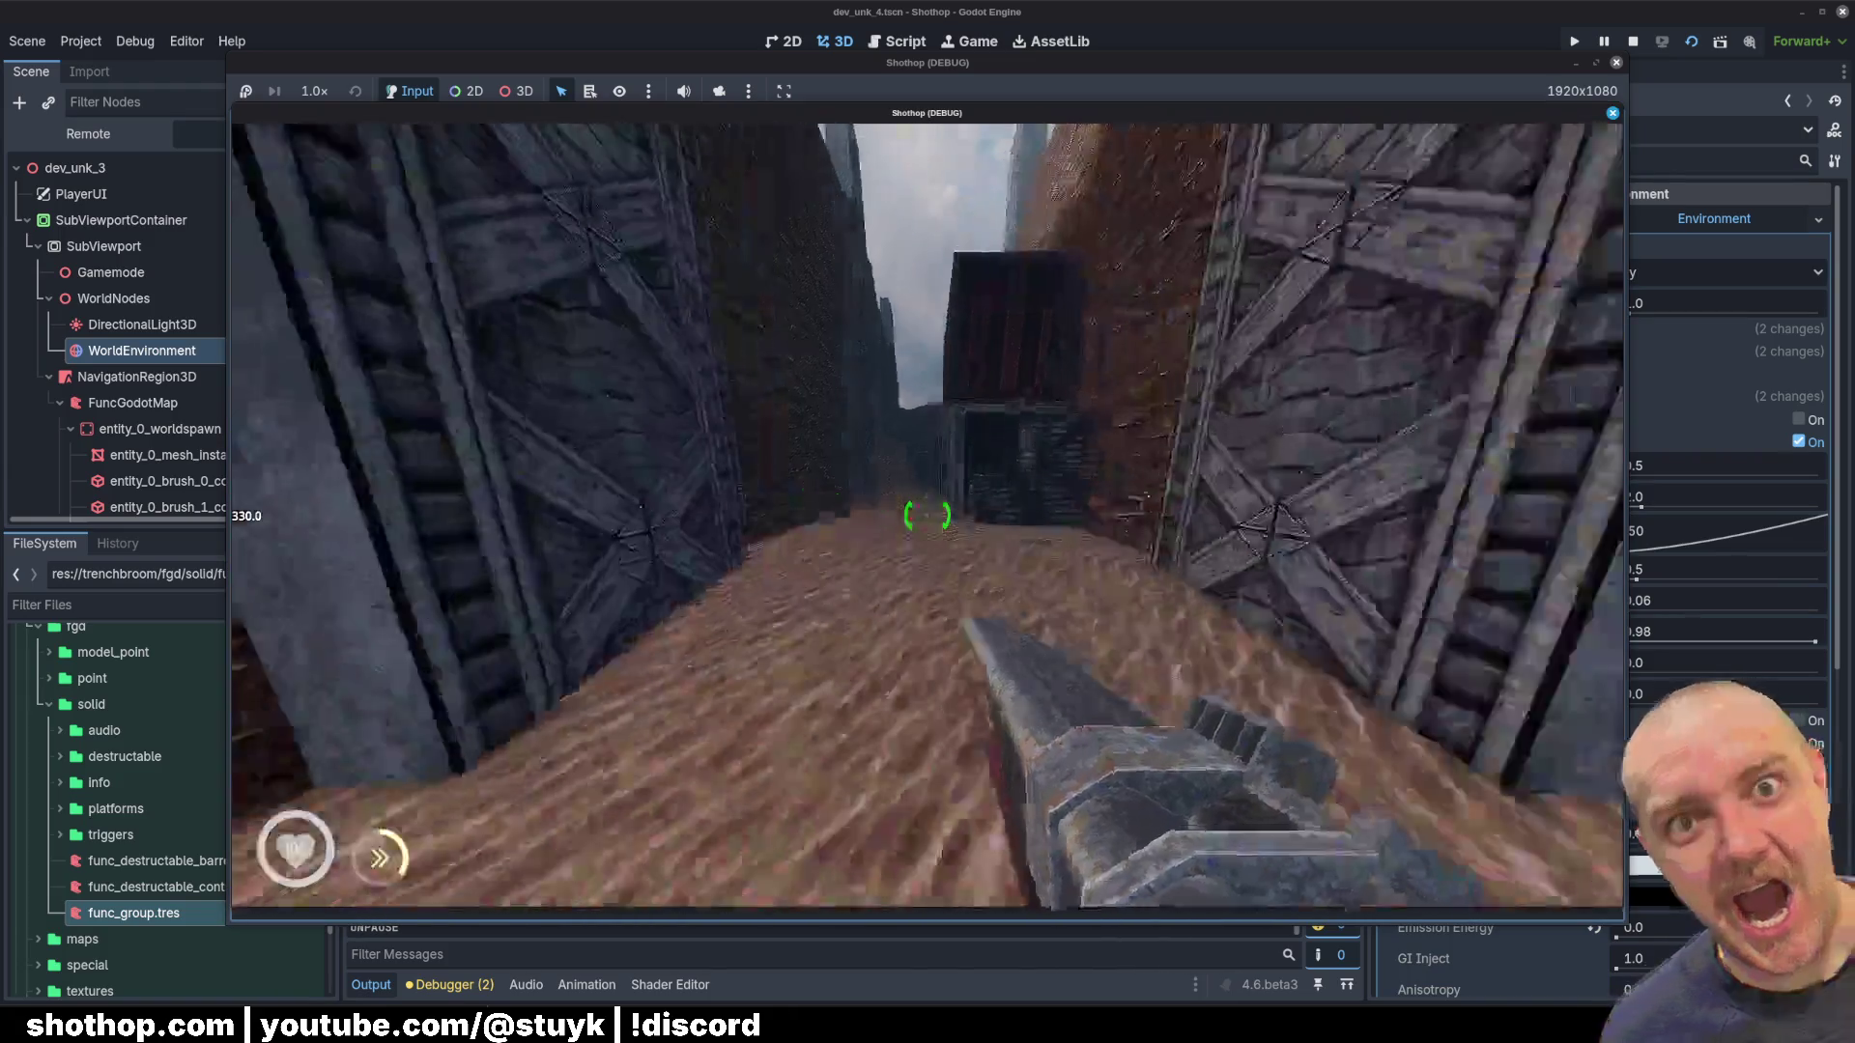
key("w")
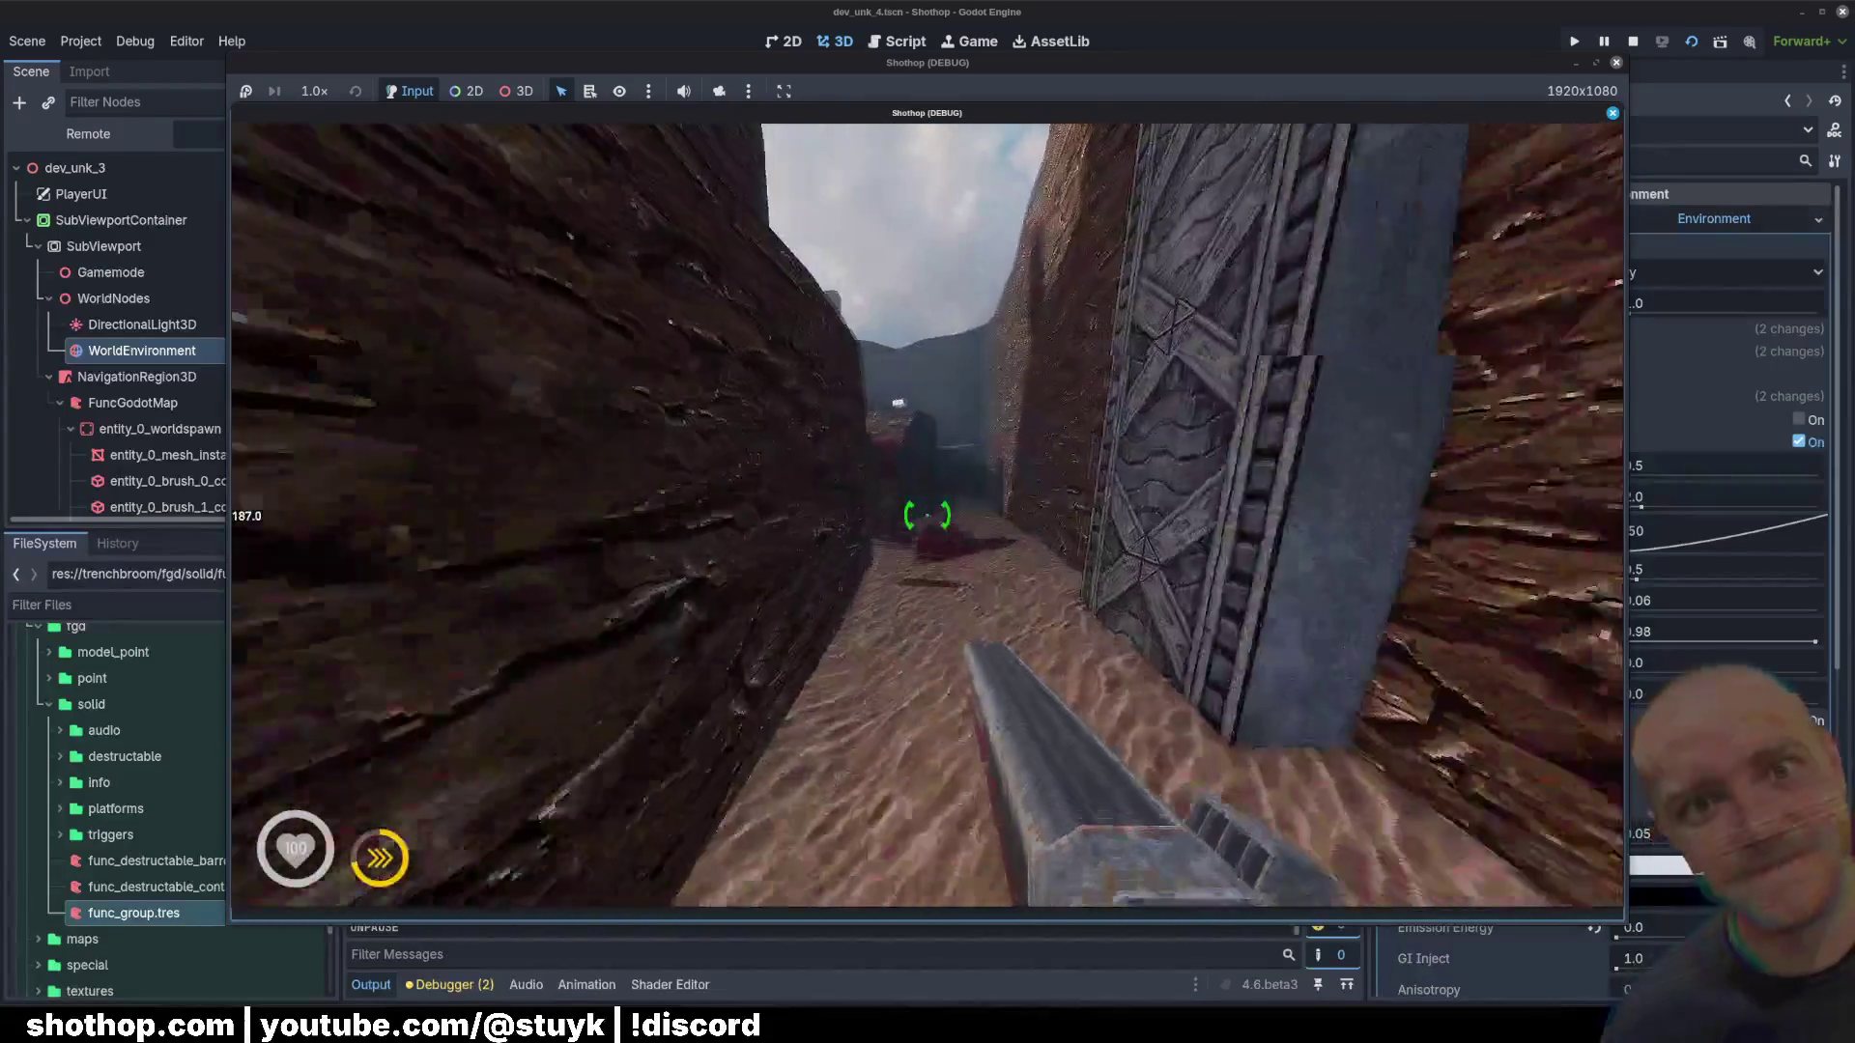
left_click(928, 515)
left_click(928, 515)
left_click(927, 515)
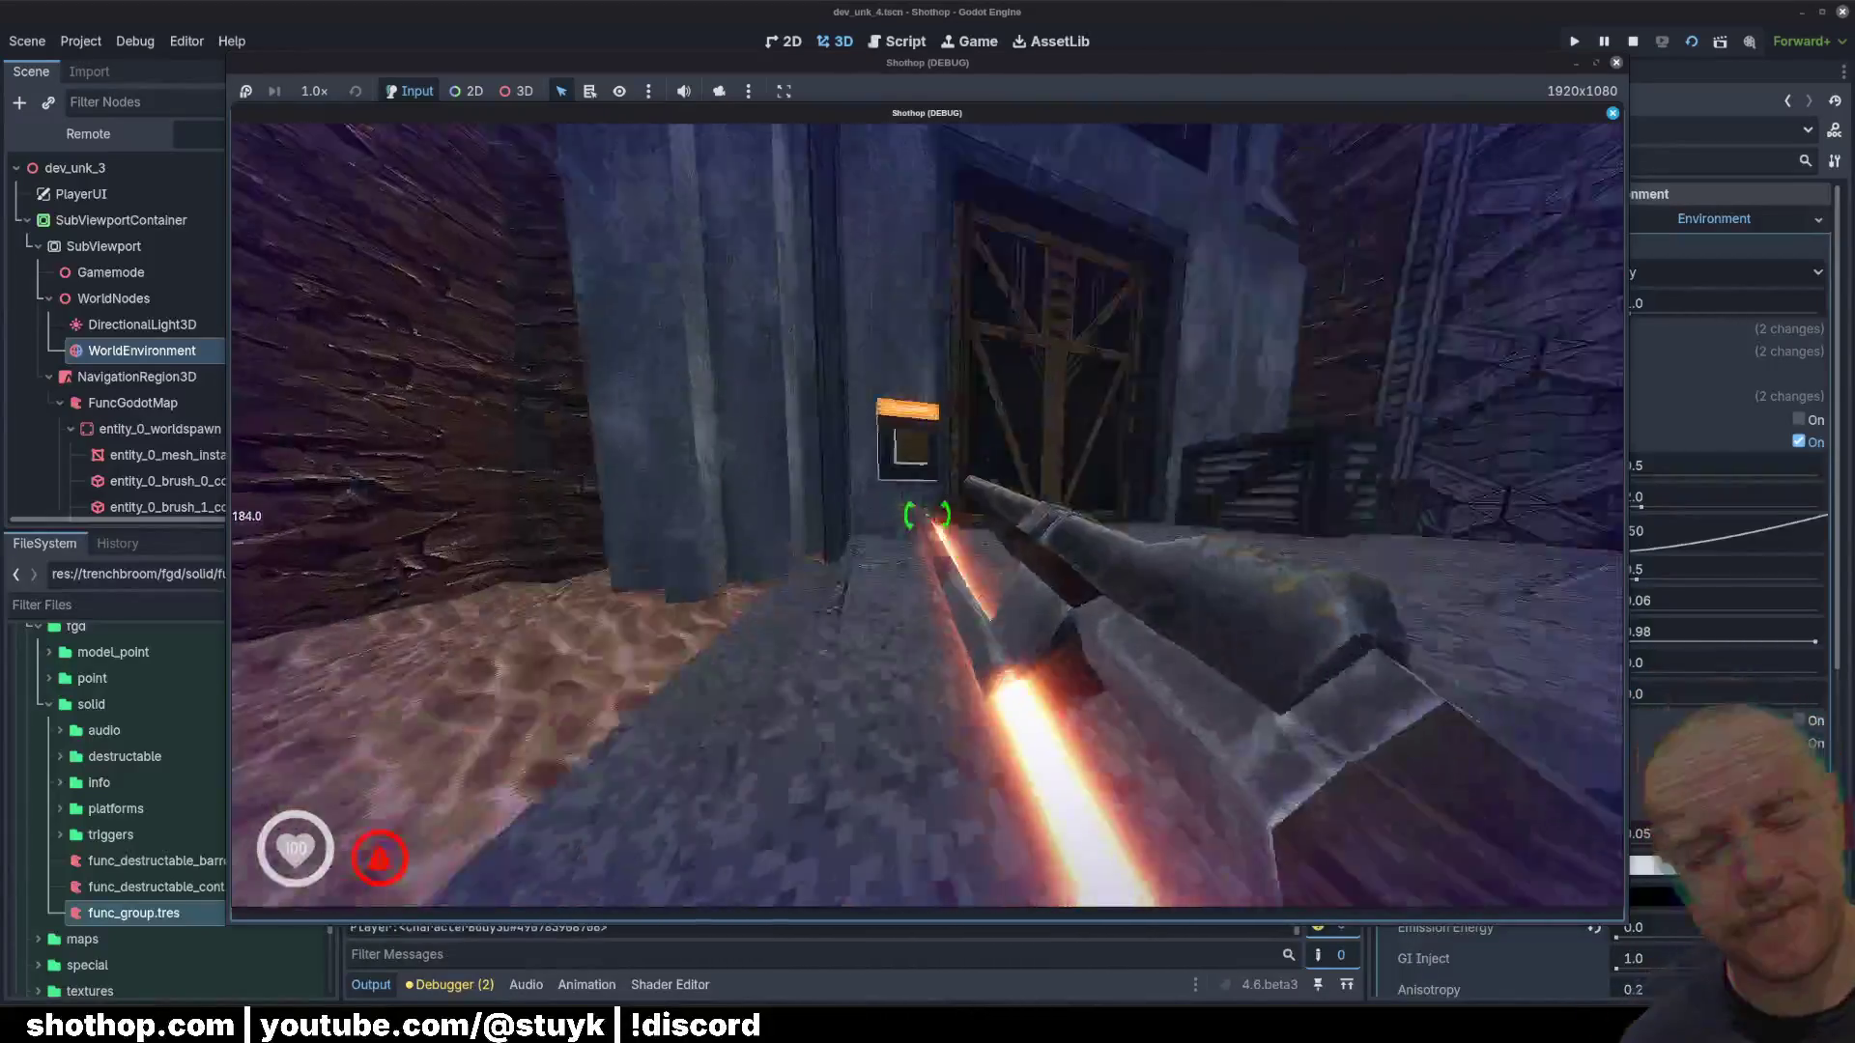
key("shift")
left_click(928, 515)
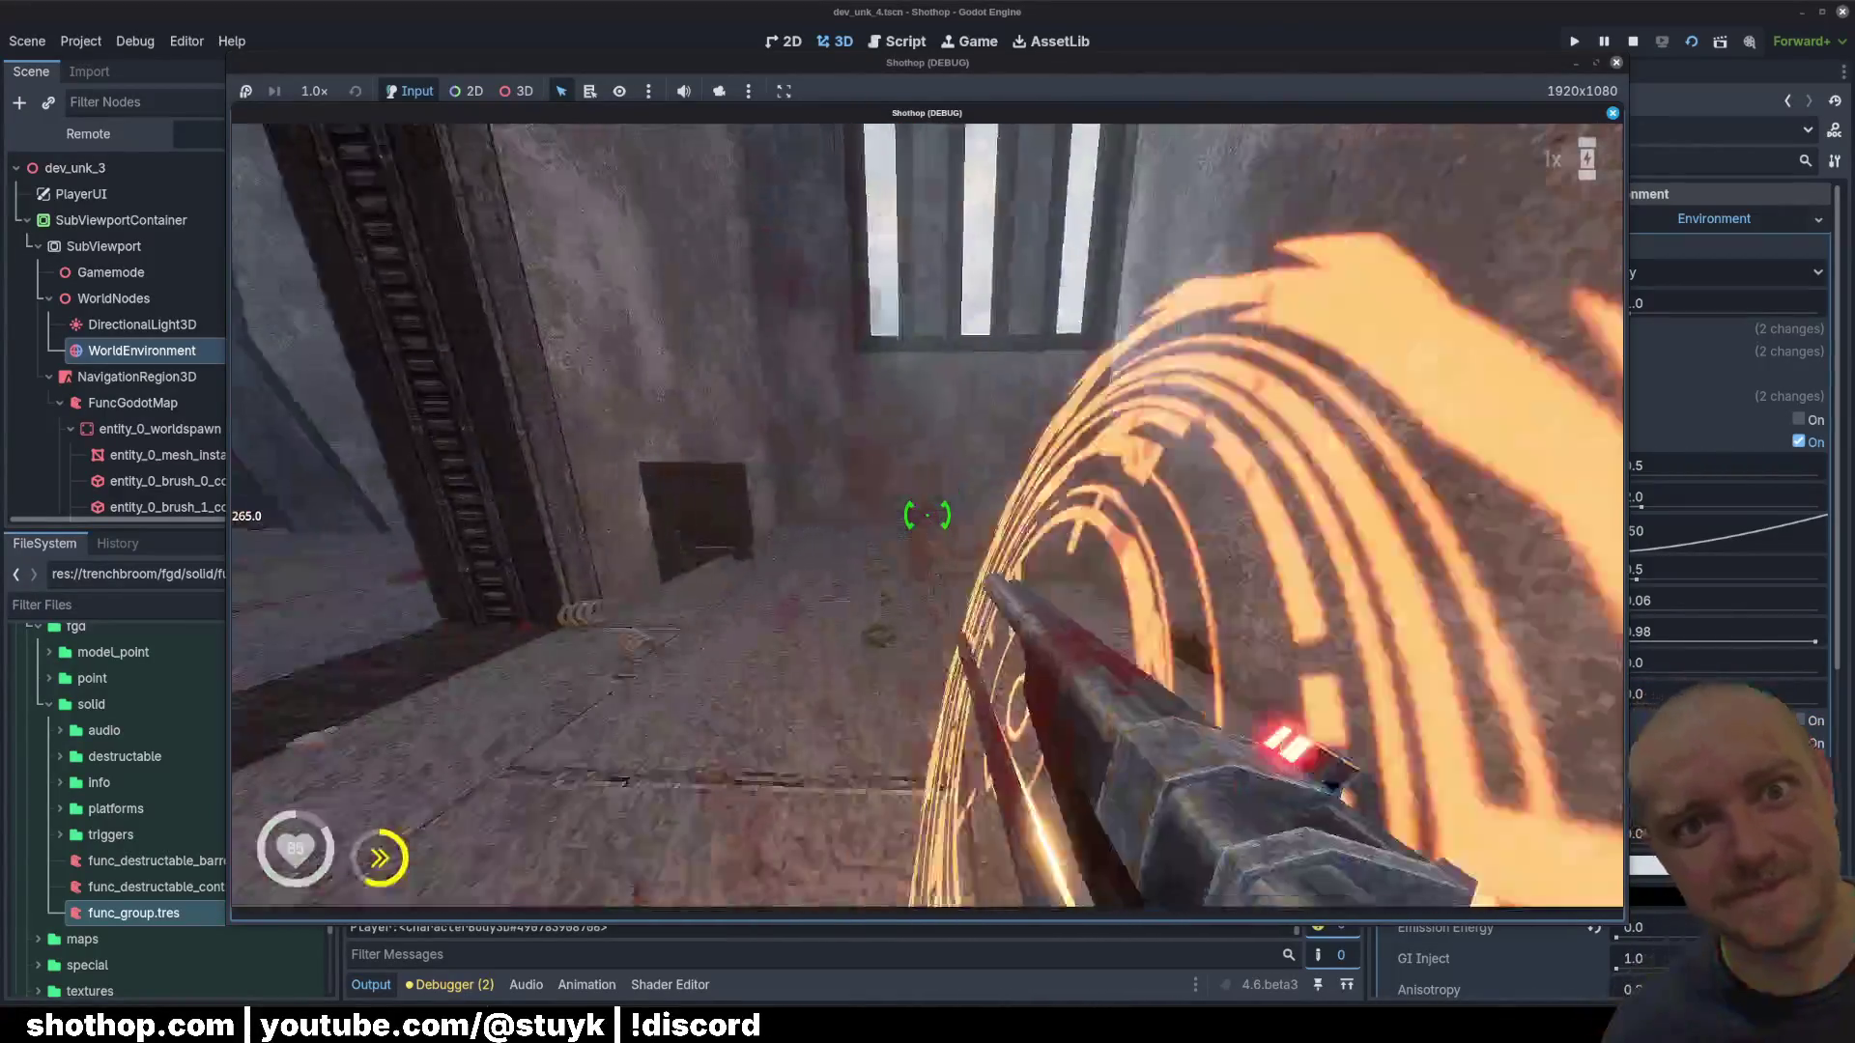
key("F8")
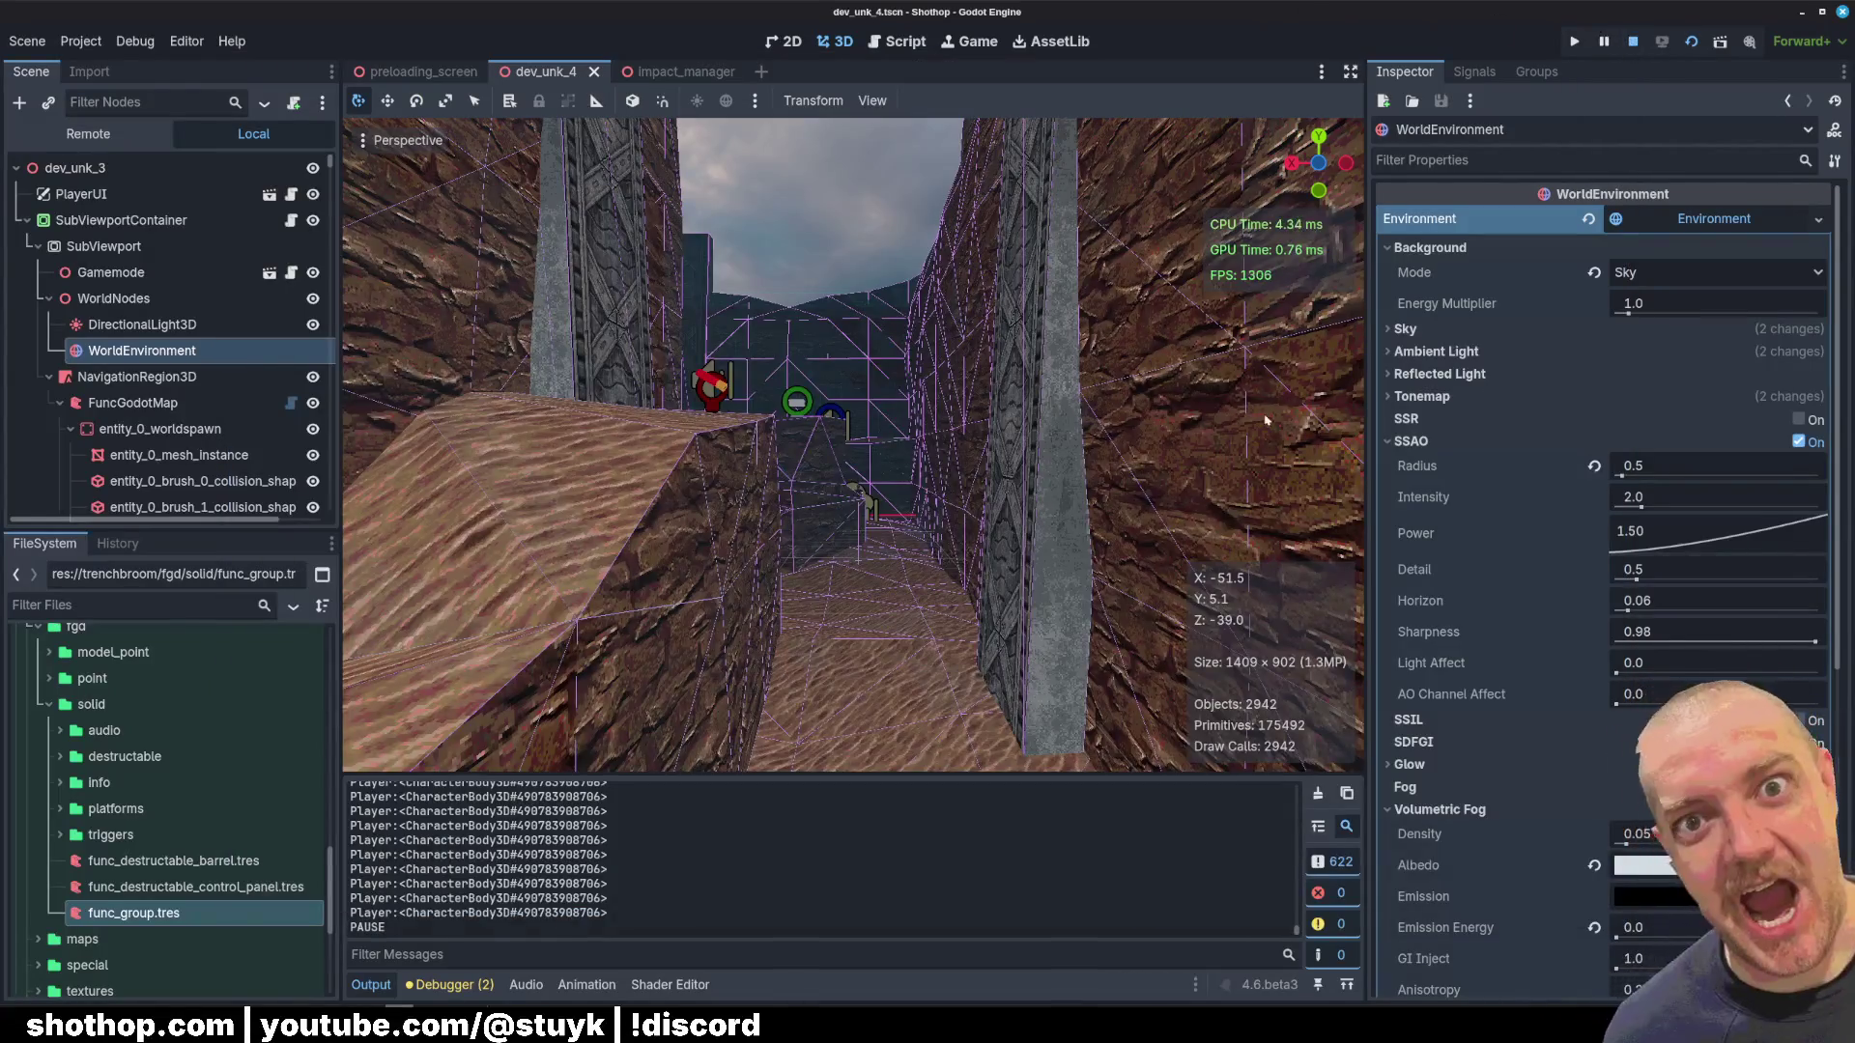
Step: Fly the editor camera forward through the level toward a doorway
left_click(872, 381)
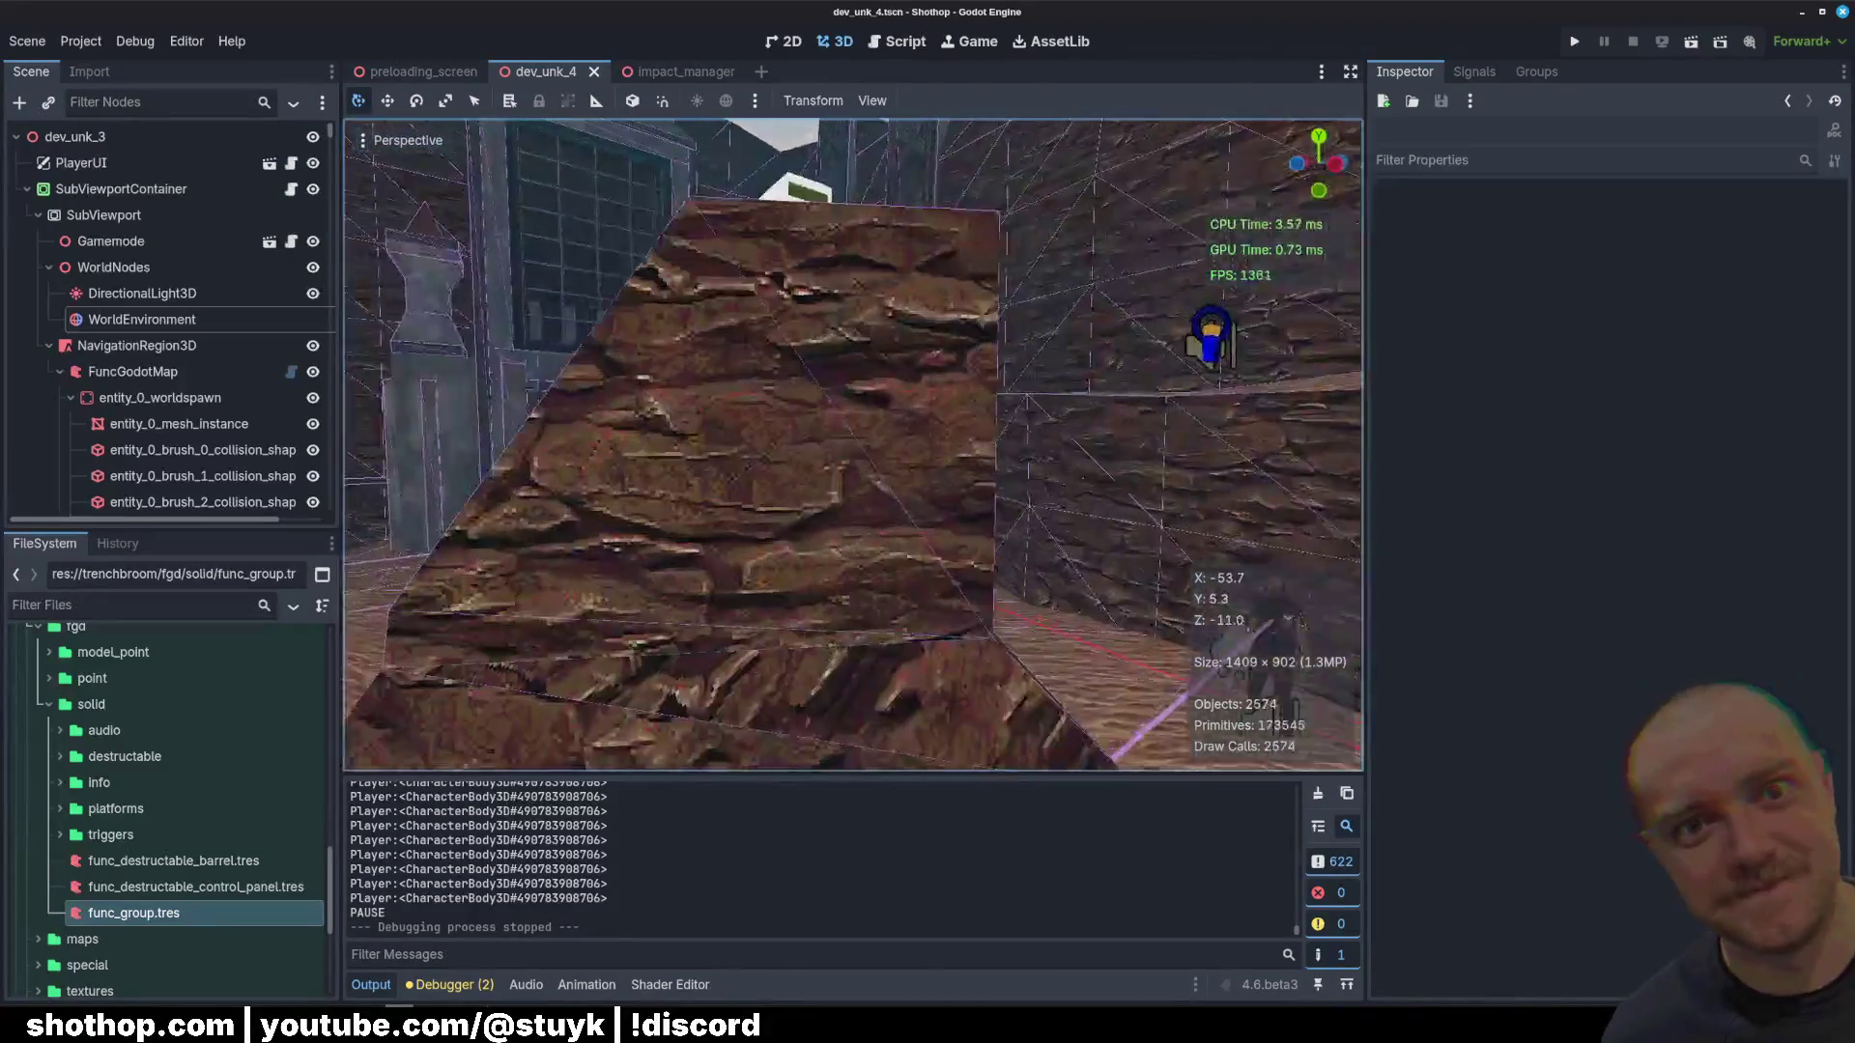
left_click(1032, 433)
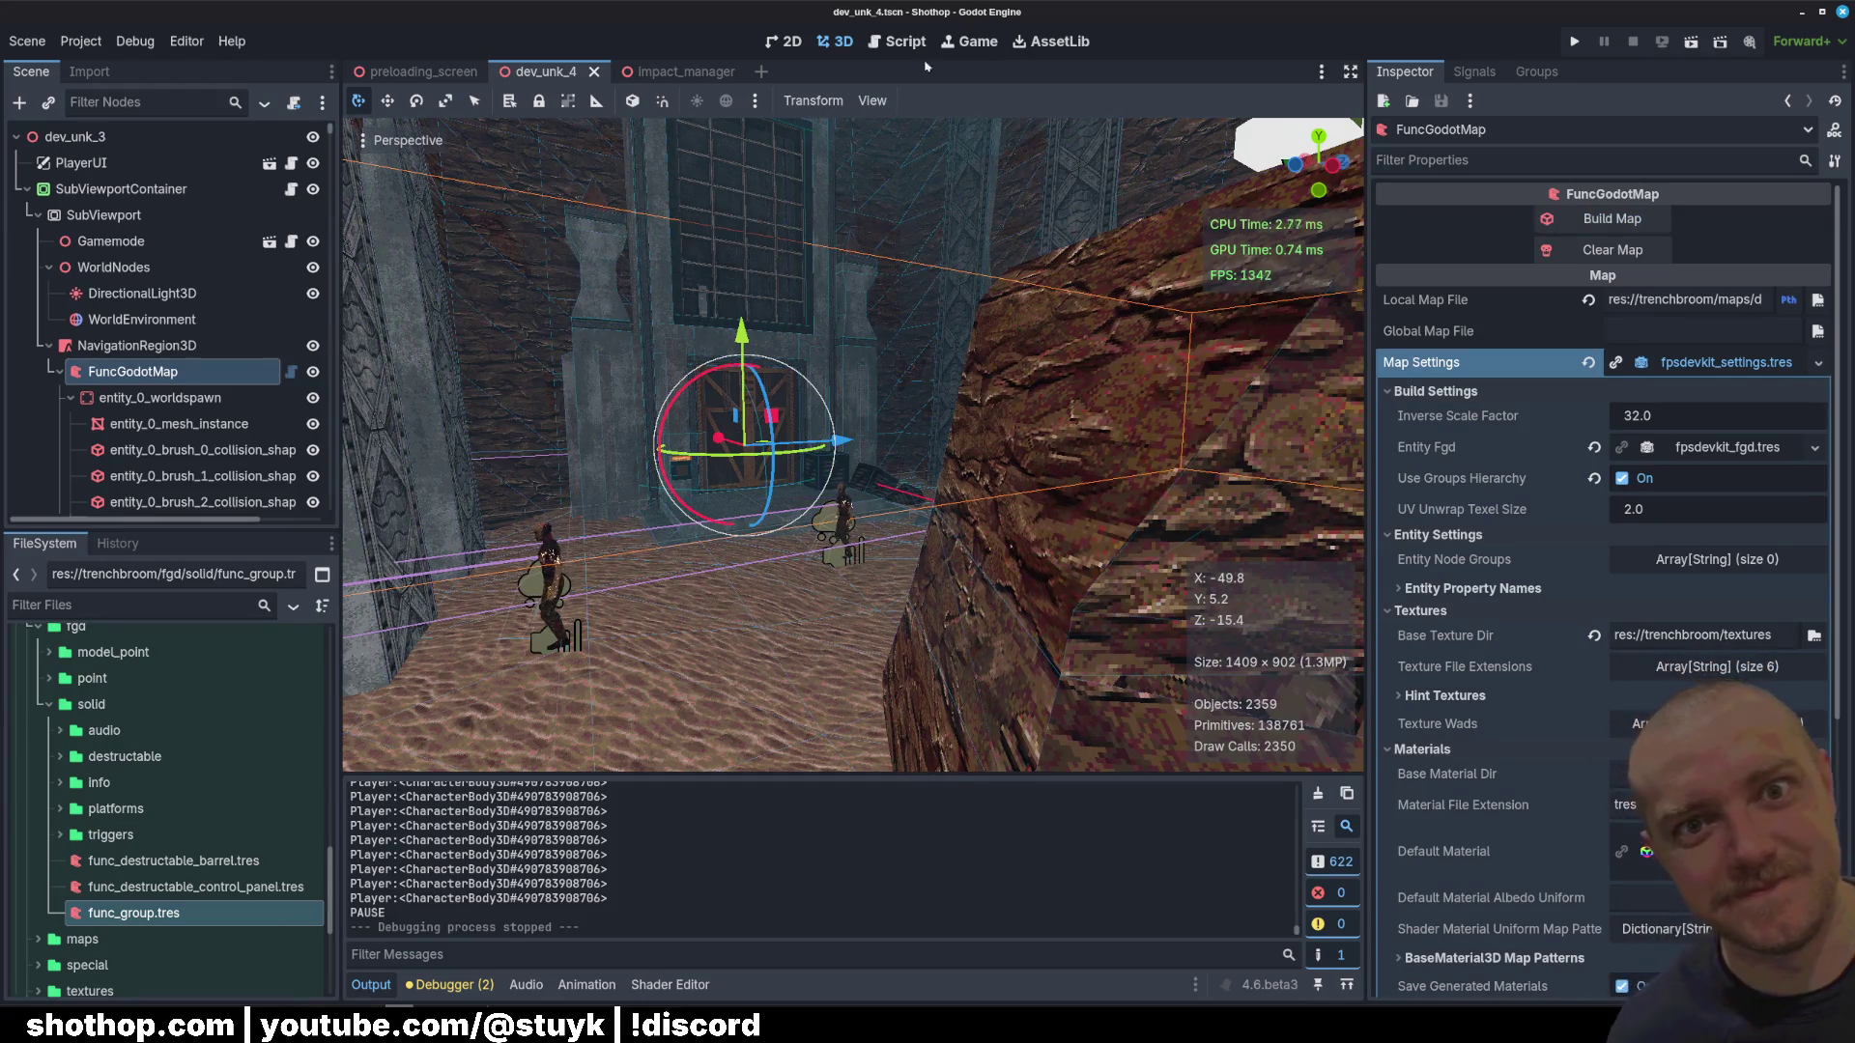
left_click(915, 370)
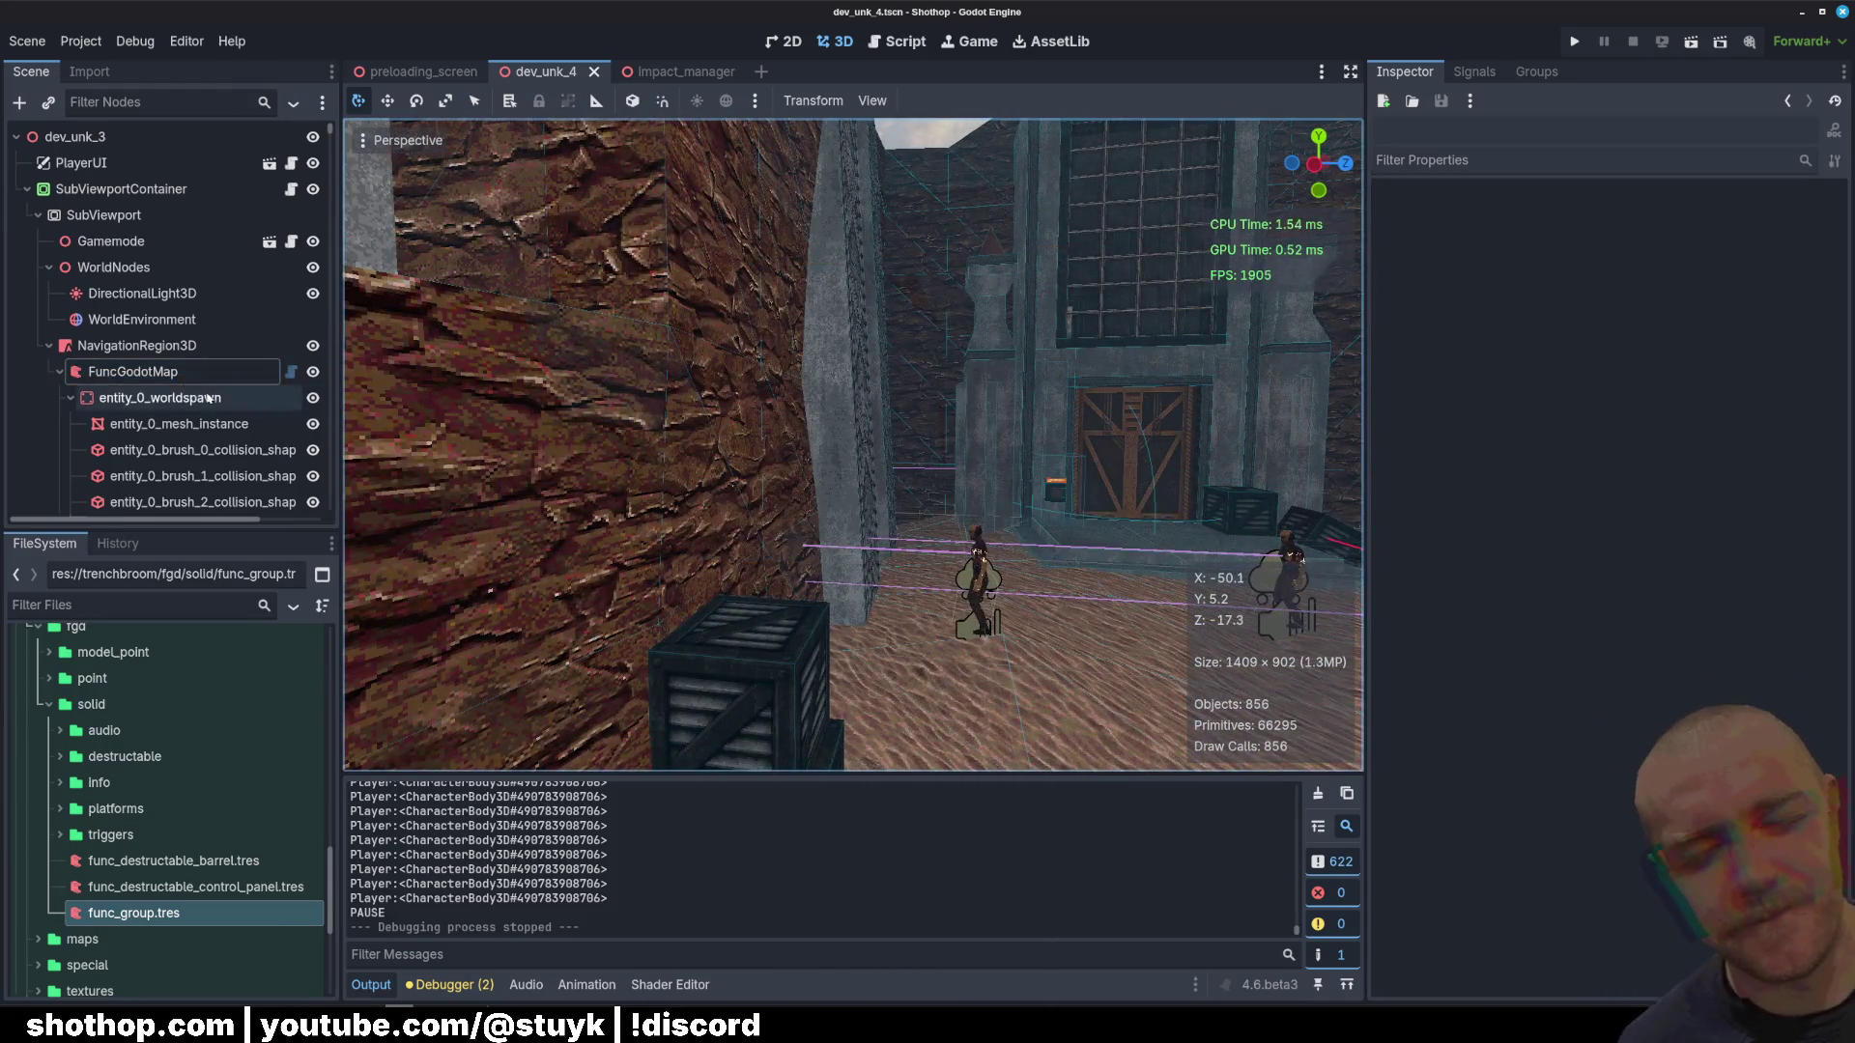
left_click(993, 412)
left_click(1204, 388)
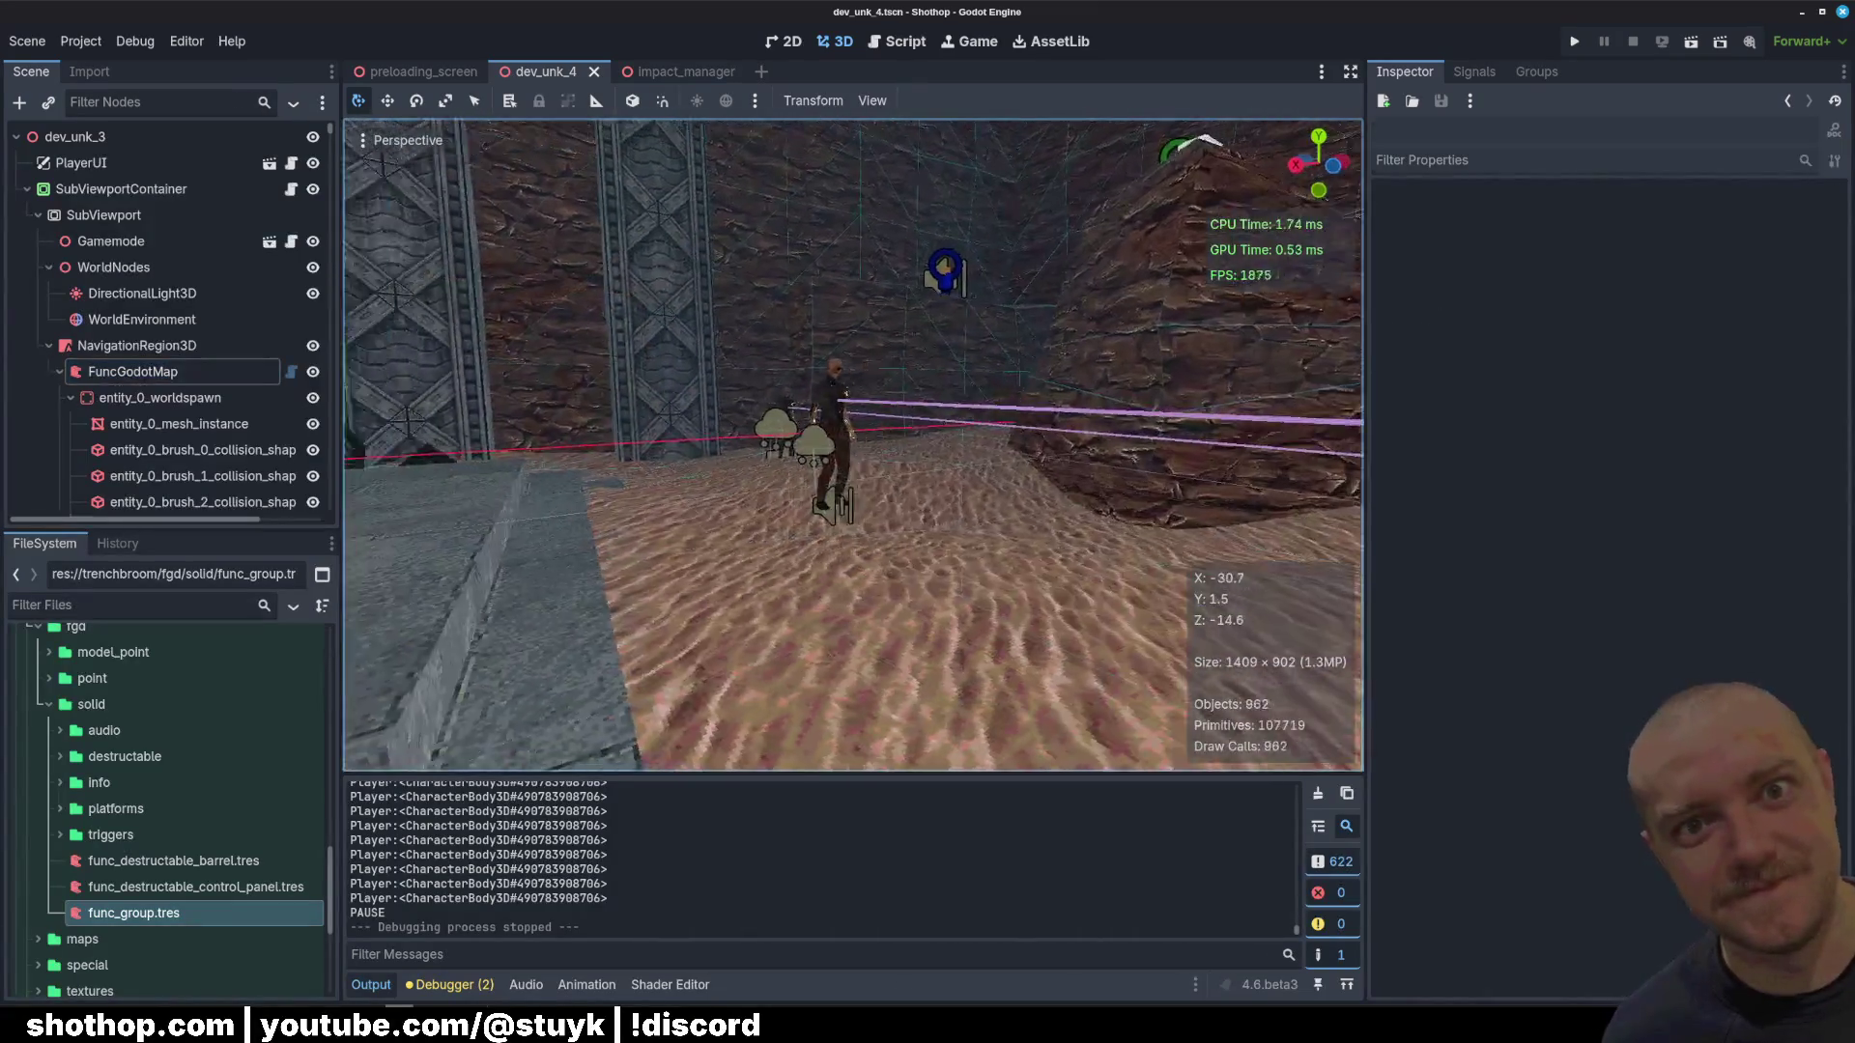
key("w")
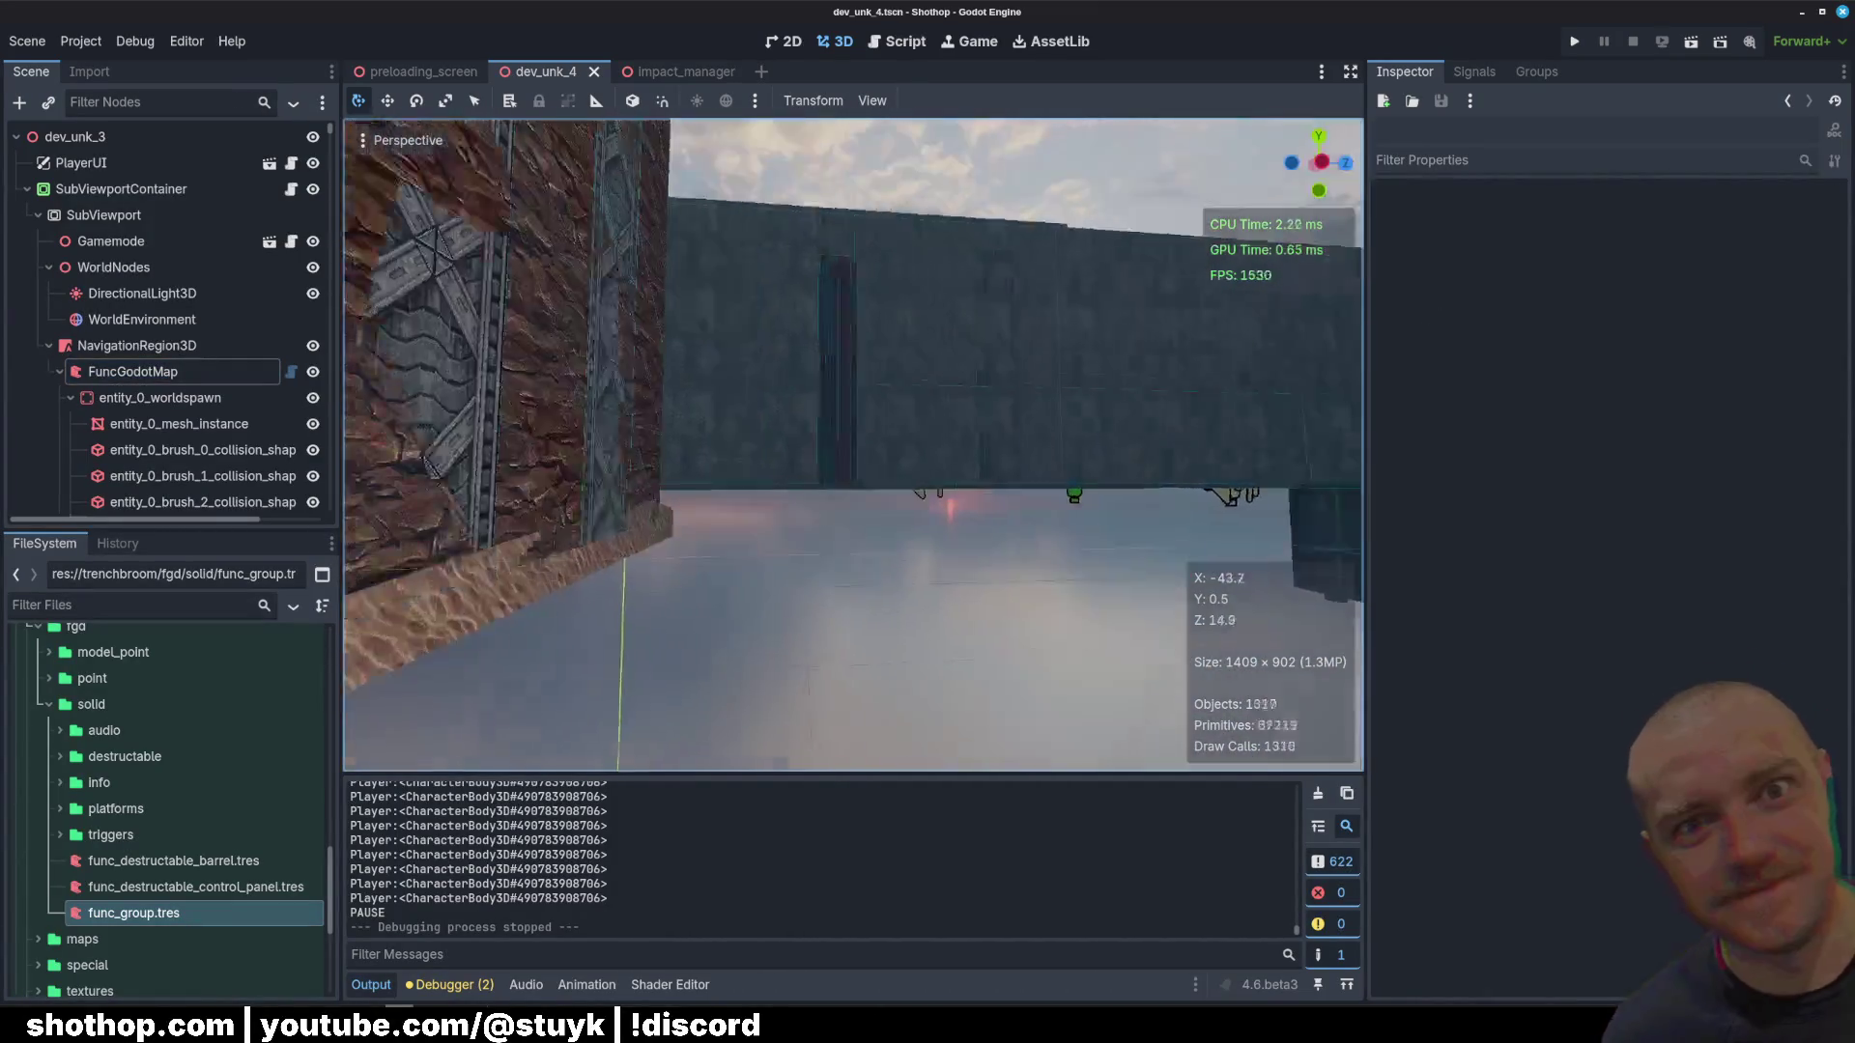
key("w")
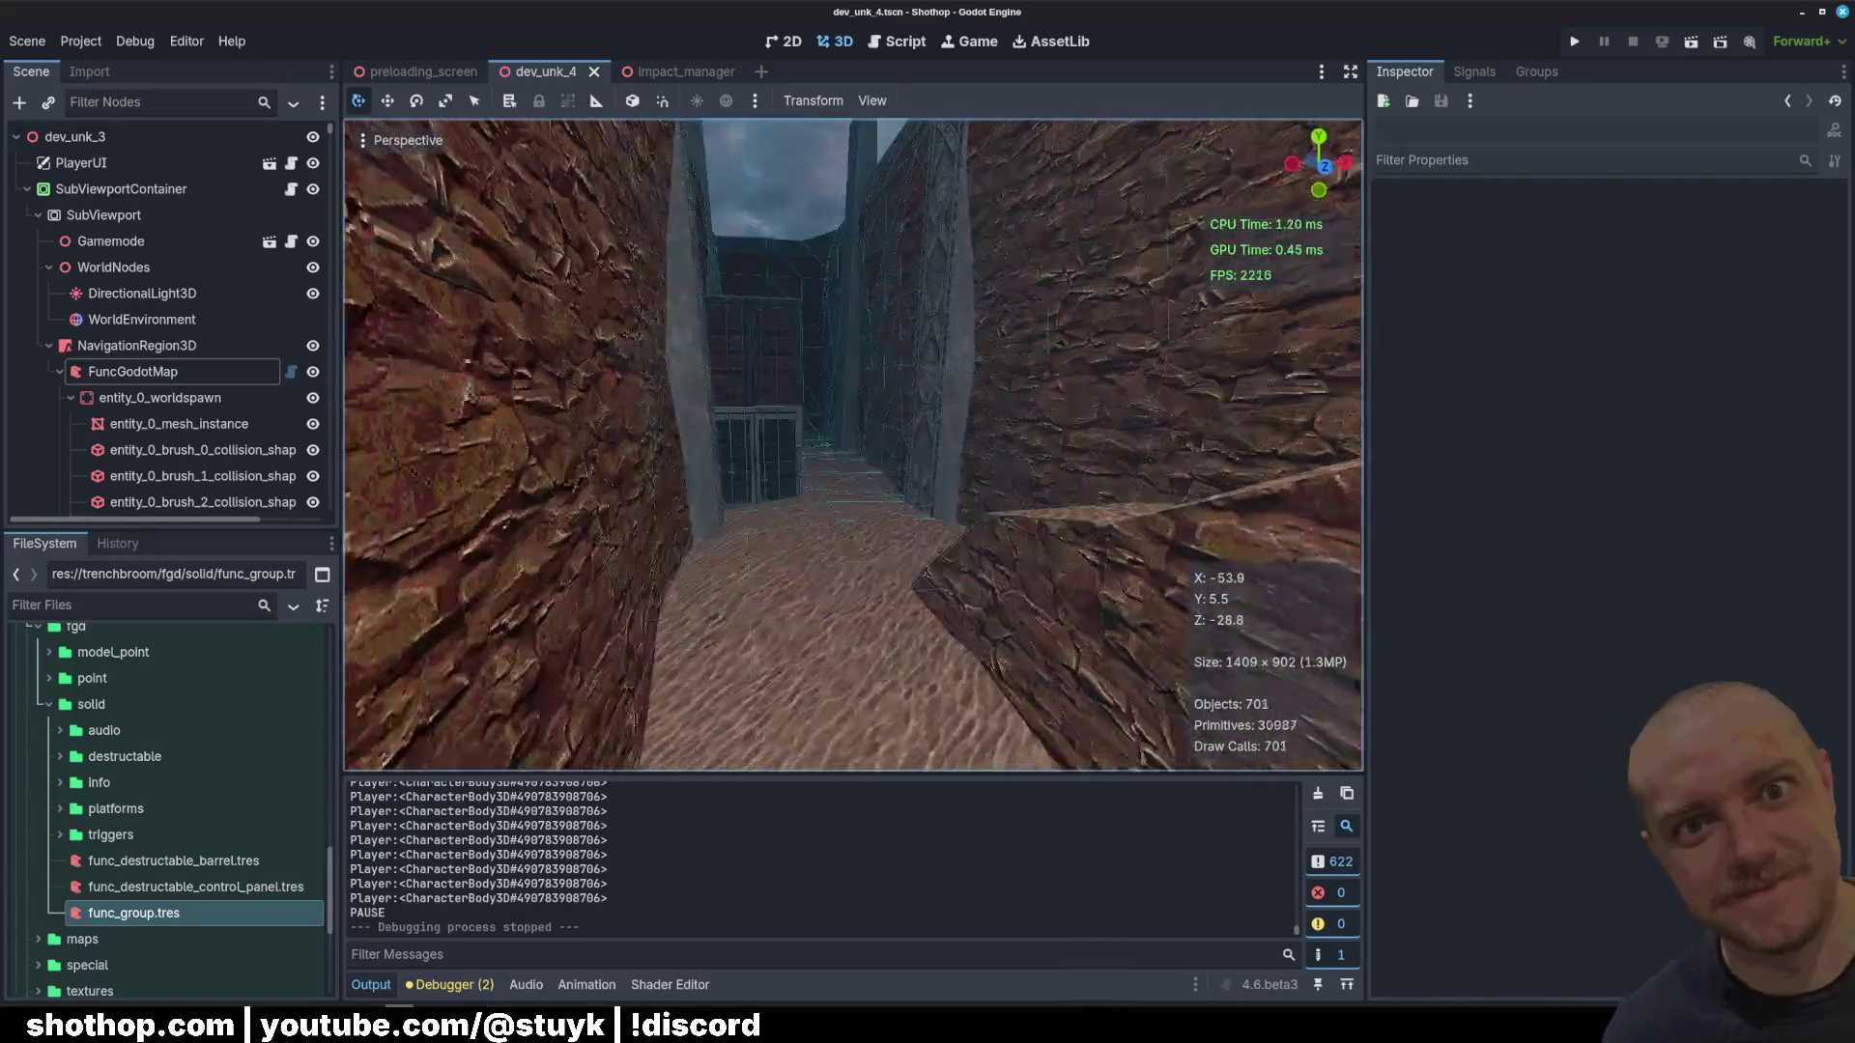
key("w")
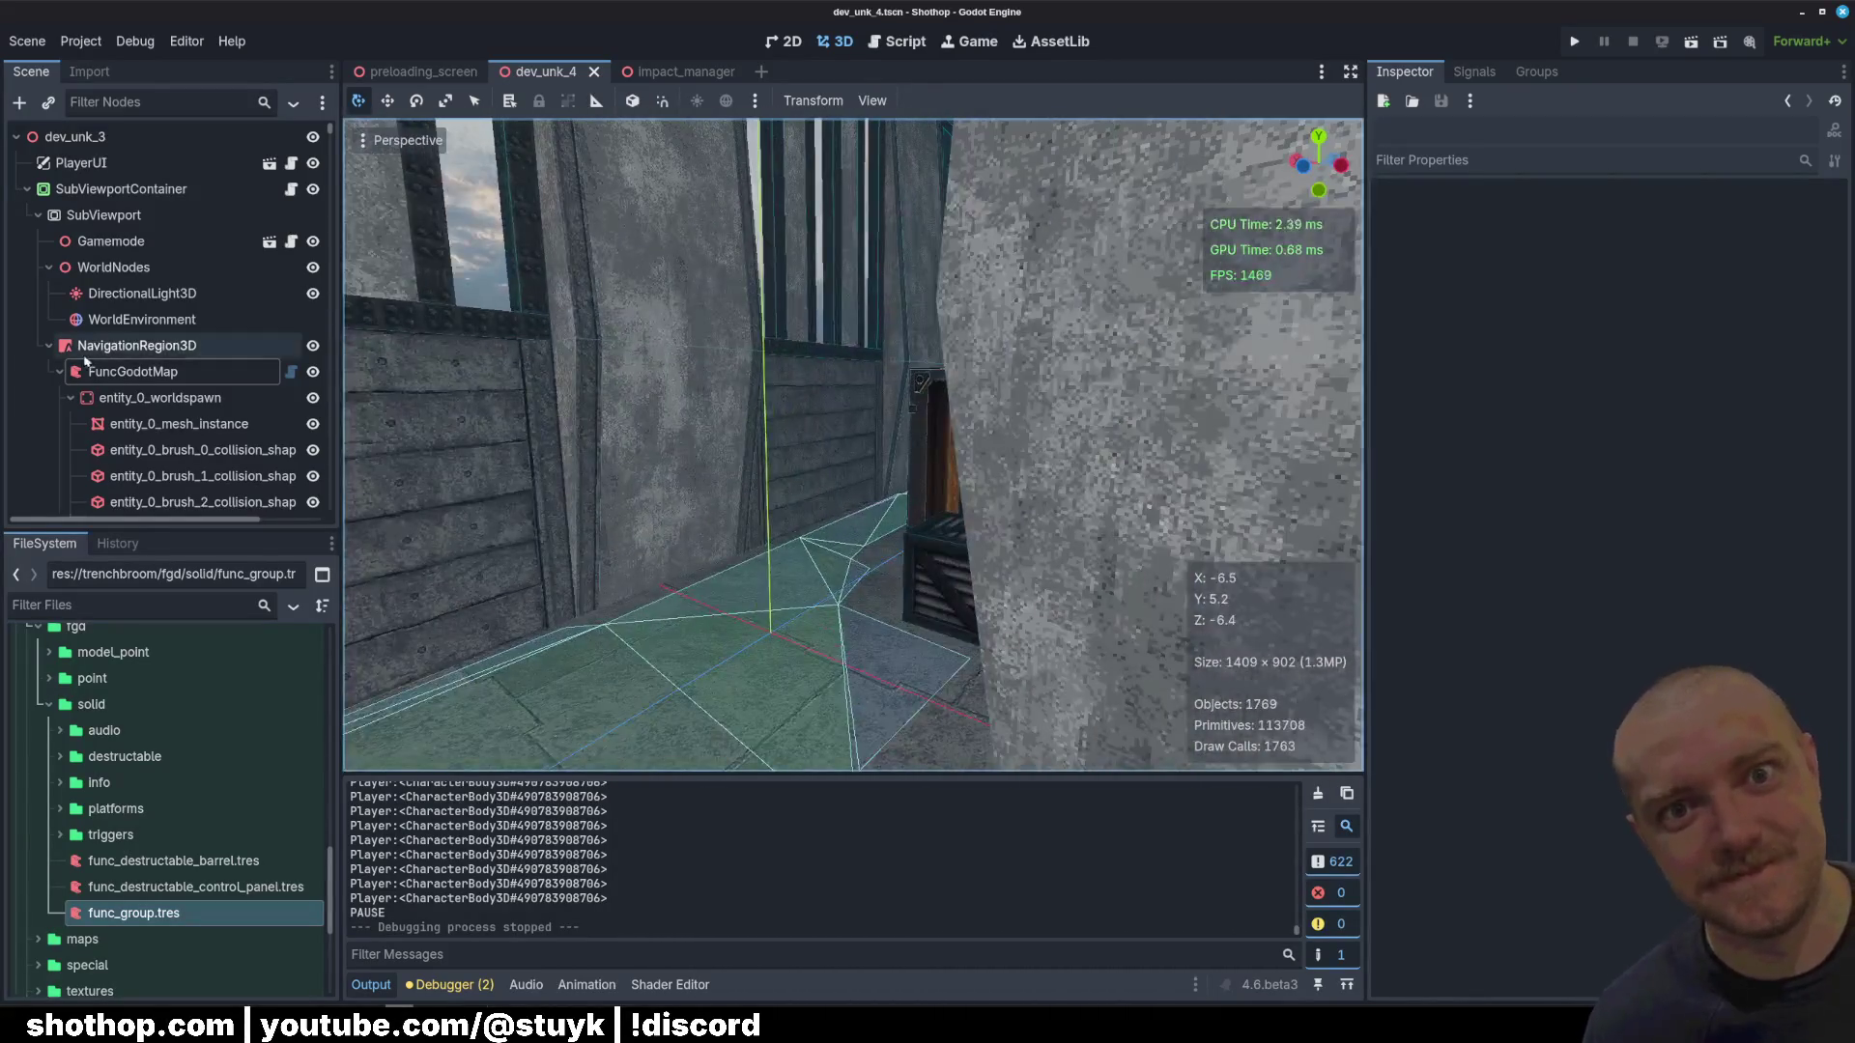
Step: Select FuncGodotMap and collapse its map settings to reveal the Build Flags
left_click(183, 397)
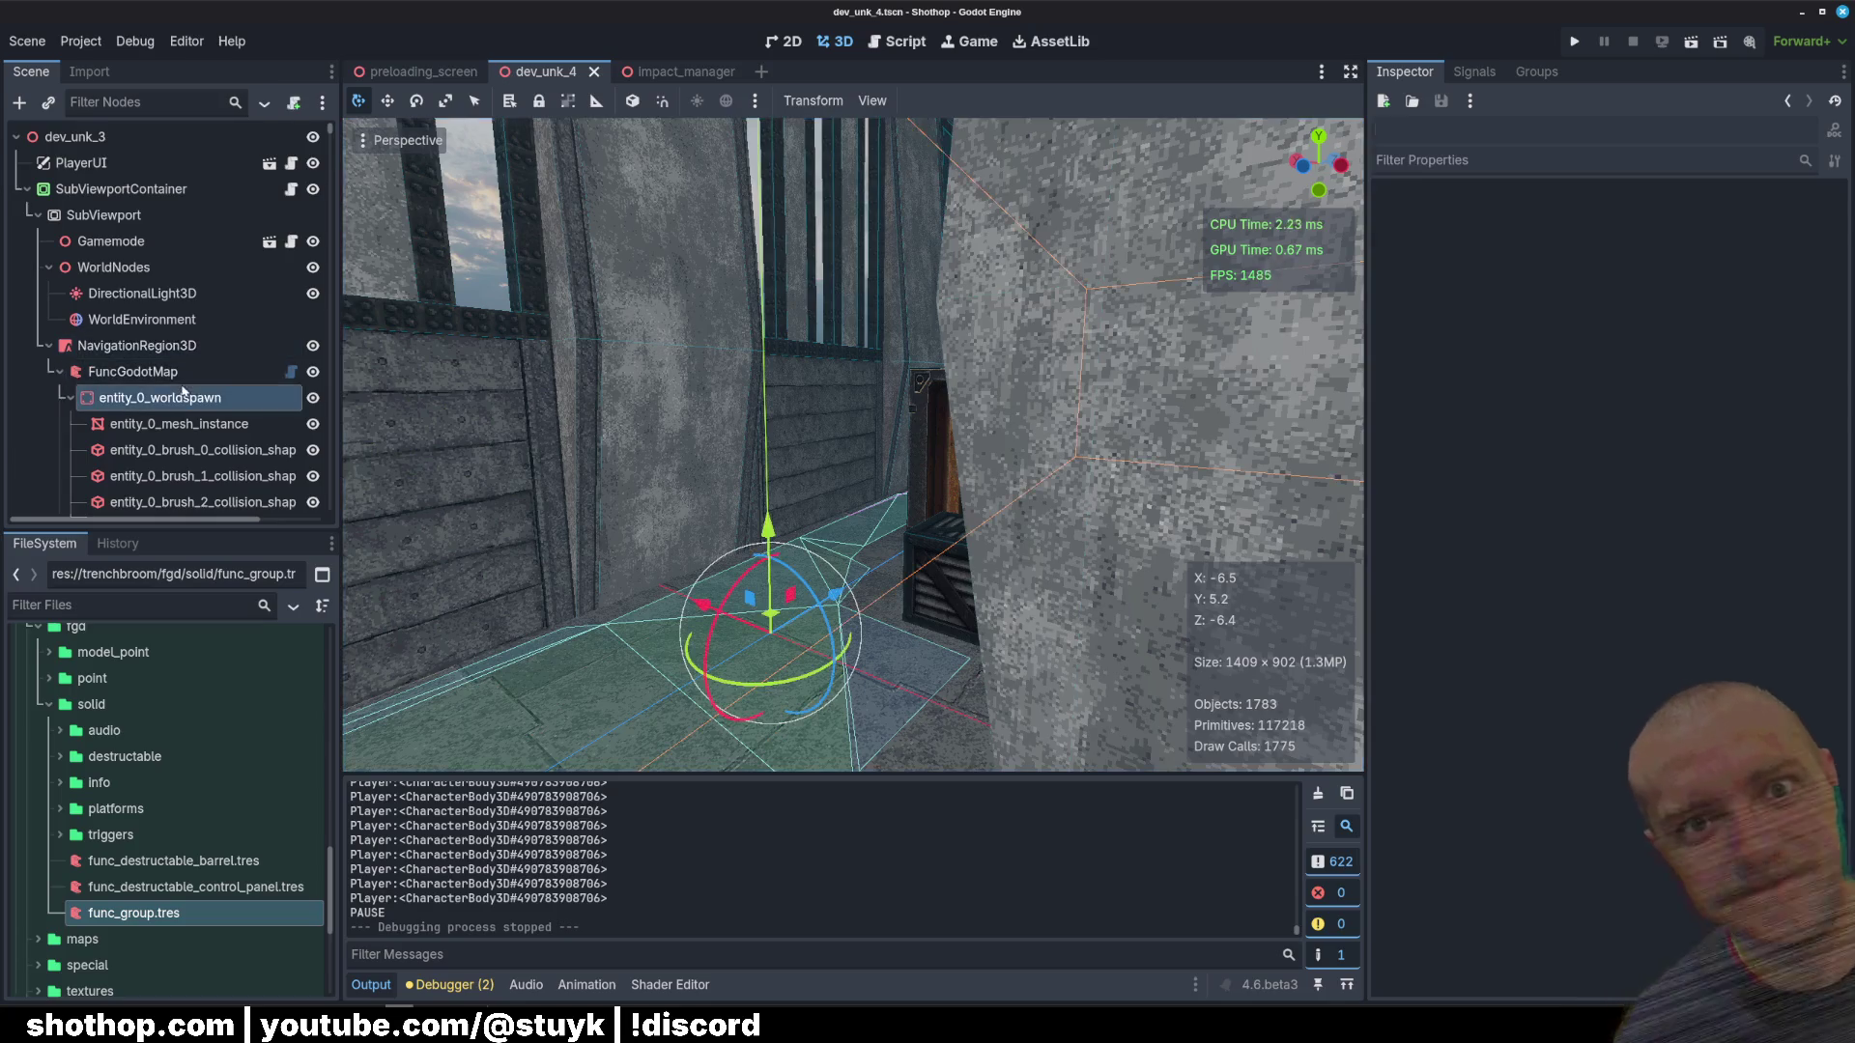
left_click(145, 371)
left_click(174, 397)
left_click(171, 373)
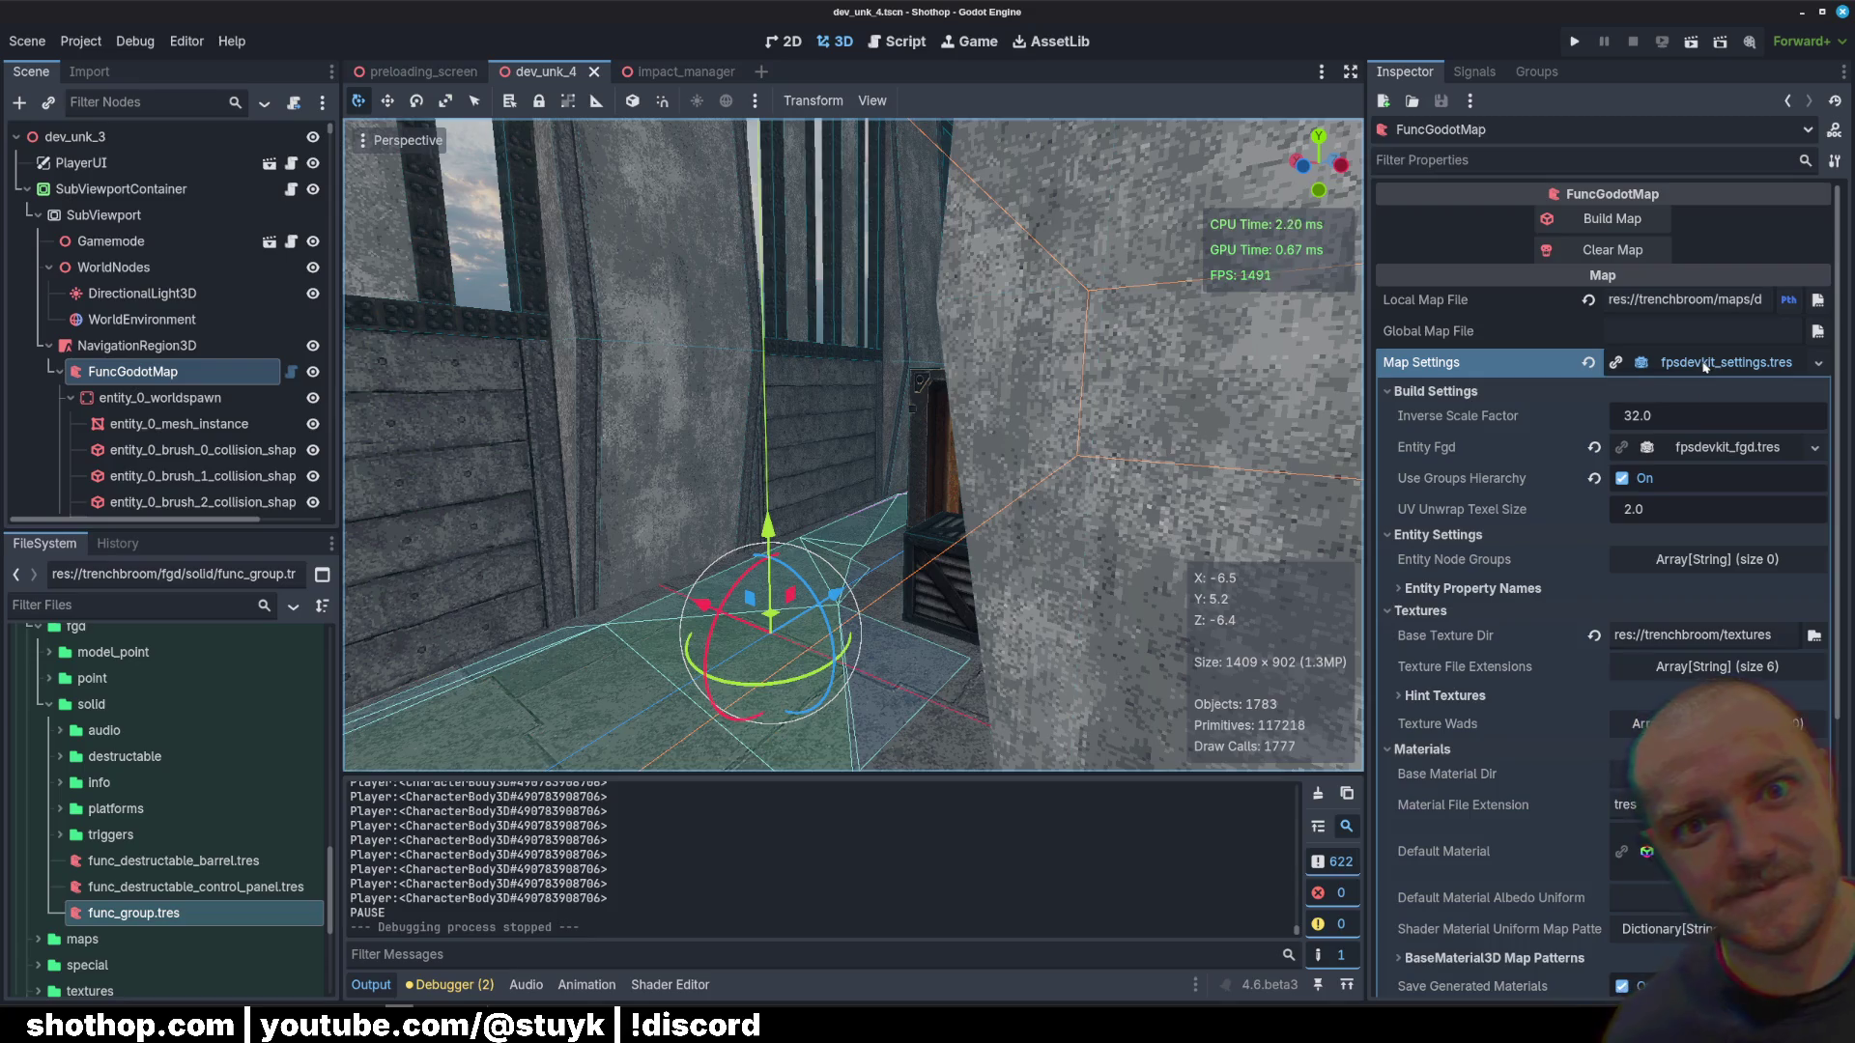
left_click(1704, 366)
left_click(1704, 366)
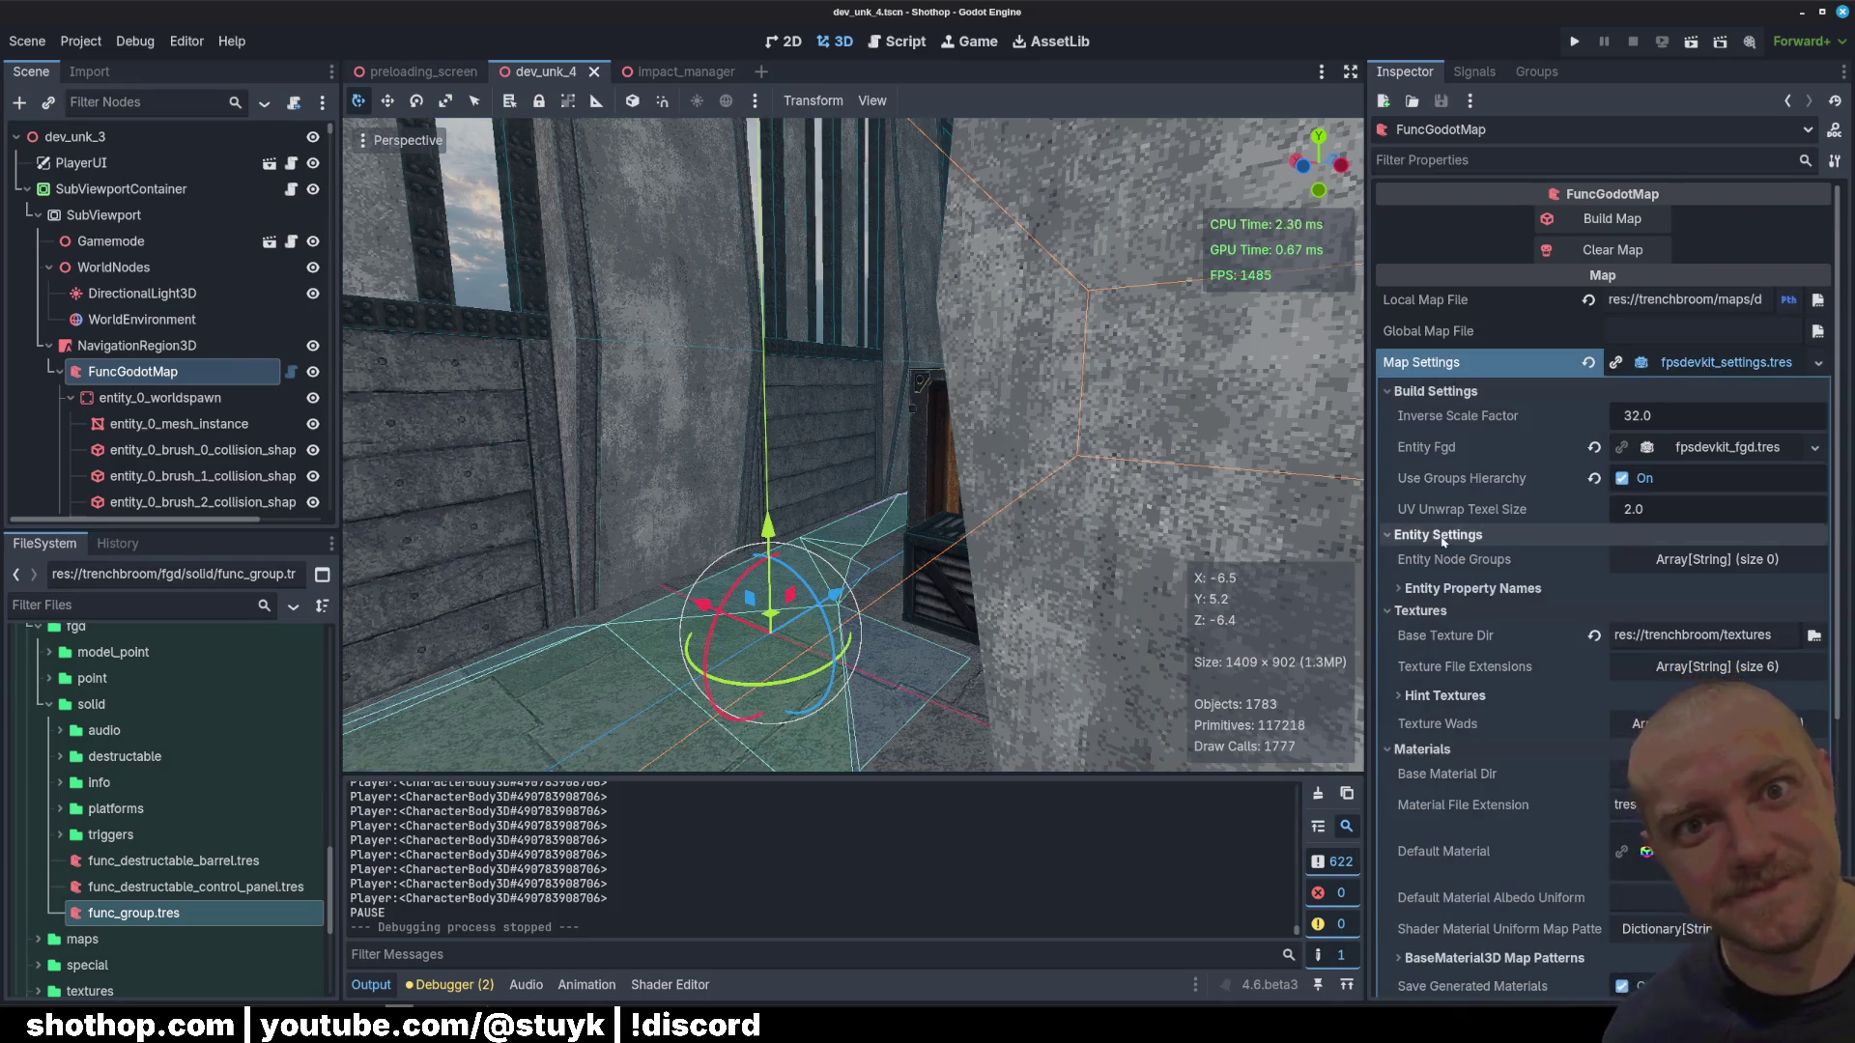
scroll(1442, 542, "down", 2)
scroll(1442, 542, "up", 2)
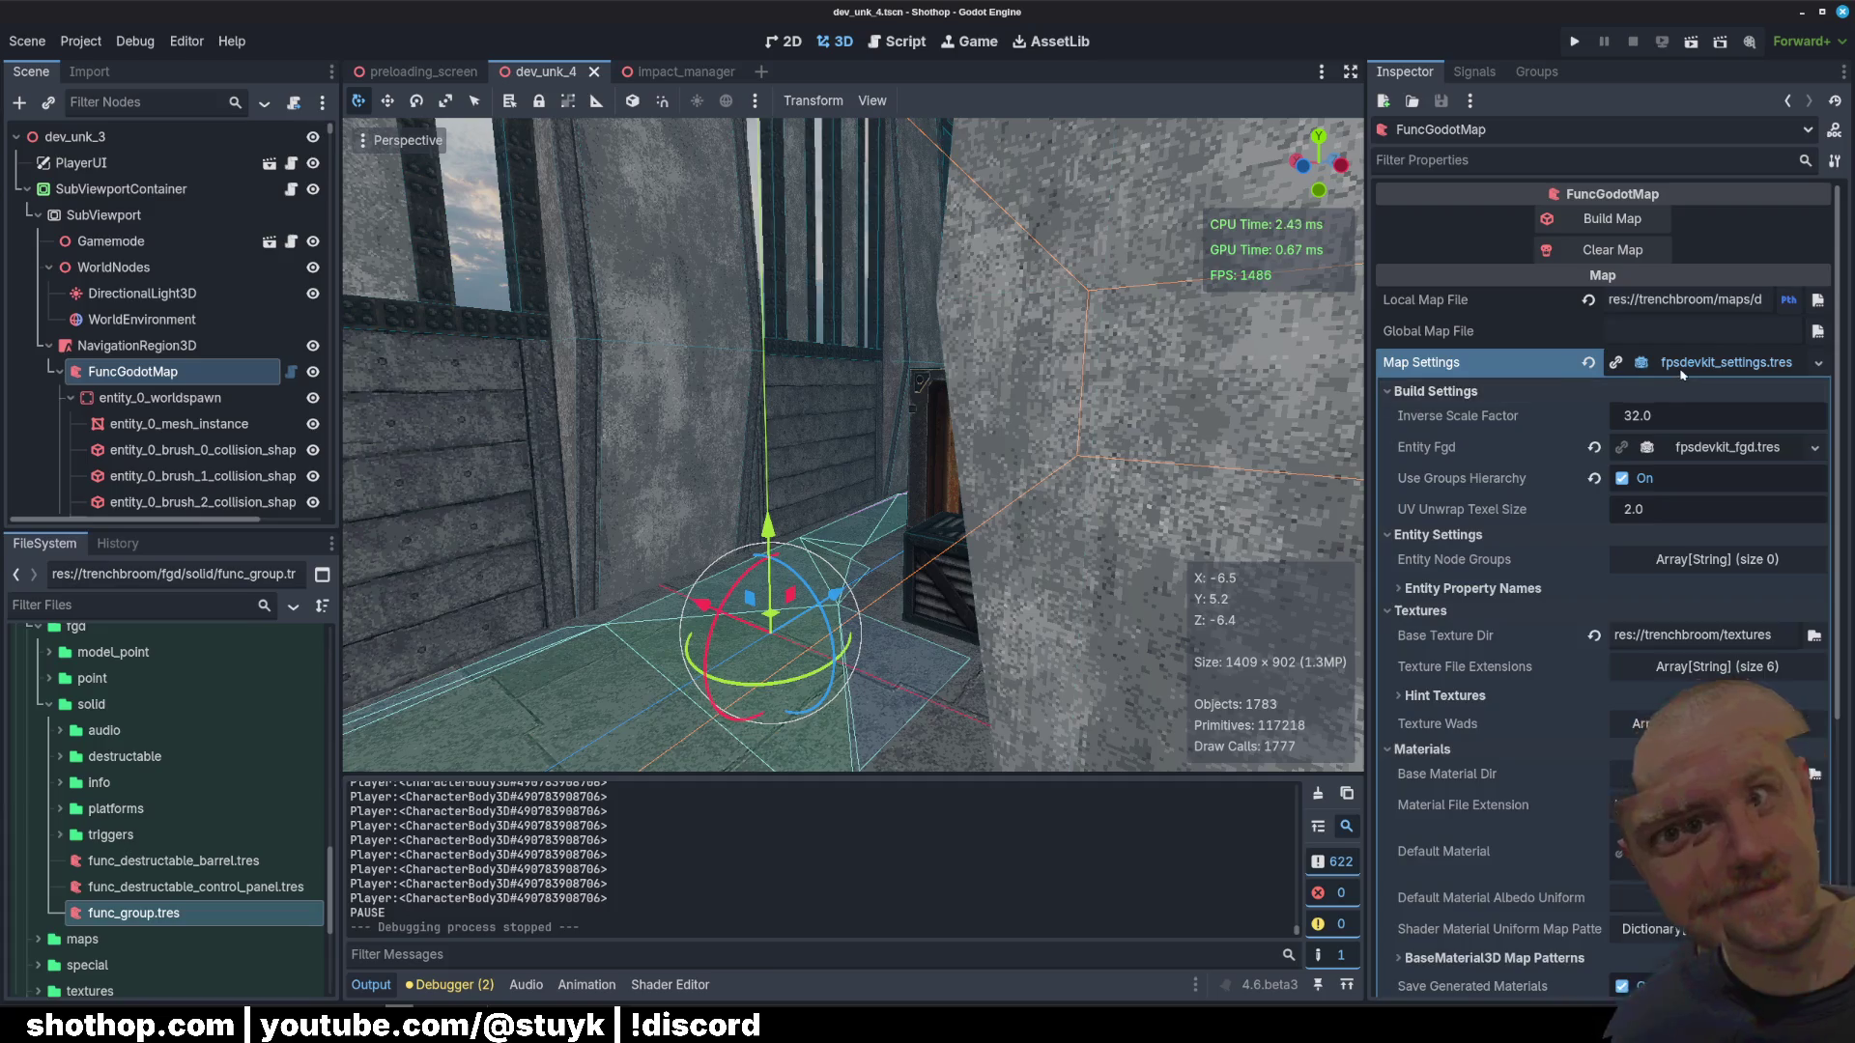
left_click(1682, 372)
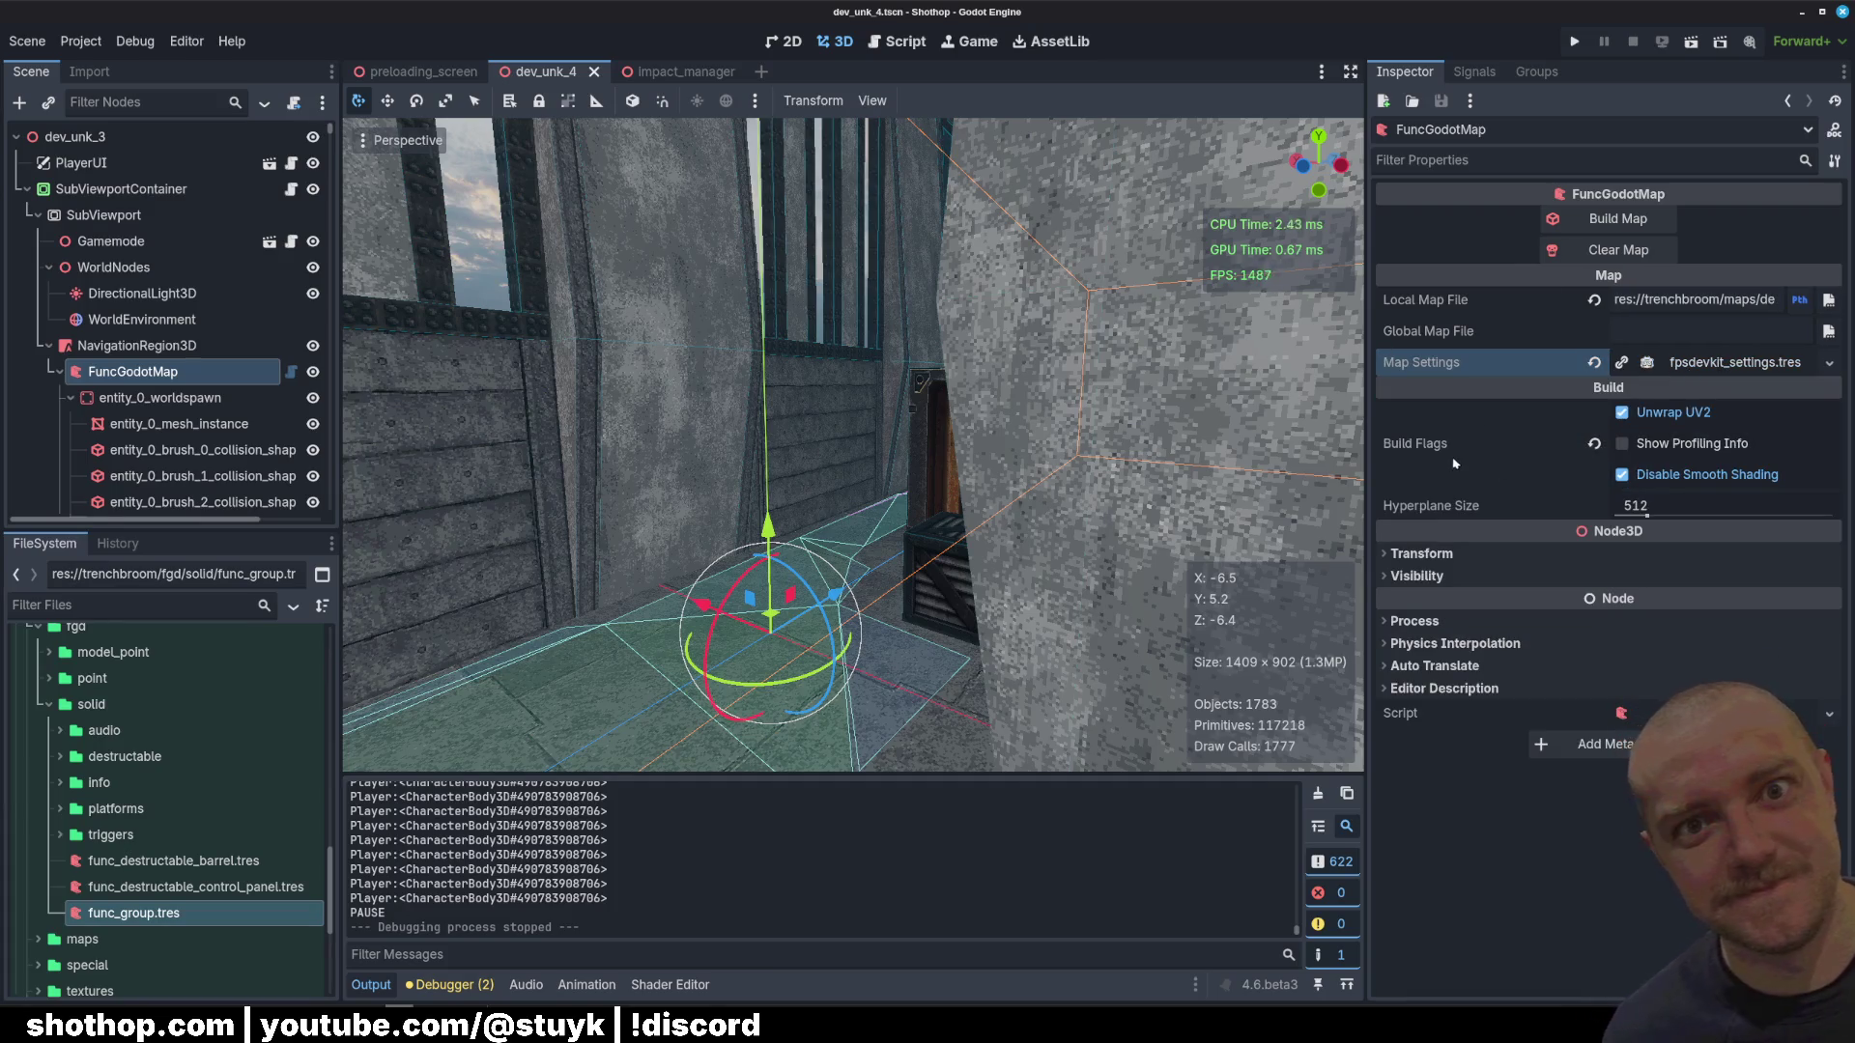
Step: Enable the Show Profiling Info build flag and save to rebuild the map in 3.195 seconds
left_click(1649, 445)
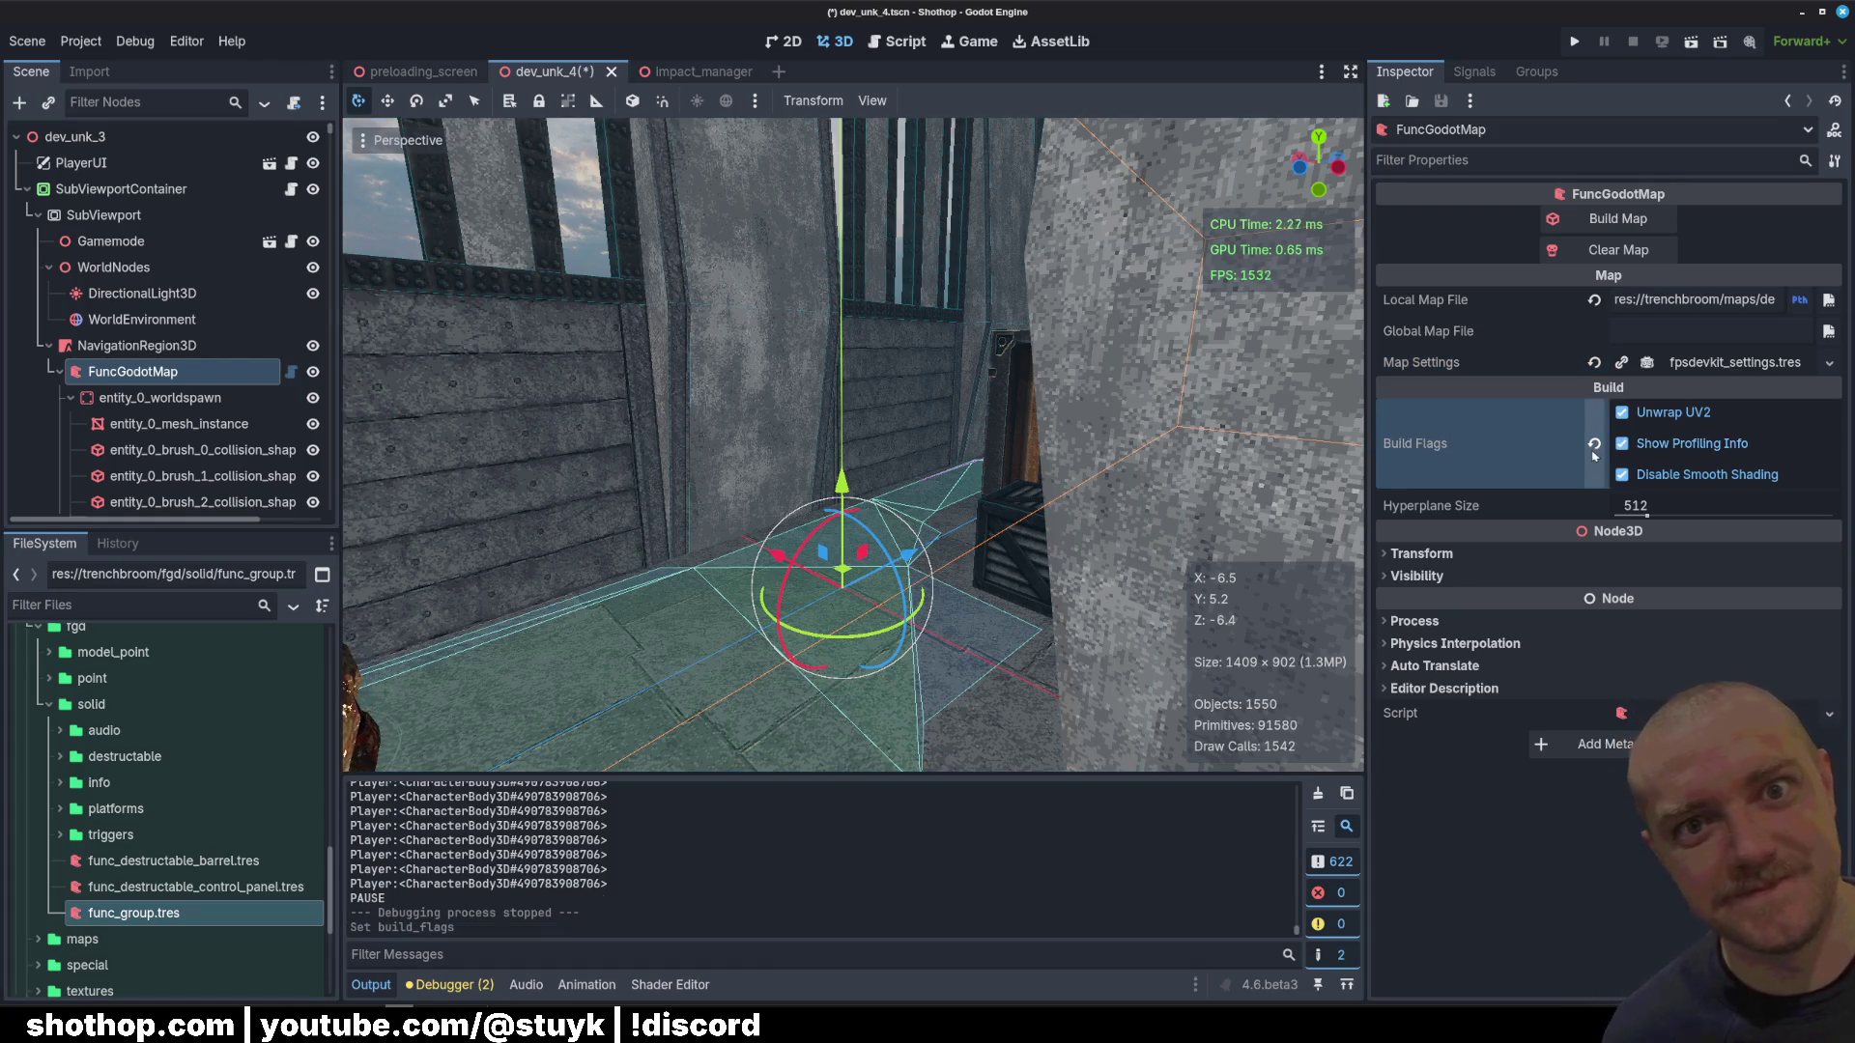
key("ctrl+s")
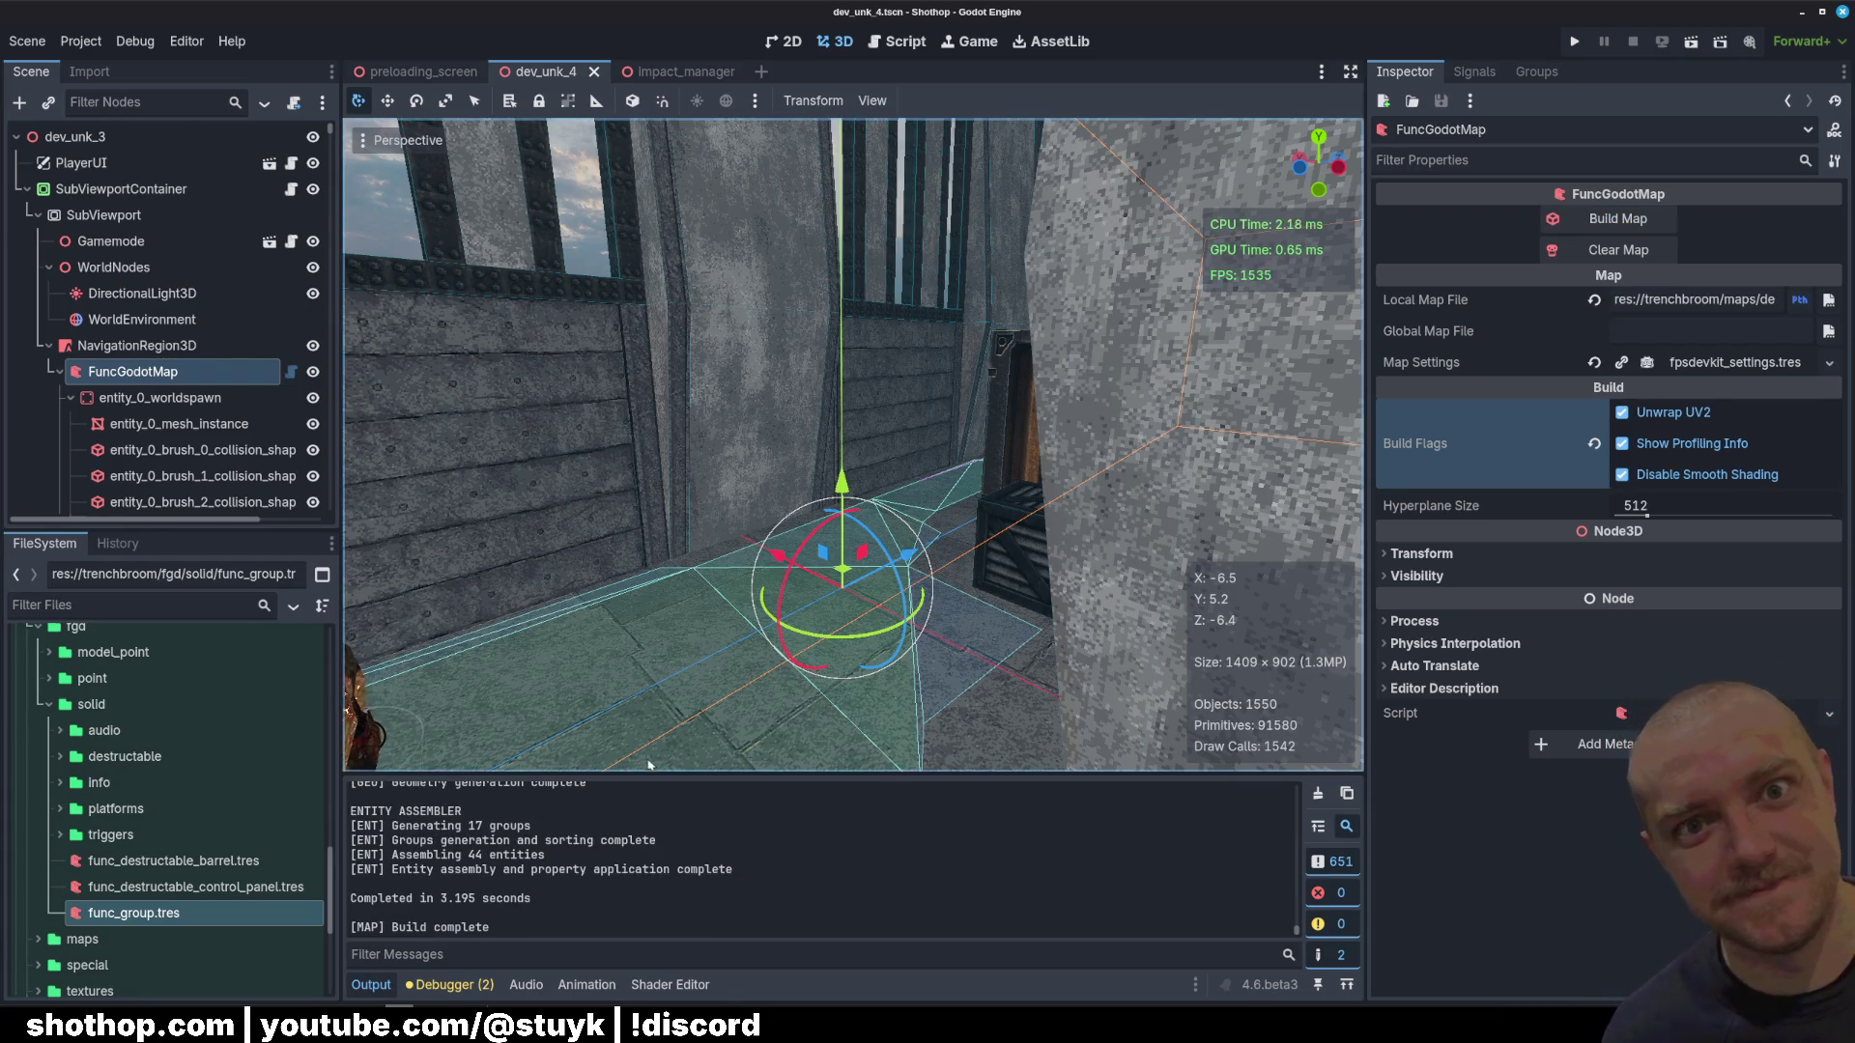
scroll(643, 715, "up", 2)
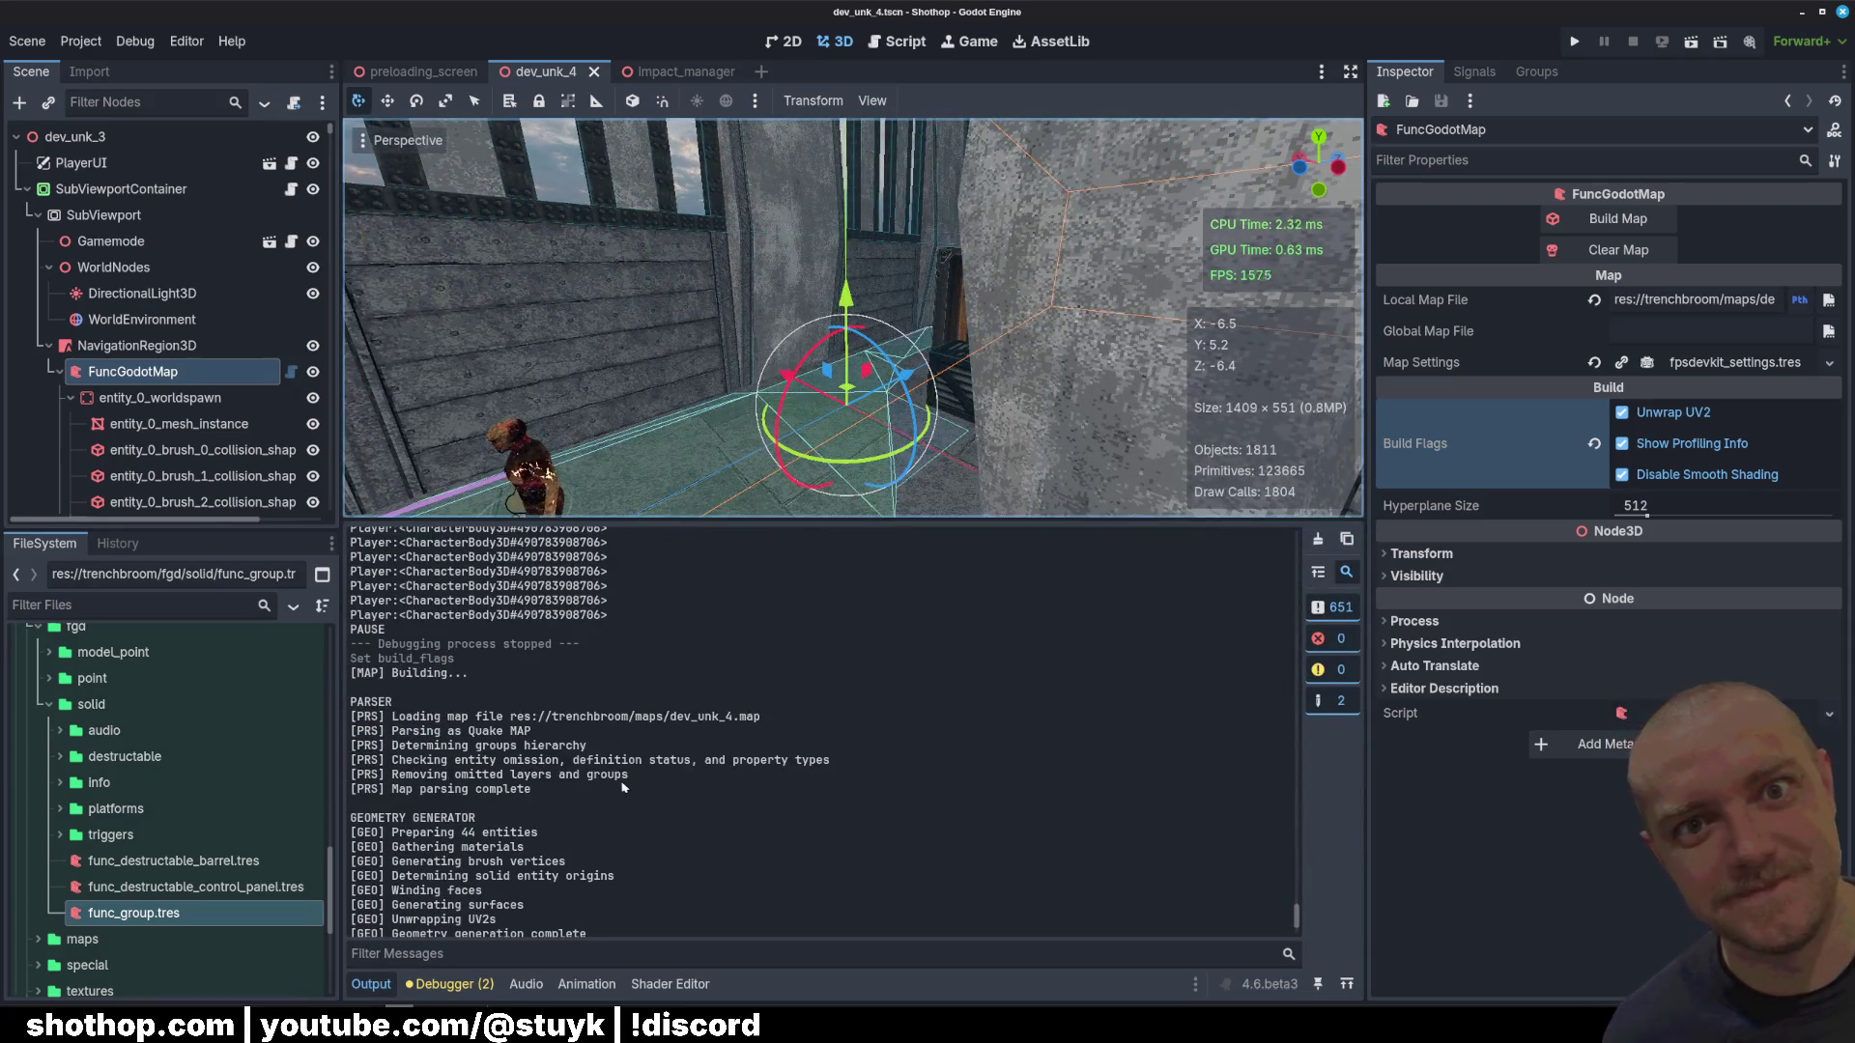
scroll(633, 753, "down", 2)
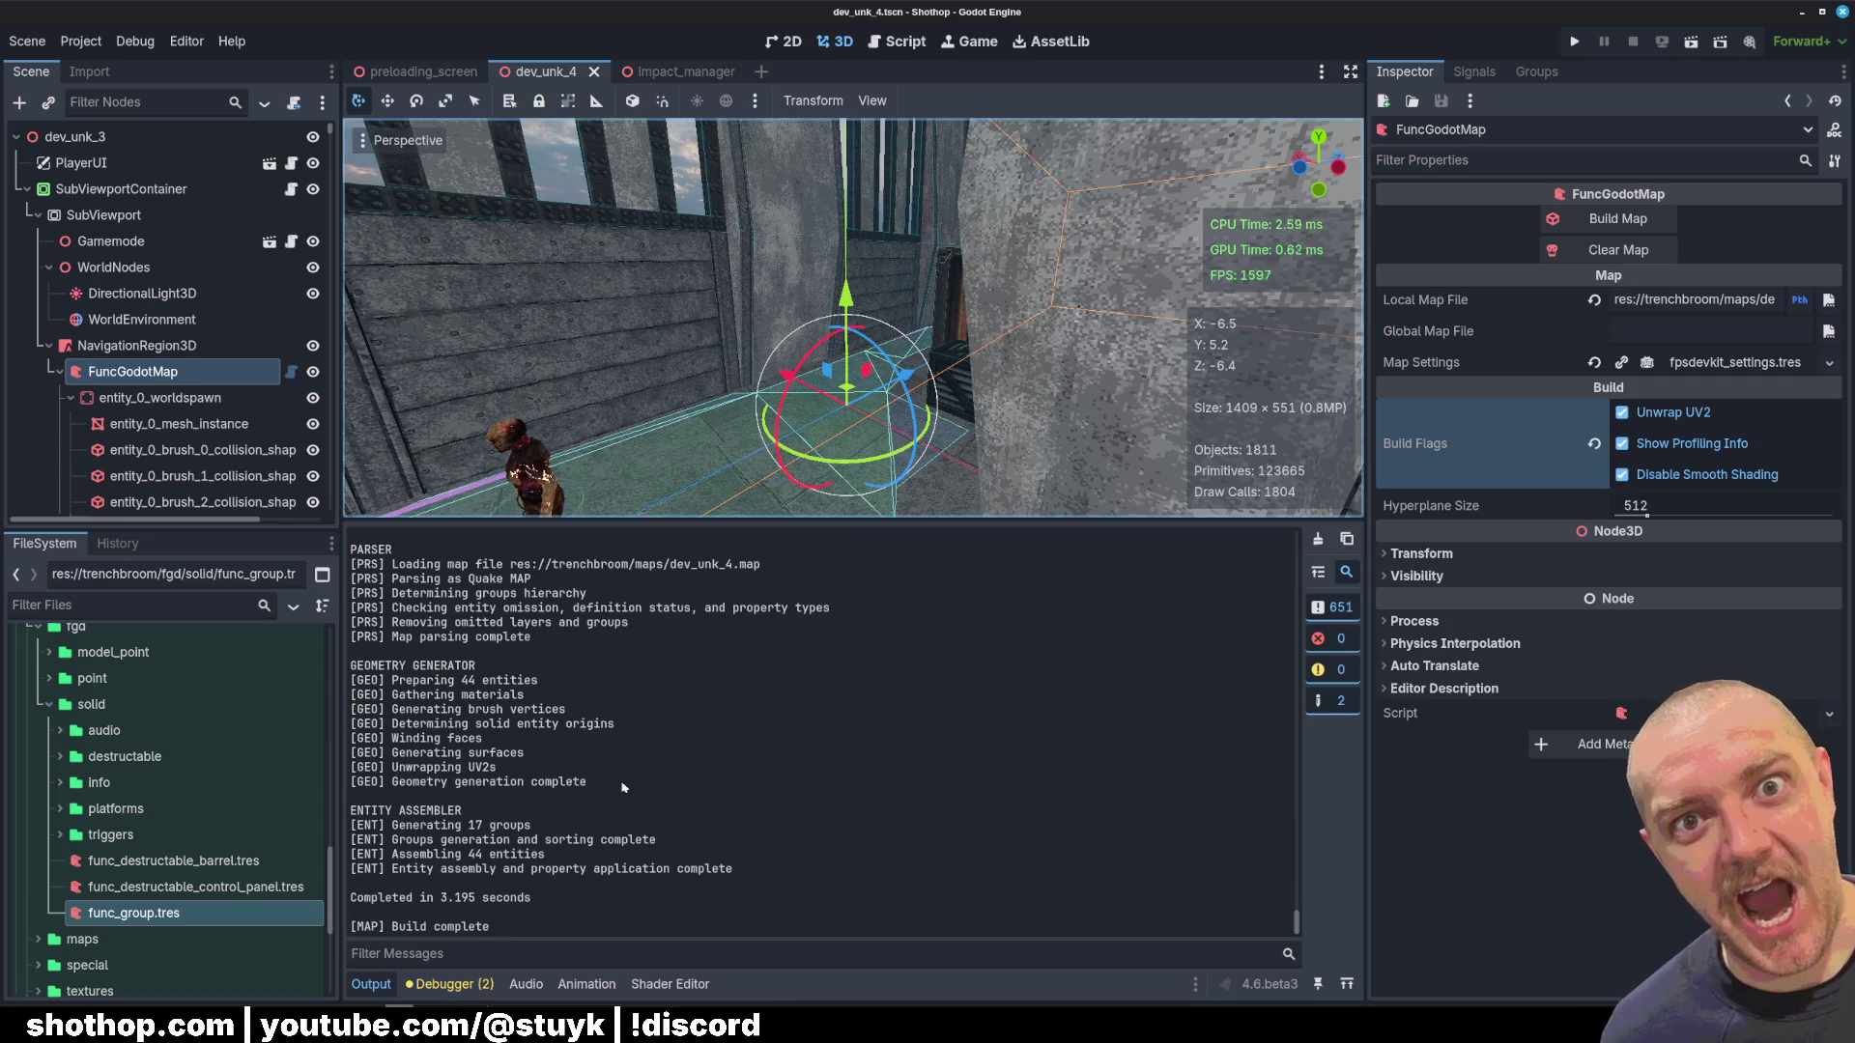
Step: Toggle the Unwrap UV2 build flag off and back on, then save the scene
left_click(1673, 423)
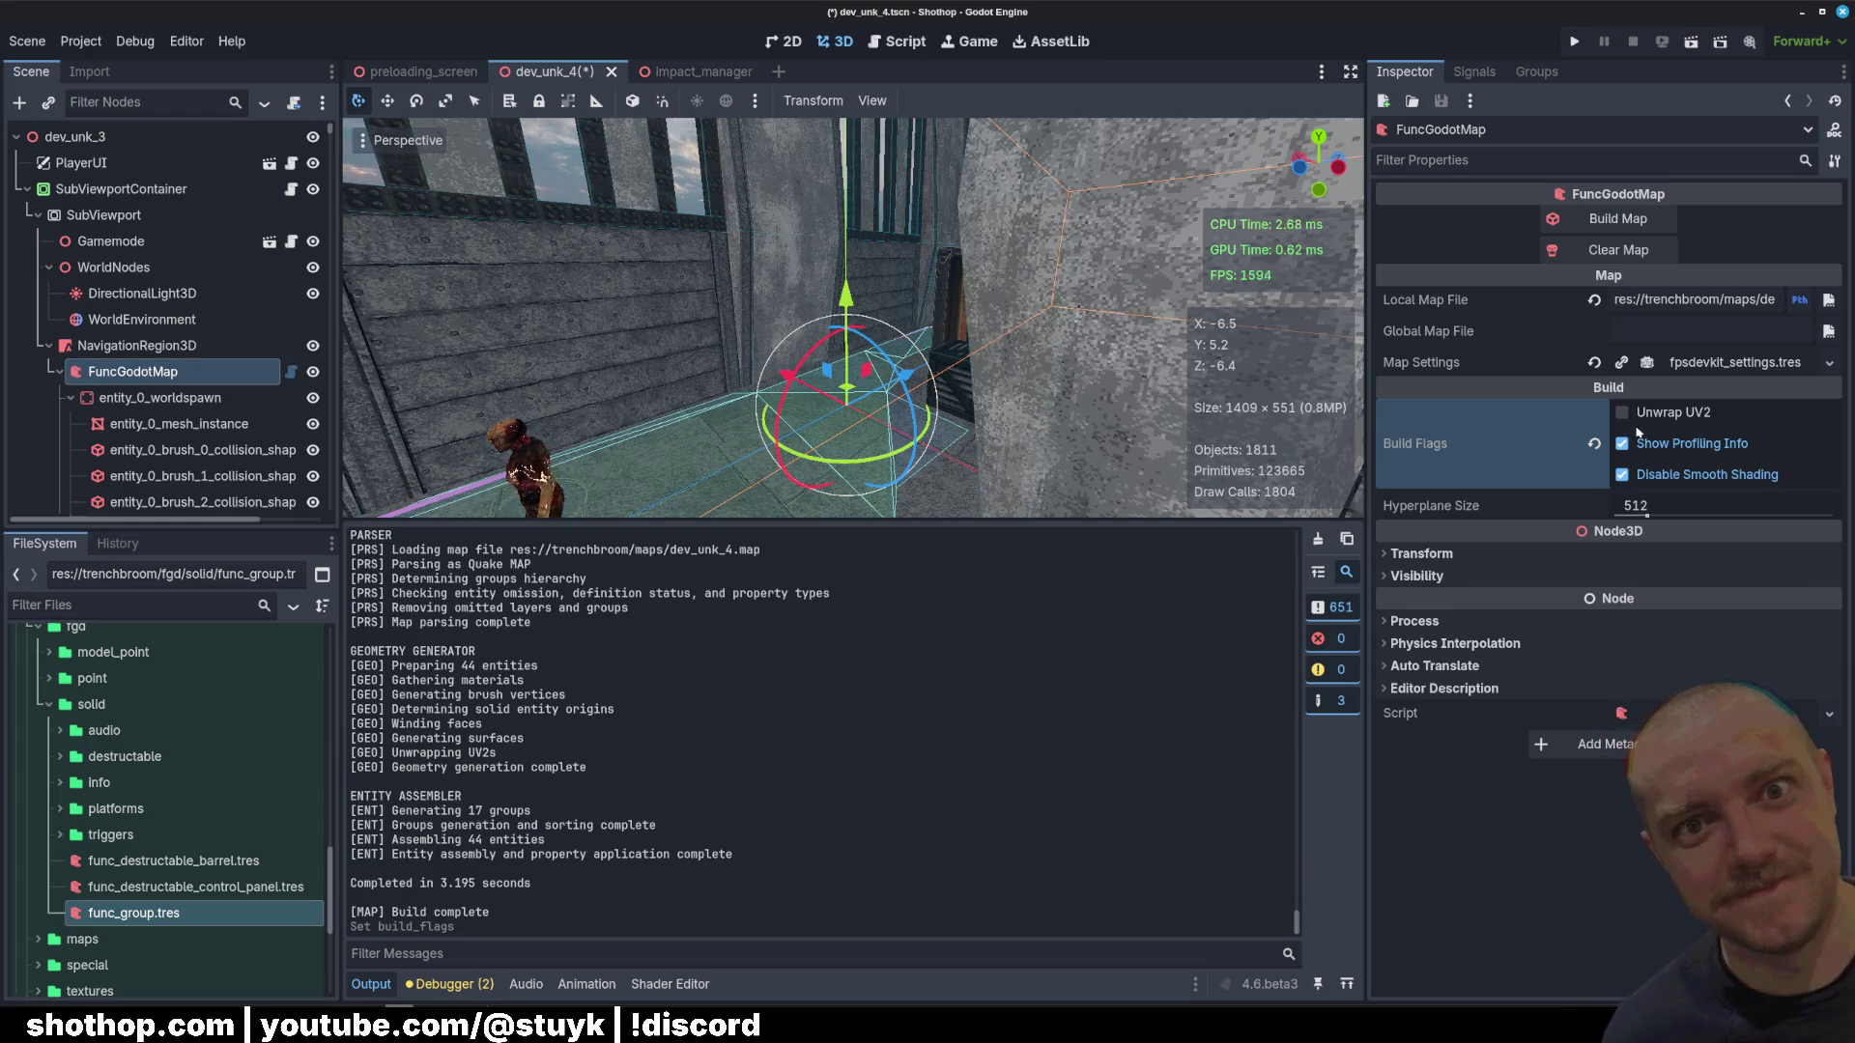
left_click(1659, 418)
key("ctrl+s")
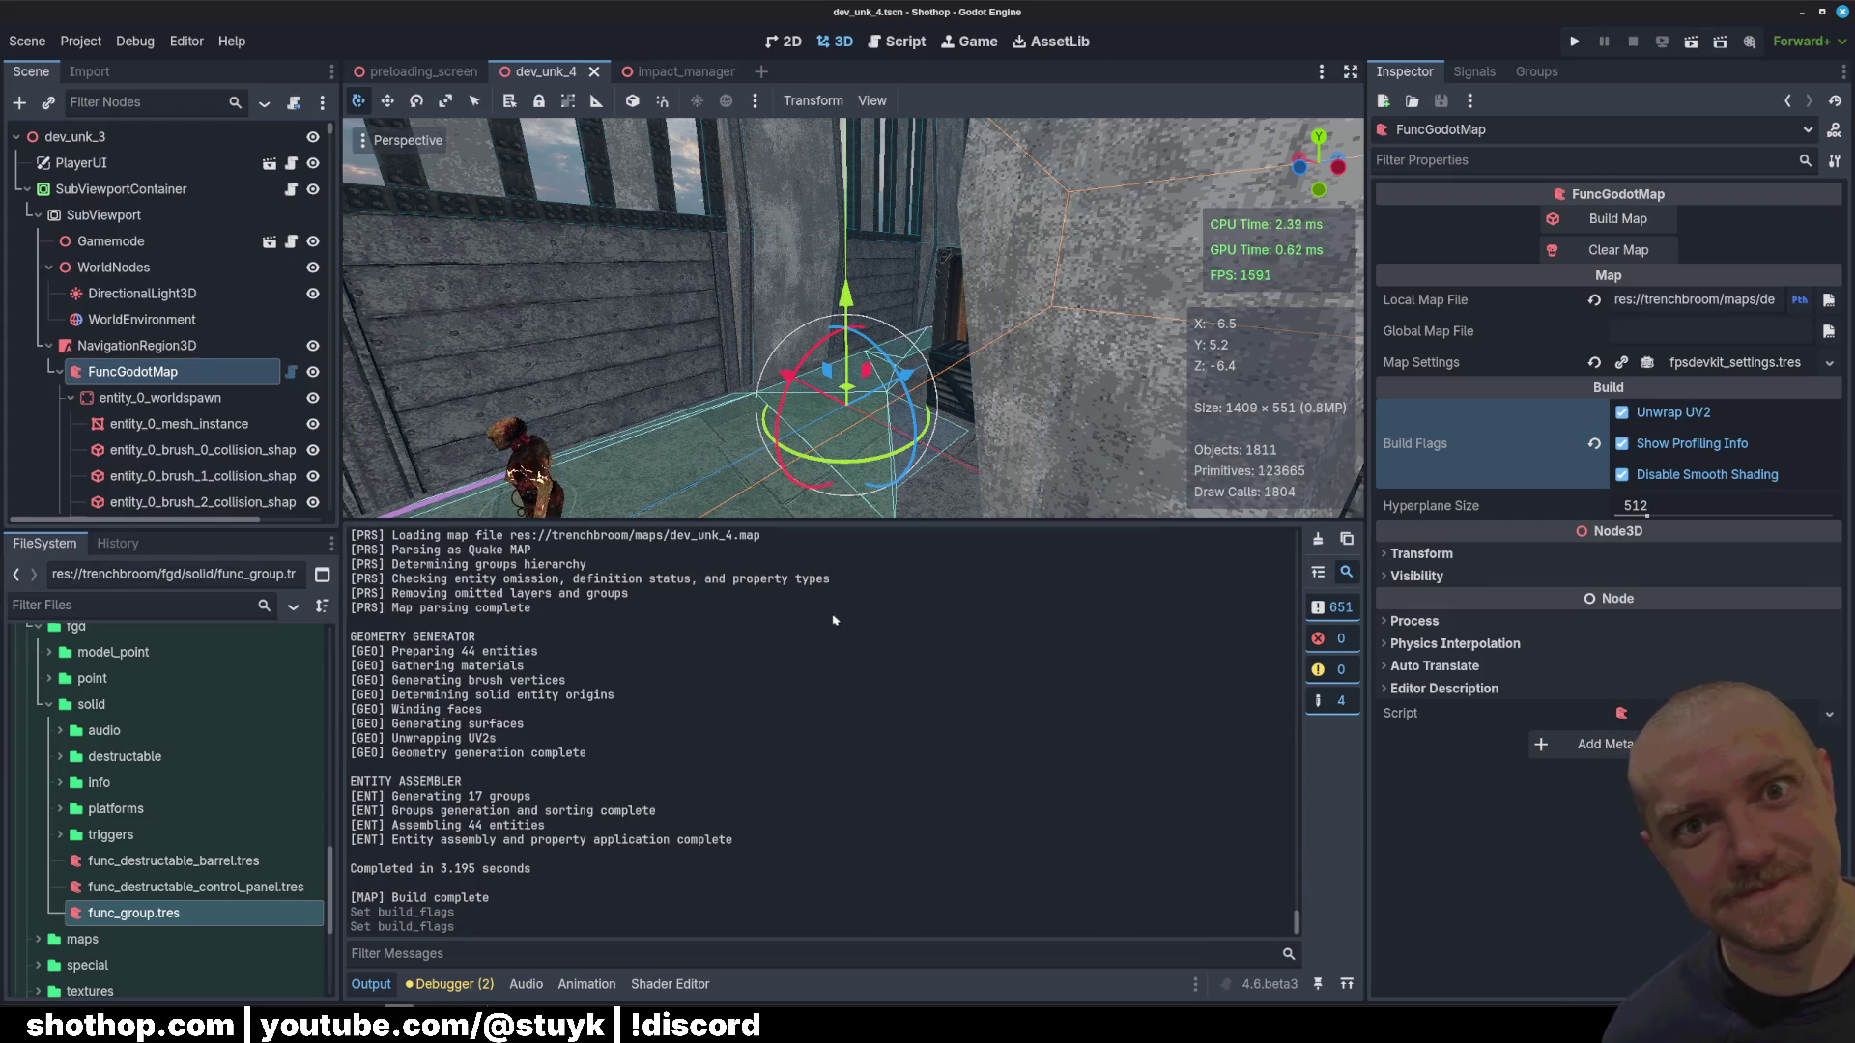
Step: Review the build log and collapse FuncGodotMap's generated child nodes in the Scene tree
scroll(772, 645, "up", 3)
scroll(772, 644, "down", 3)
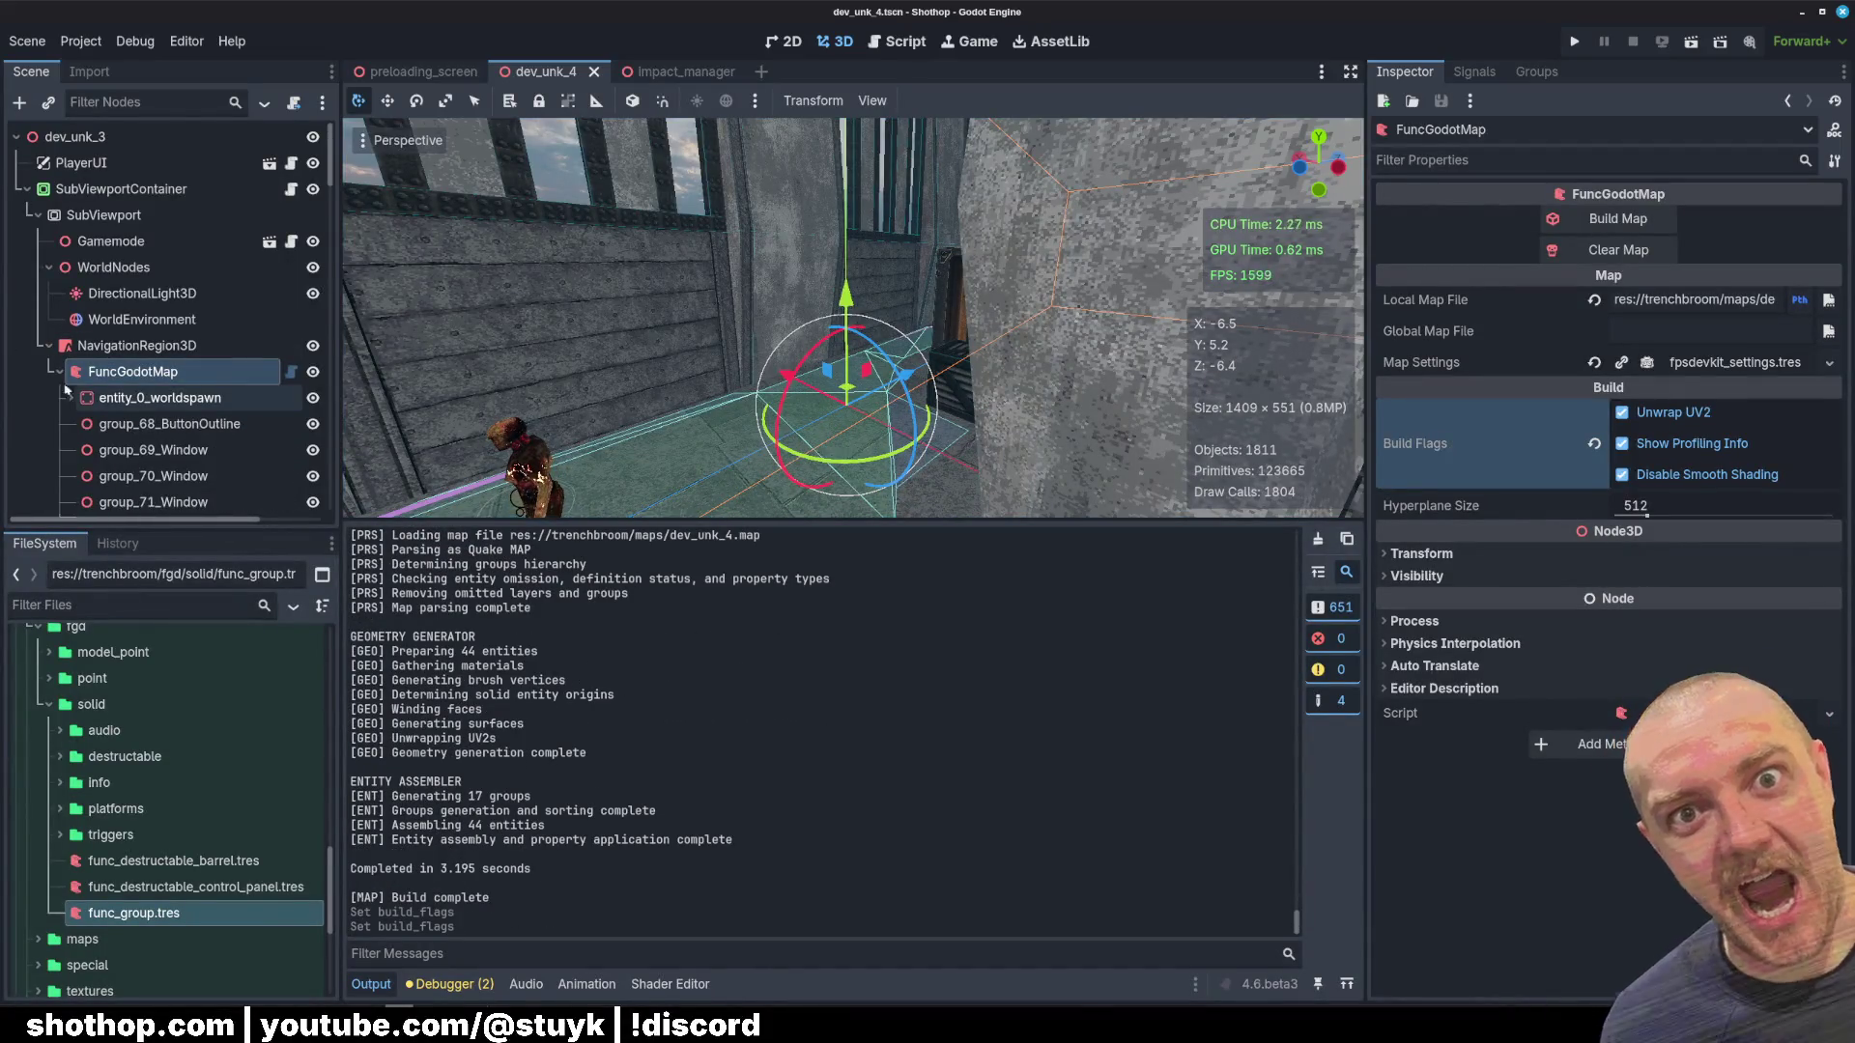
left_click(60, 371)
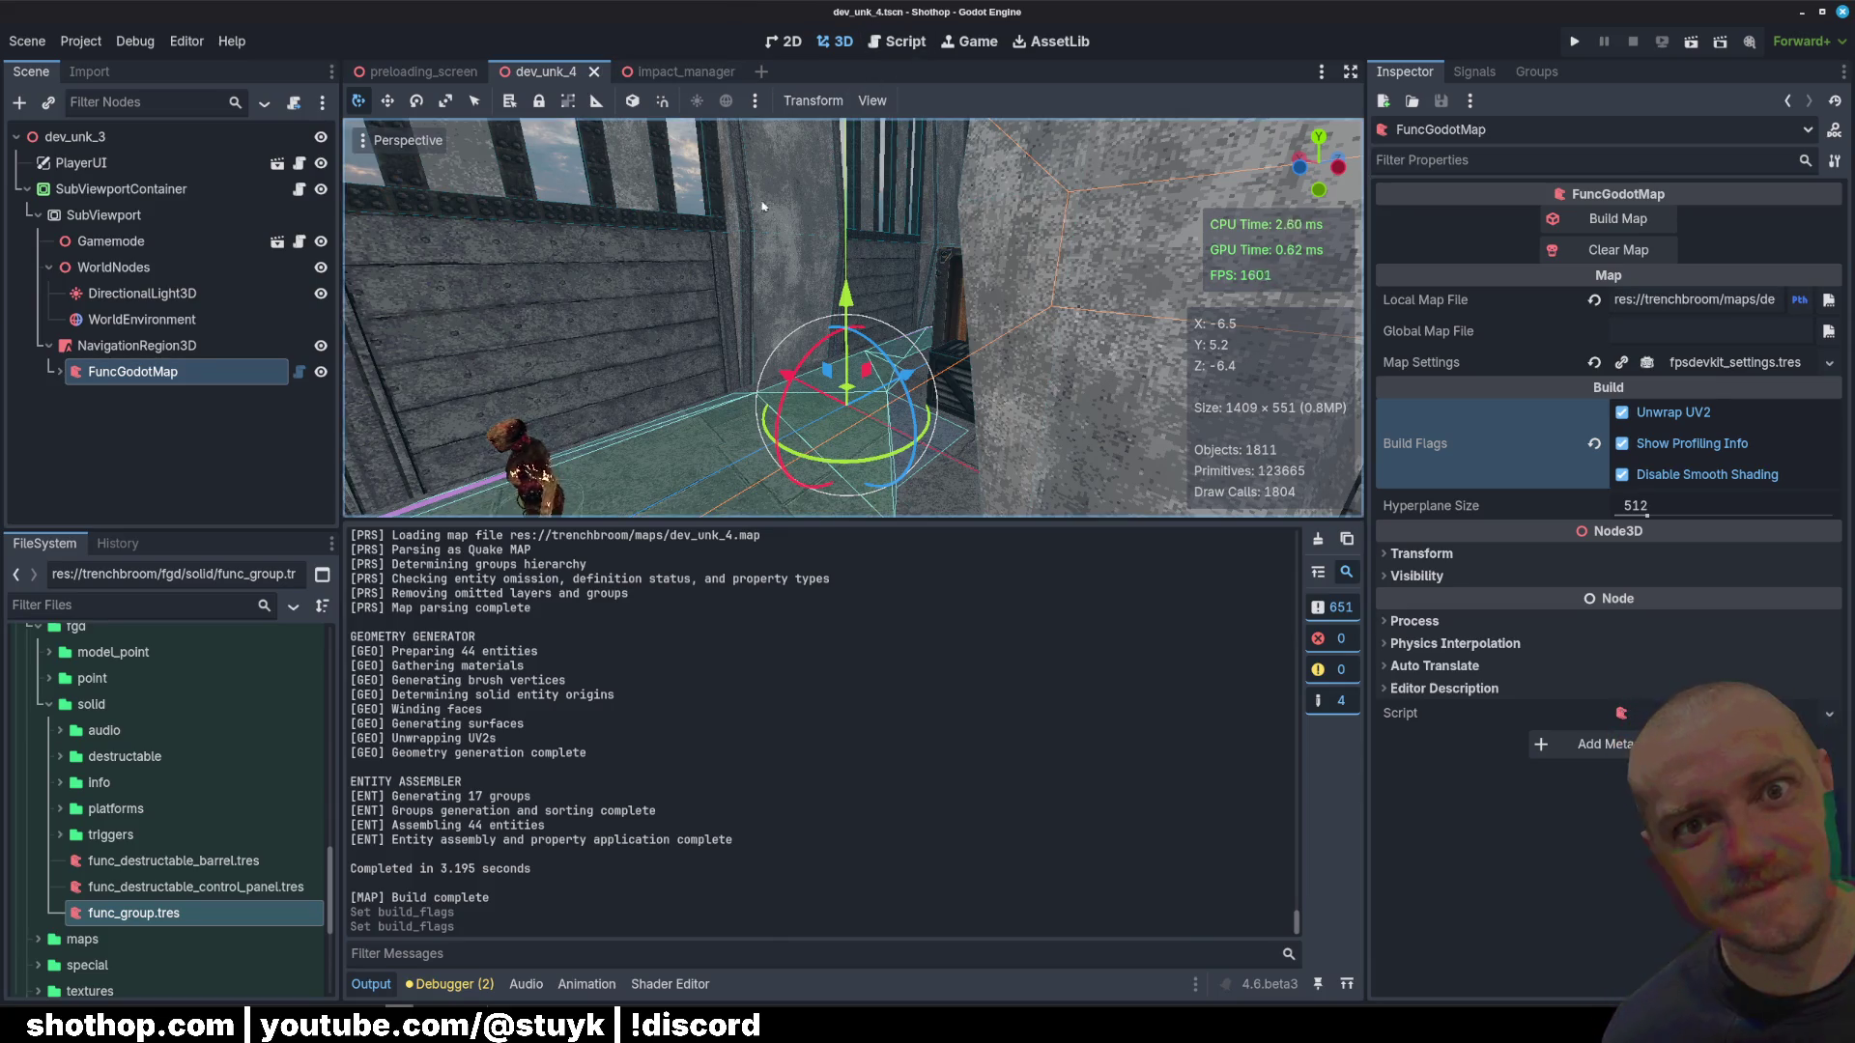
left_click(171, 477)
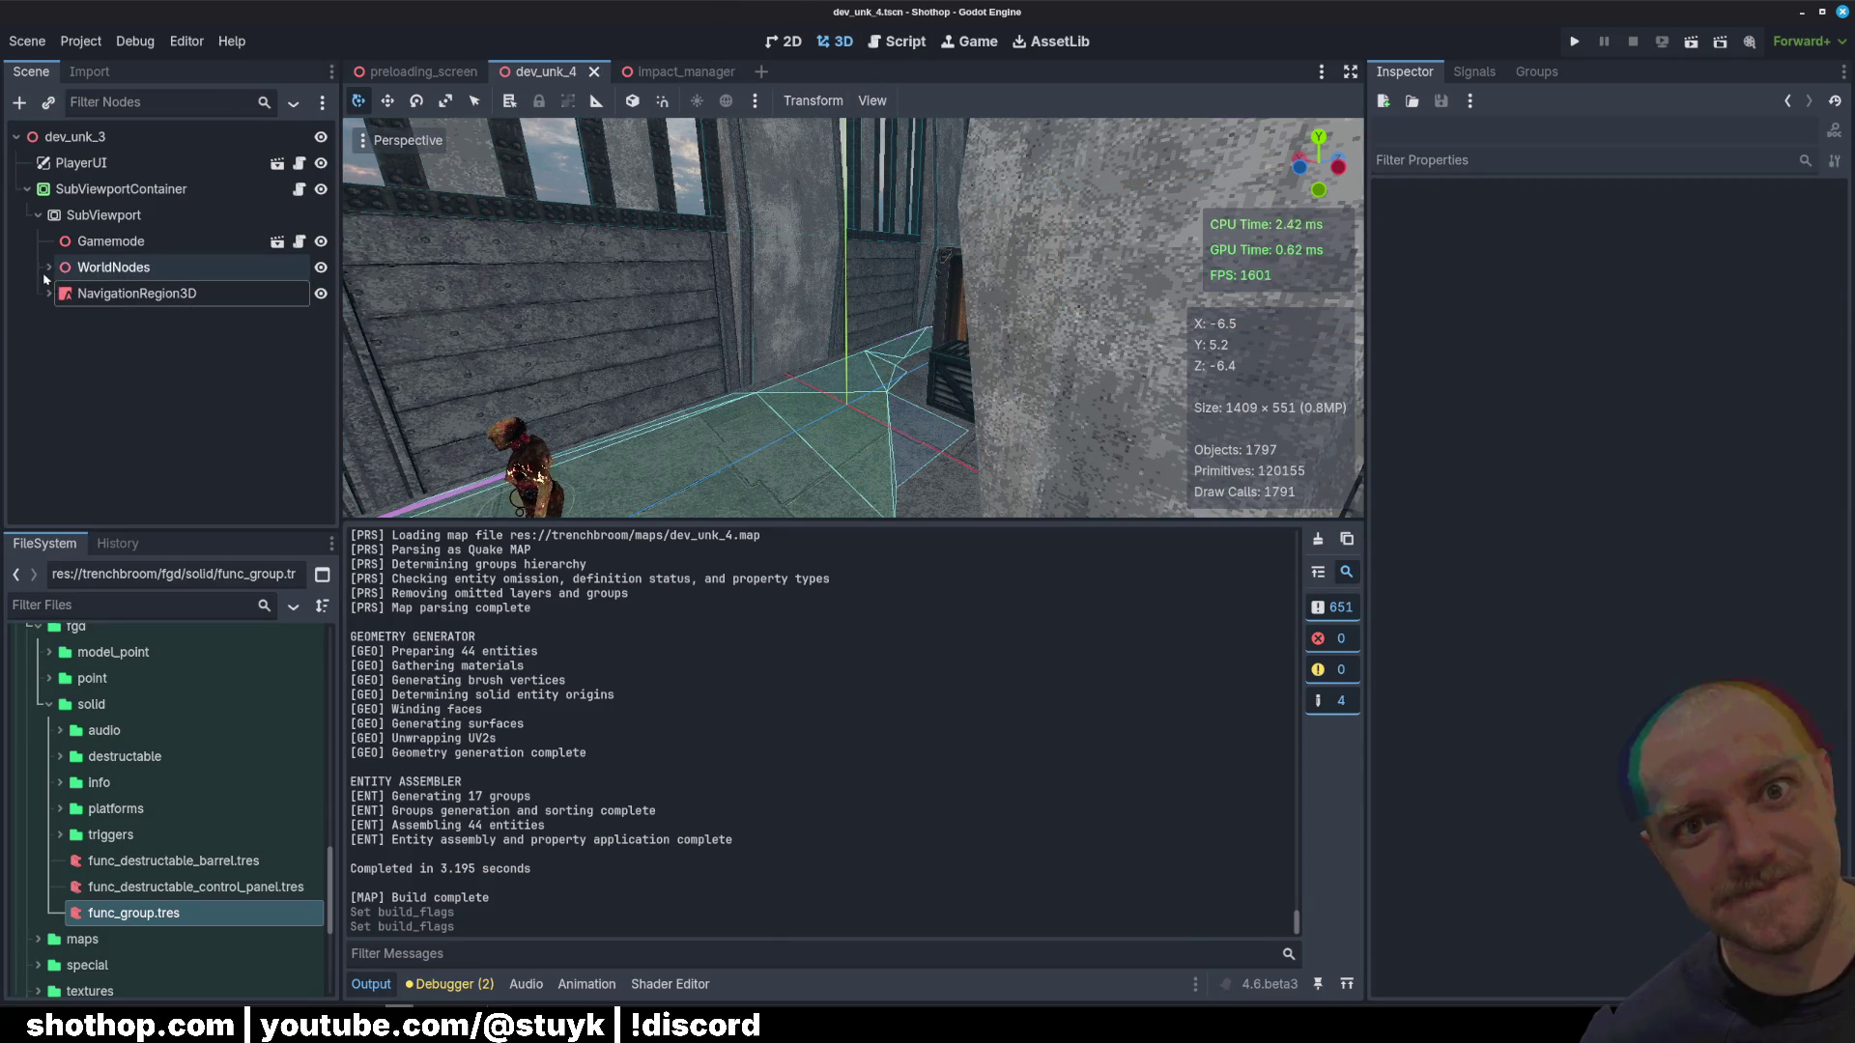
Step: Glance at the Script workspace, return to the 3D level view, then switch to TrenchBroom
left_click(897, 41)
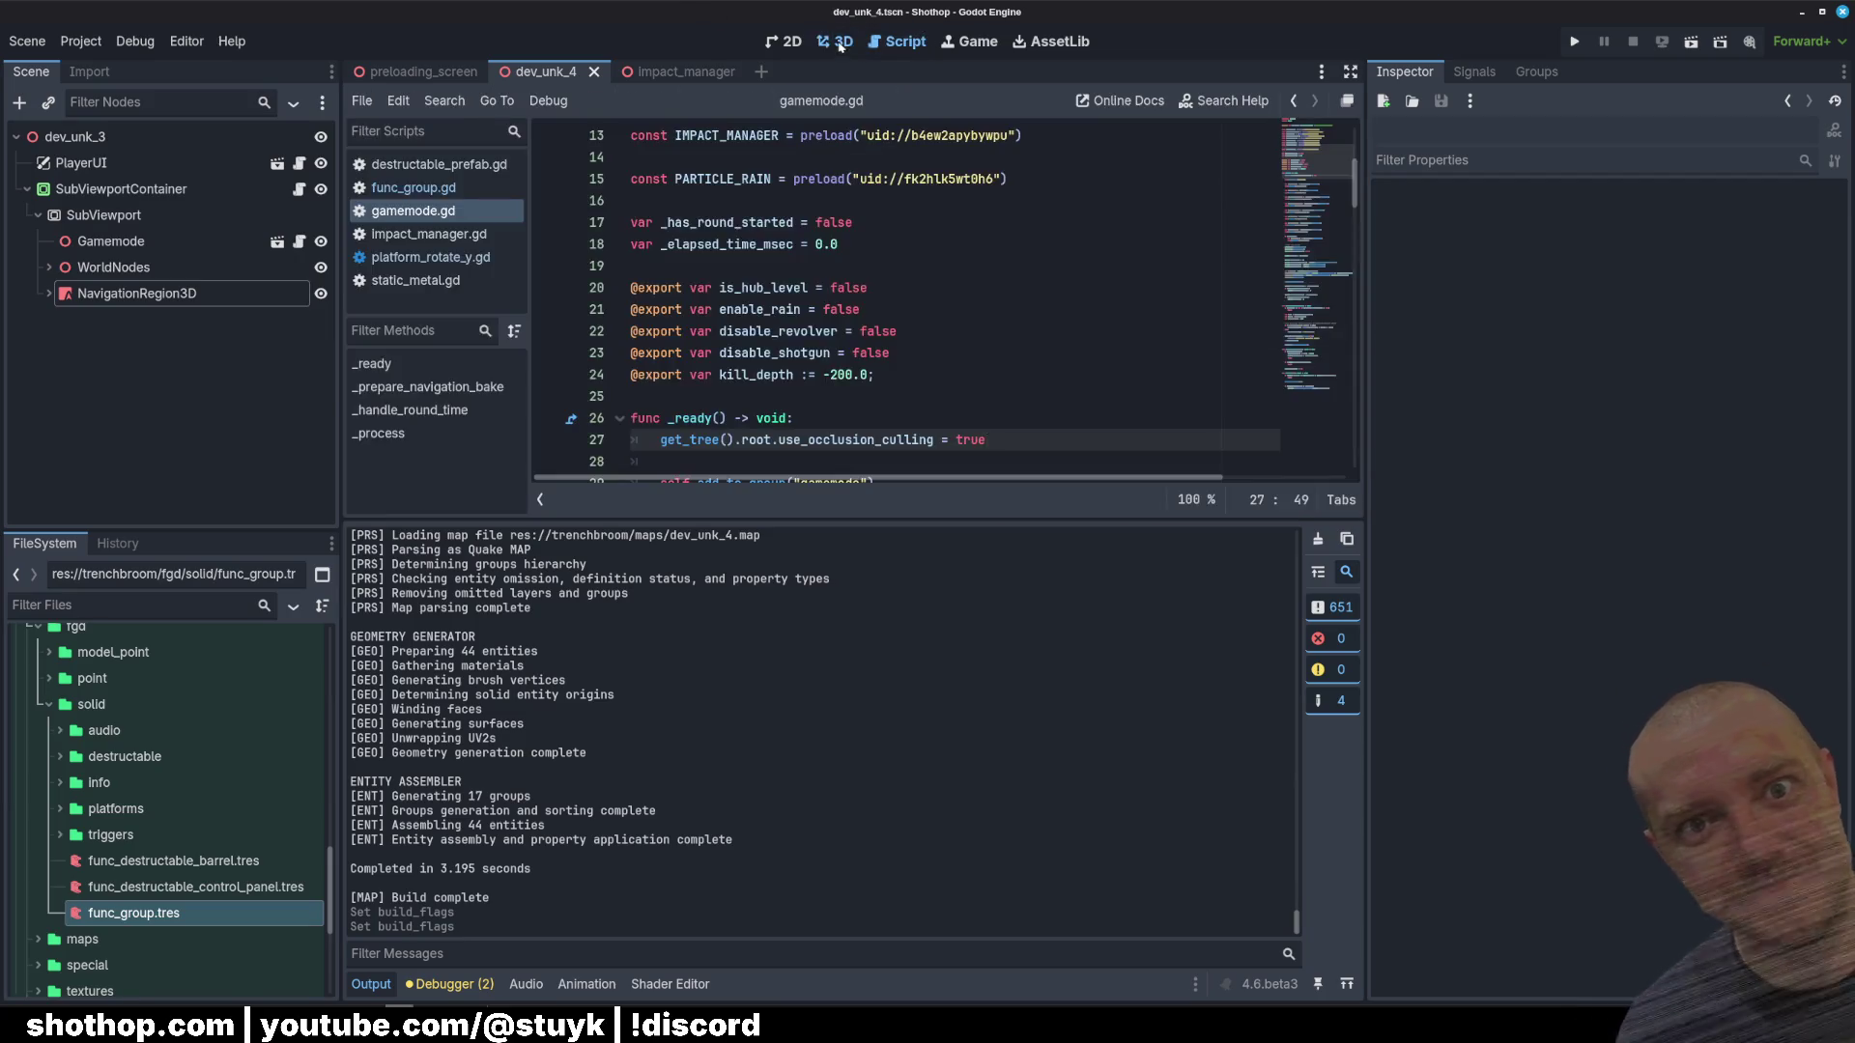
left_click(836, 41)
left_click_drag(880, 496, 881, 497)
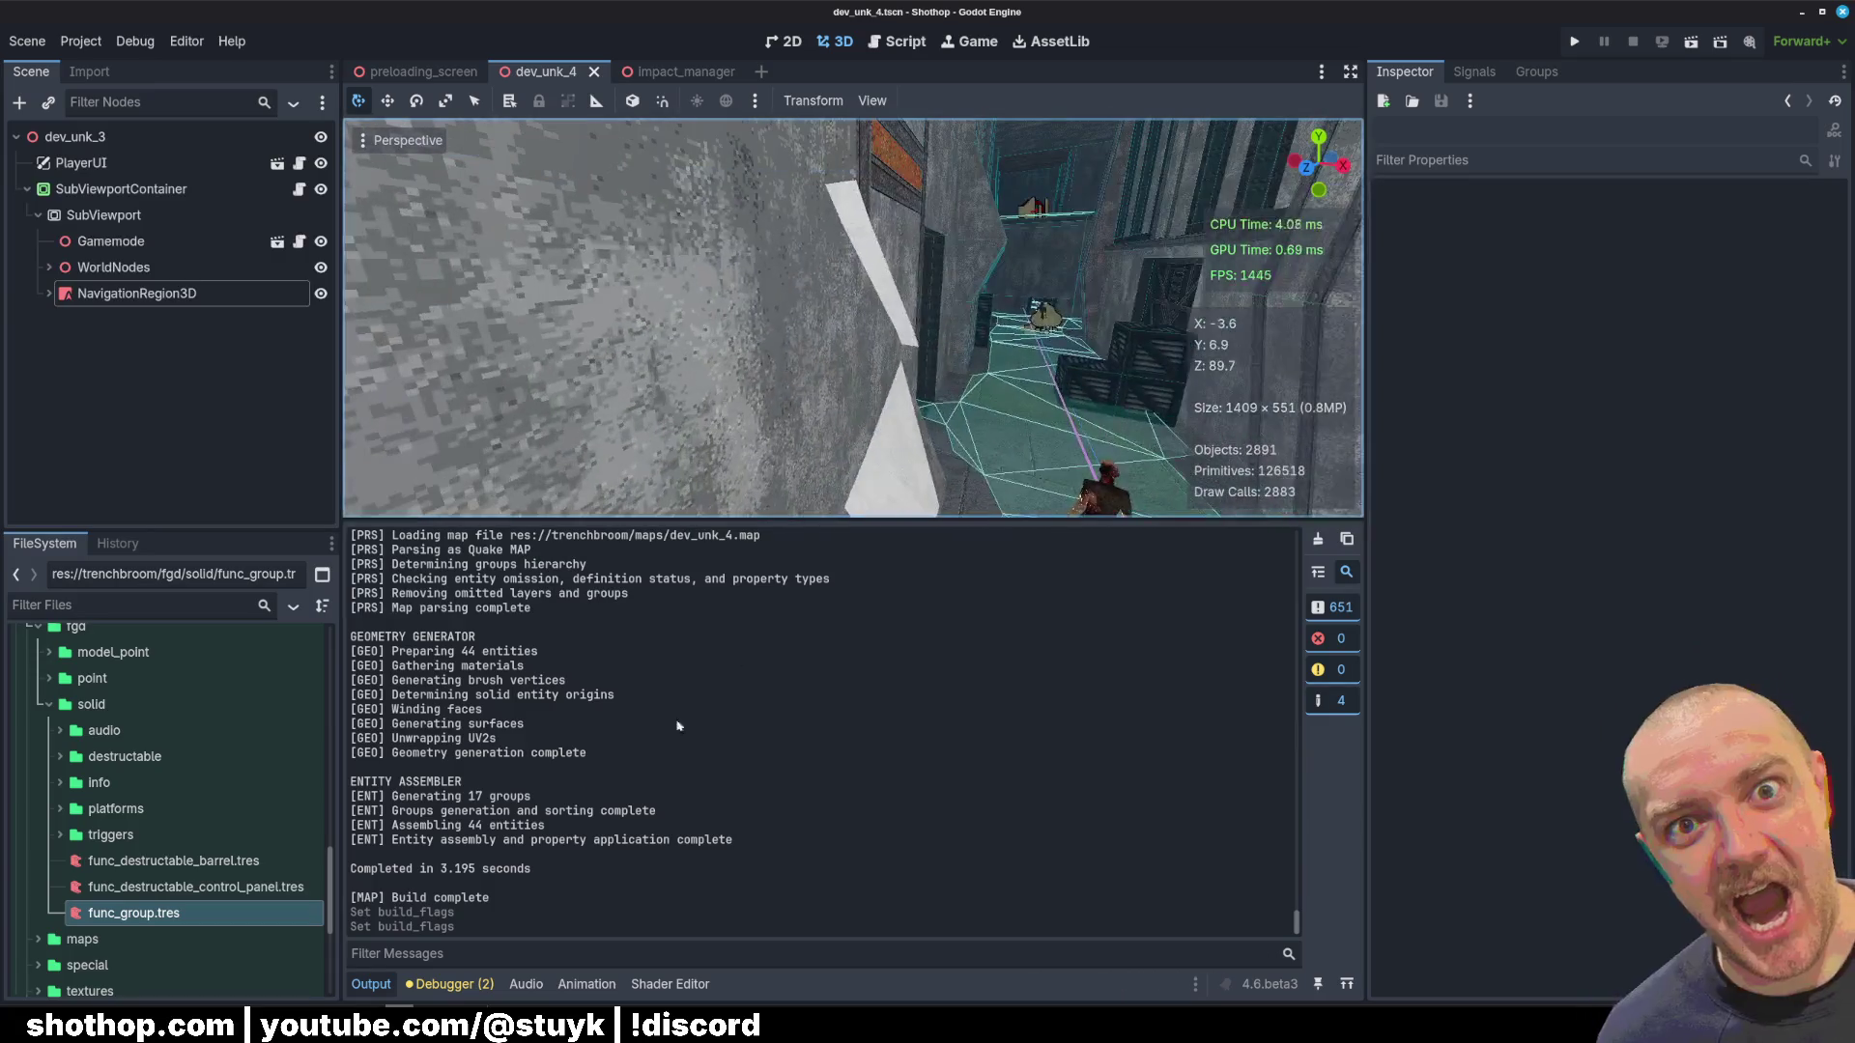
key("alt+Tab")
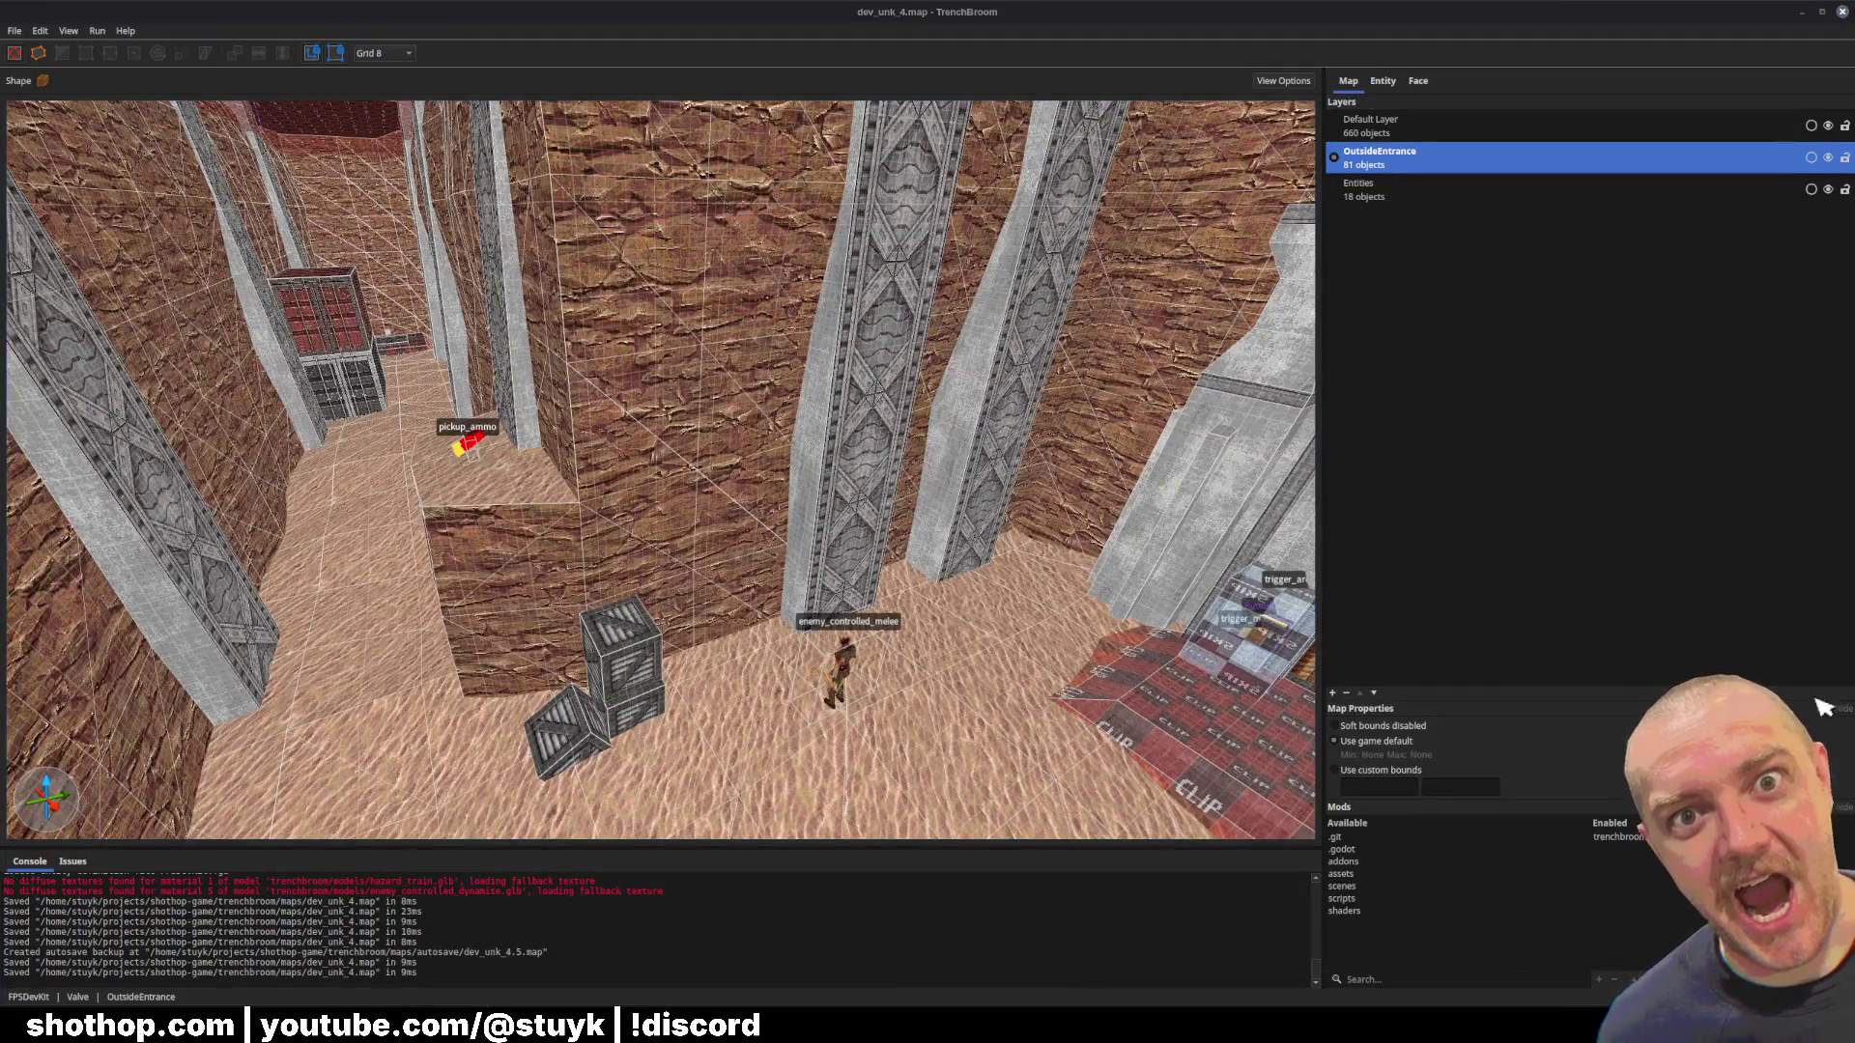
Step: Select the triangular wedge face, quad face and the slanted strip's faces
mouse_move(438, 526)
left_mouse_down()
mouse_move(553, 496)
mouse_move(641, 505)
mouse_move(624, 500)
mouse_move(669, 629)
left_mouse_up()
double_click(669, 629, "shift")
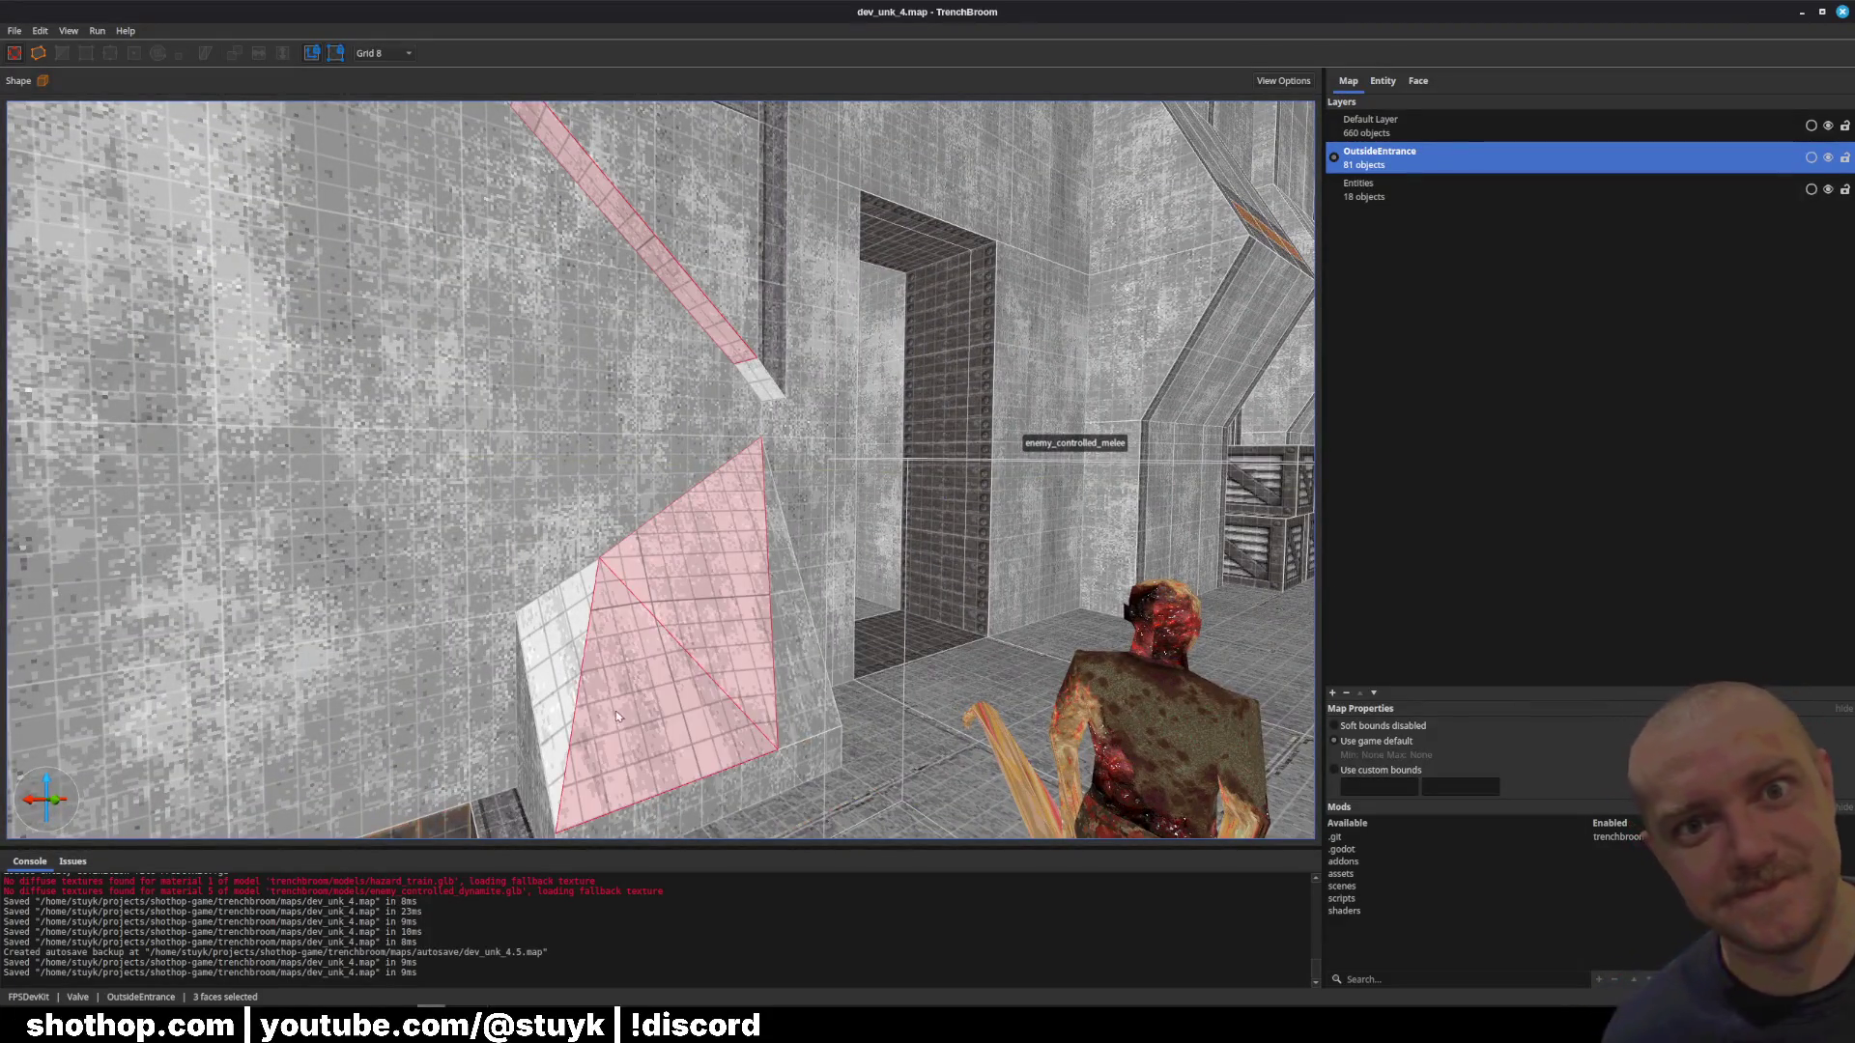
left_click(587, 633, "ctrl+shift")
left_click(769, 385, "ctrl+shift")
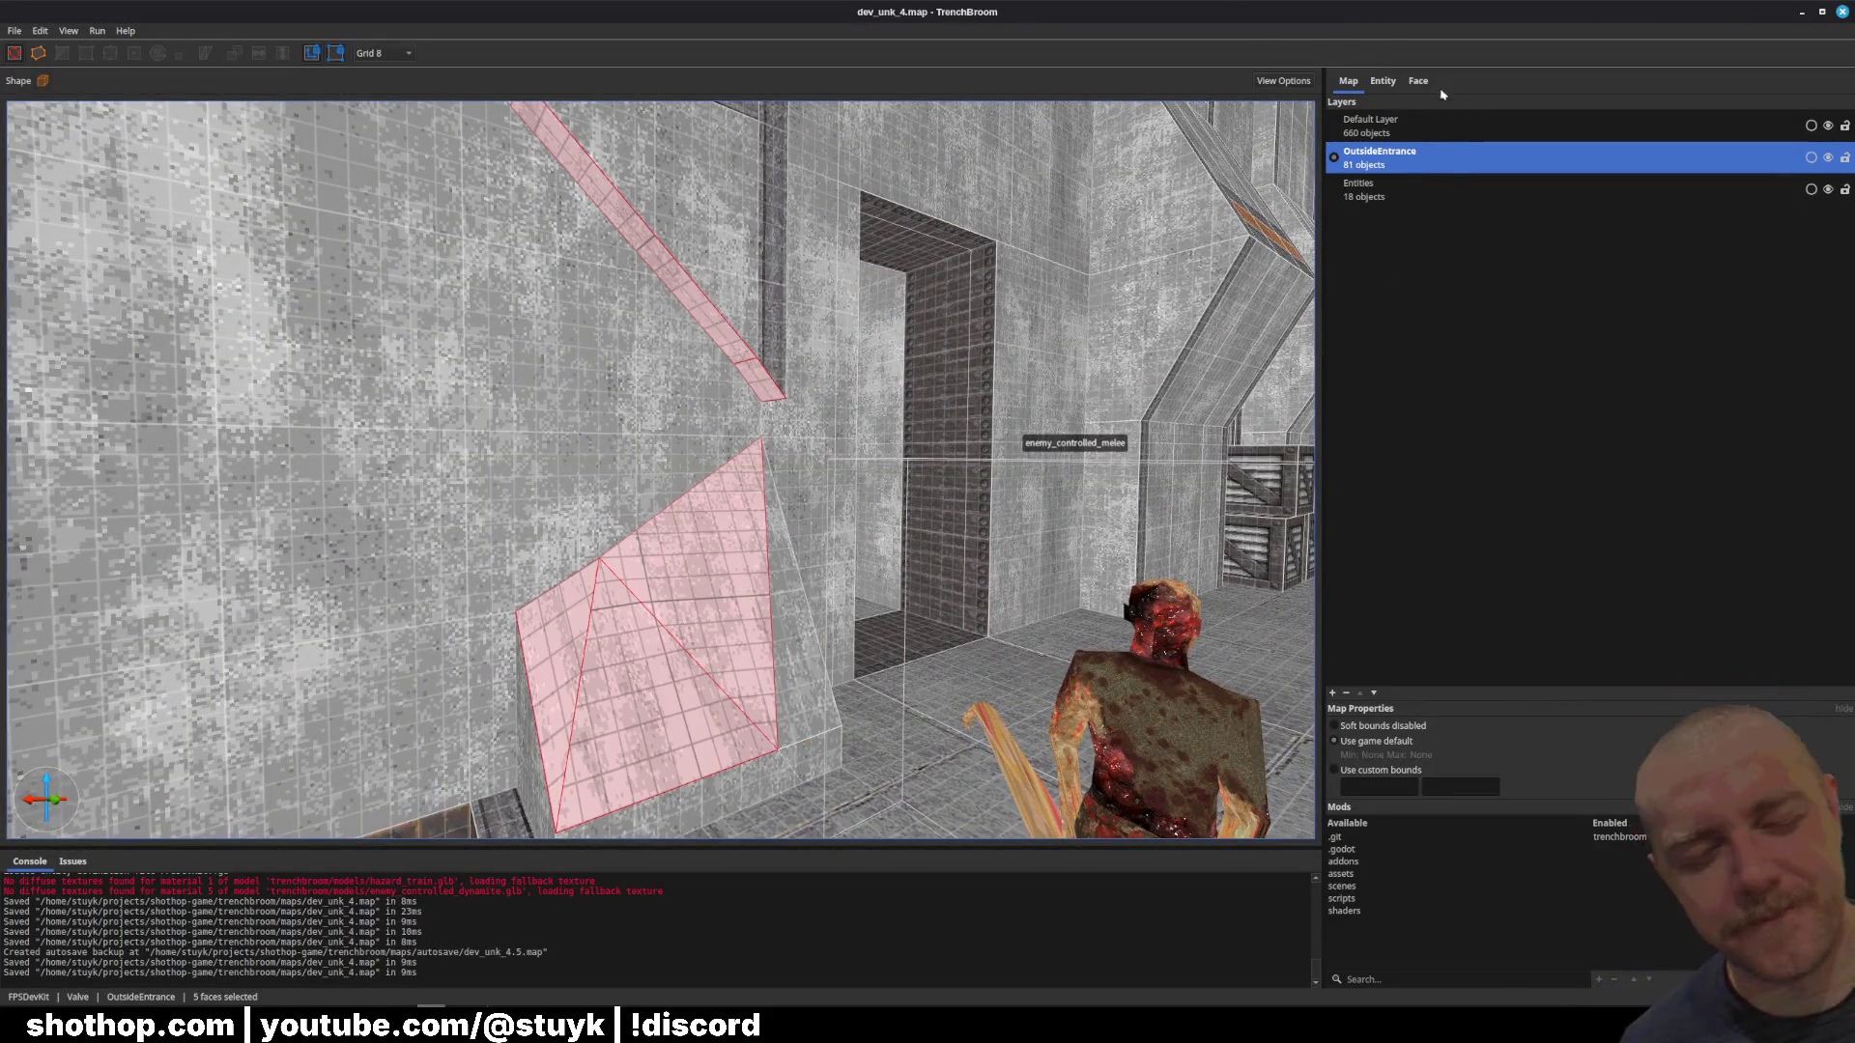
Step: Show the Face panel with a cleared search filter and a widened Material Browser
left_click(1420, 82)
key("BackSpace")
key("BackSpace")
key("BackSpace")
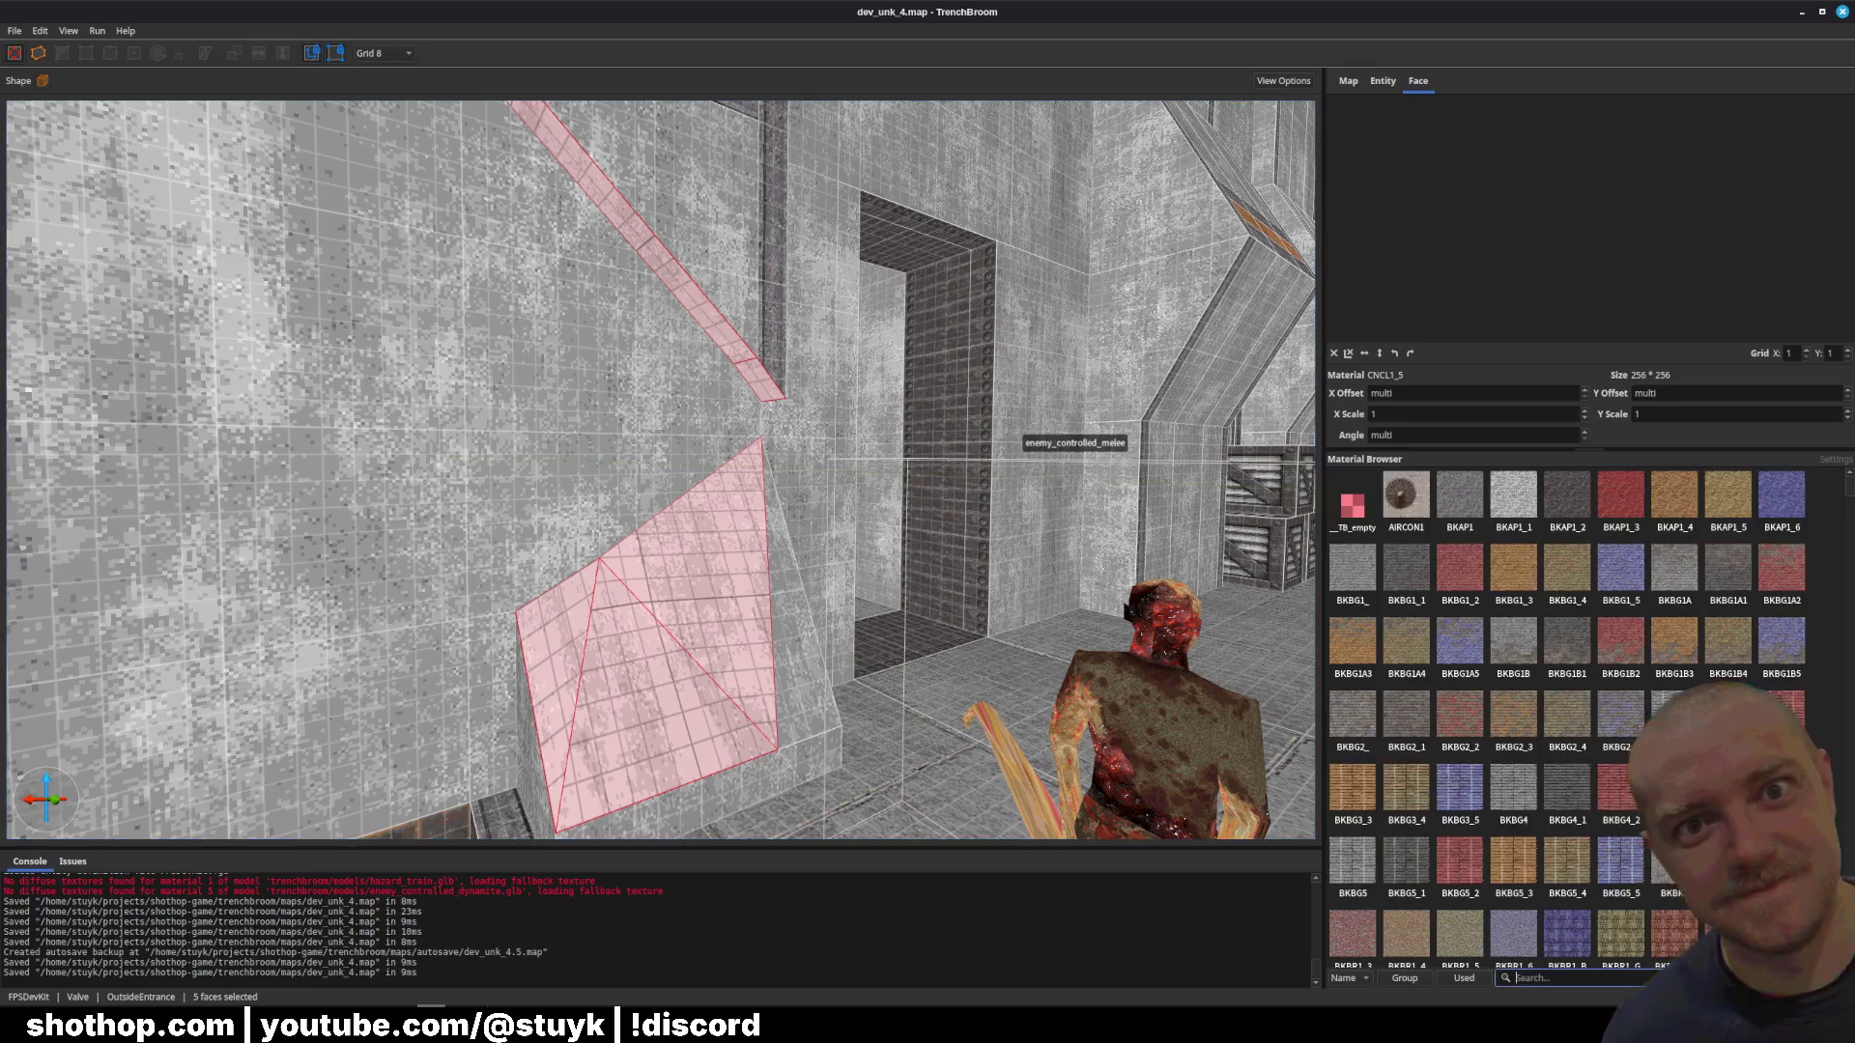
left_click_drag(1322, 655, 1164, 665)
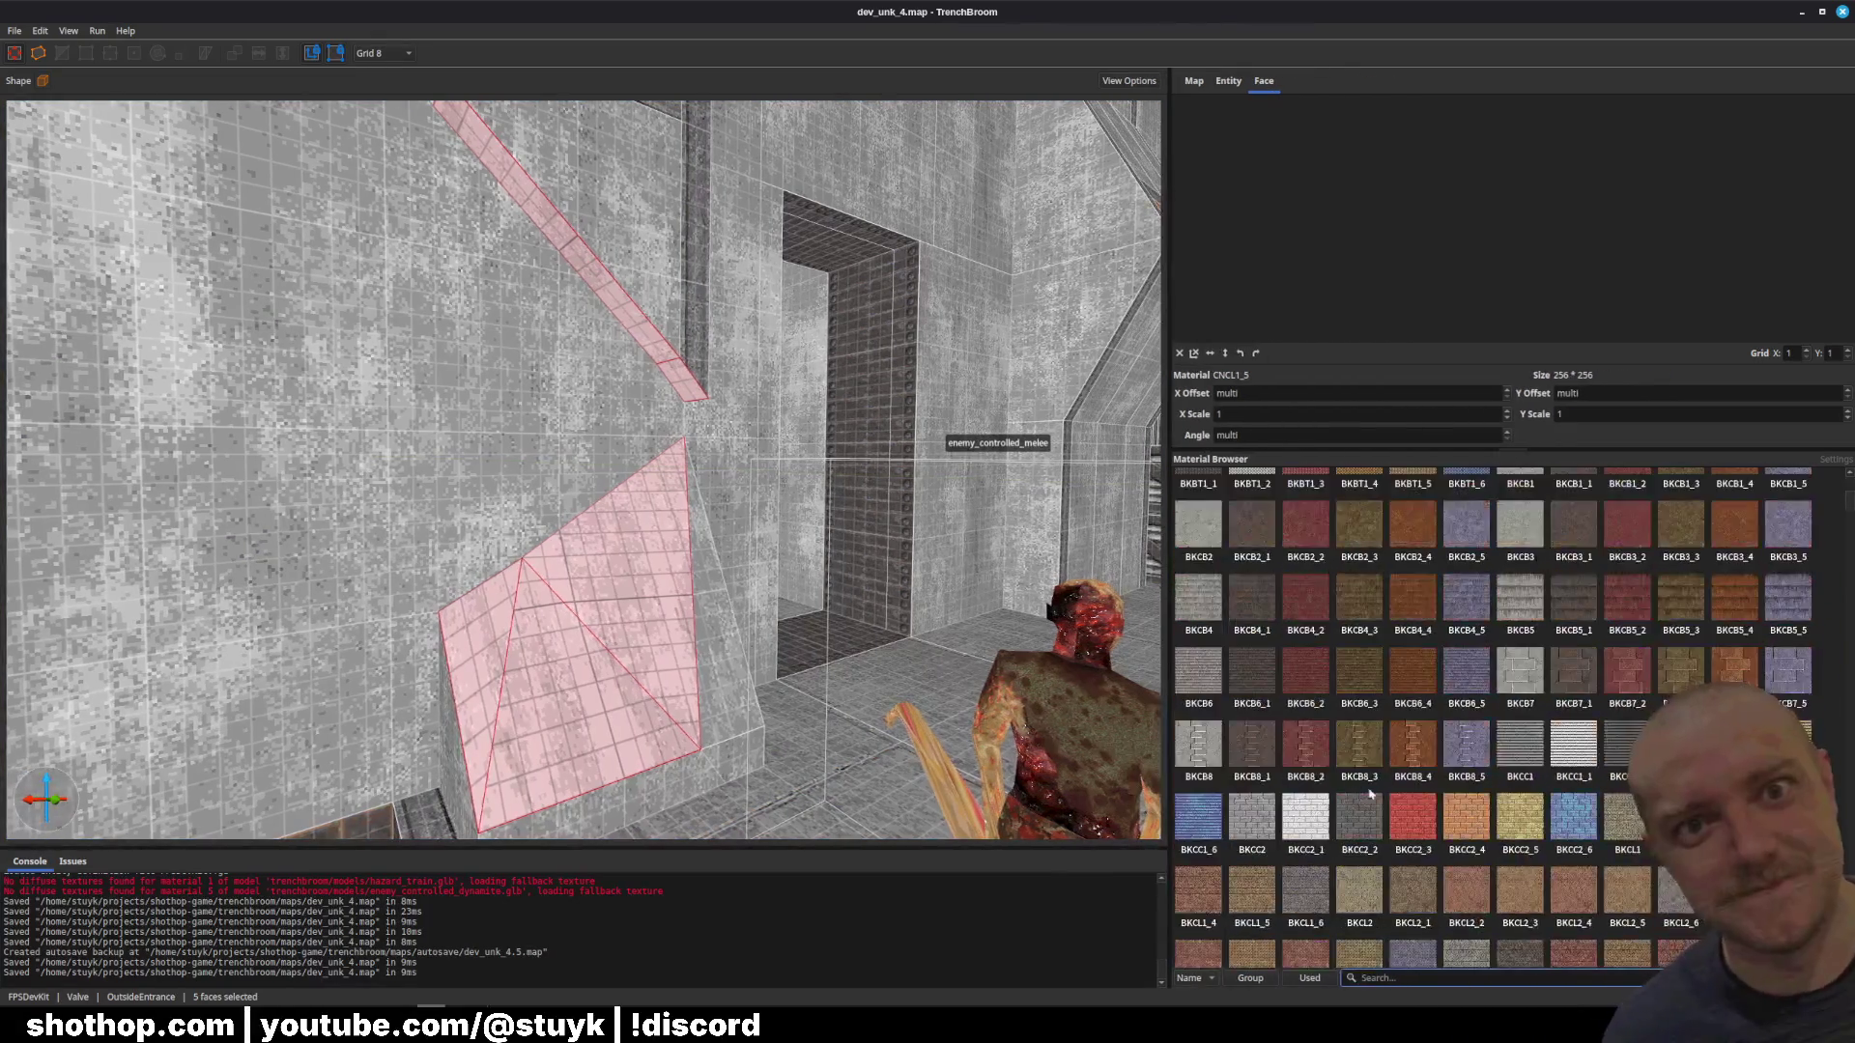
scroll(1413, 795, "down", 5)
scroll(1484, 772, "down", 15)
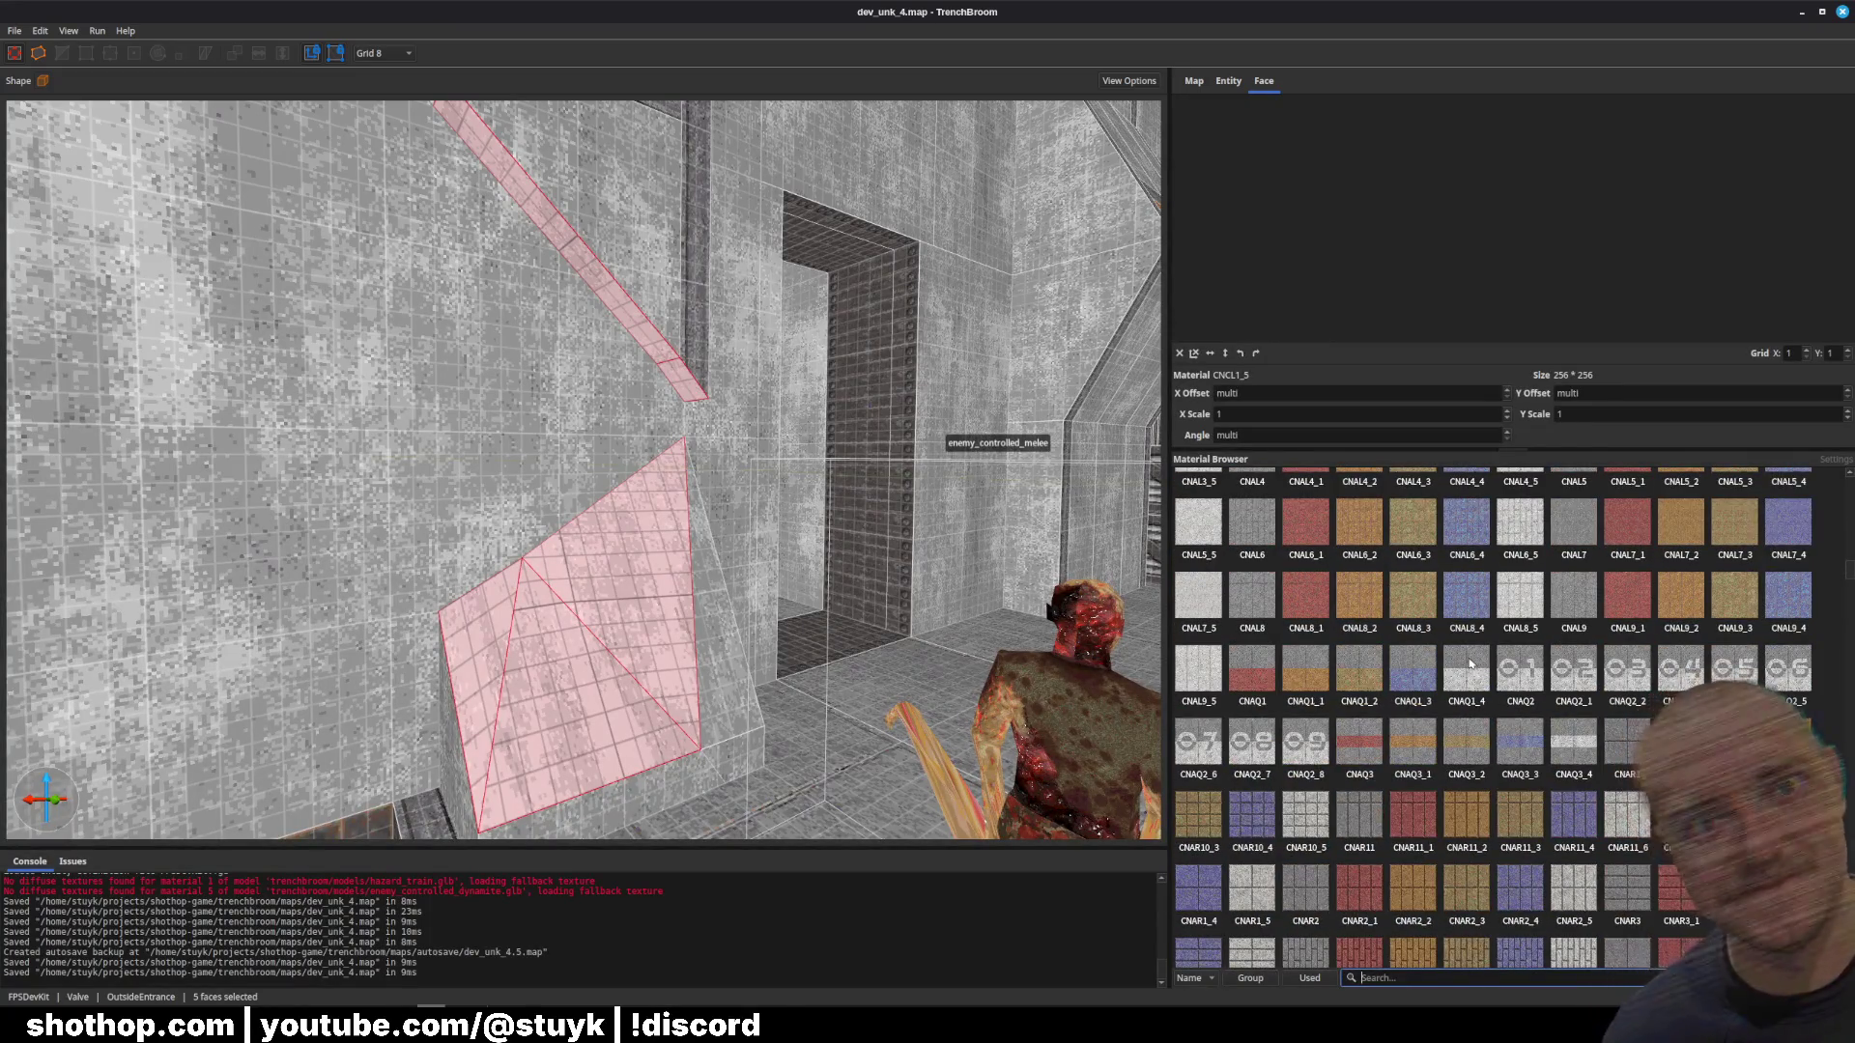
scroll(1457, 647, "down", 5)
scroll(1500, 689, "down", 5)
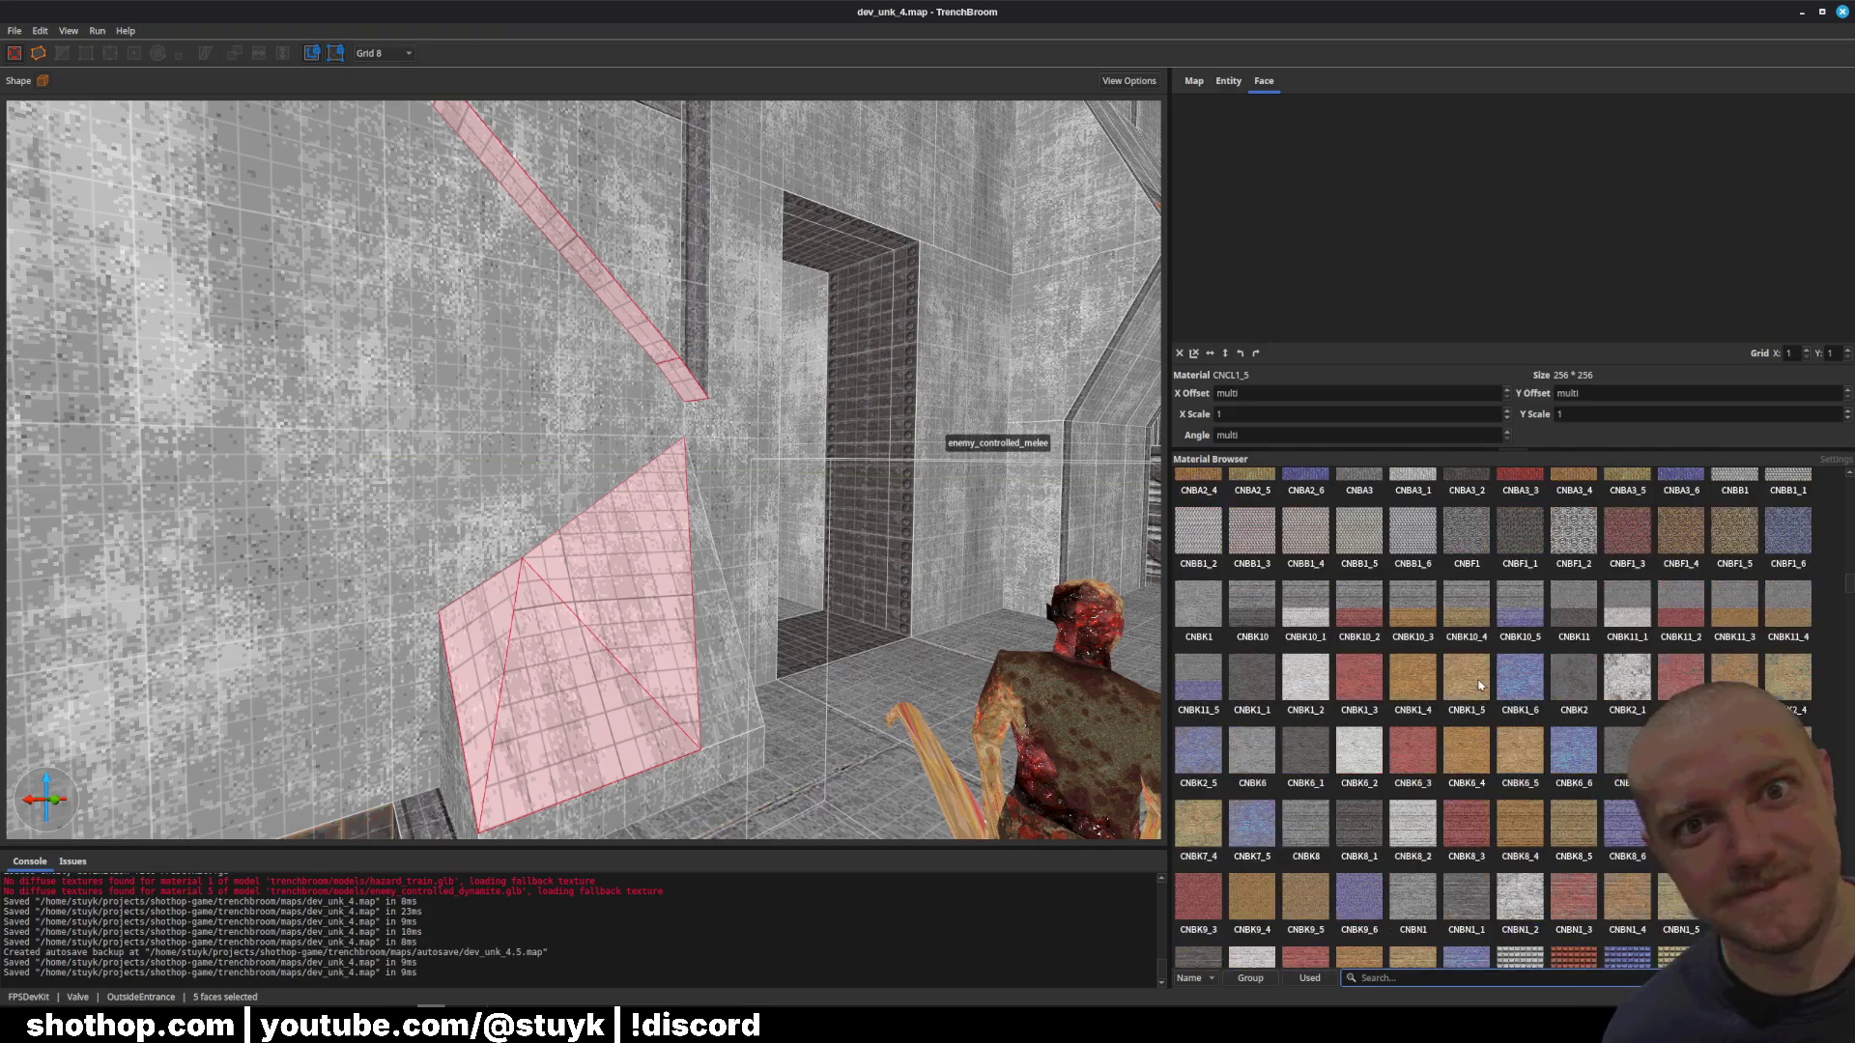
Step: Try CNBK brick and CNLG grey materials on the faces, settling on light grey CNLG3_2
left_click(1304, 742)
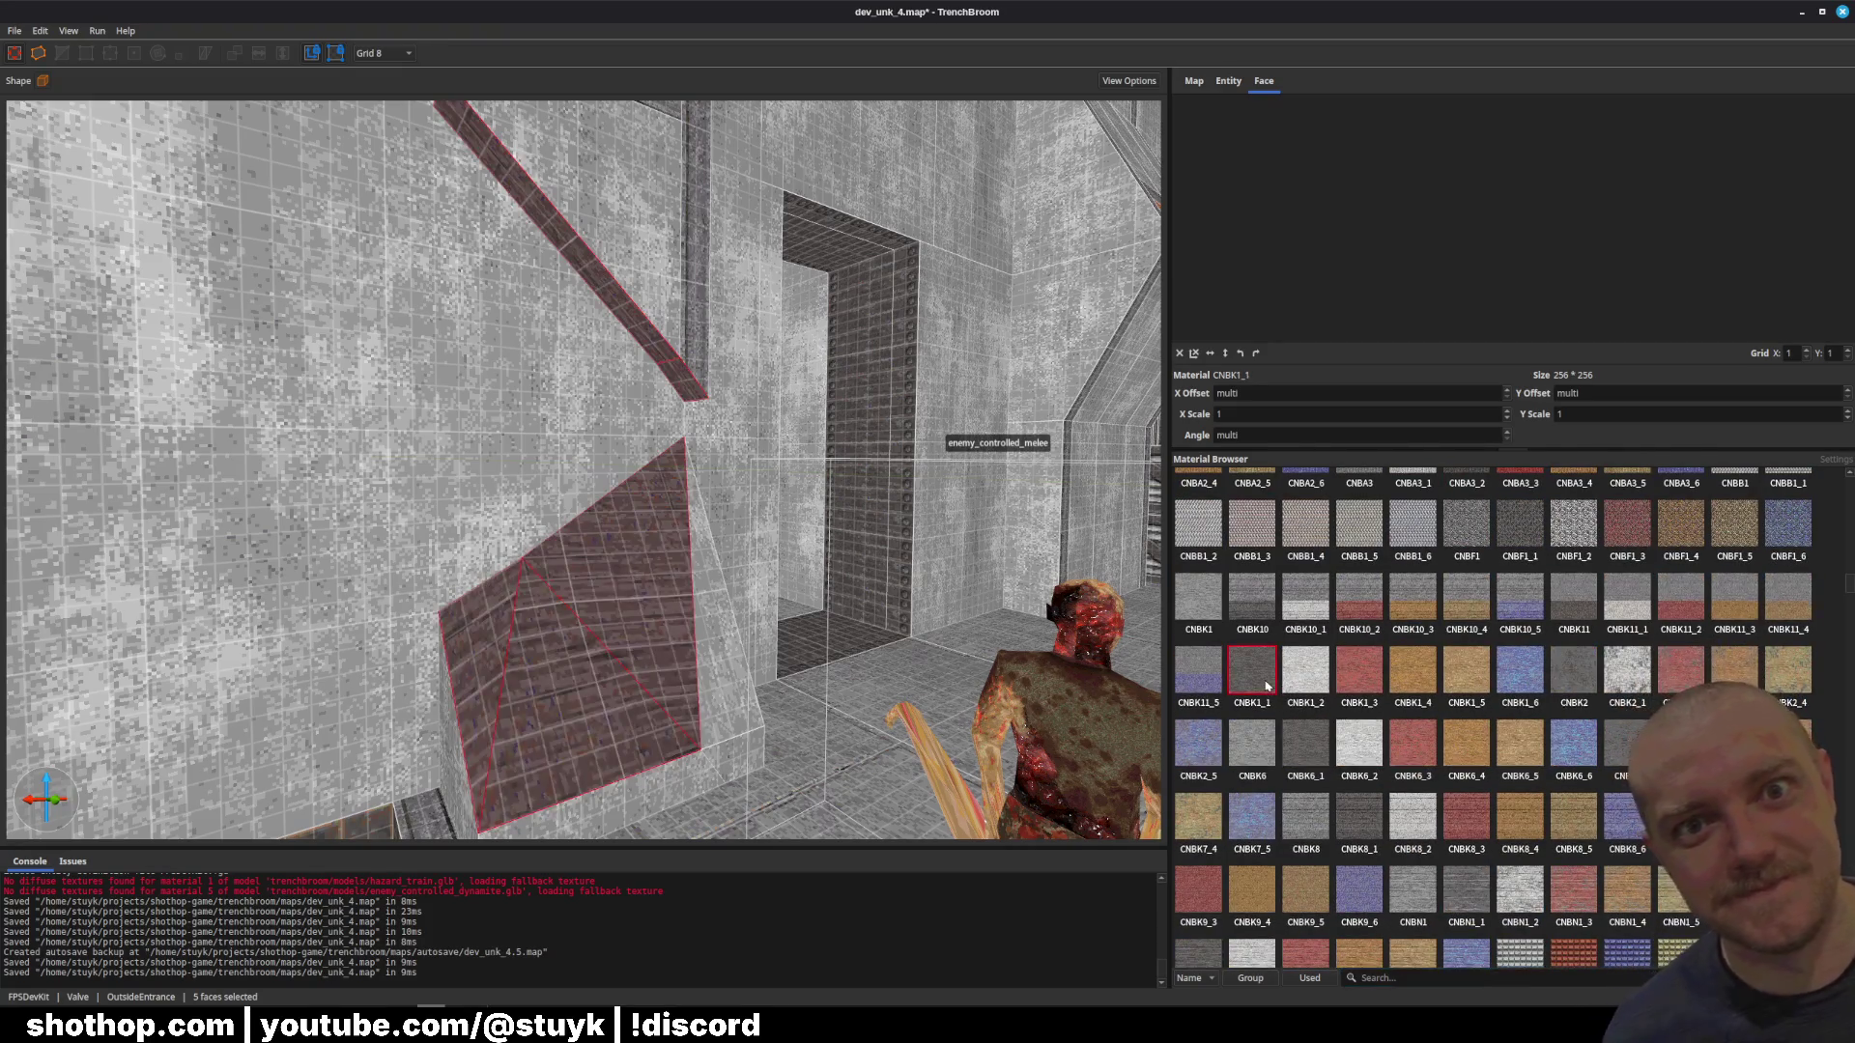
left_click(1596, 681)
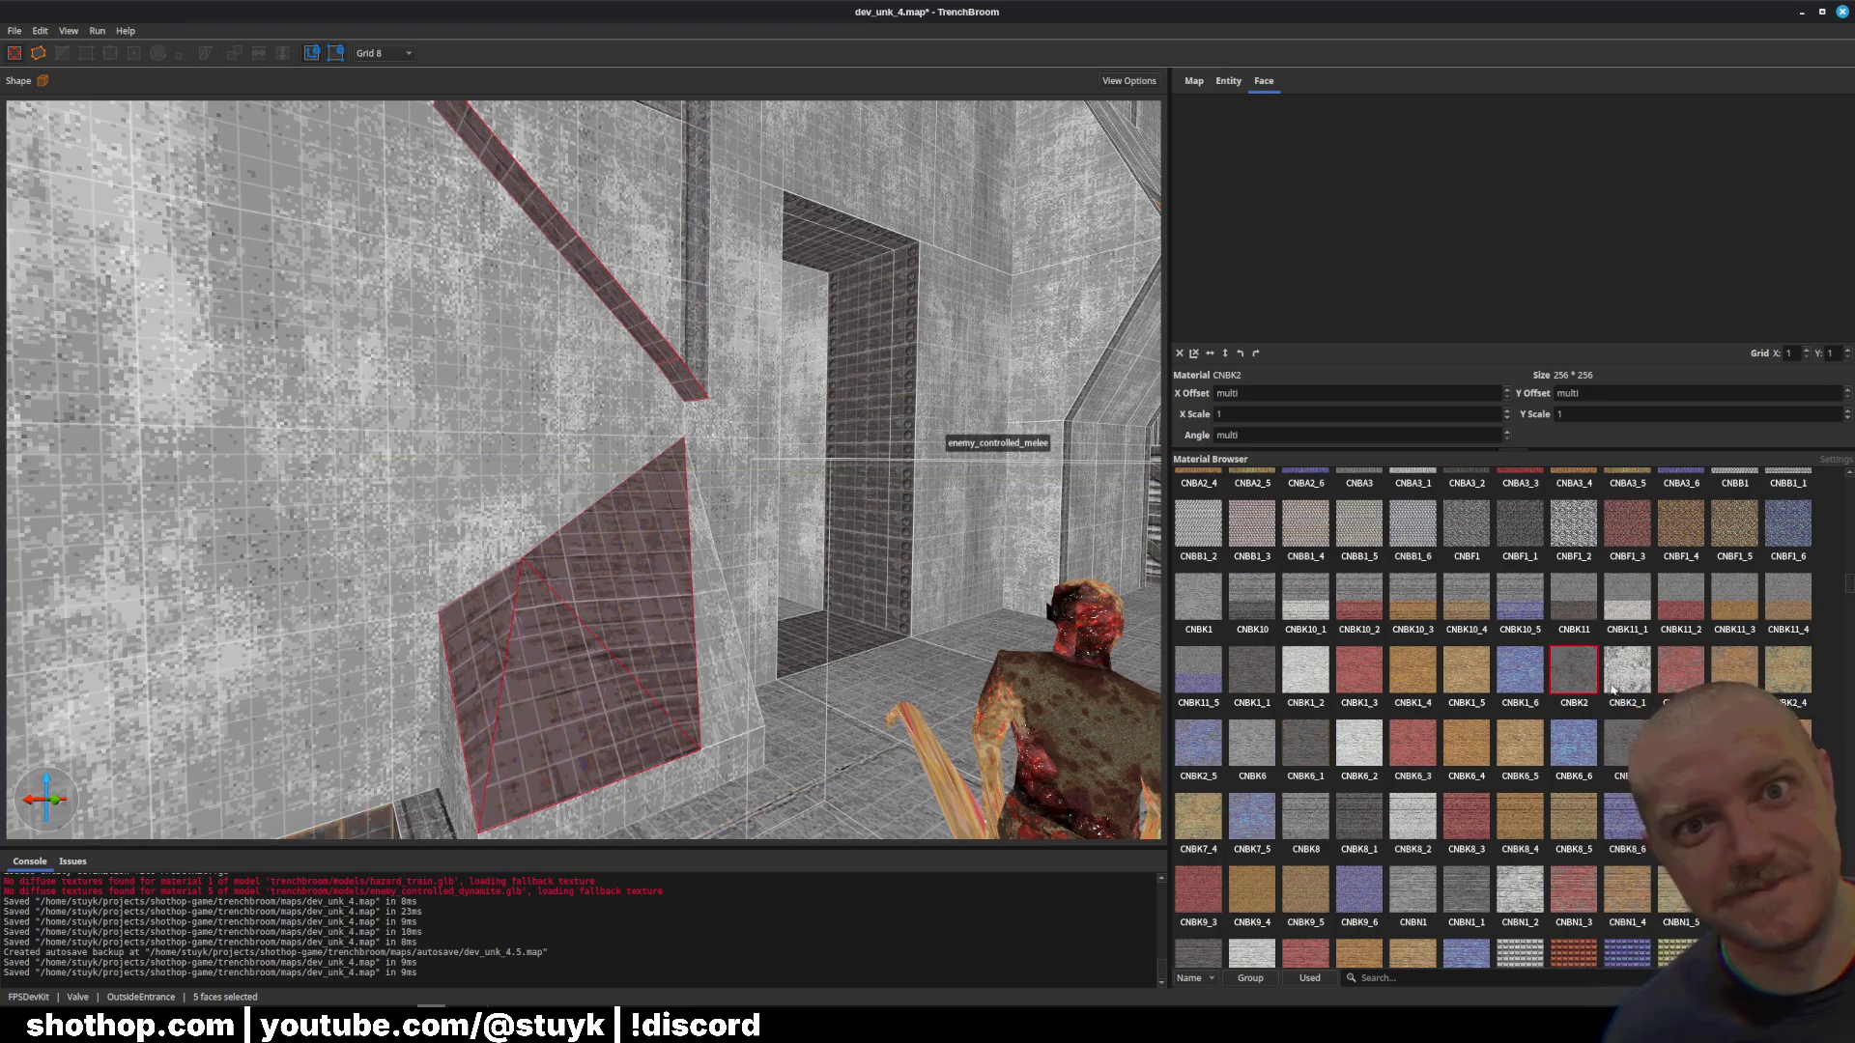
left_click(1632, 669)
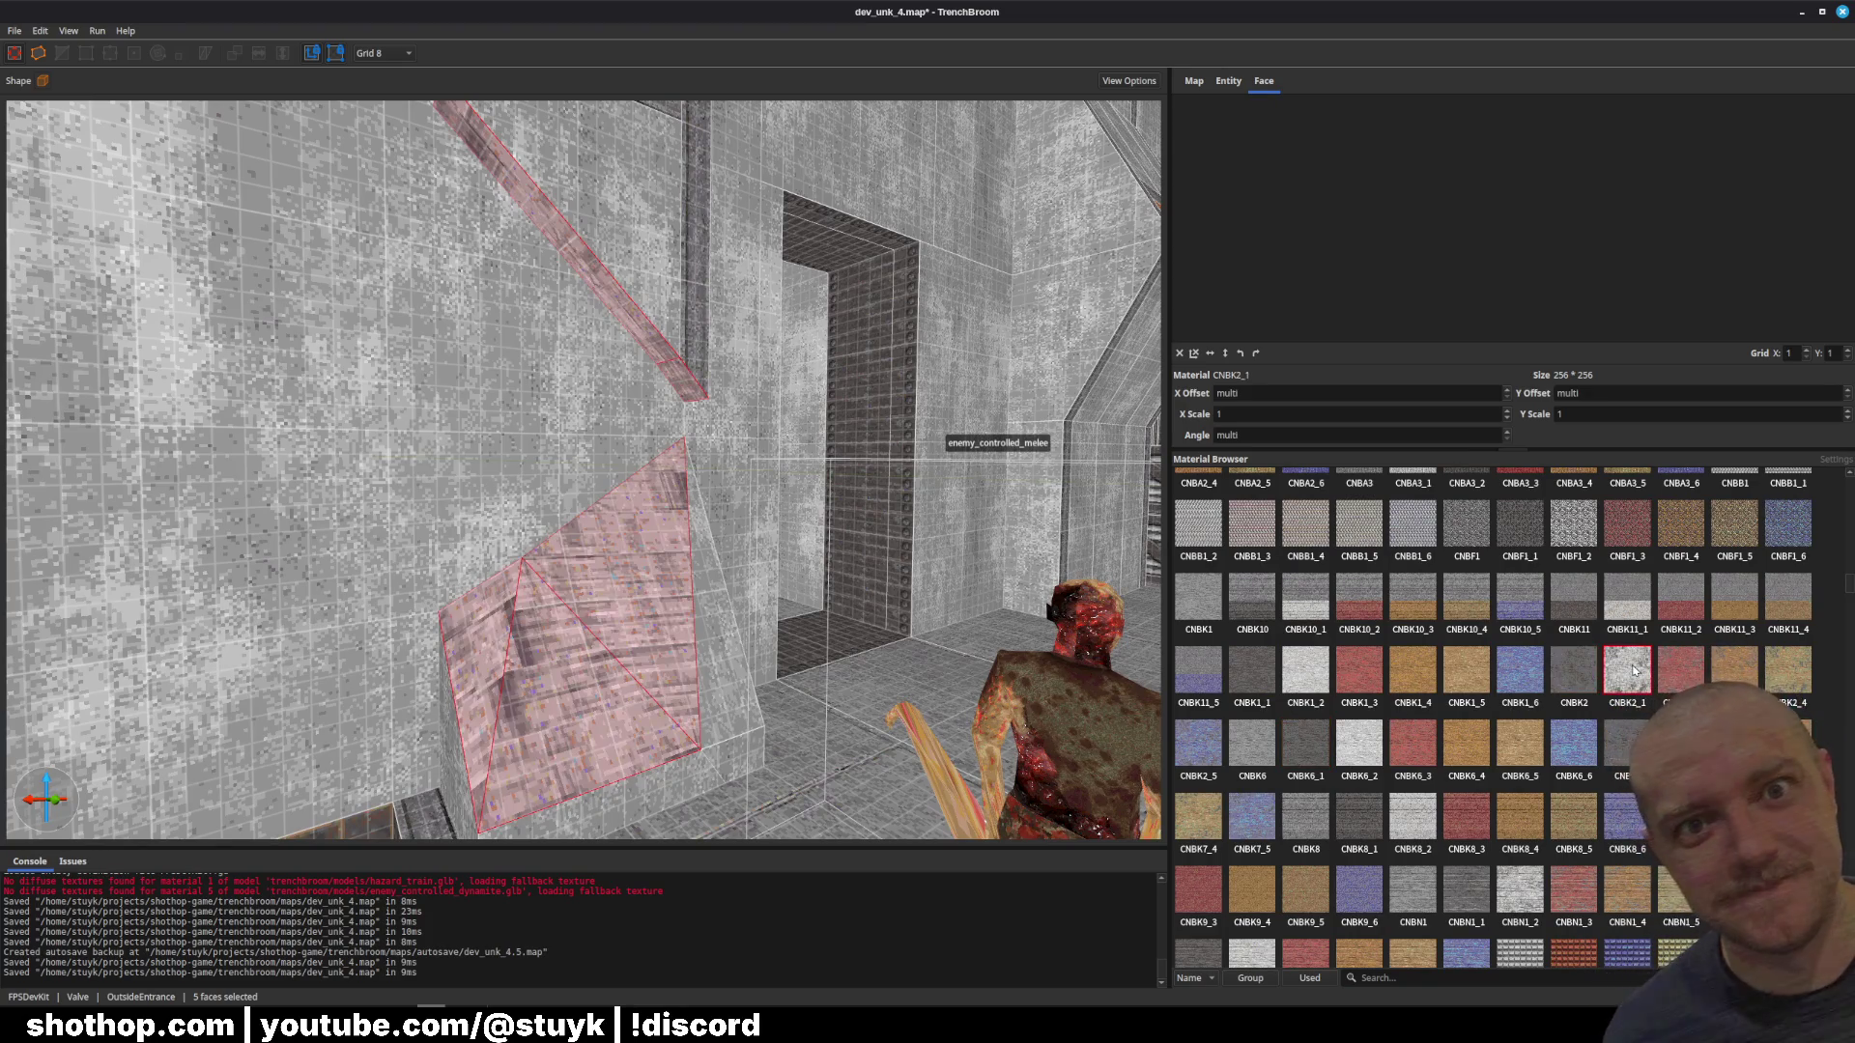
left_click(1627, 744)
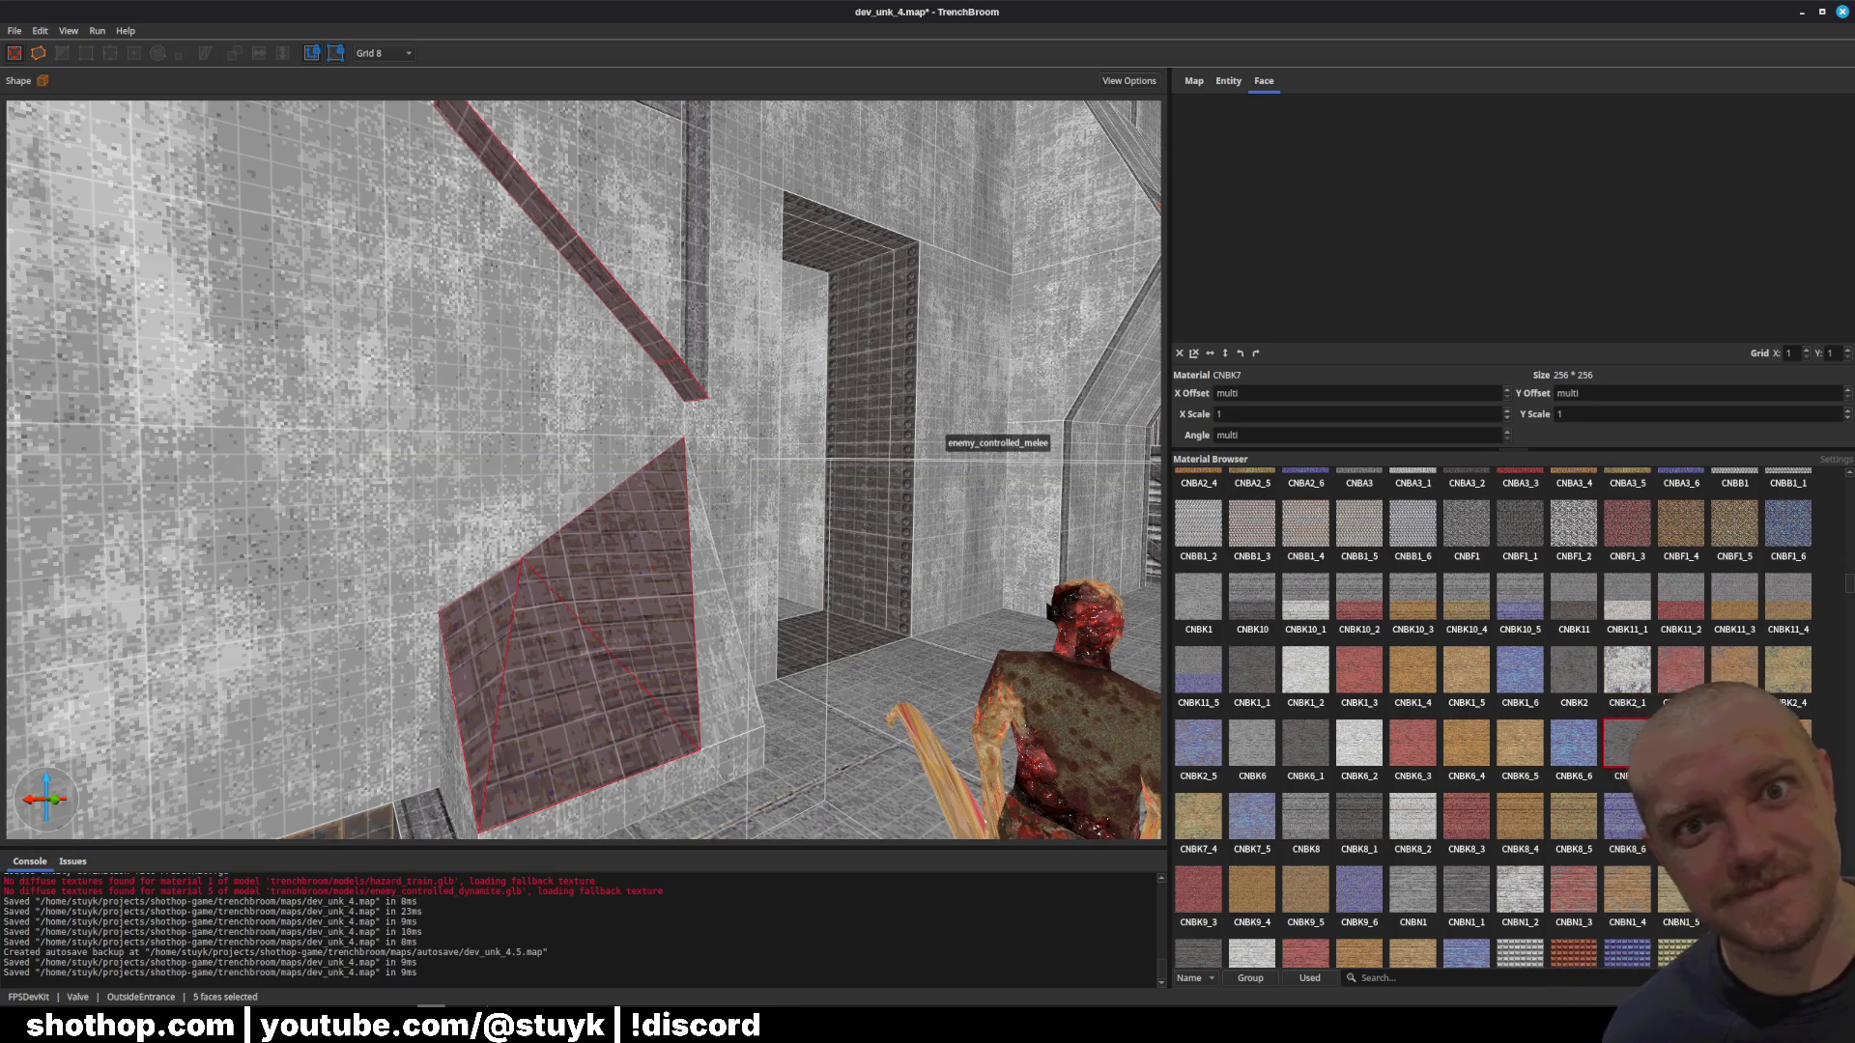
left_click(1735, 817)
scroll(1530, 737, "down", 5)
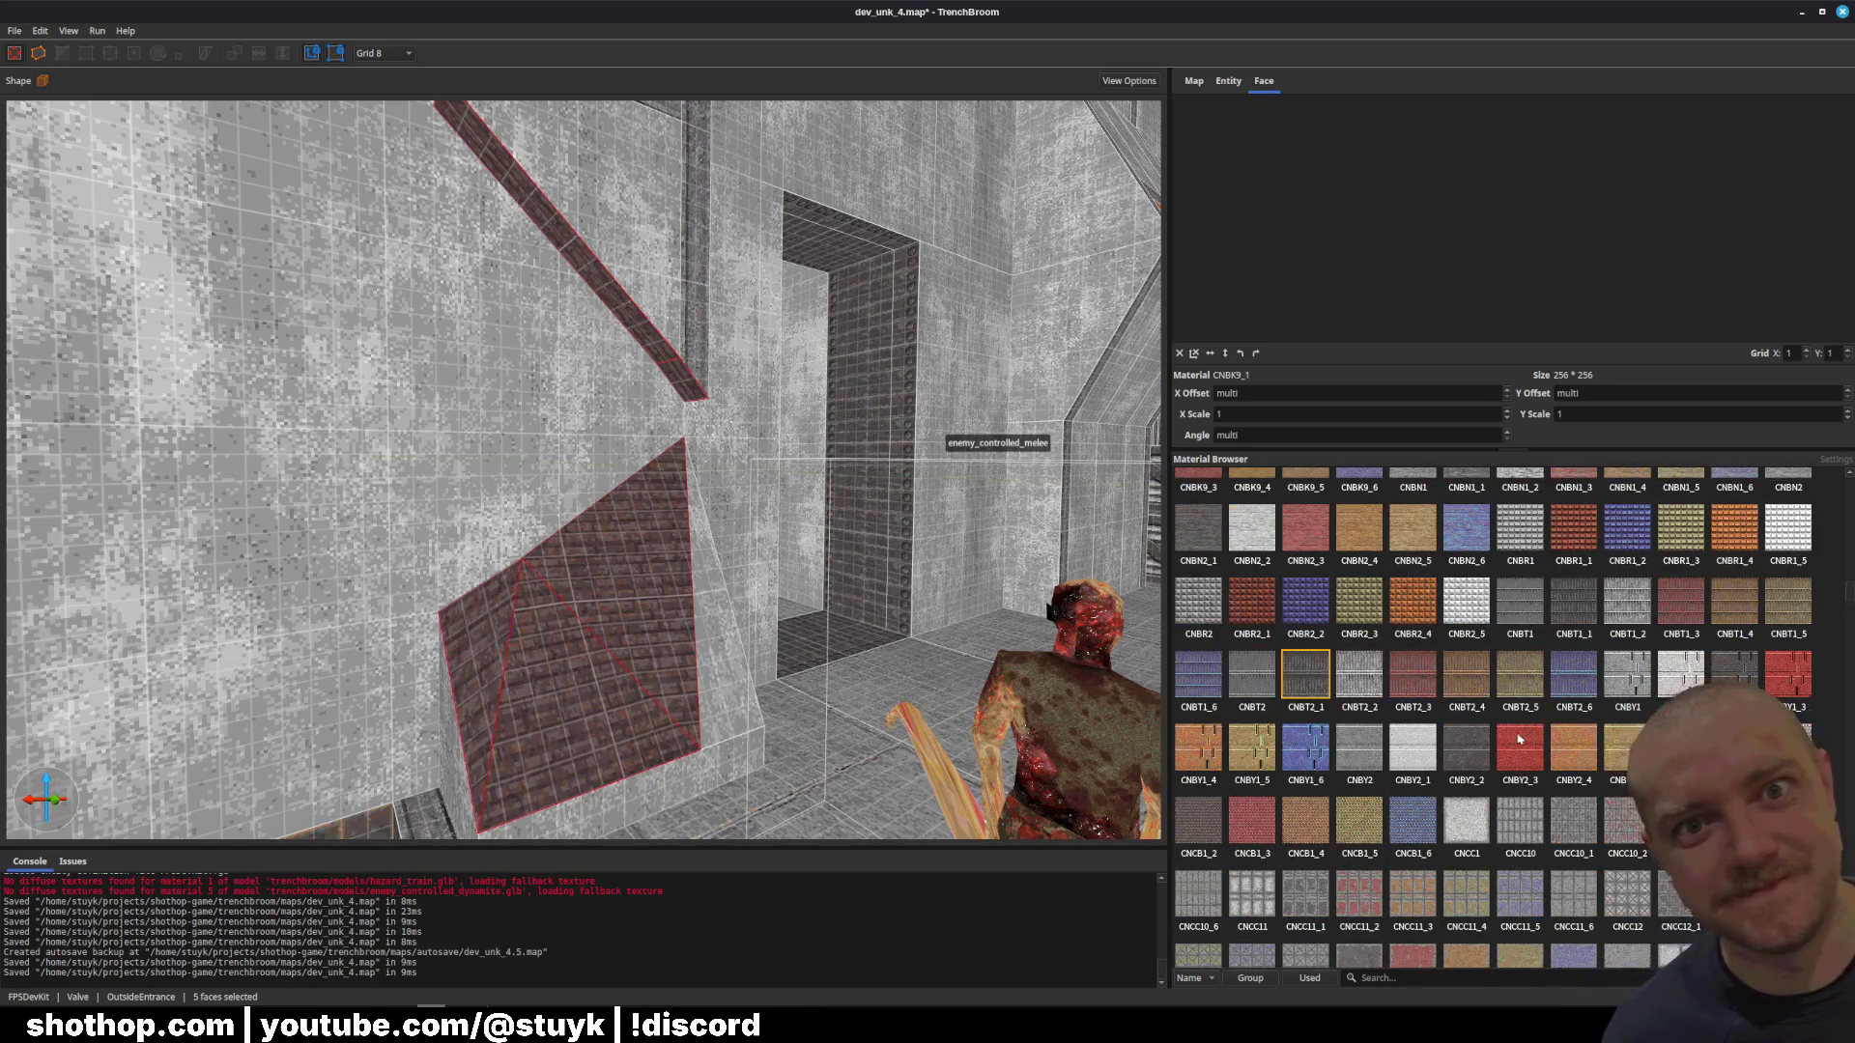
scroll(1519, 739, "down", 15)
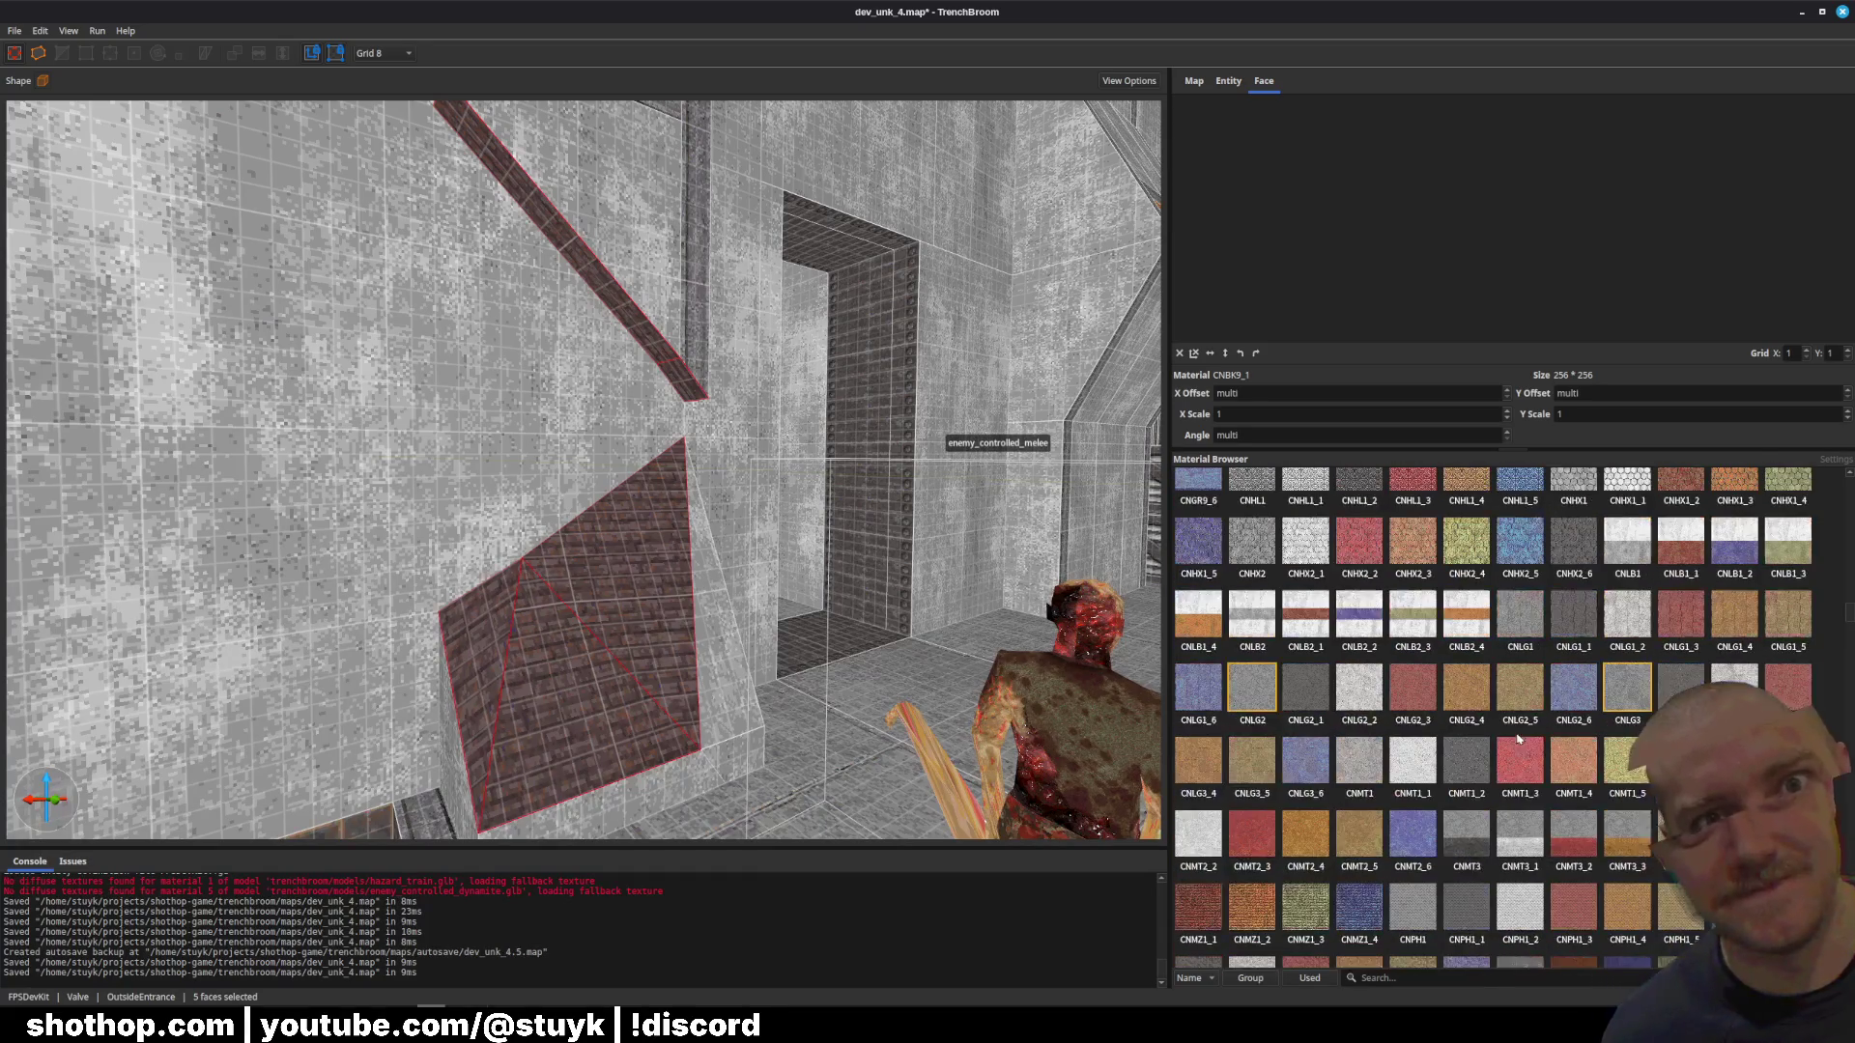
left_click(1627, 688)
left_click(1288, 701)
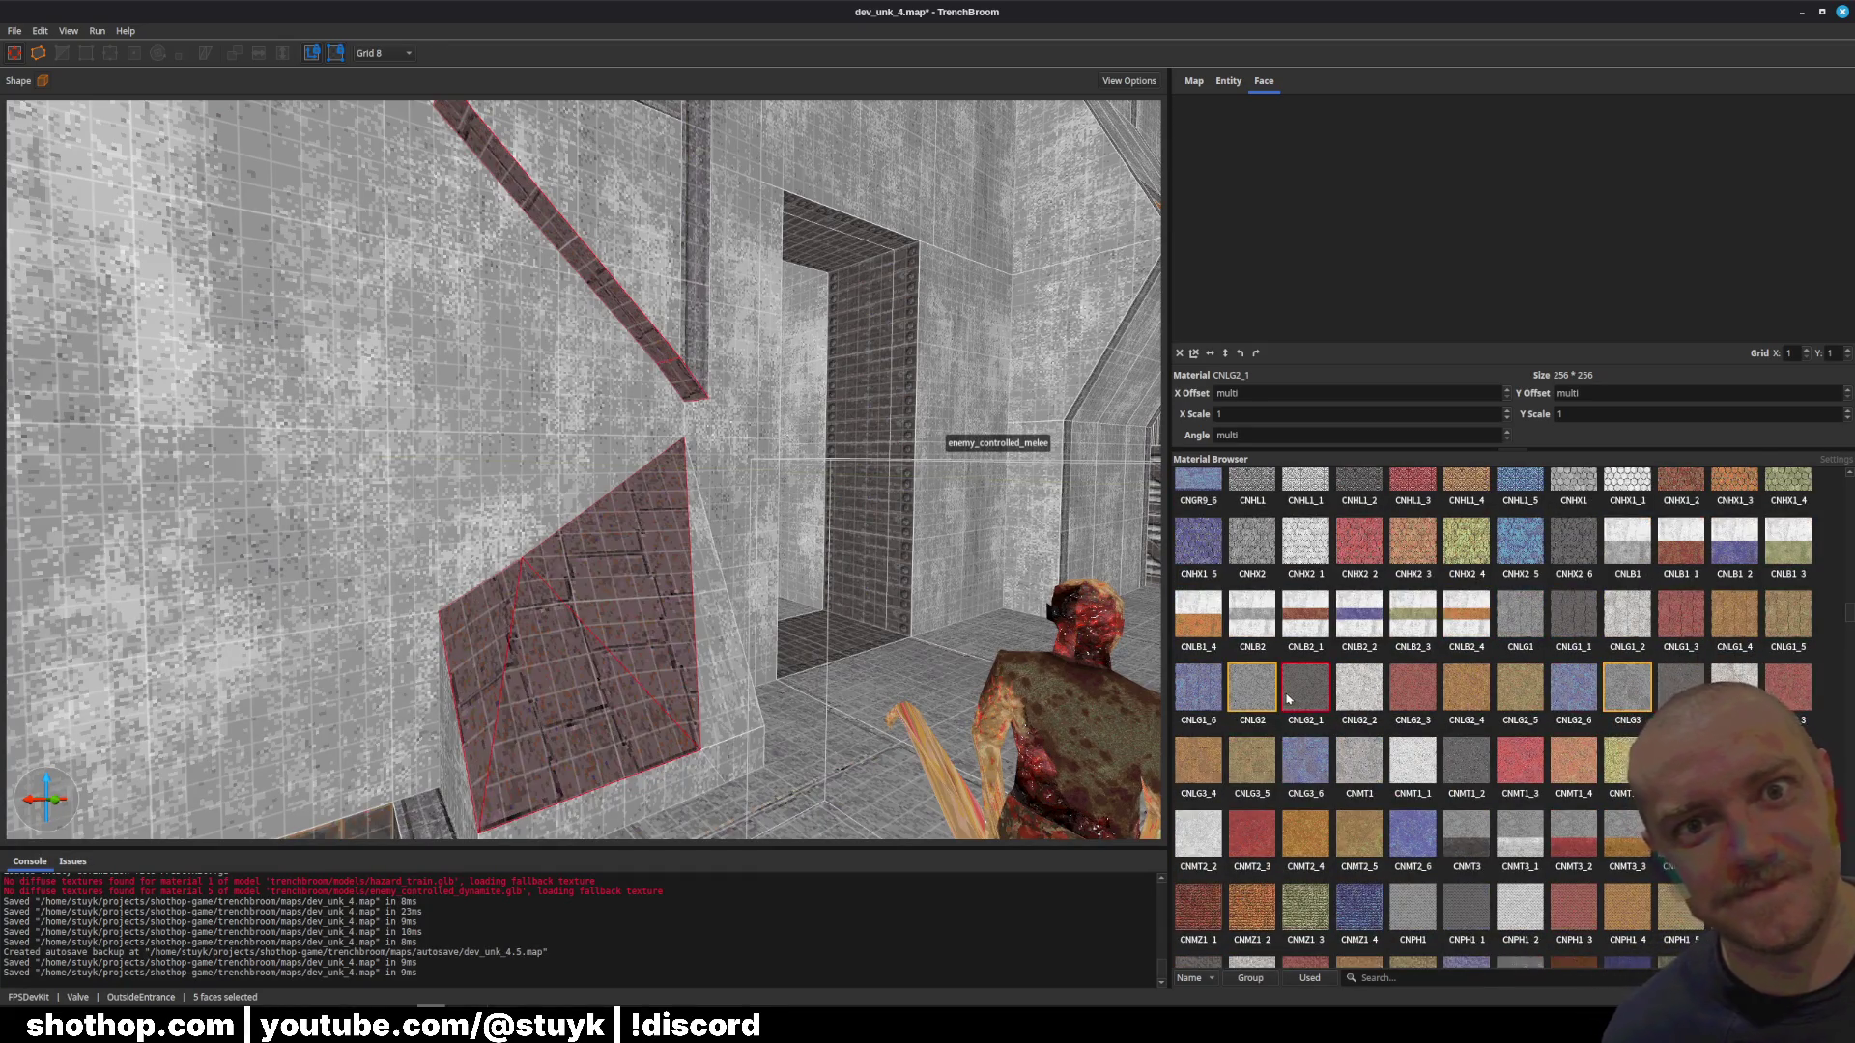
left_click(1734, 688)
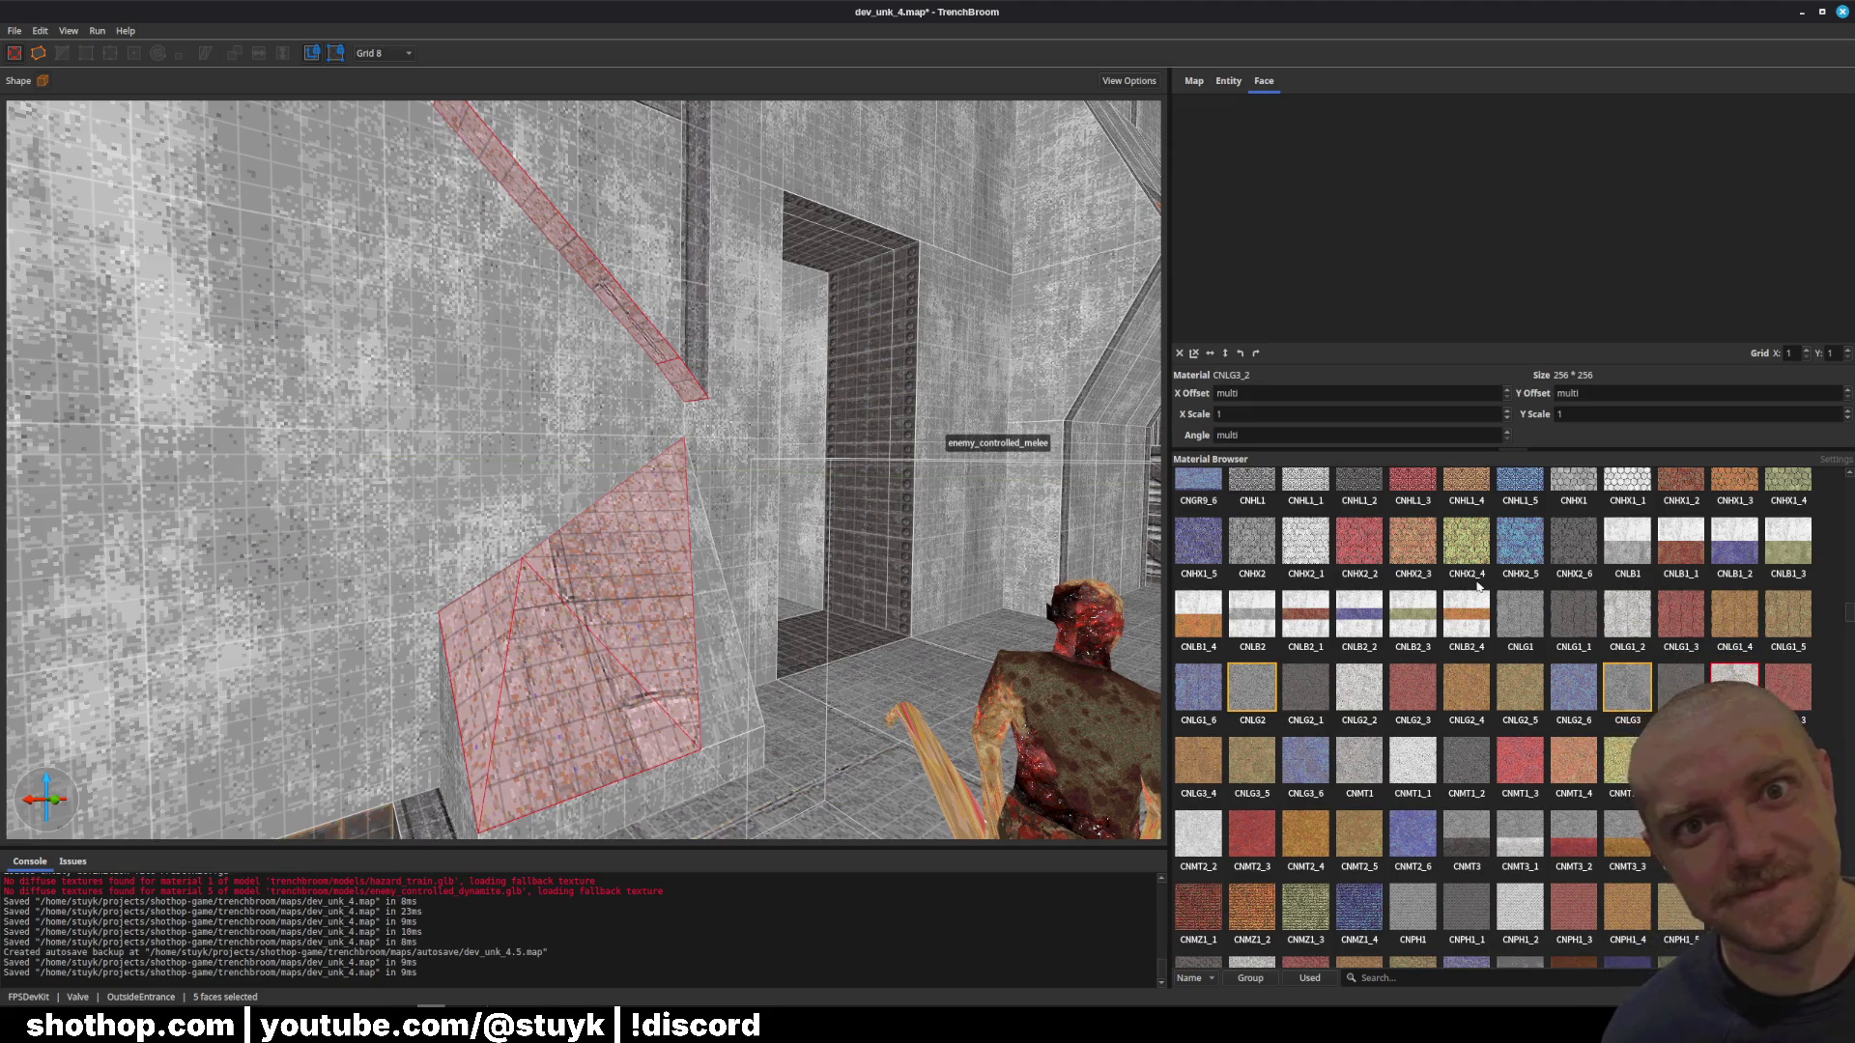
scroll(1492, 720, "down", 4)
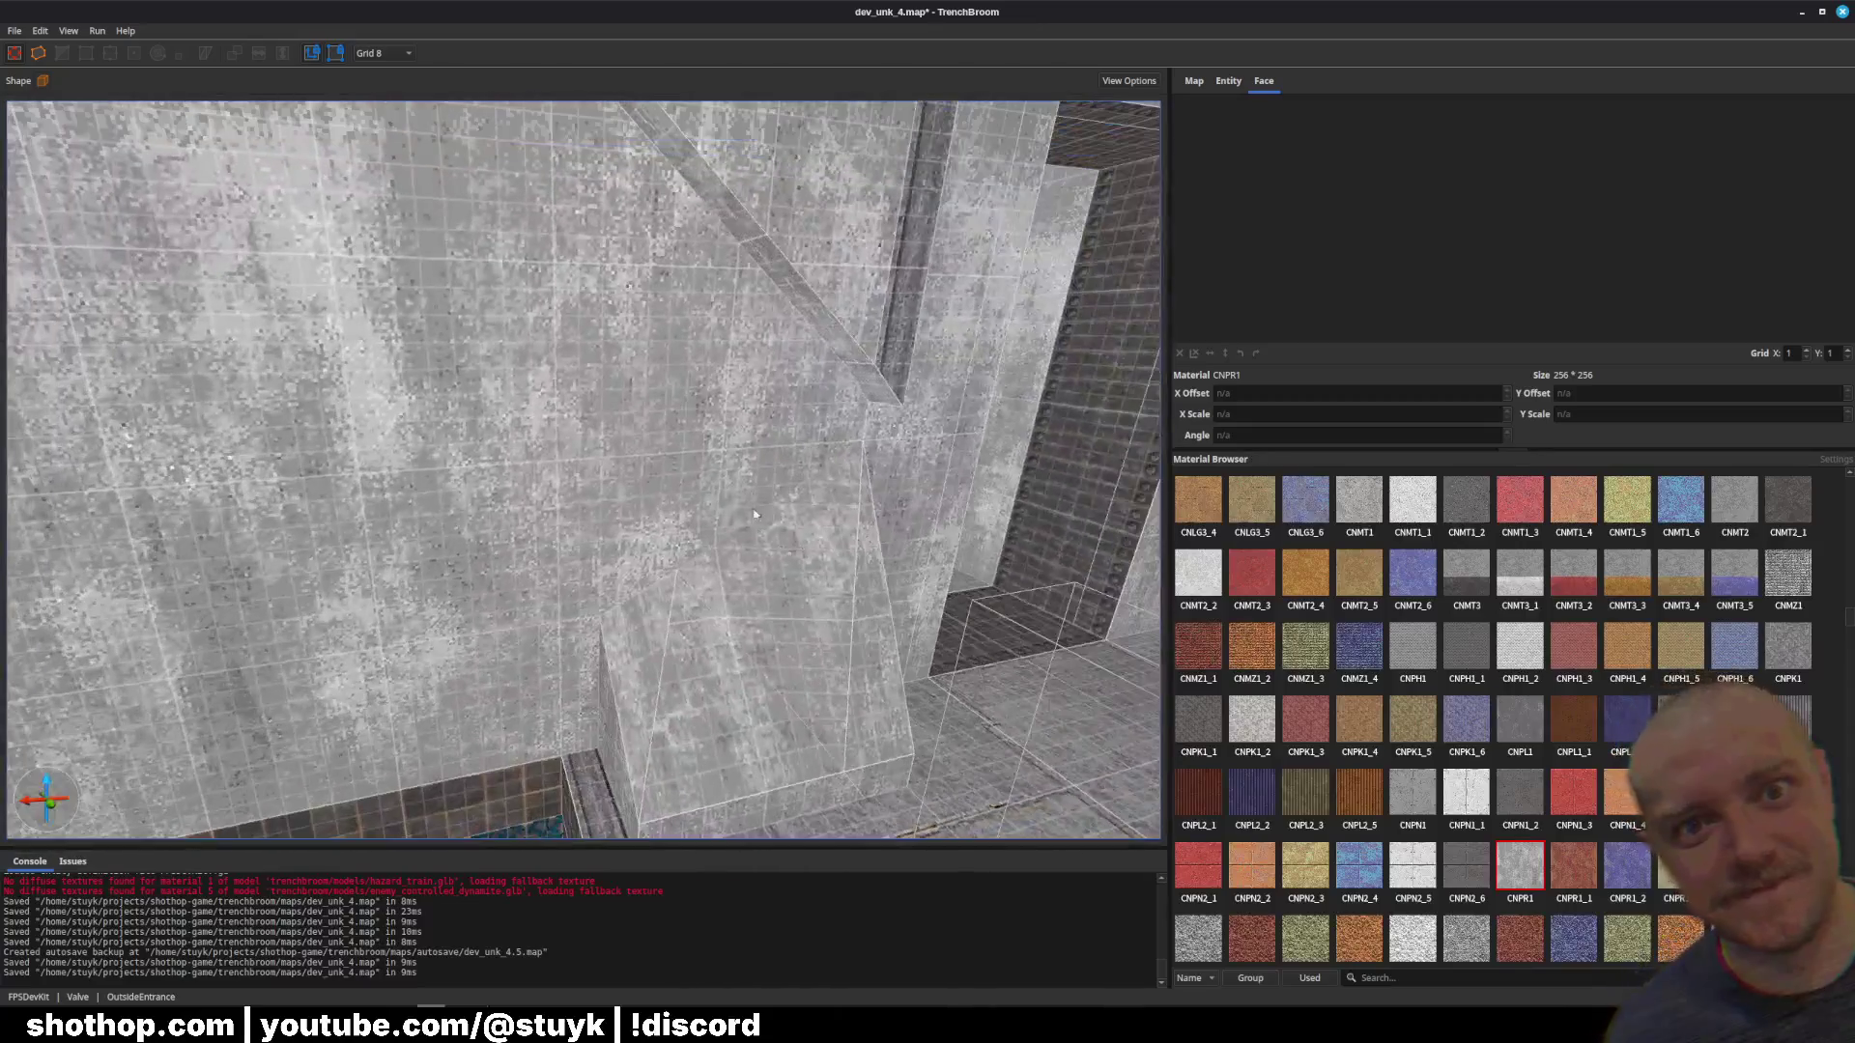
Step: Save the map after inspecting the pyramid's faces below the slanted strip
key("ctrl+s")
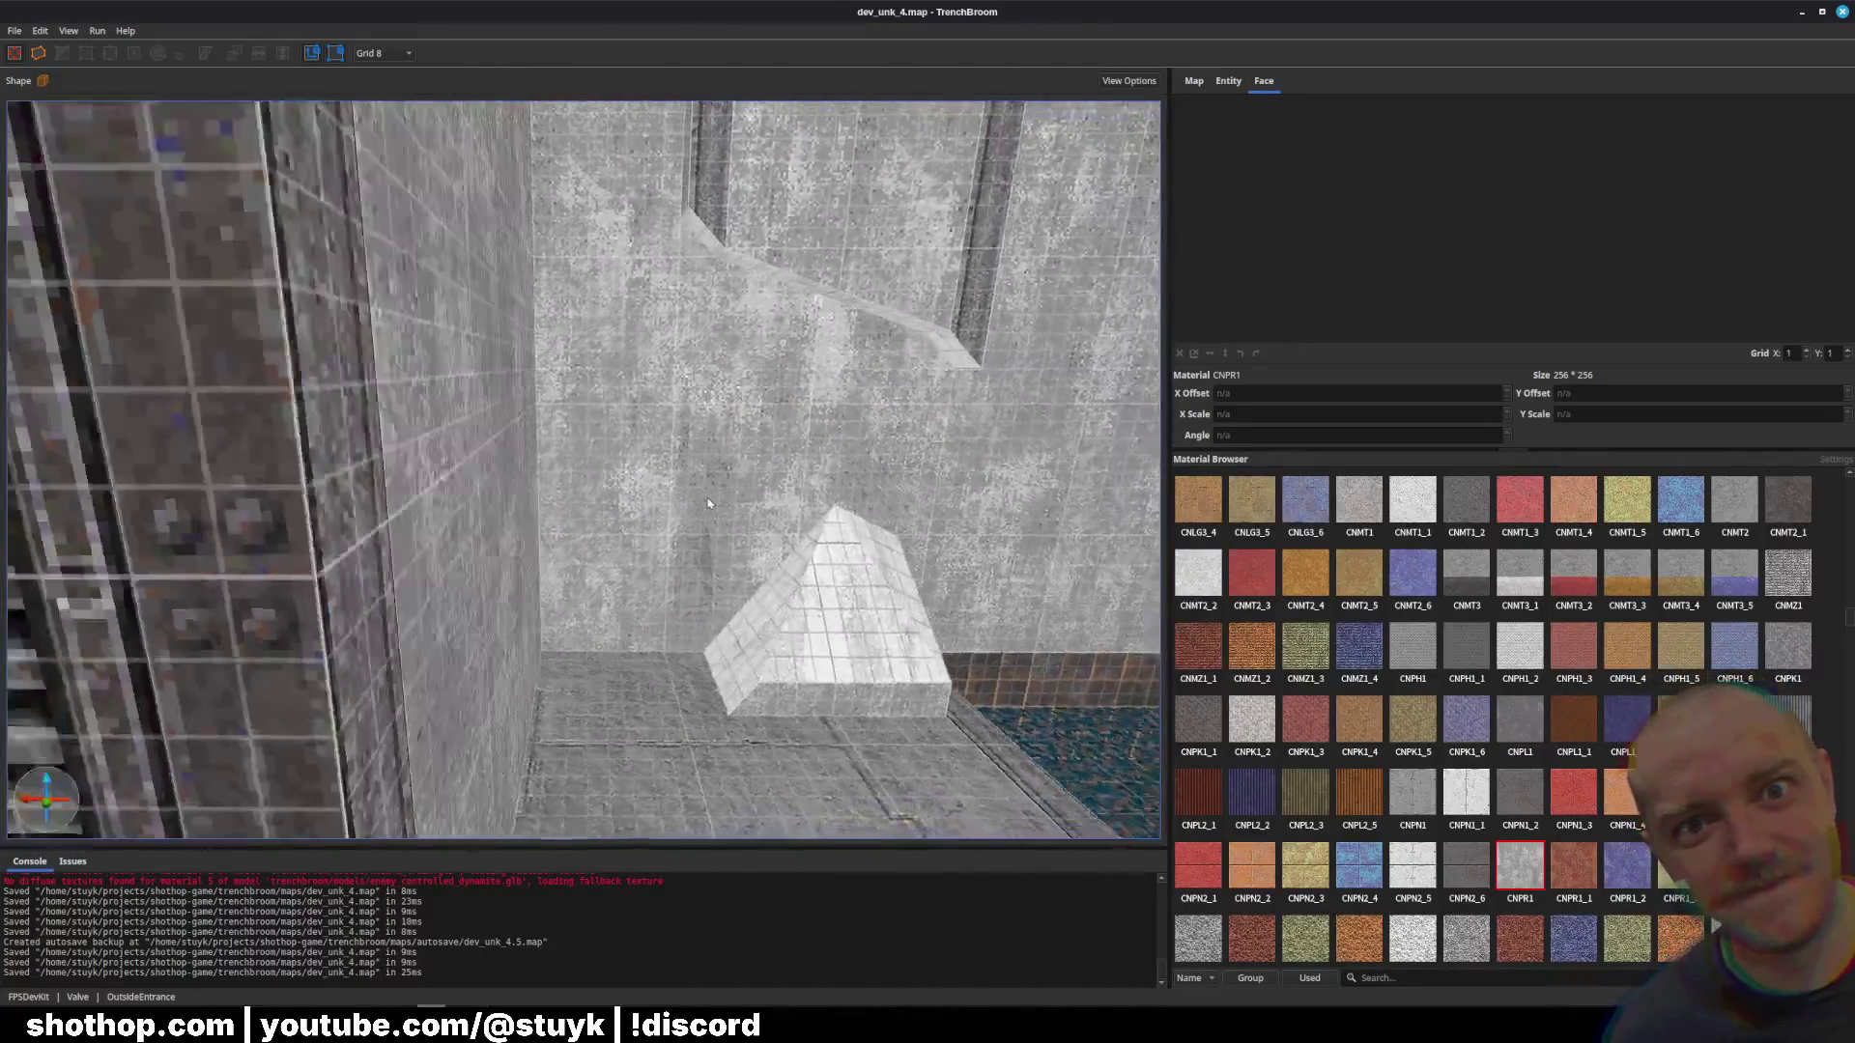
left_click(781, 576, "shift")
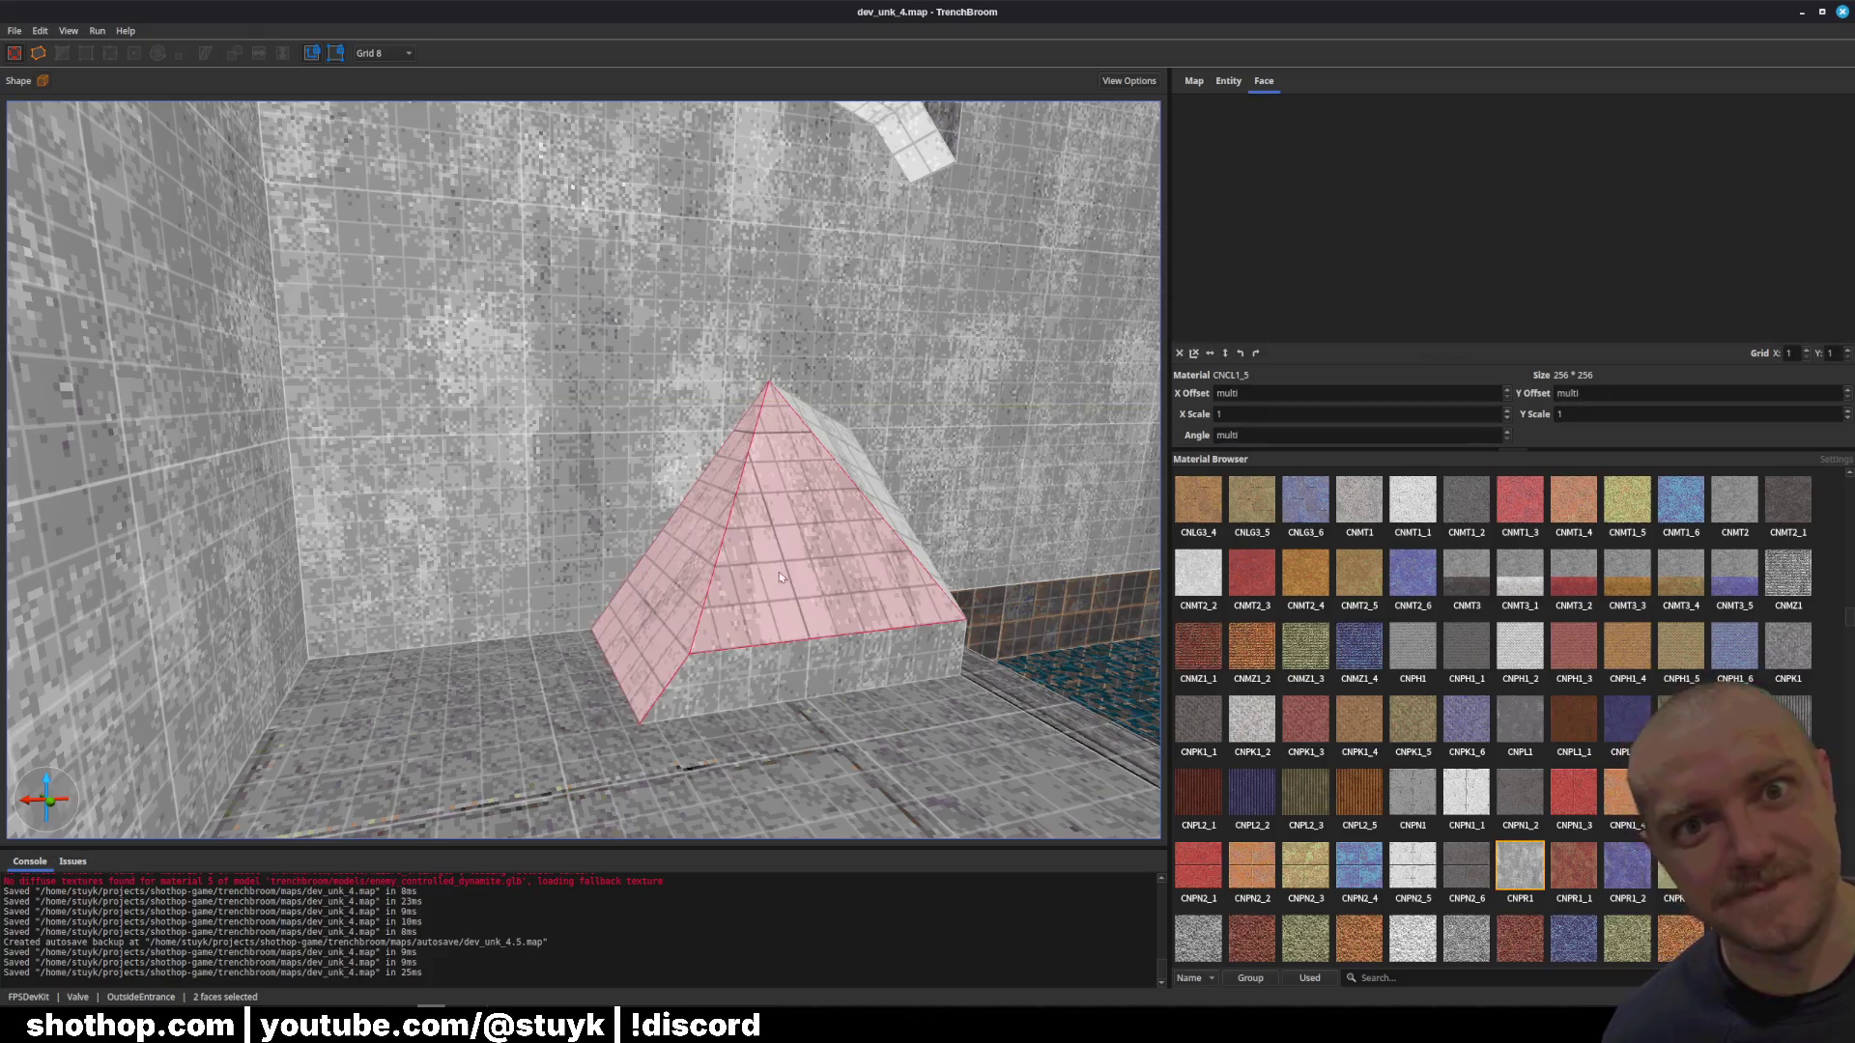
left_click(874, 503, "shift")
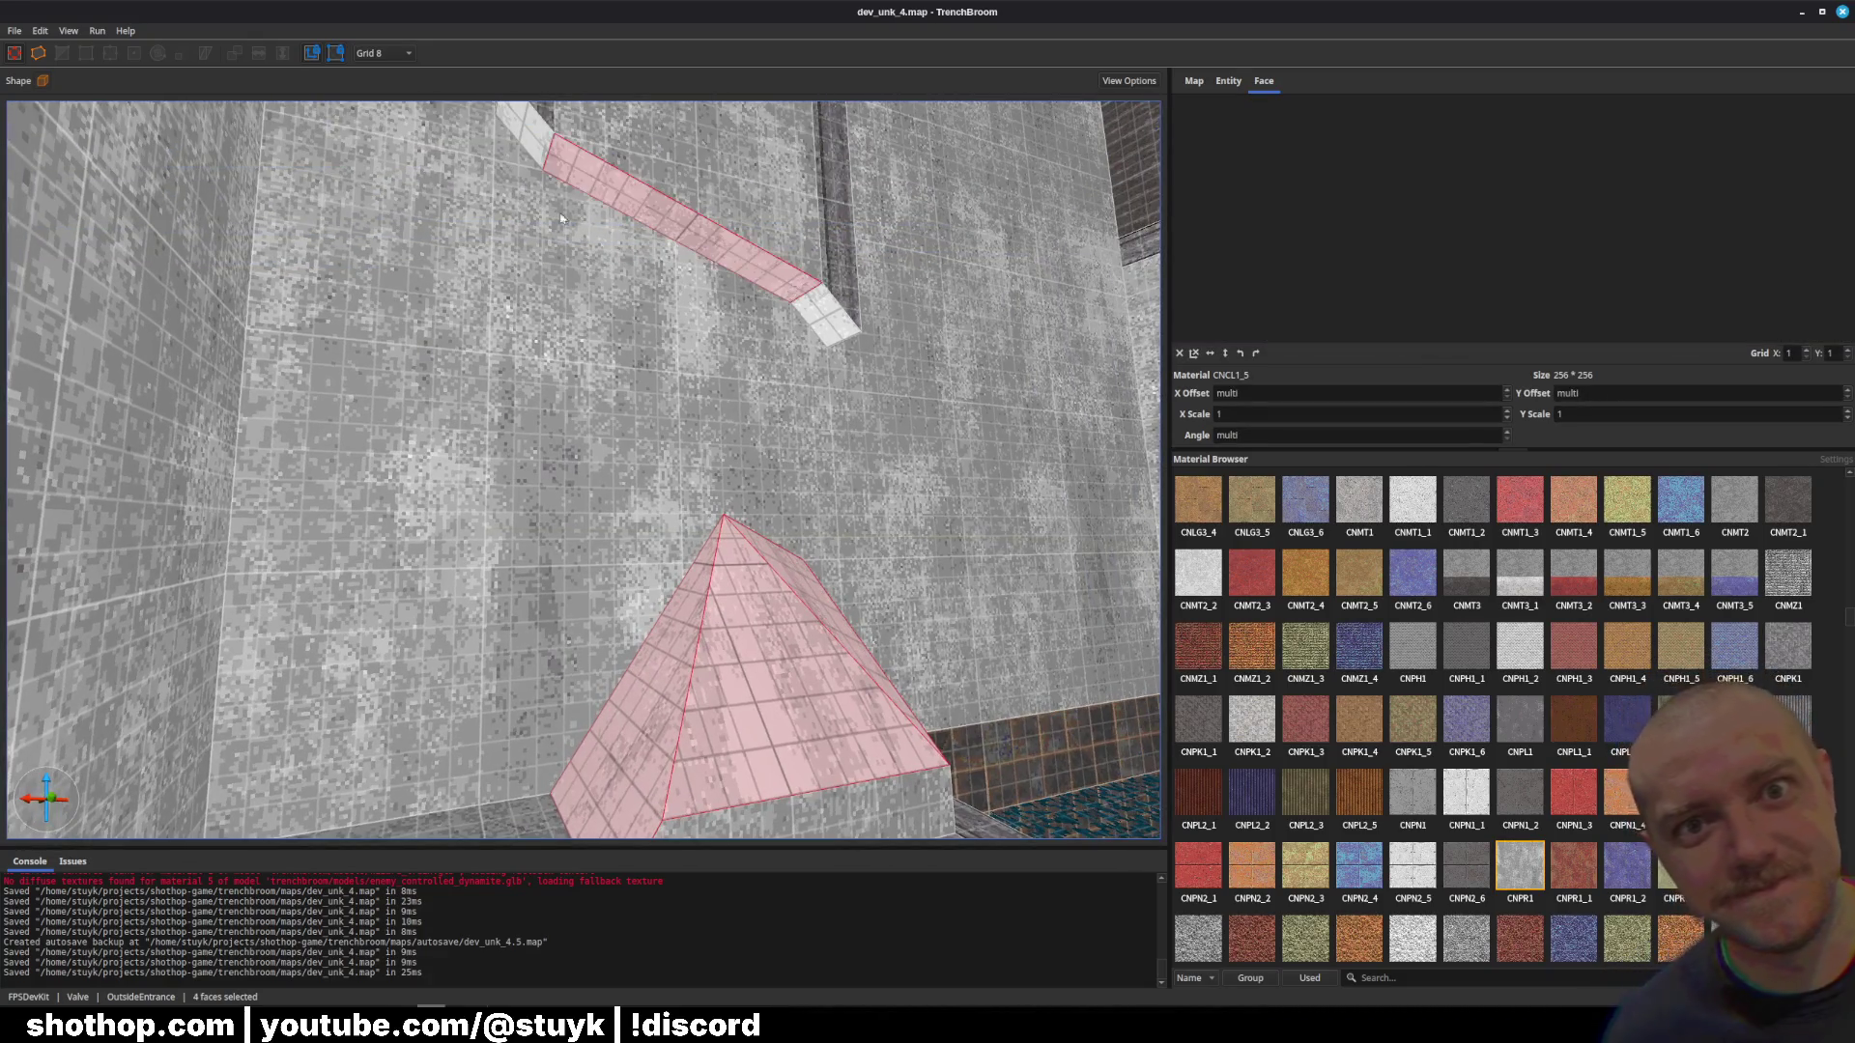
left_click_drag(560, 218, 601, 259)
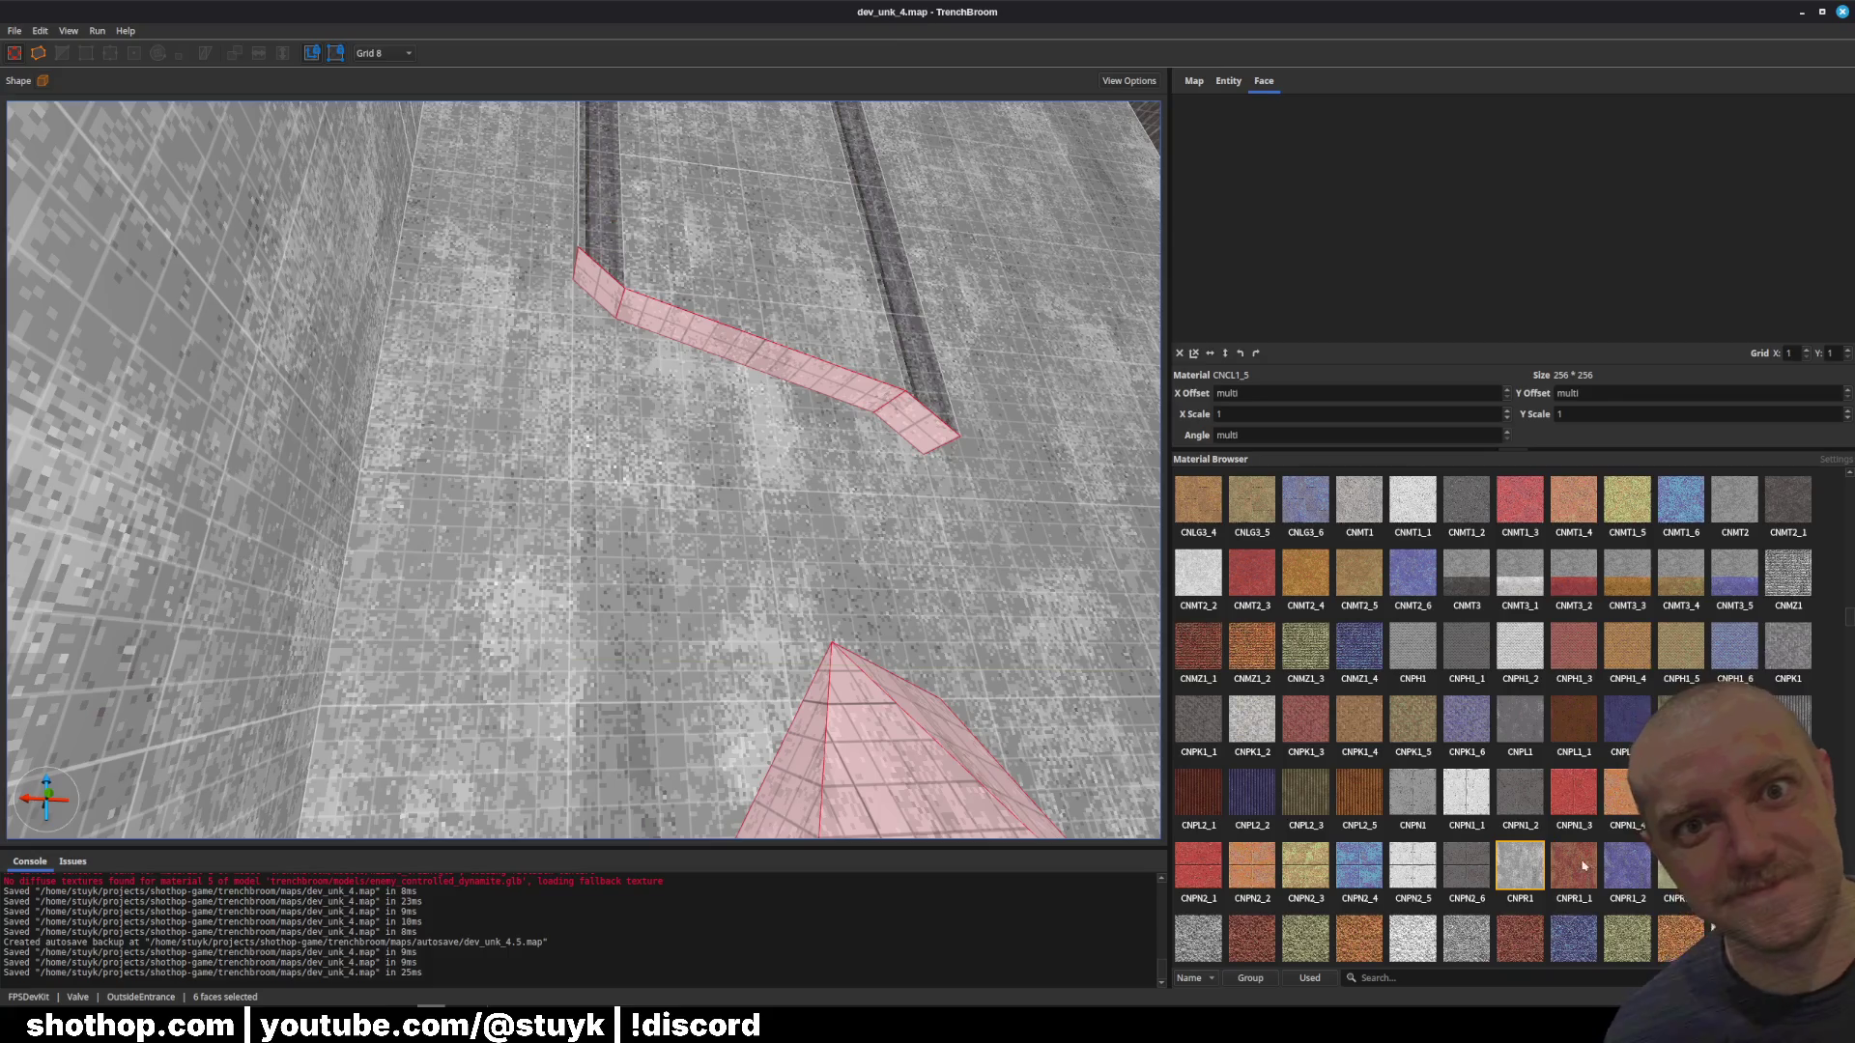
key("Escape")
key("ctrl+s")
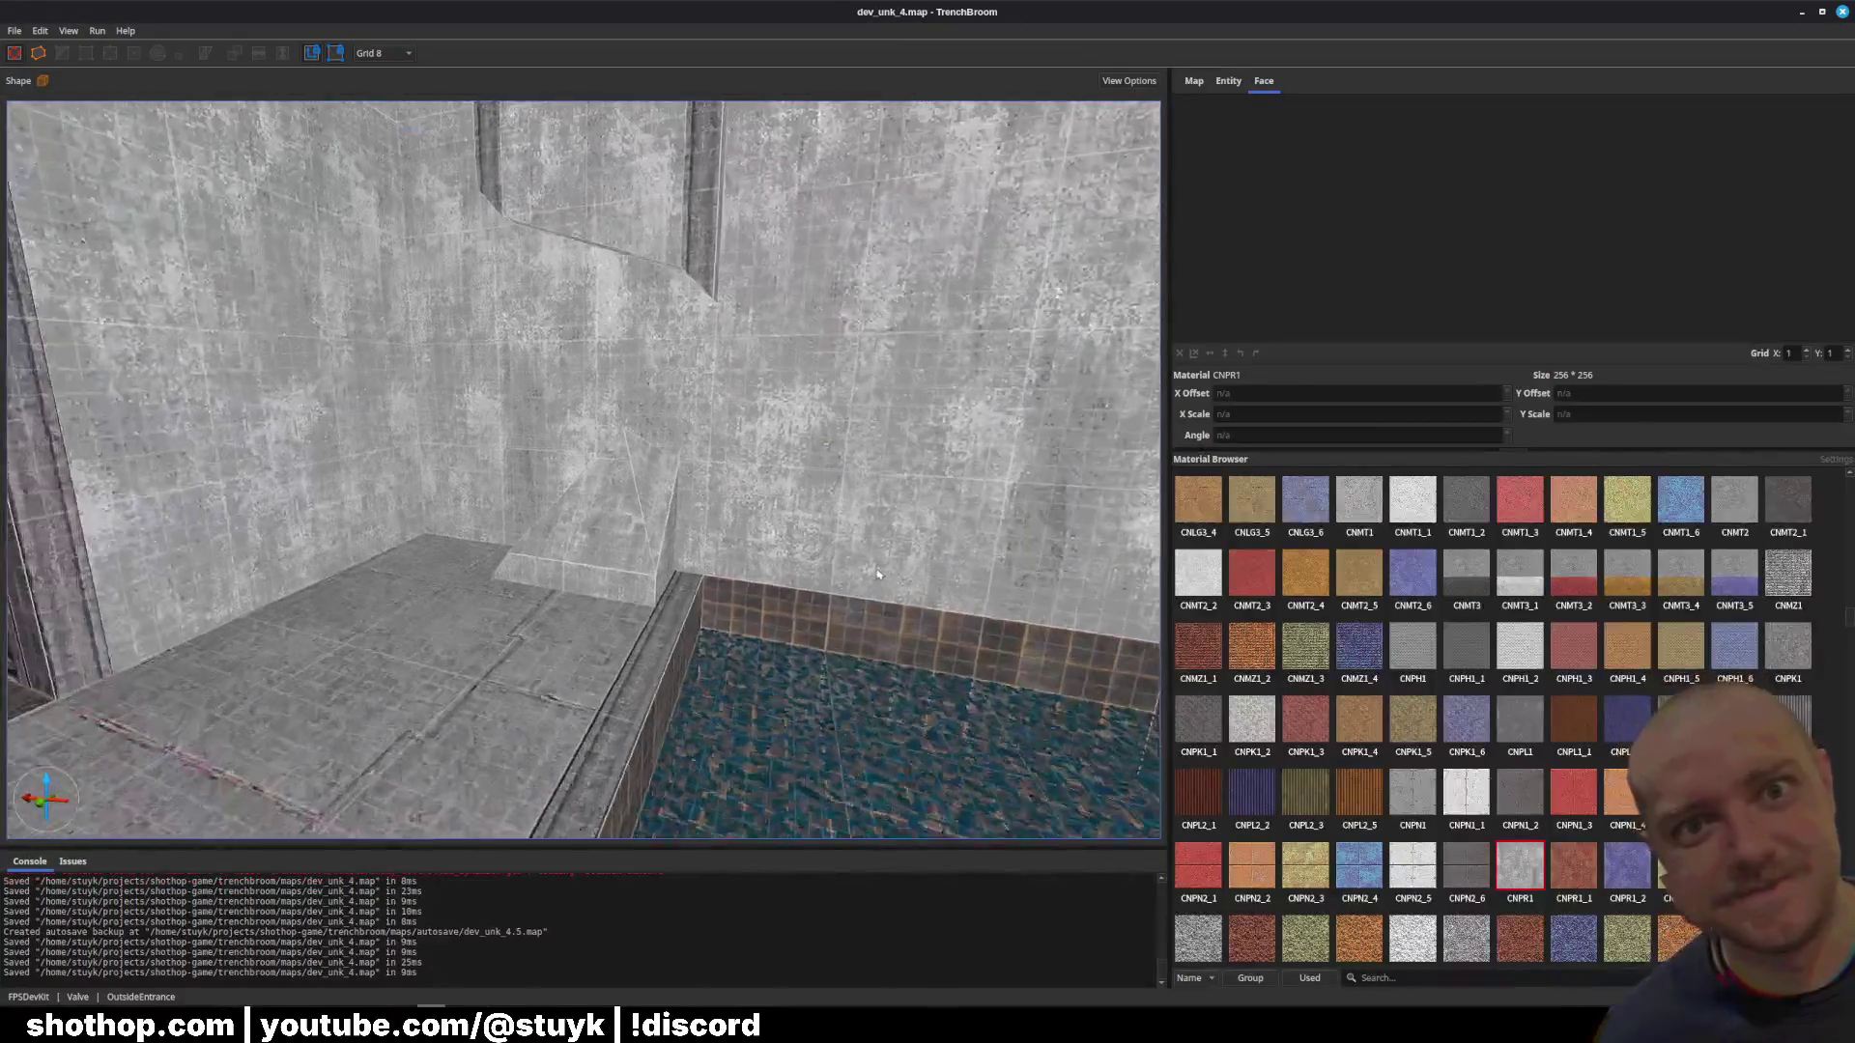
Step: Fly past the water pool, down the shaft and along the corridor toward the riveted wall
key("w")
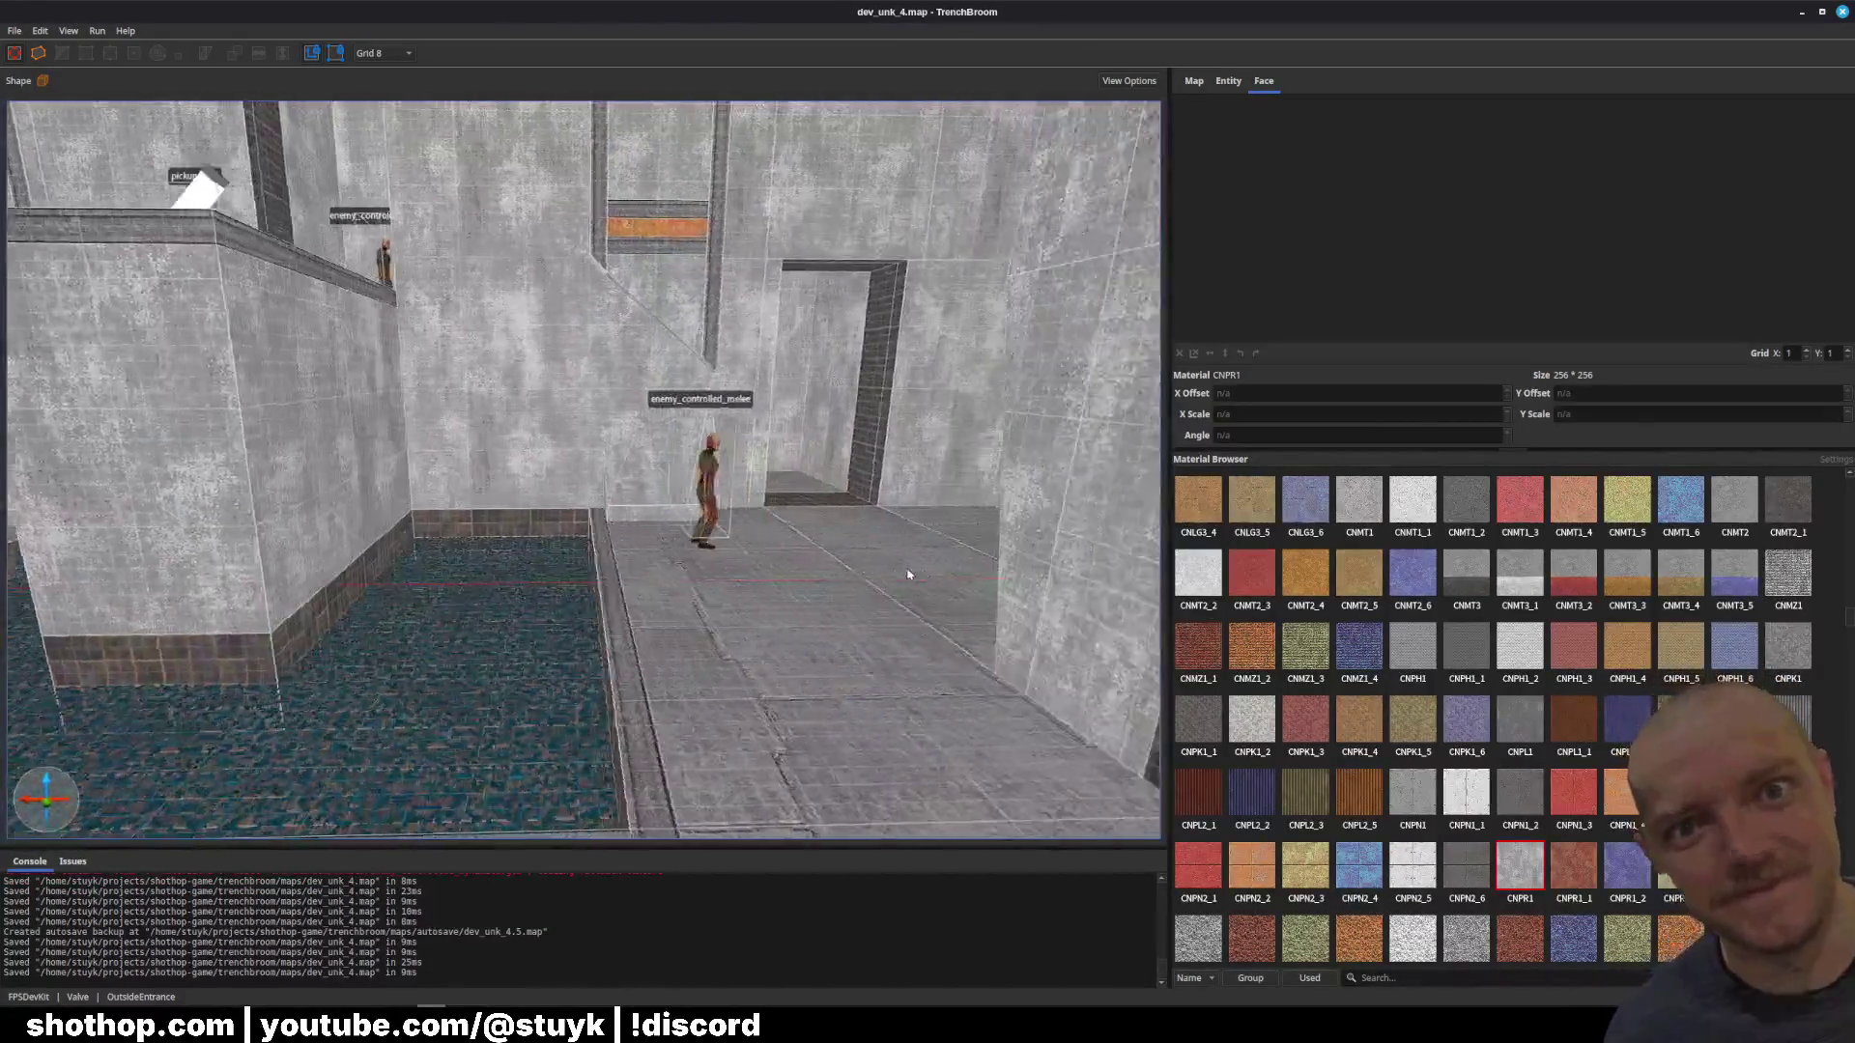
key("w")
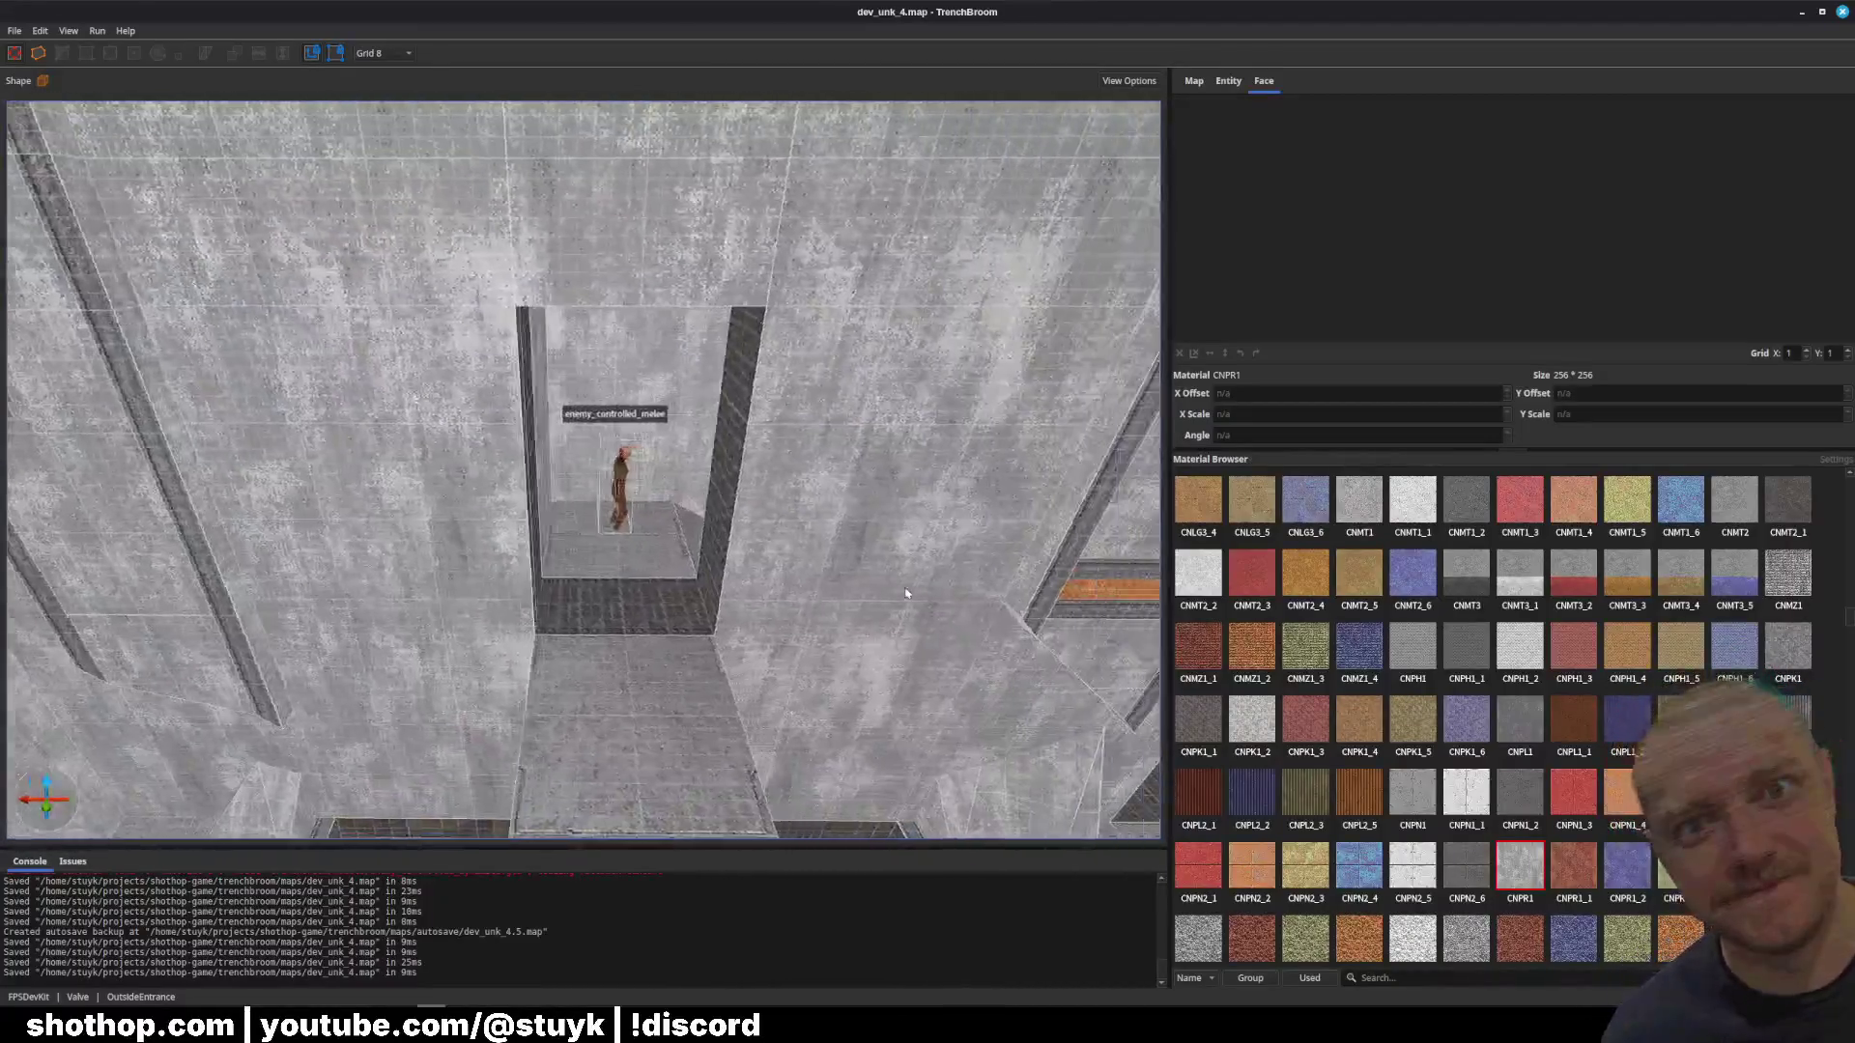
key("w")
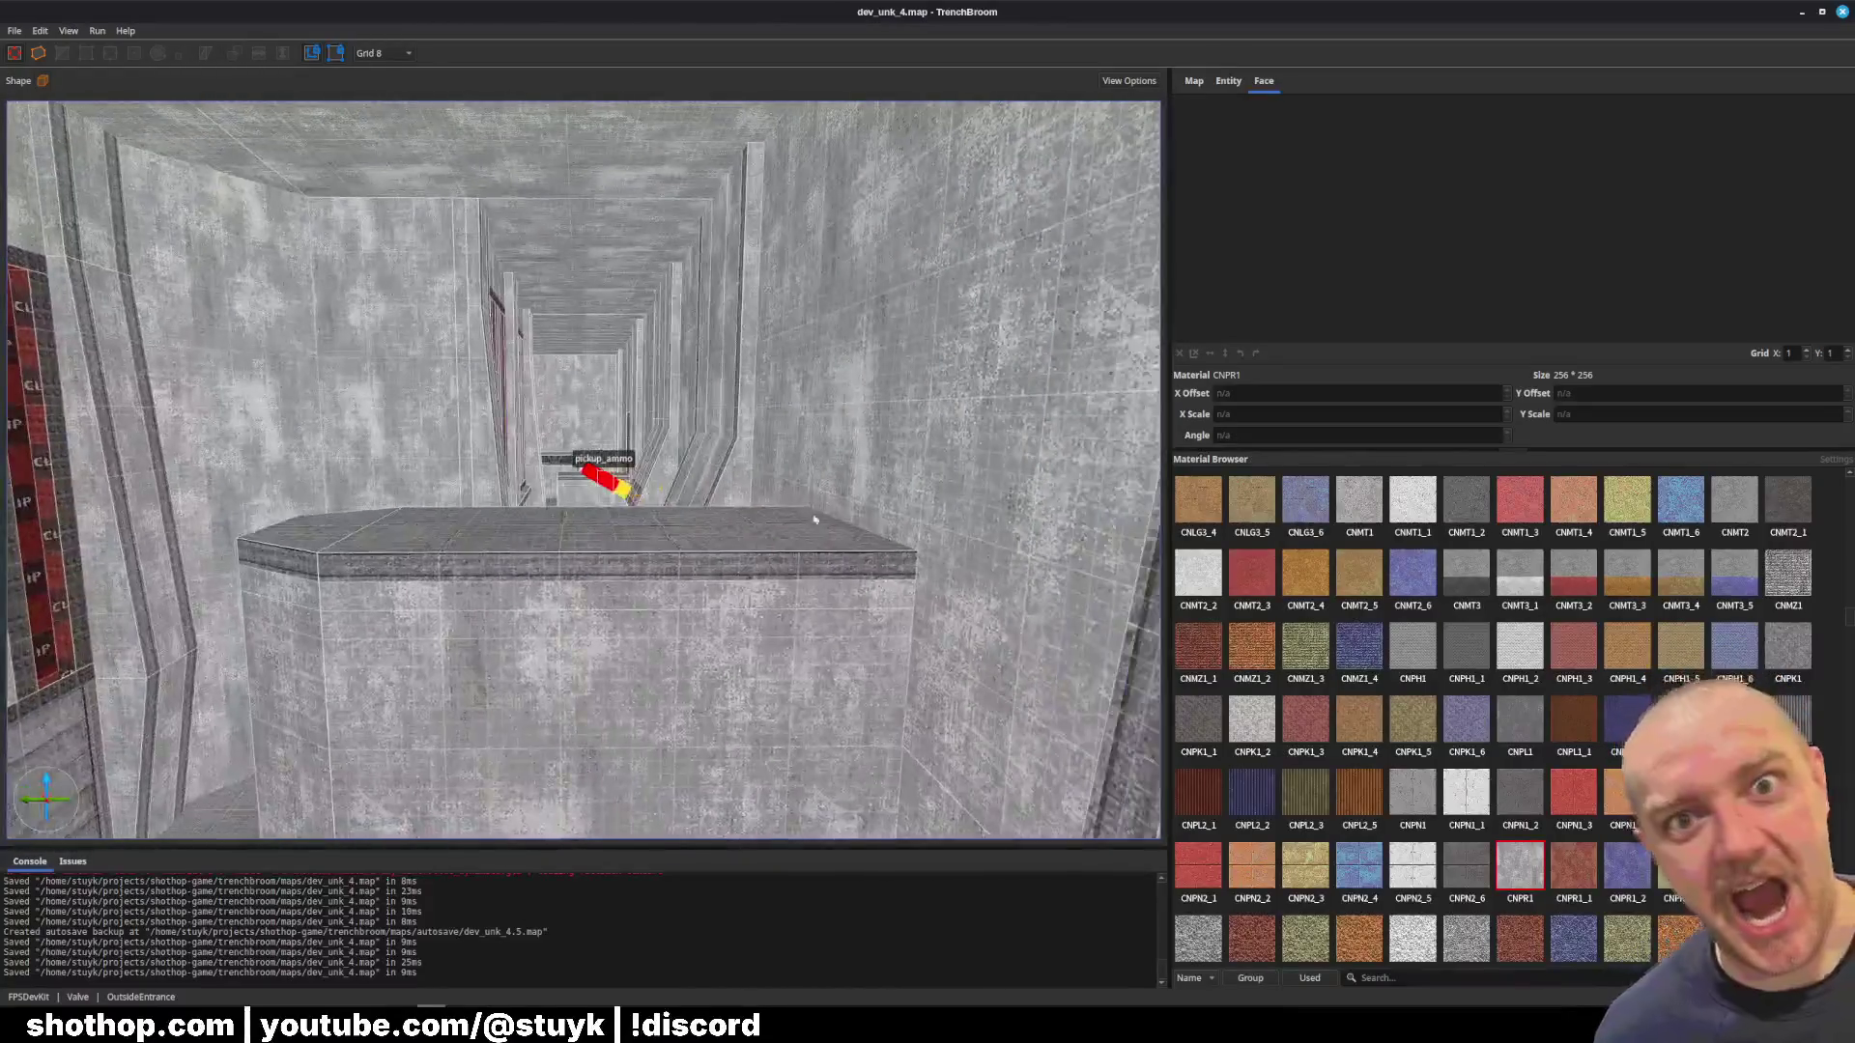
left_click(847, 448)
key("w")
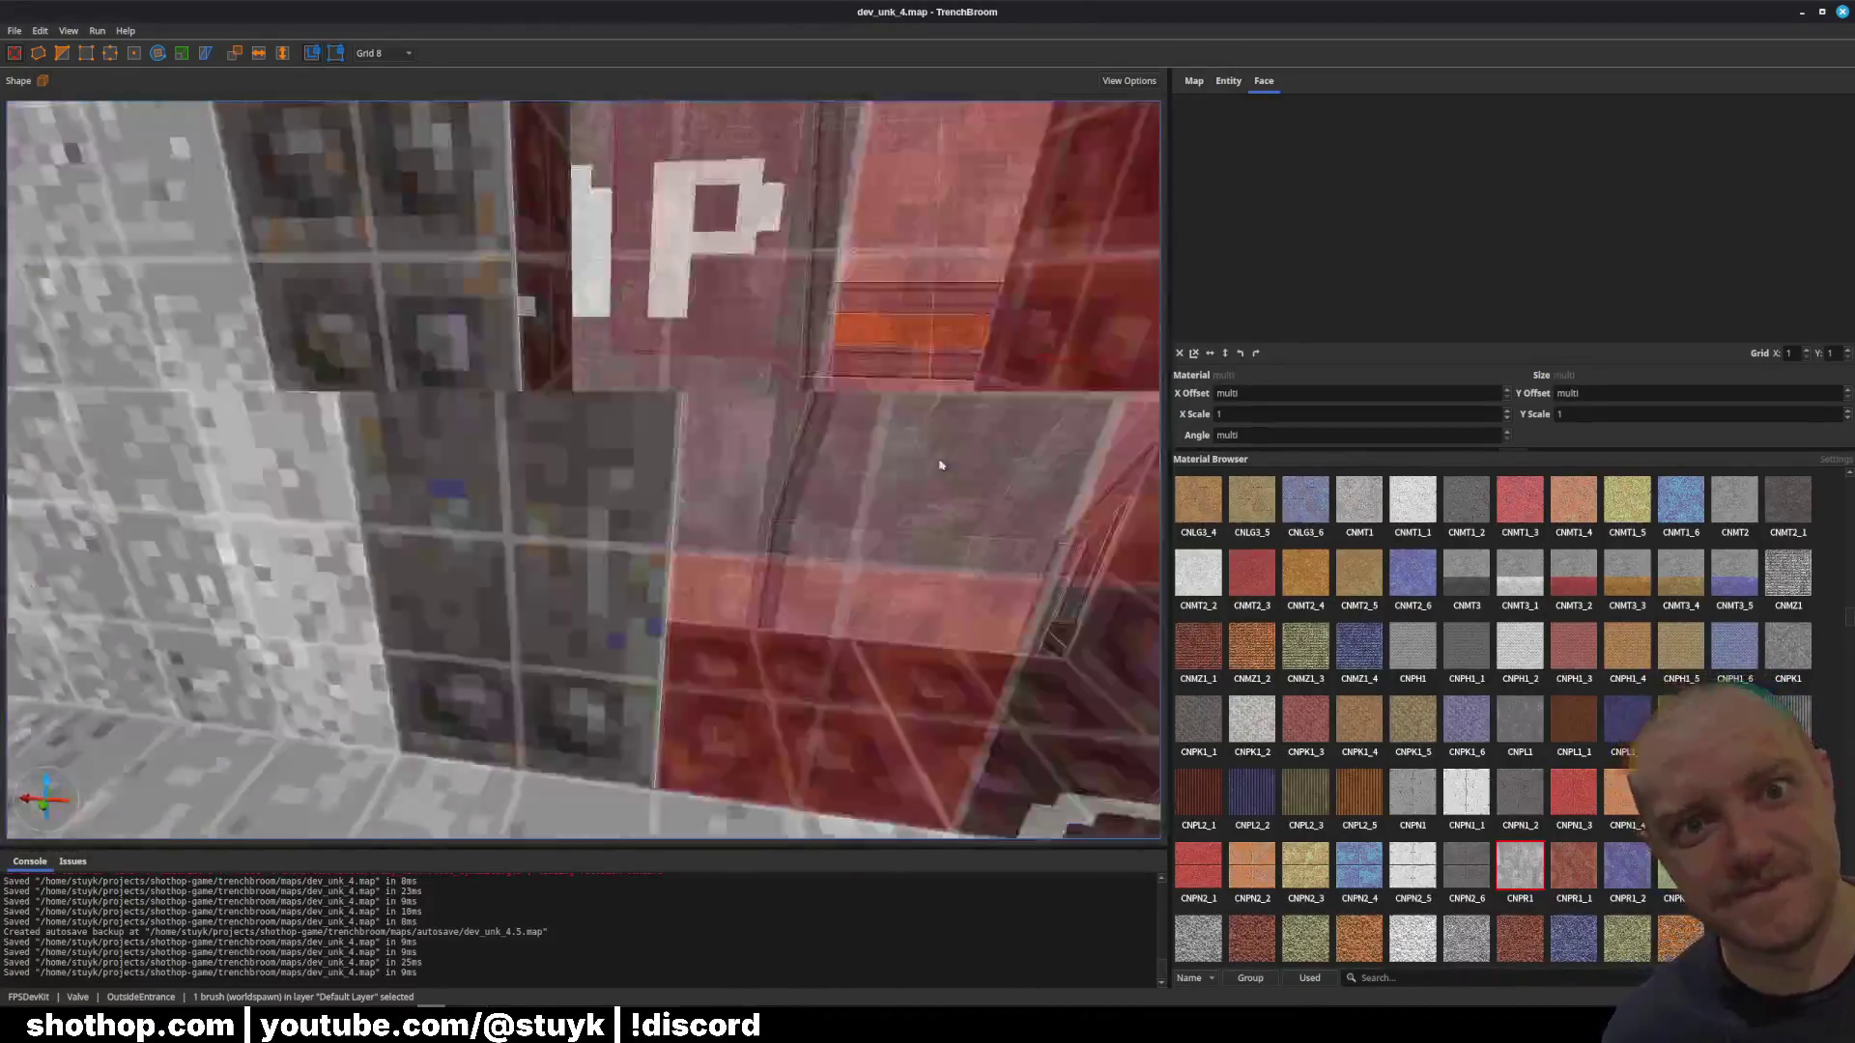
key("w")
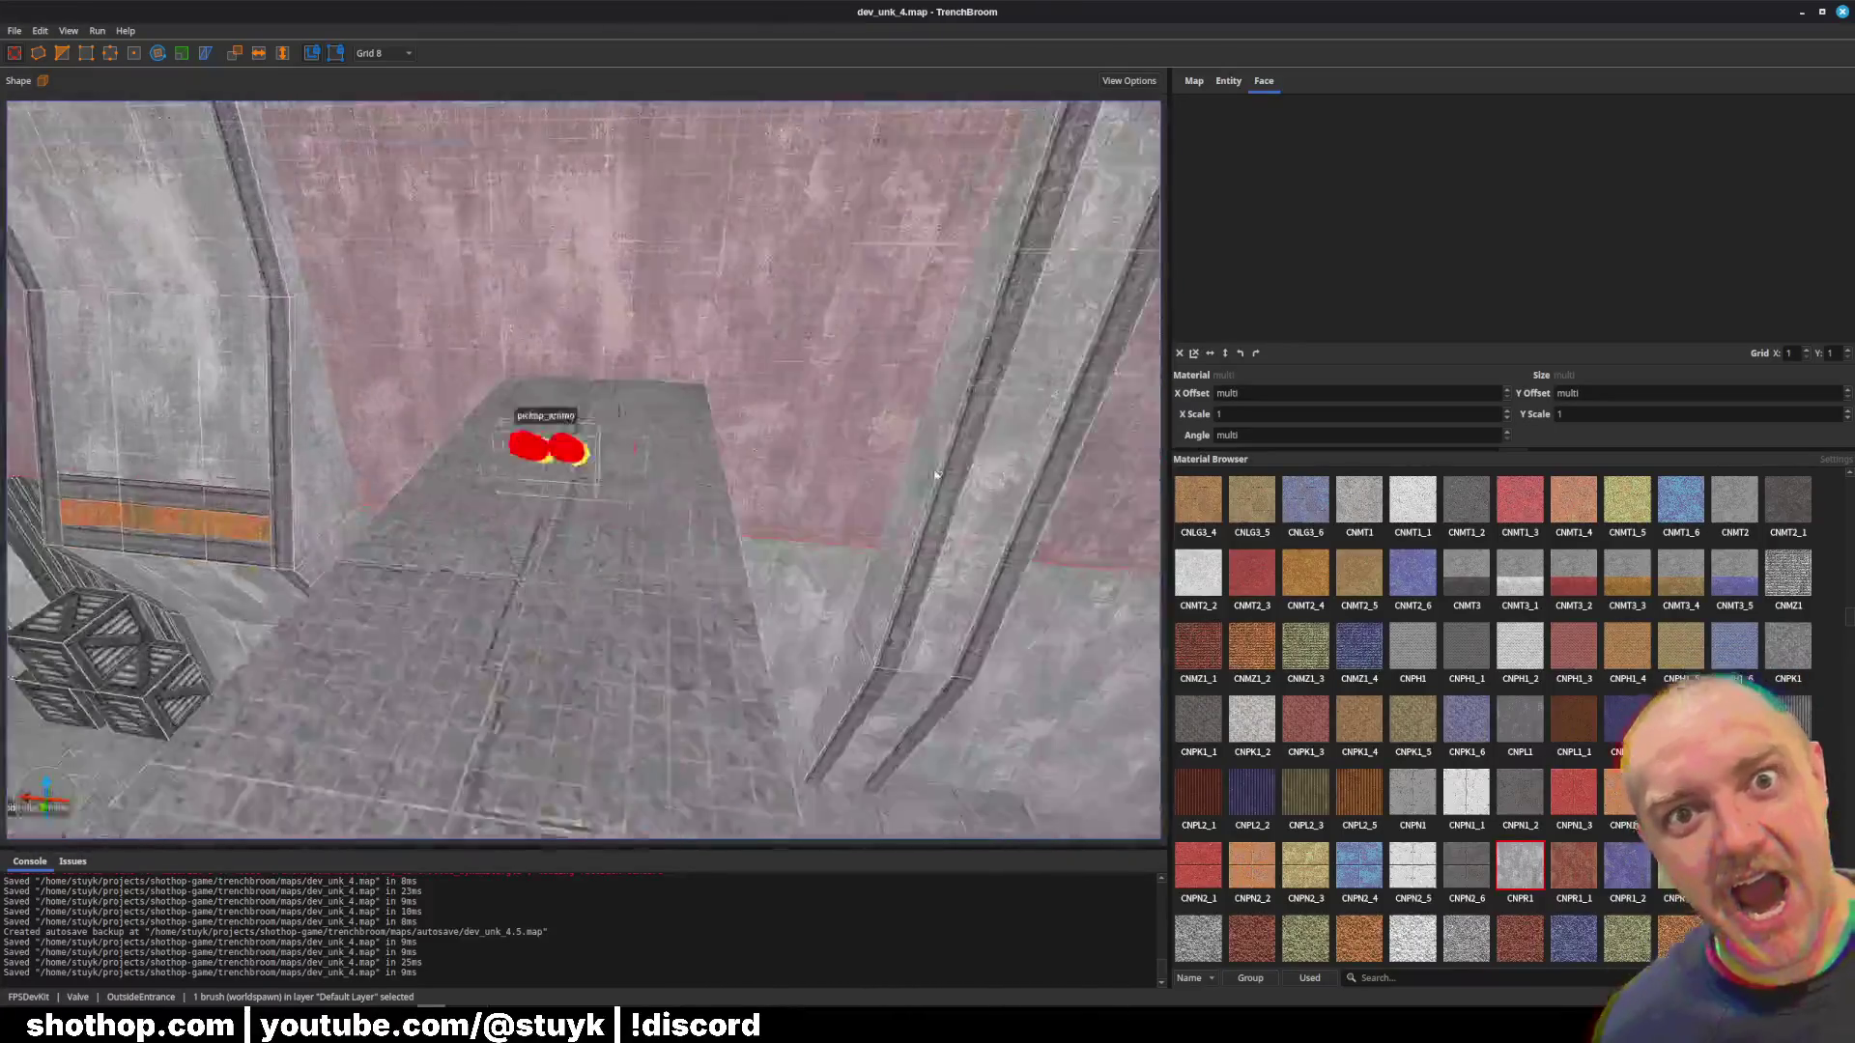
key("Escape")
key("w")
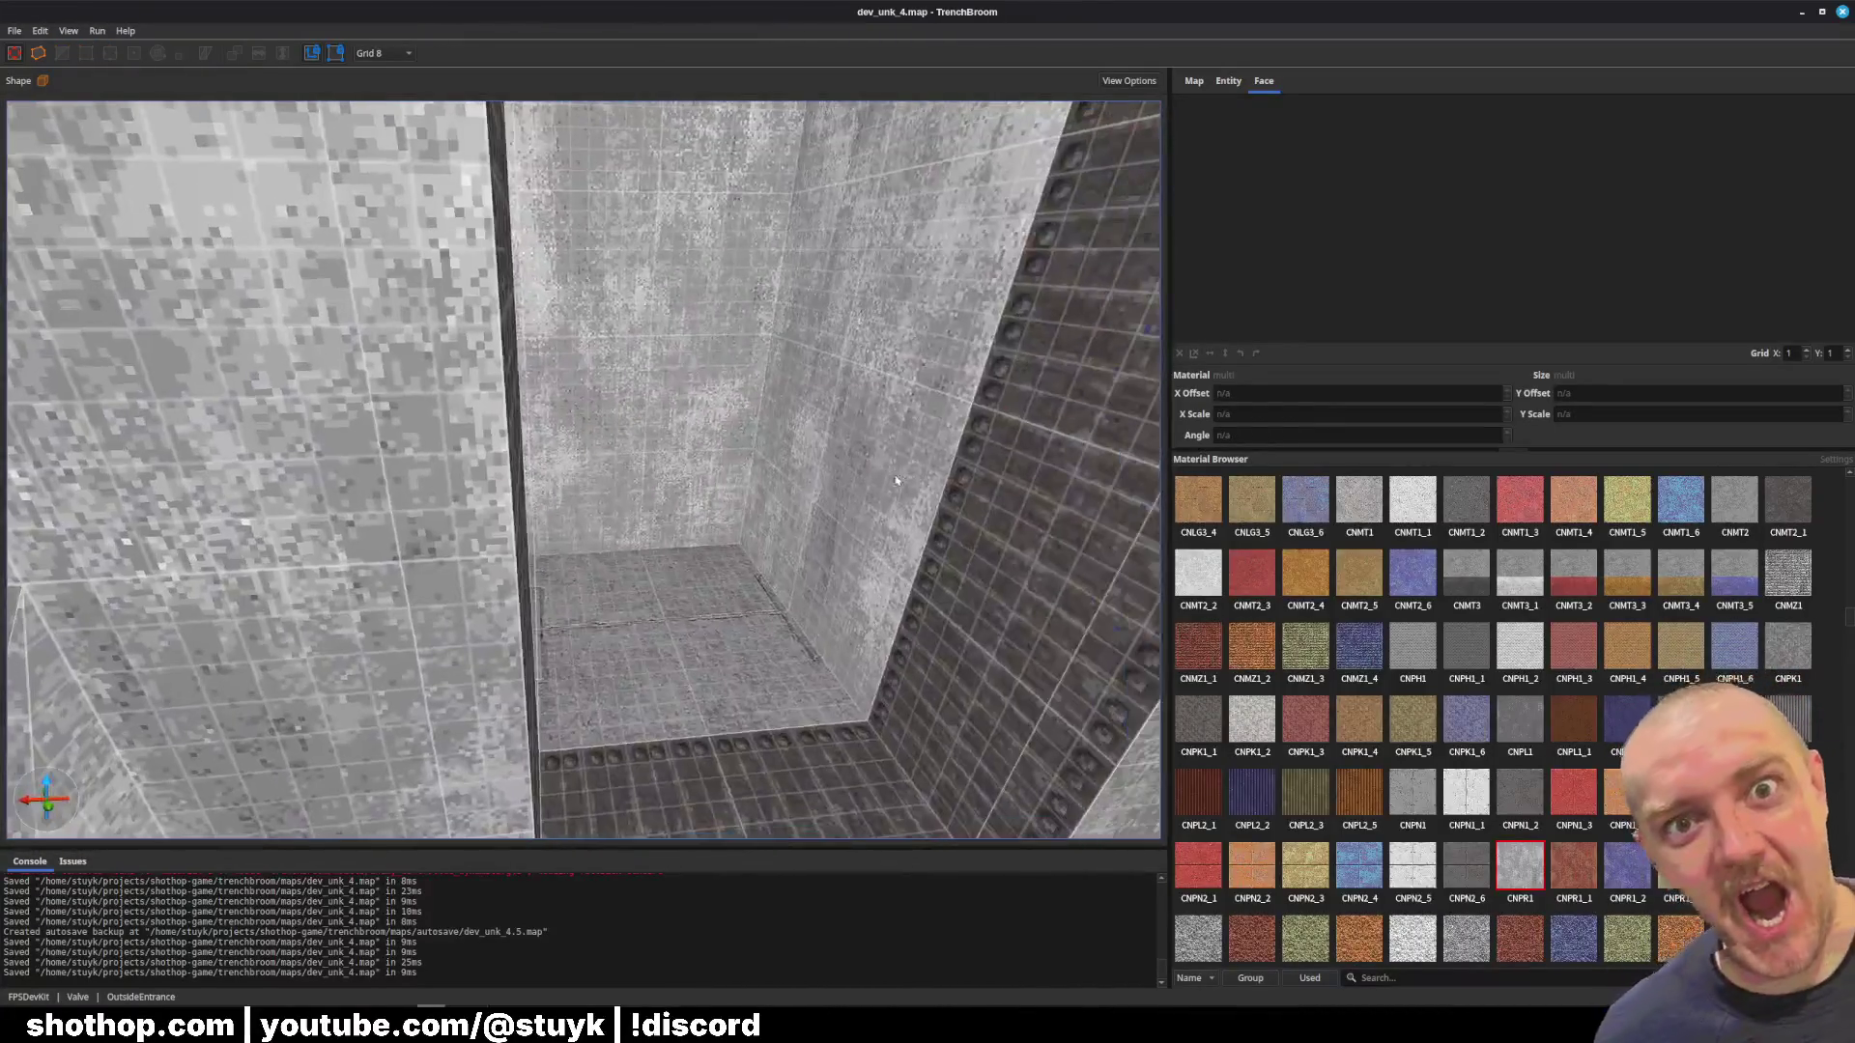
Step: Select the wall brush beside the riveted wall and try rotating and moving it
left_click(890, 430)
key("w")
key("alt+Right")
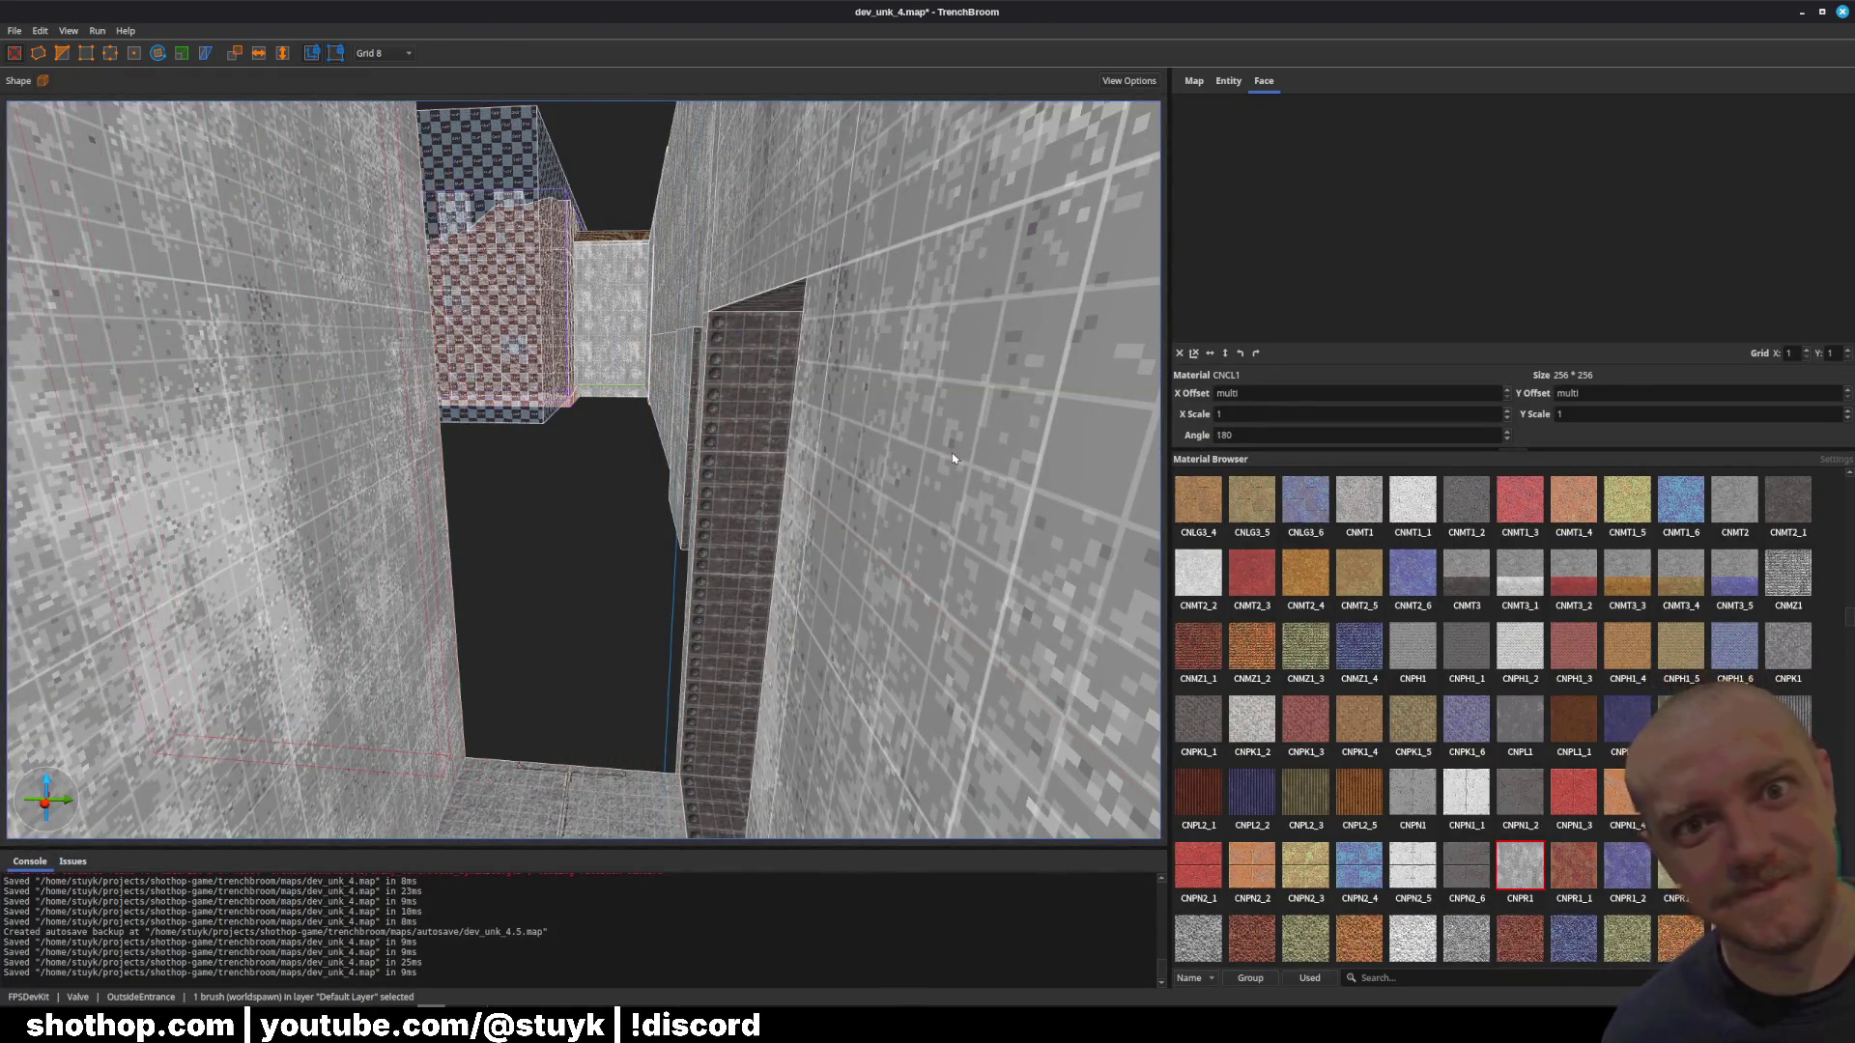
key("w")
key("ctrl+z")
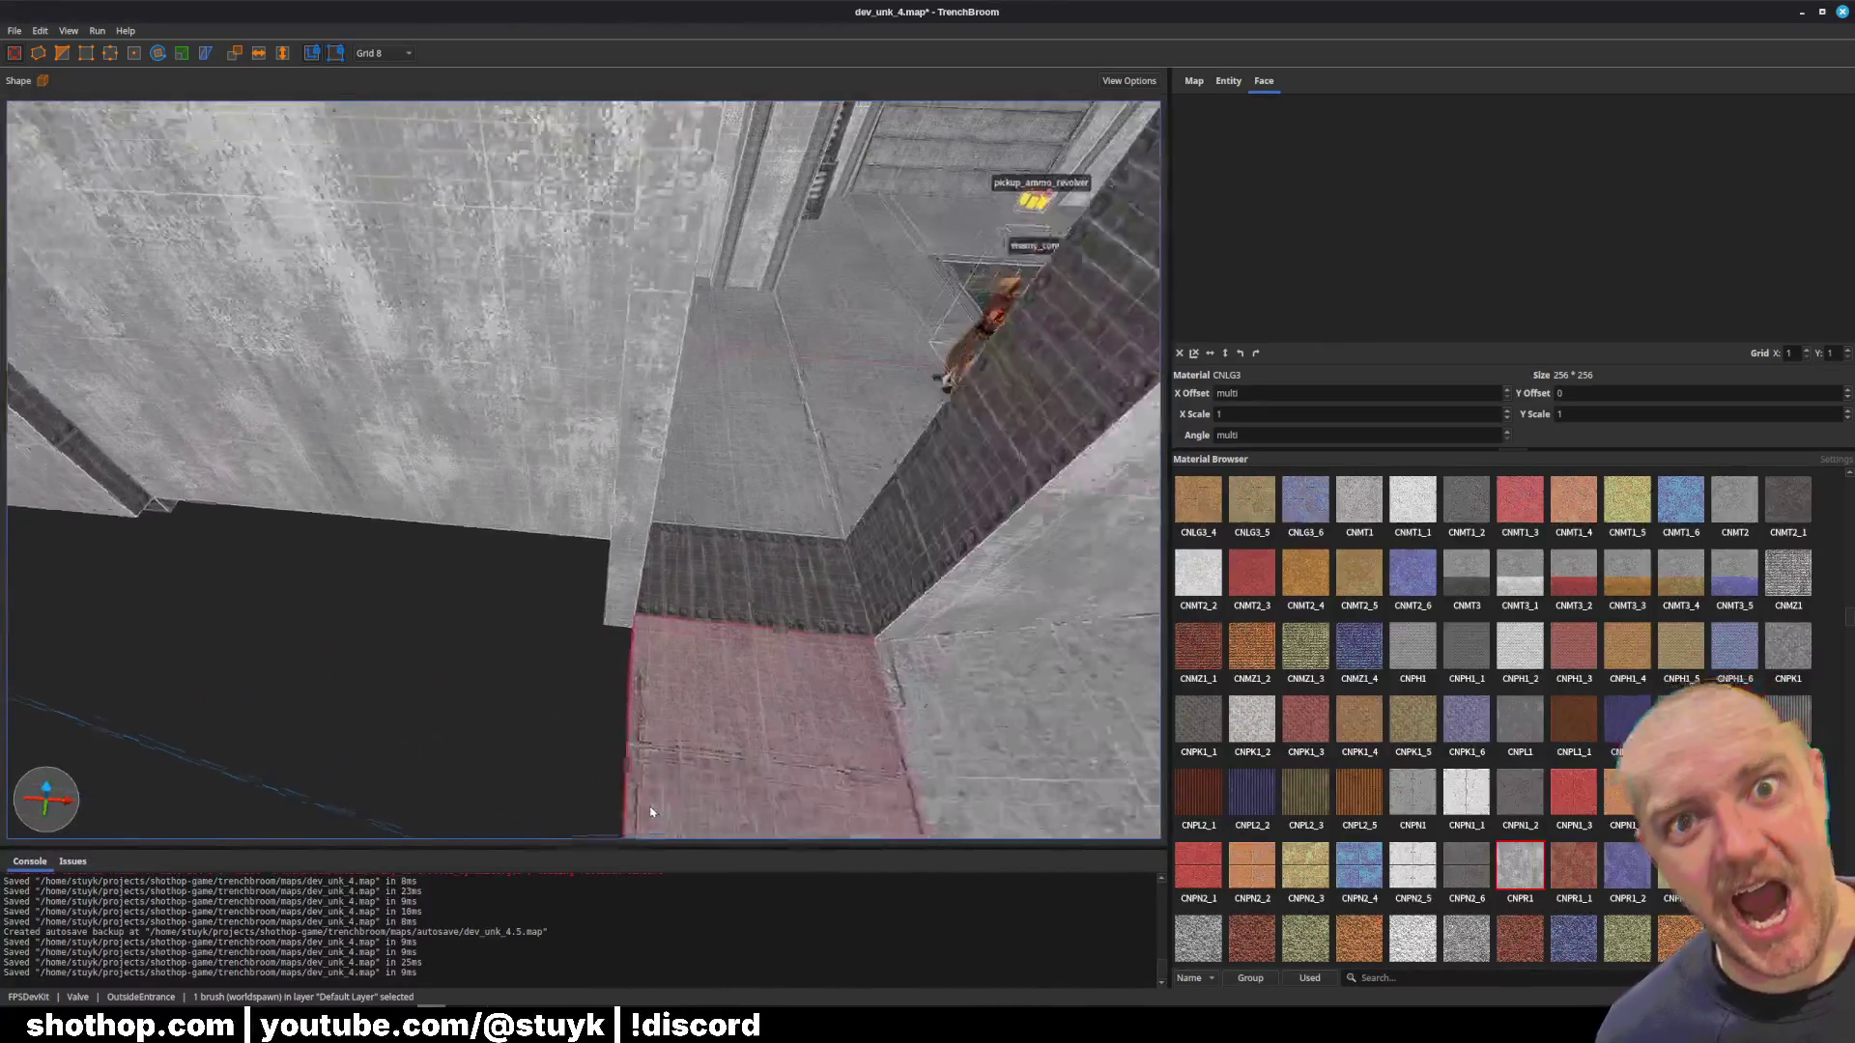
key("w")
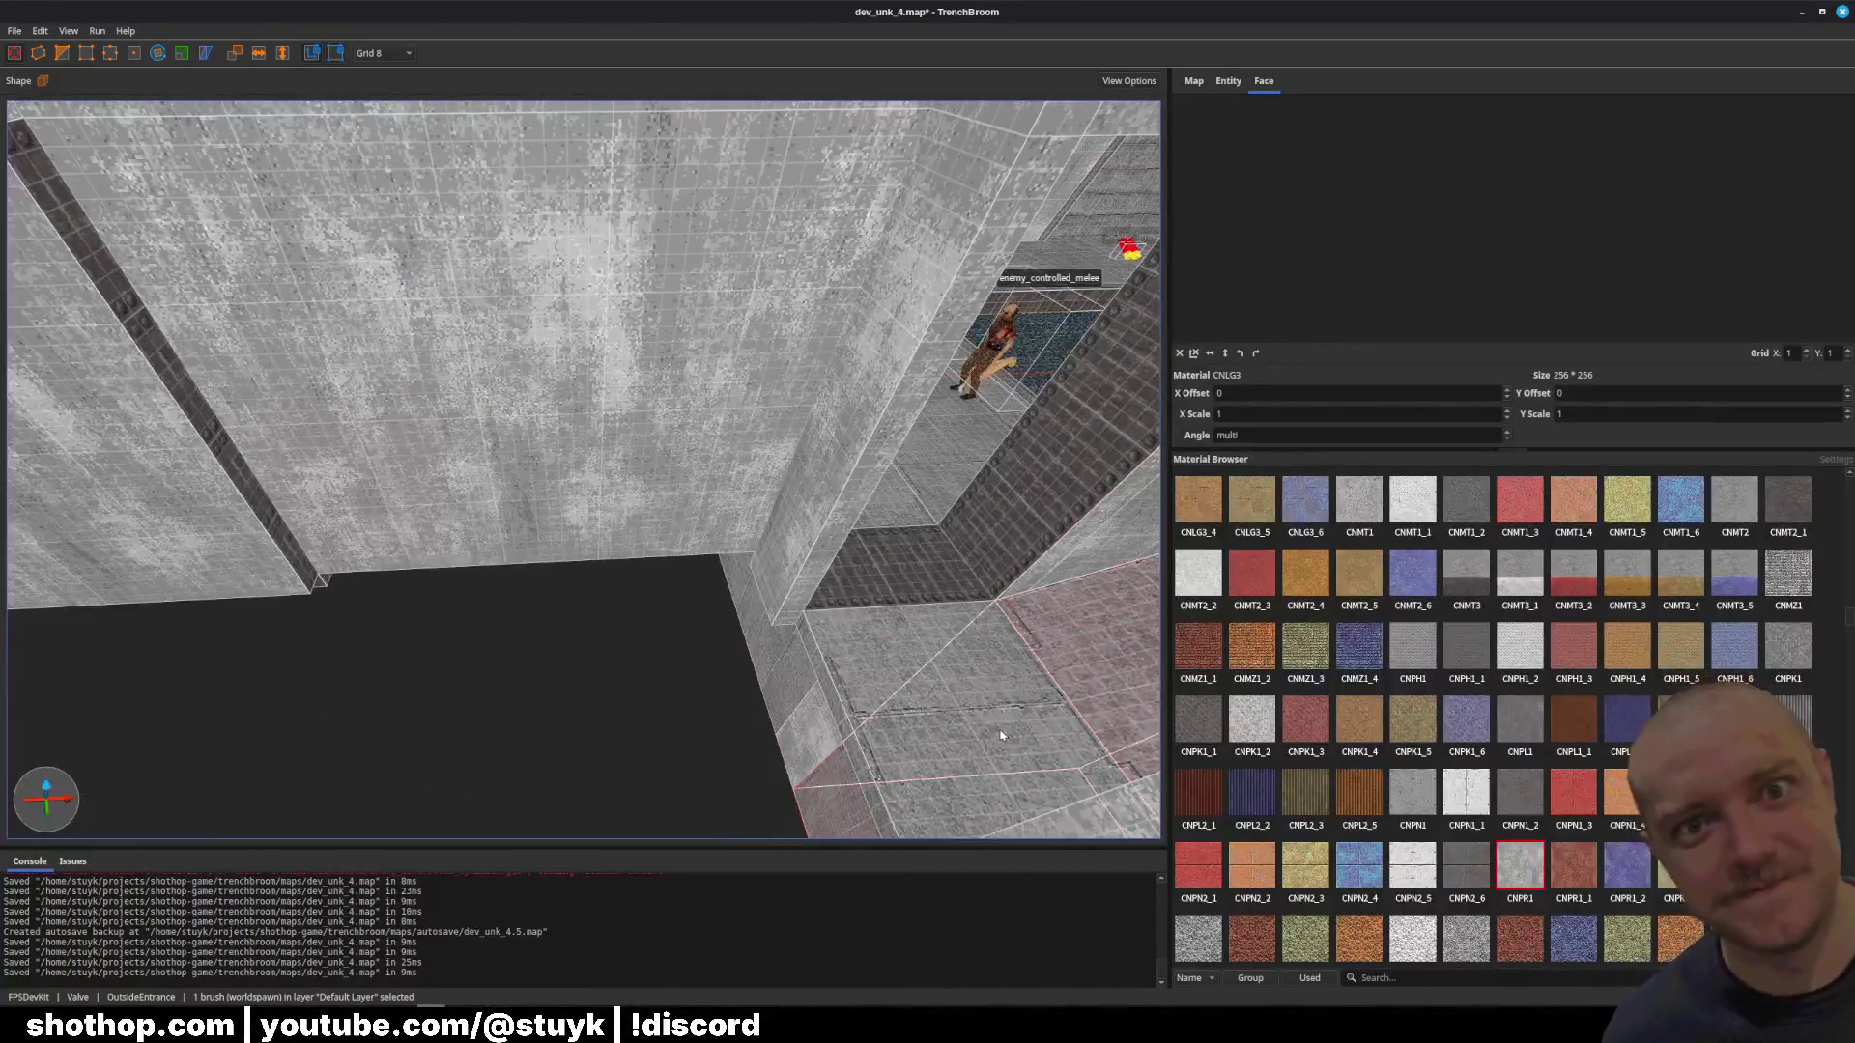
key("alt+Right")
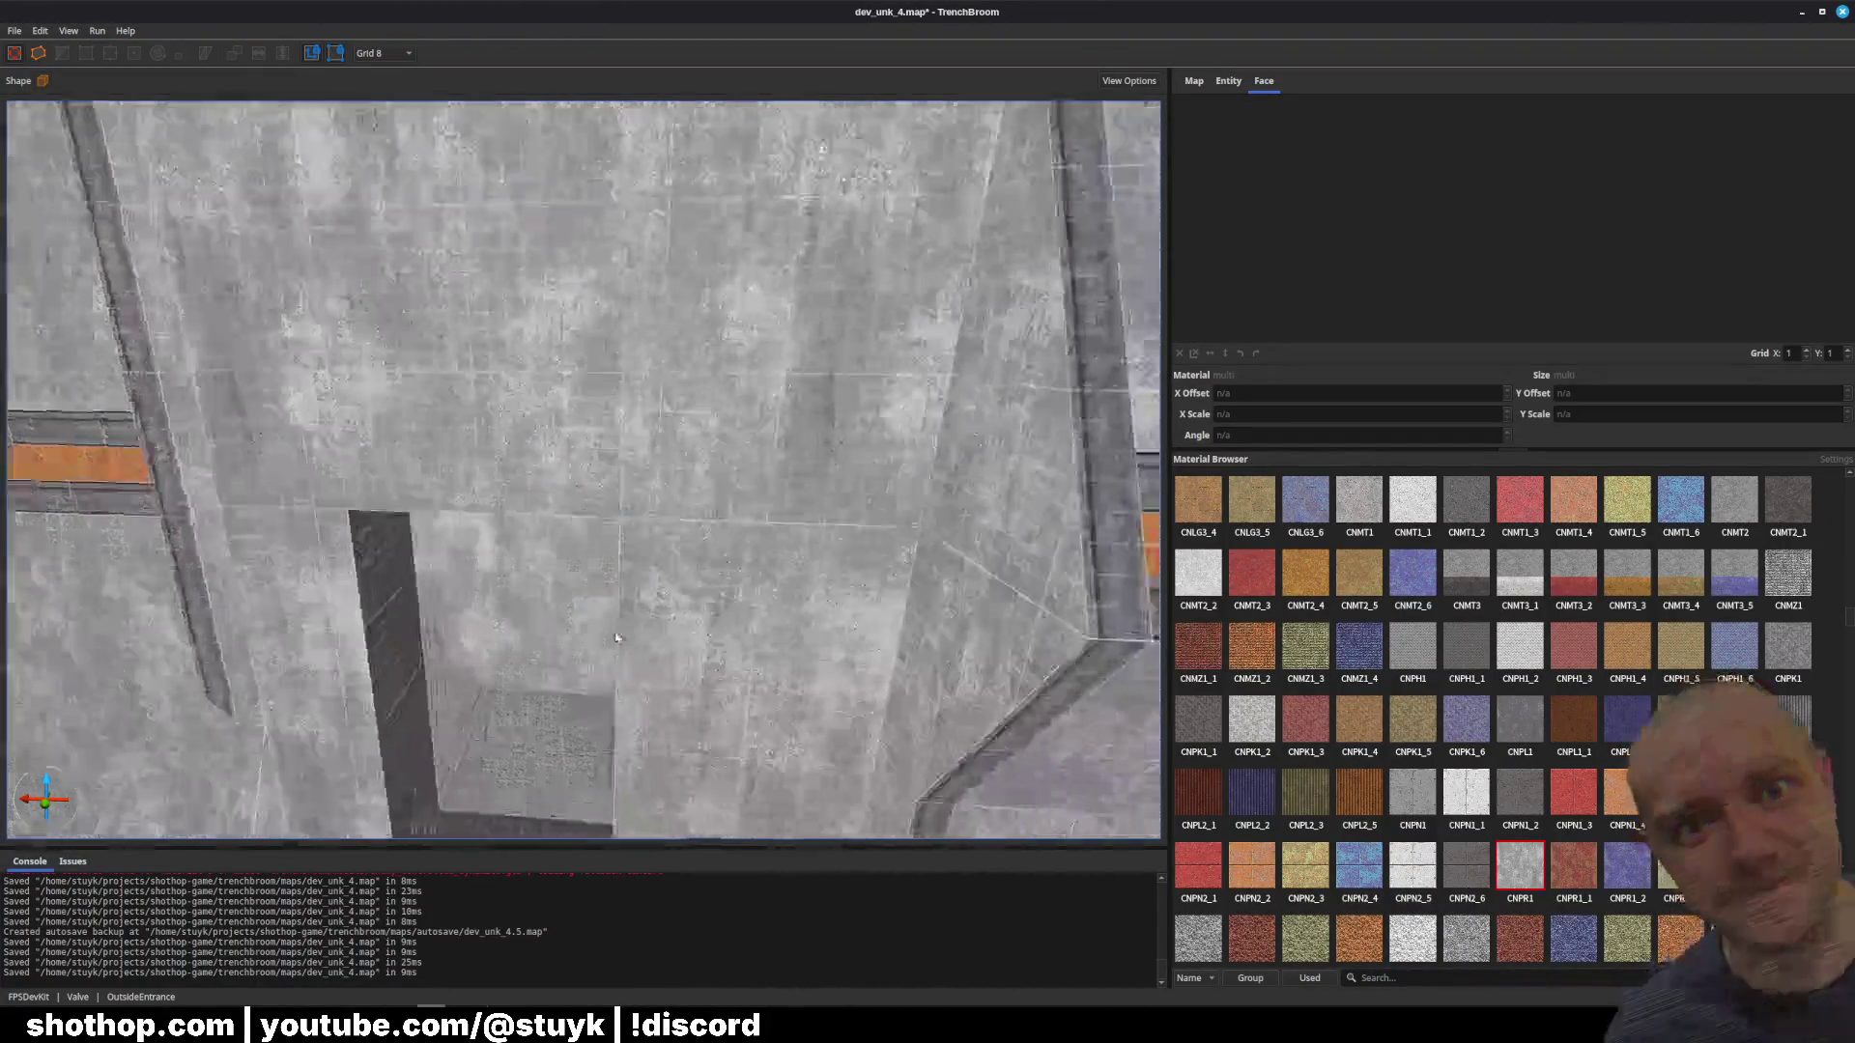
Step: Paste a thin pillar brush into the map and frame it and the wall behind it
scroll(617, 638, "down", 5)
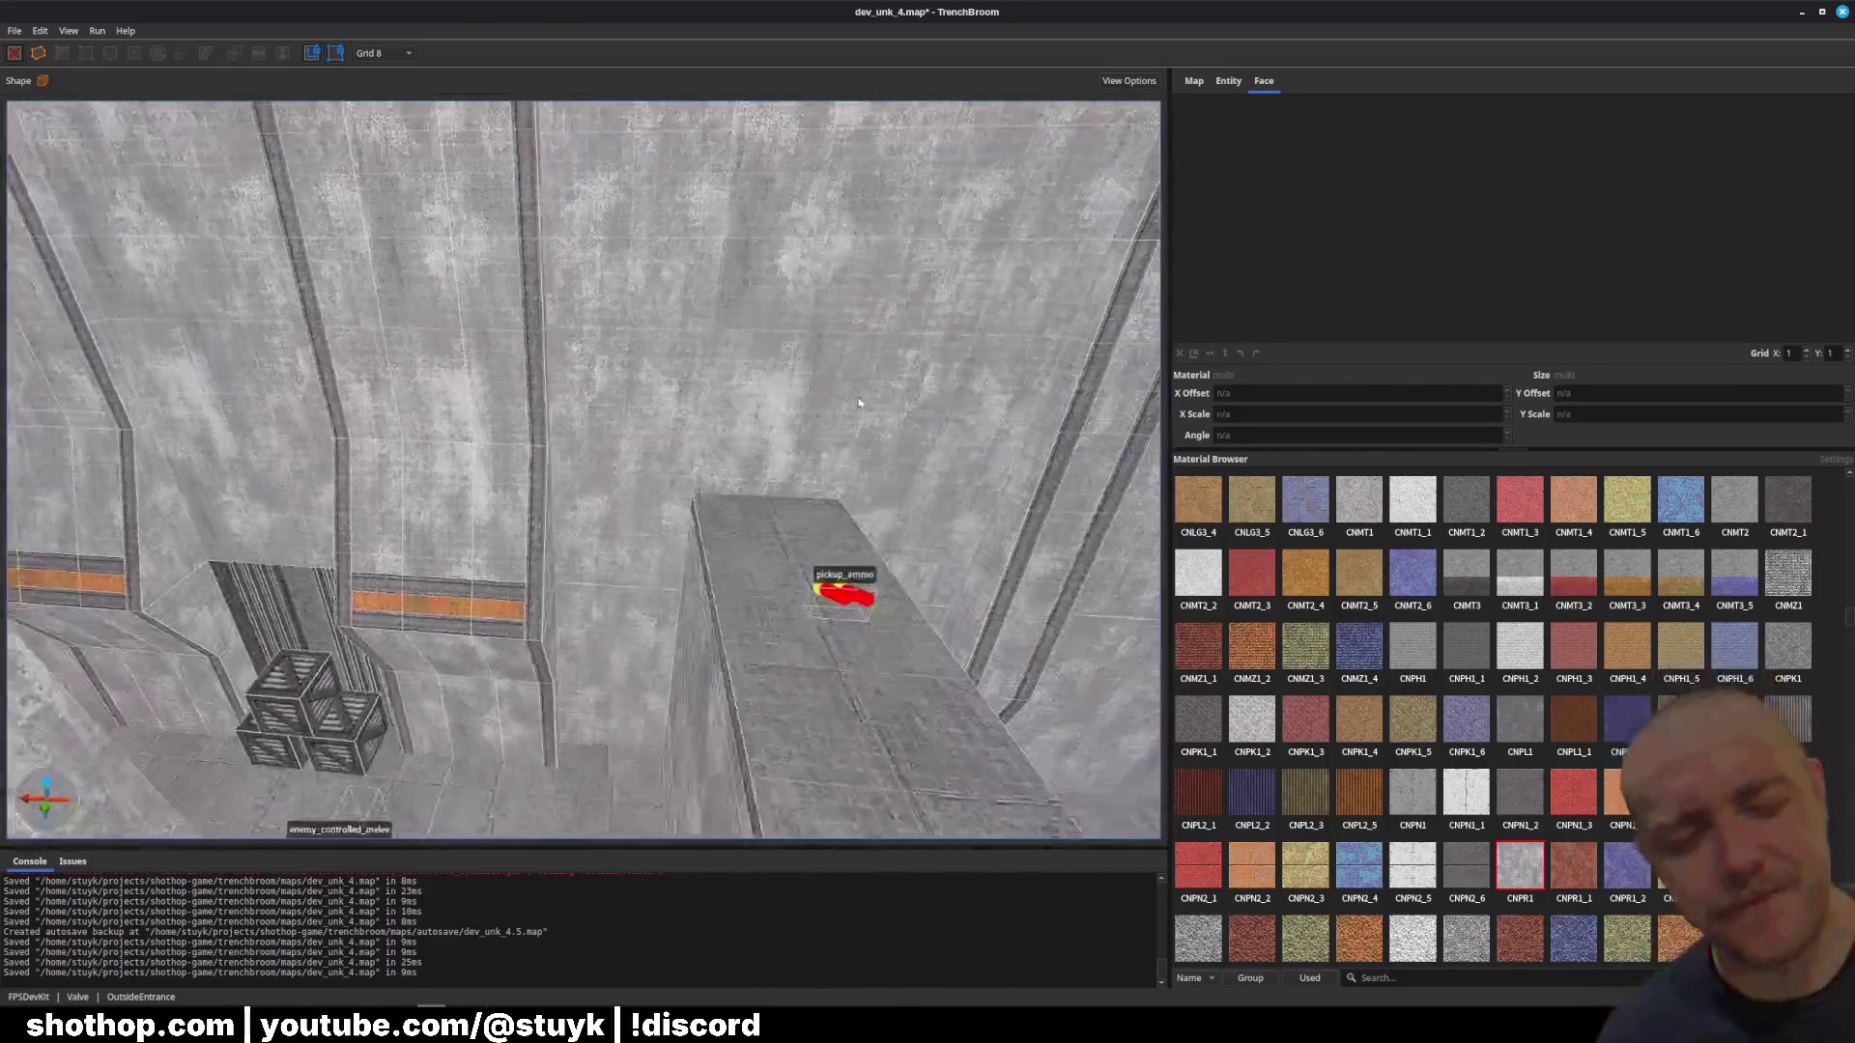
left_click(790, 339)
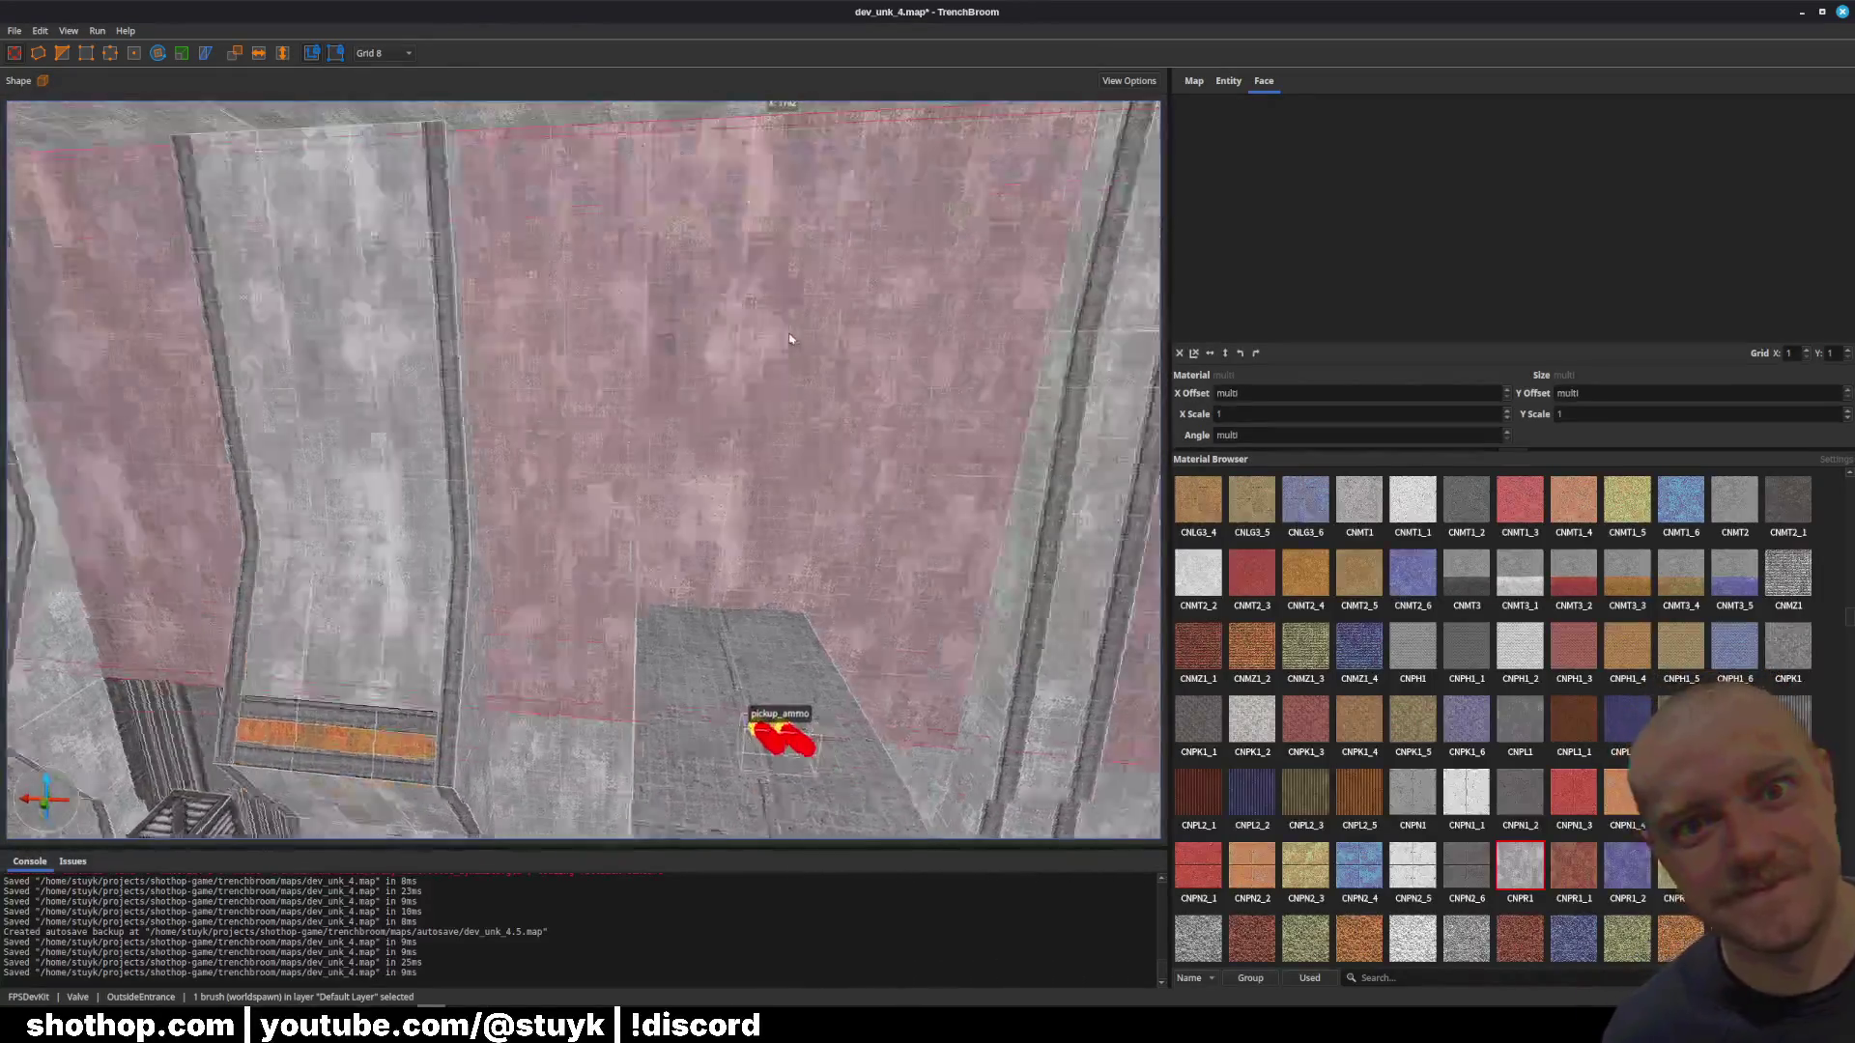
scroll(789, 348, "down", 3)
key("ctrl+v")
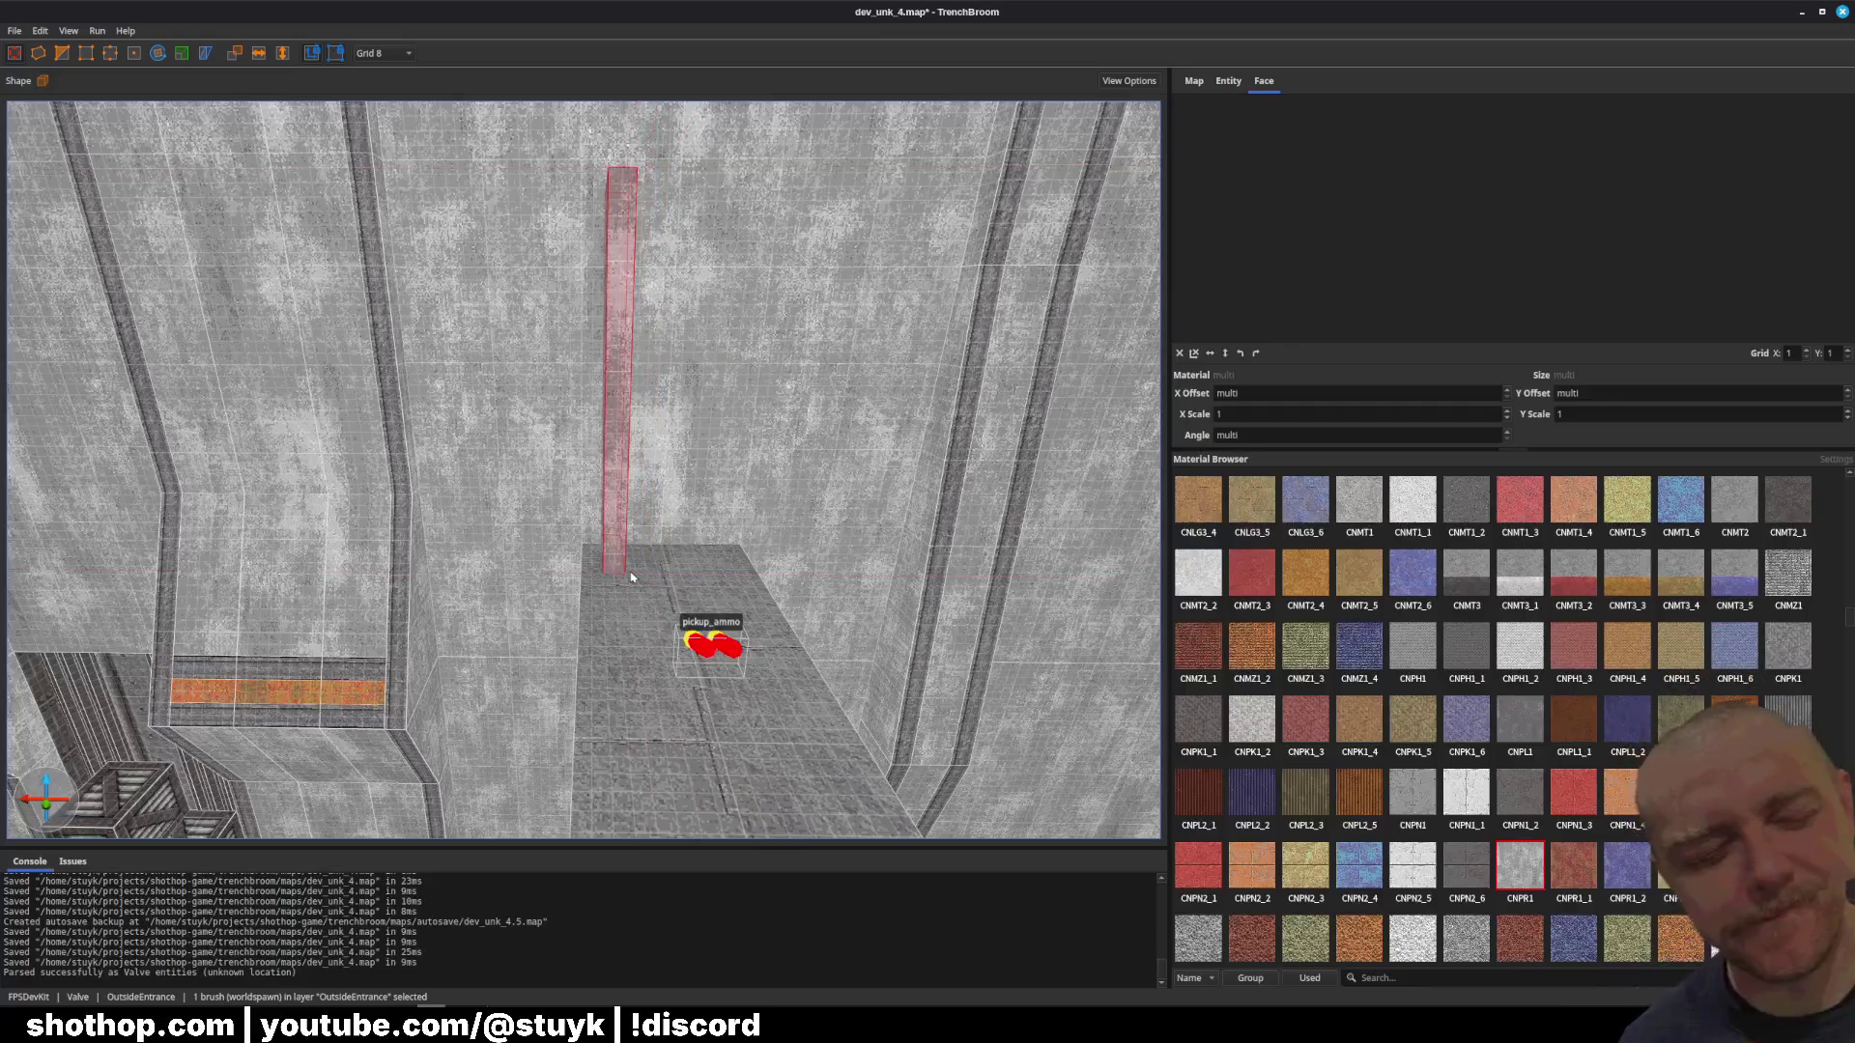
scroll(618, 570, "up", 5)
left_click(609, 563)
key("ctrl+u")
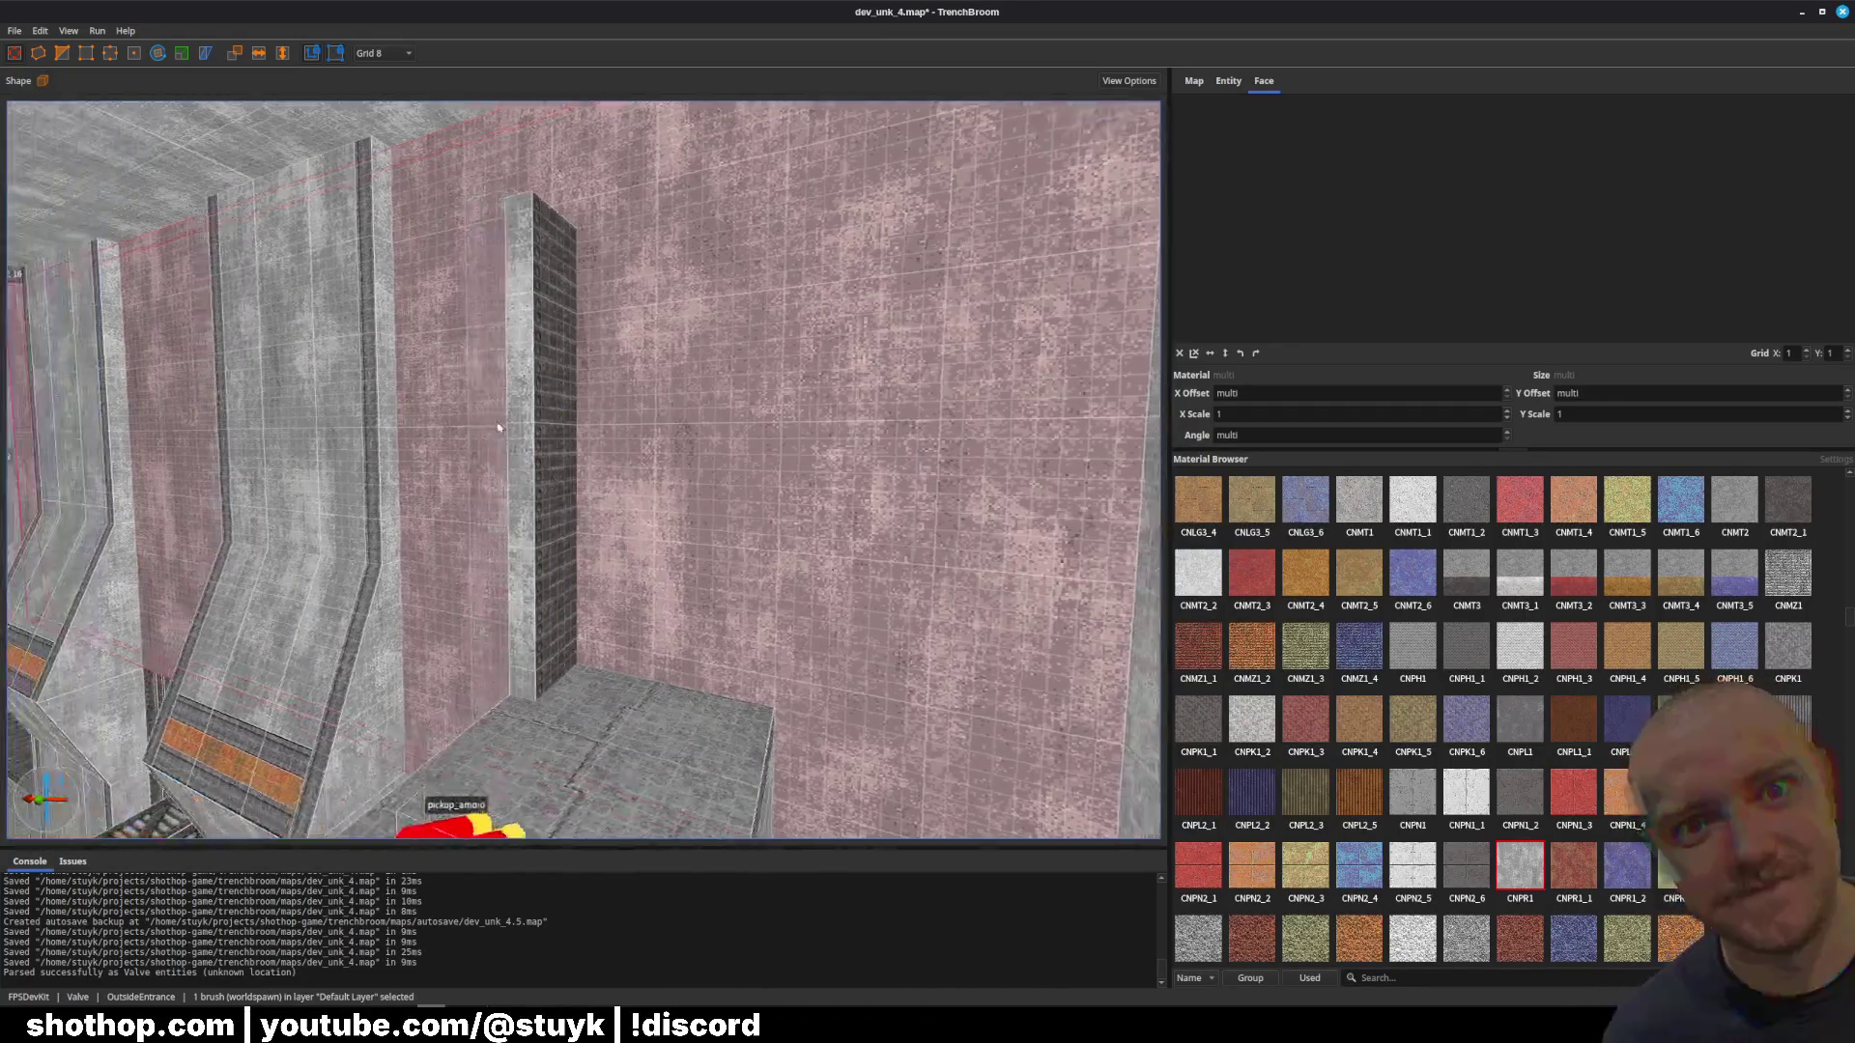
scroll(506, 263, "down", 3)
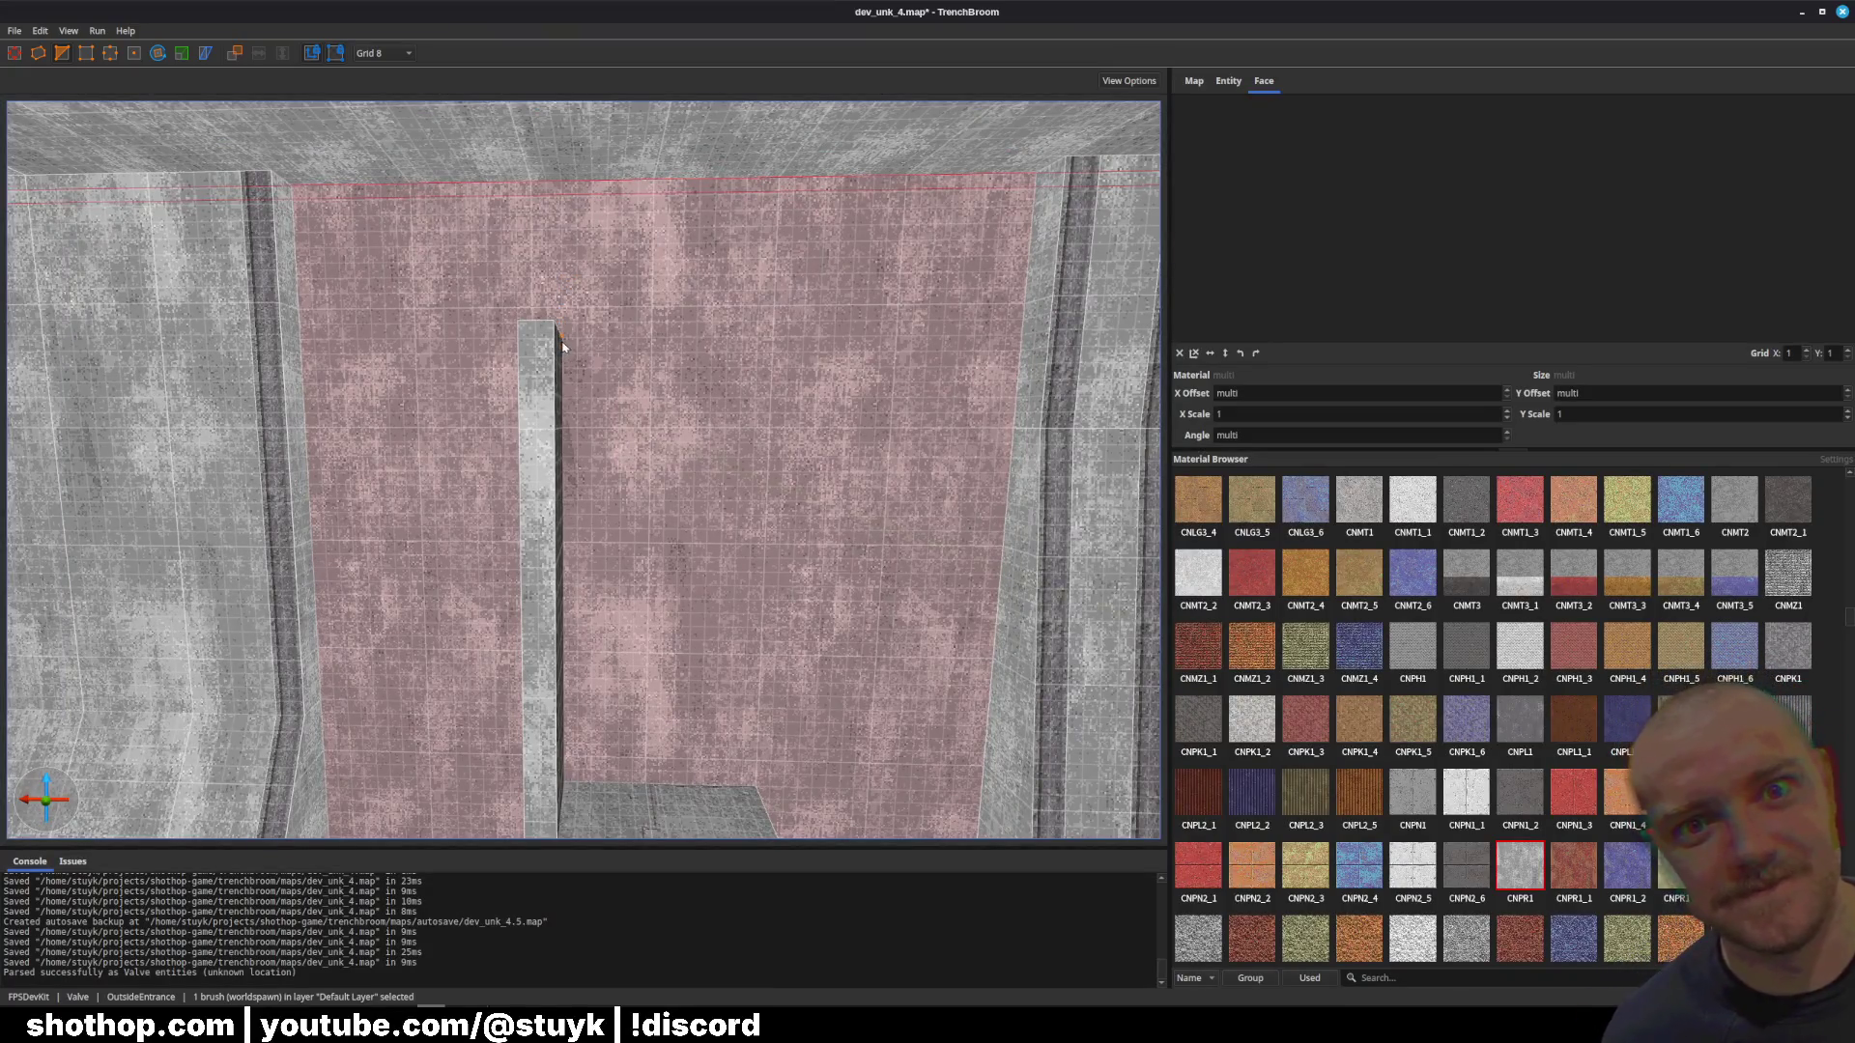
scroll(563, 344, "up", 5)
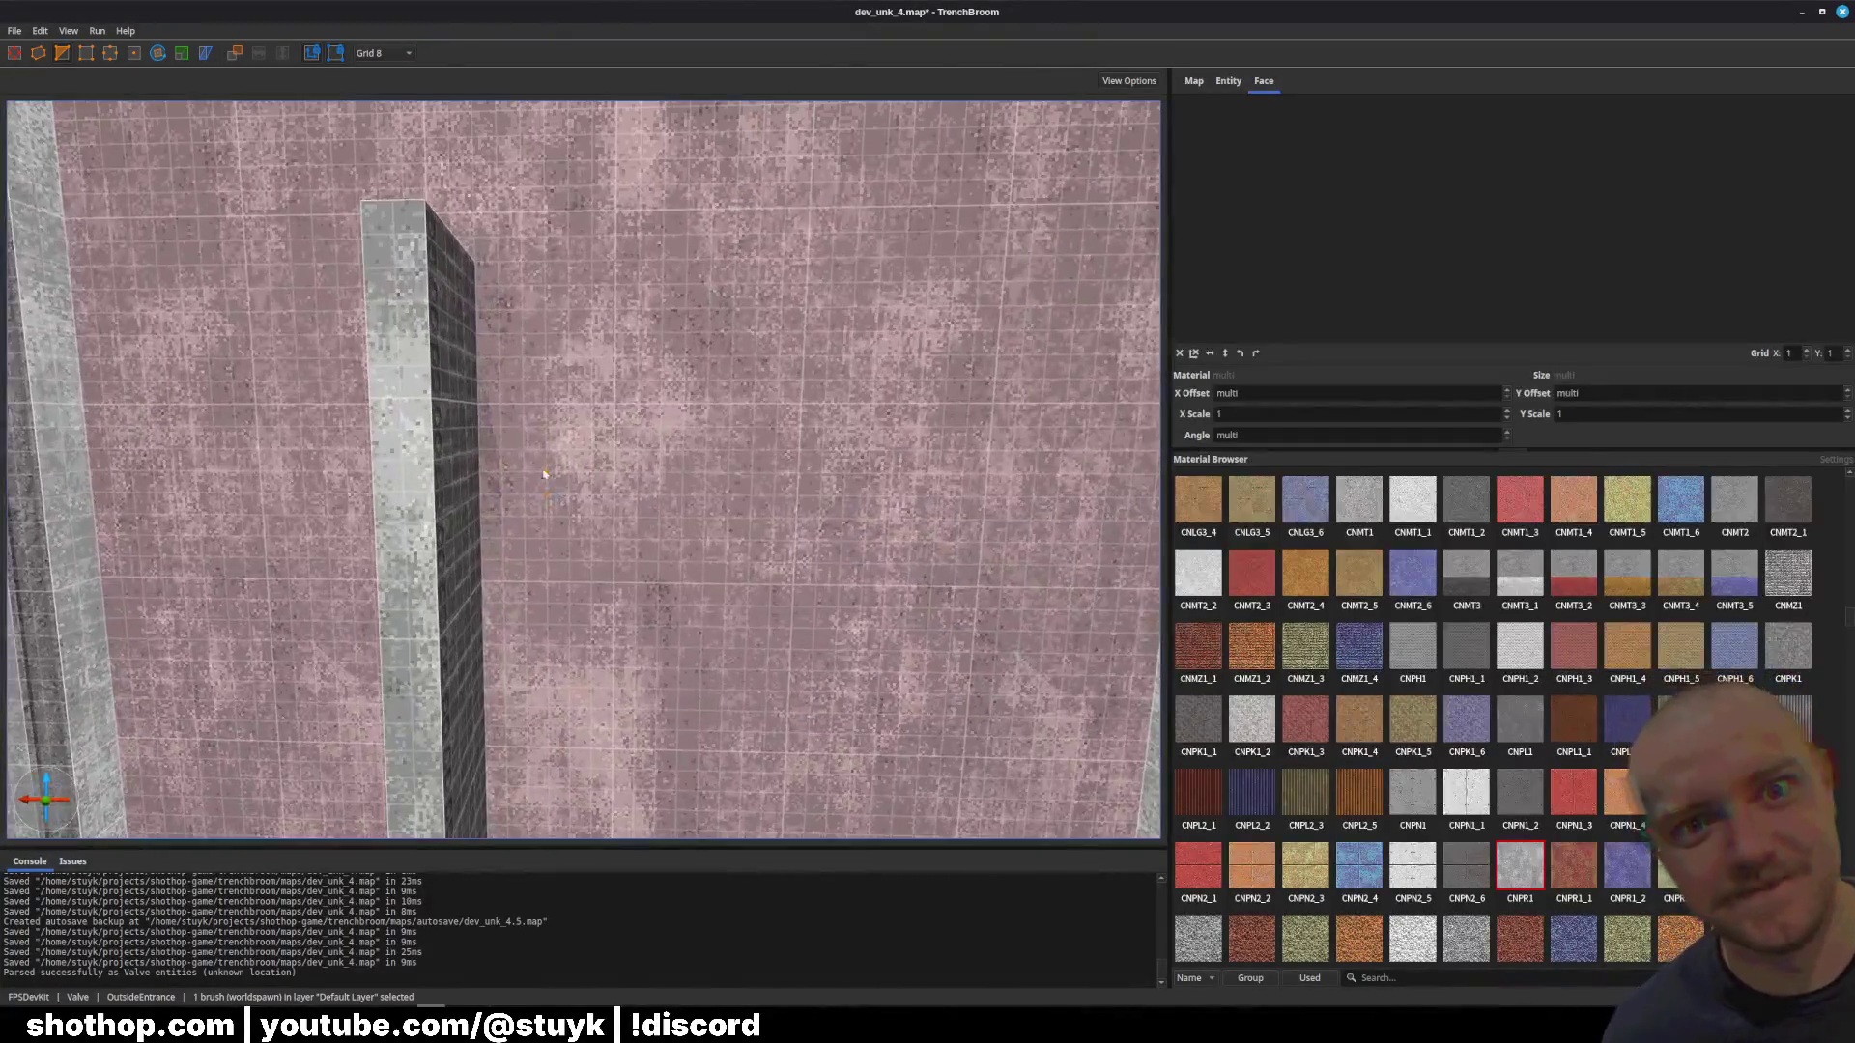
left_click(468, 484)
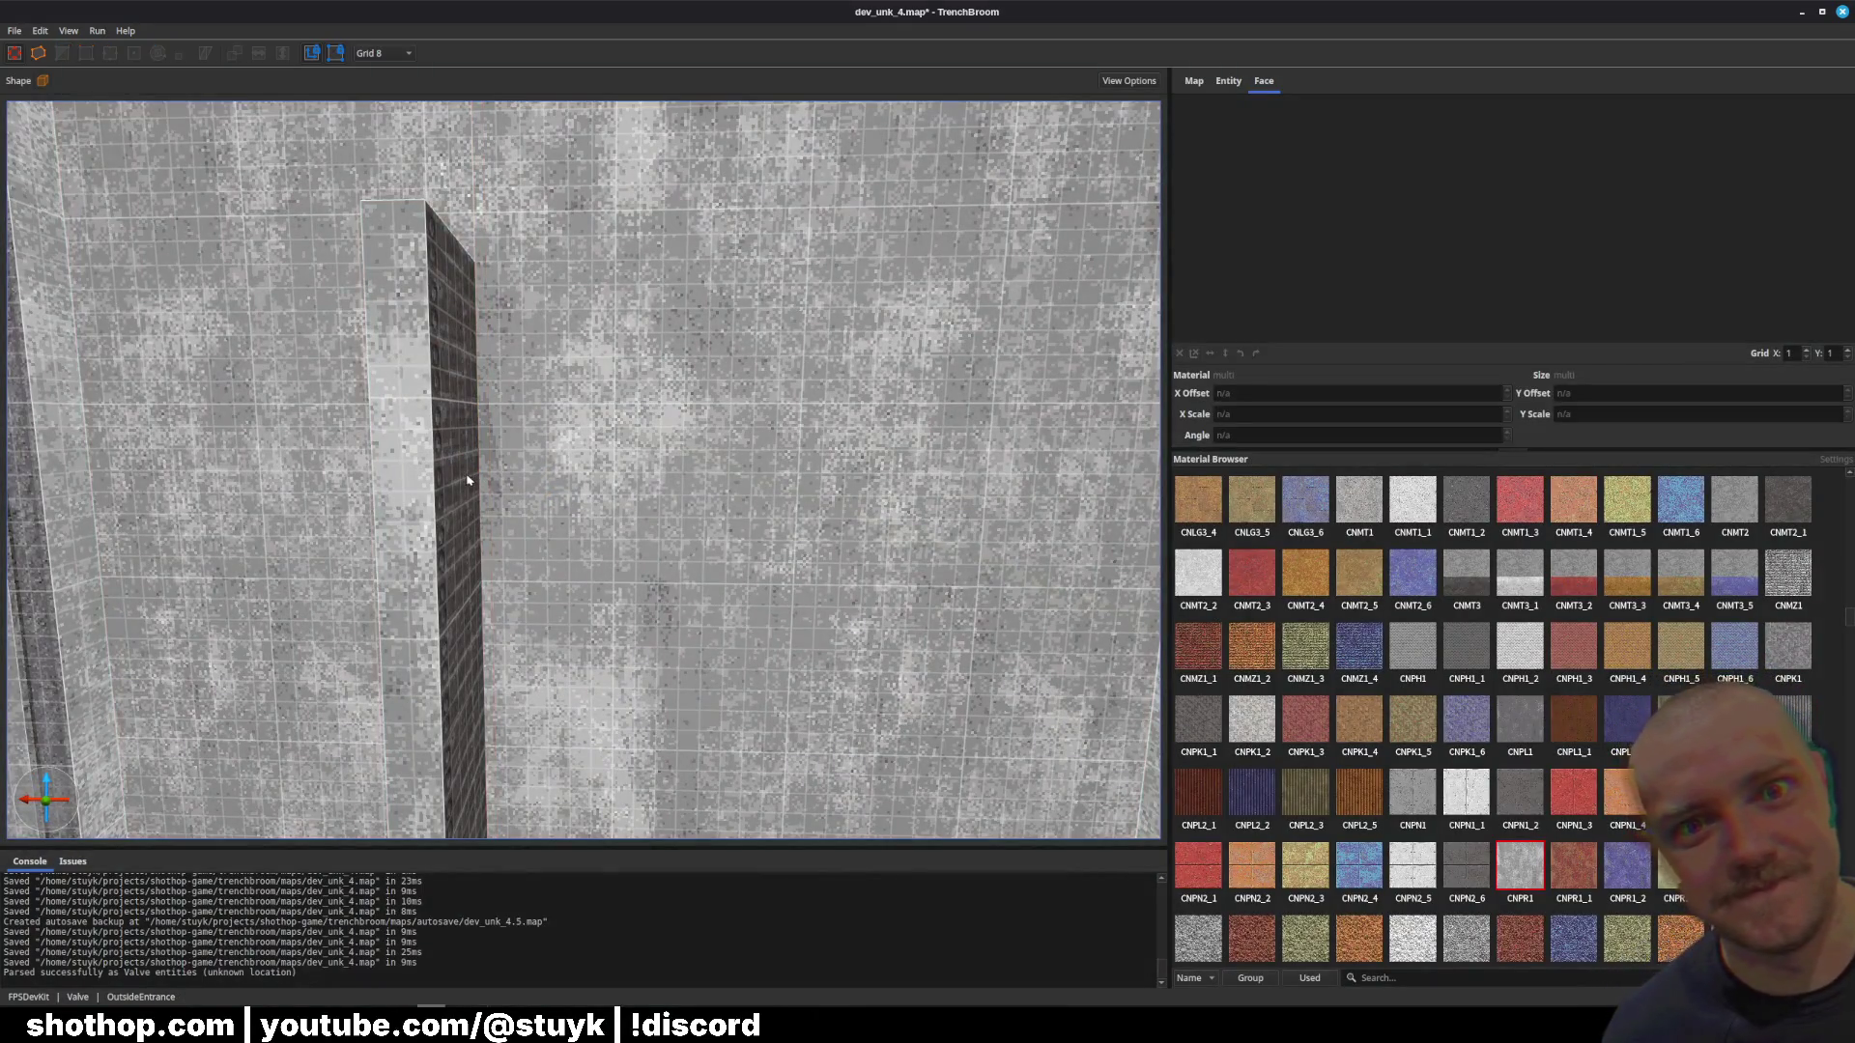
key("ctrl+u")
Step: Duplicate the thin pillar and nudge the copy left into position
key("ctrl+d")
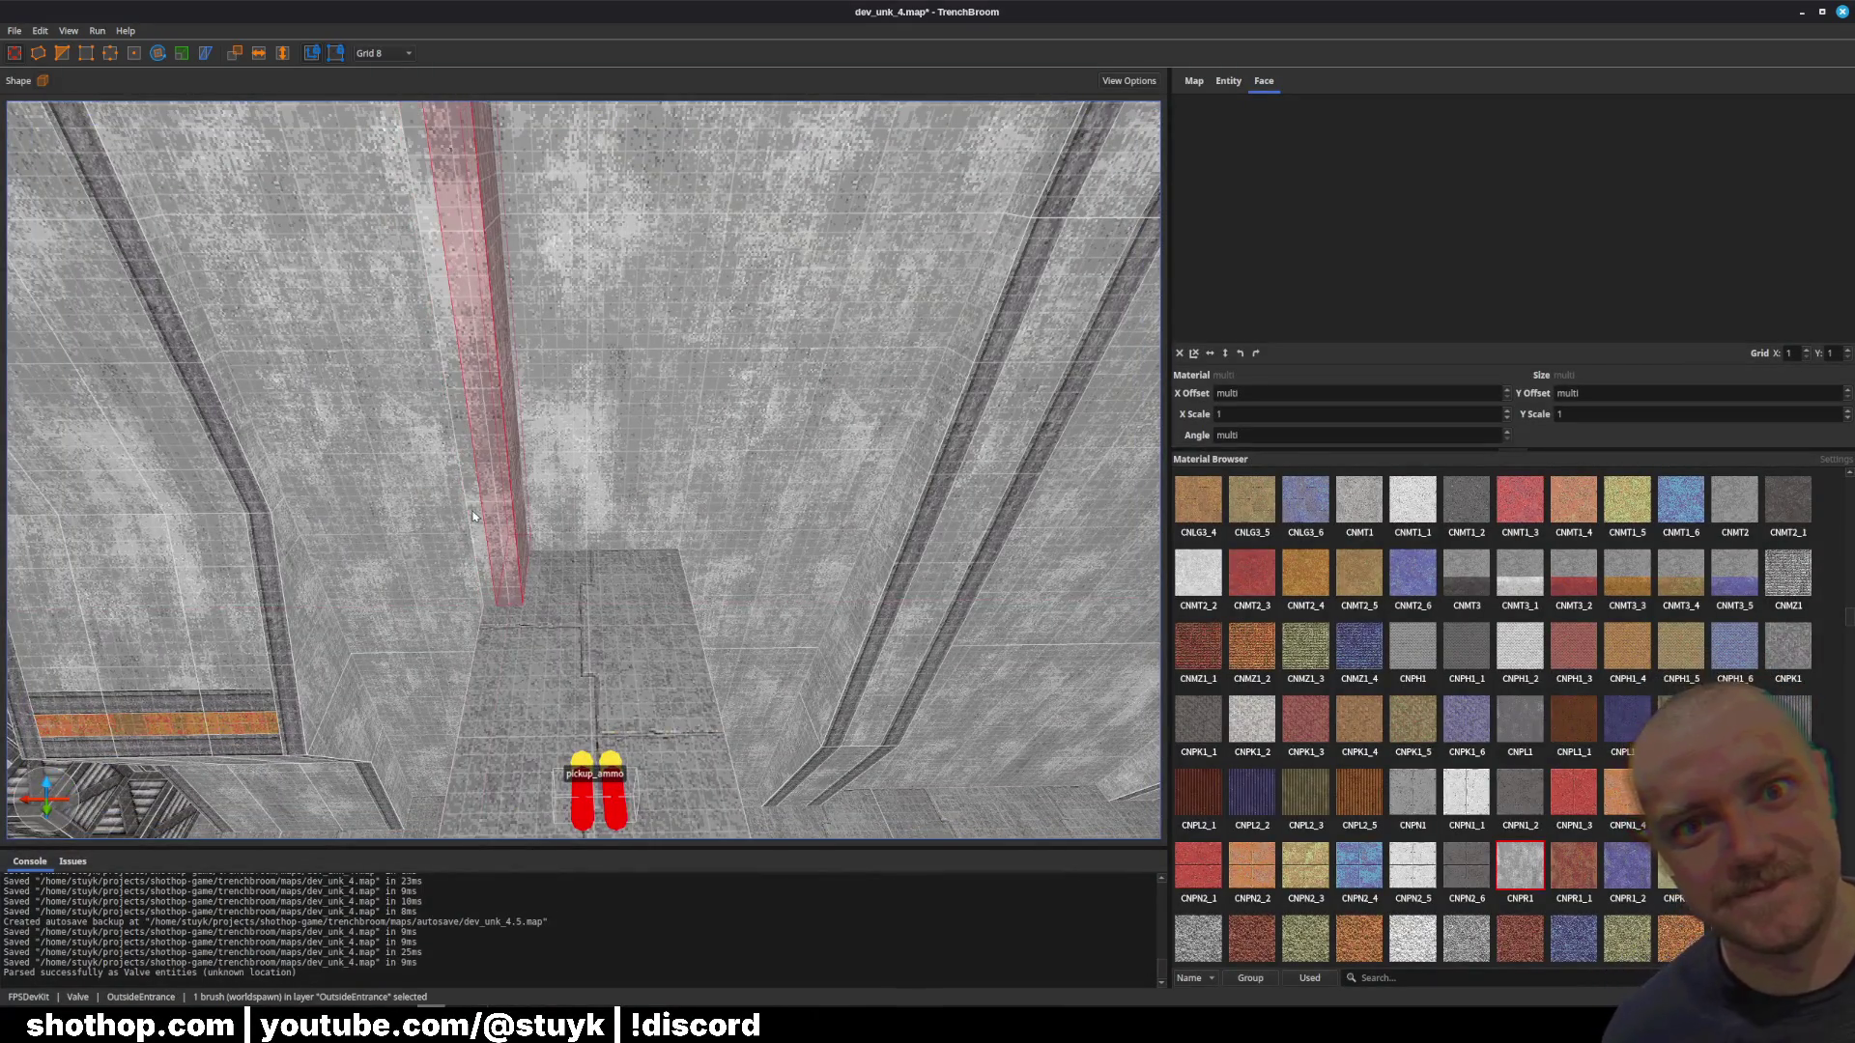
key("Right")
key("Right")
key("Right")
mouse_move(488, 525)
left_mouse_down()
mouse_move(589, 425)
mouse_move(586, 514)
left_mouse_up()
key("Left")
key("Left")
key("Left")
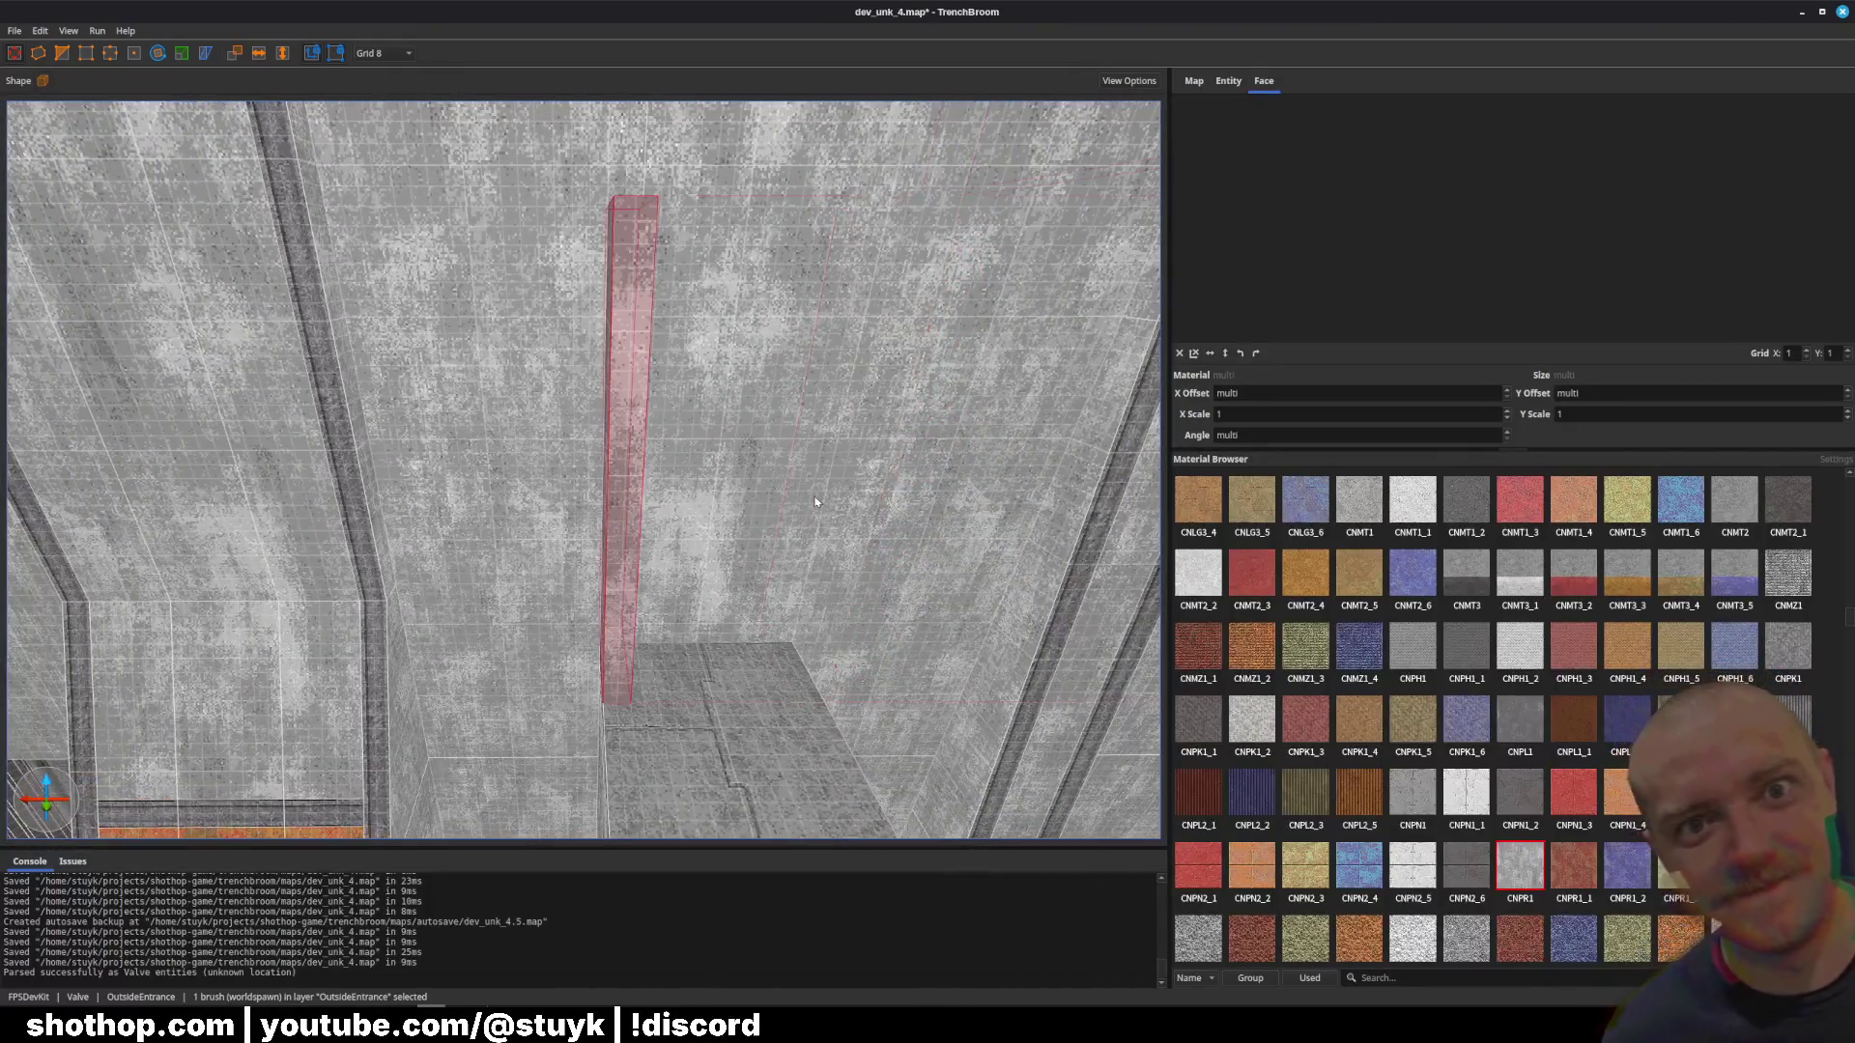
key("Left")
left_click_drag(681, 446, 512, 430)
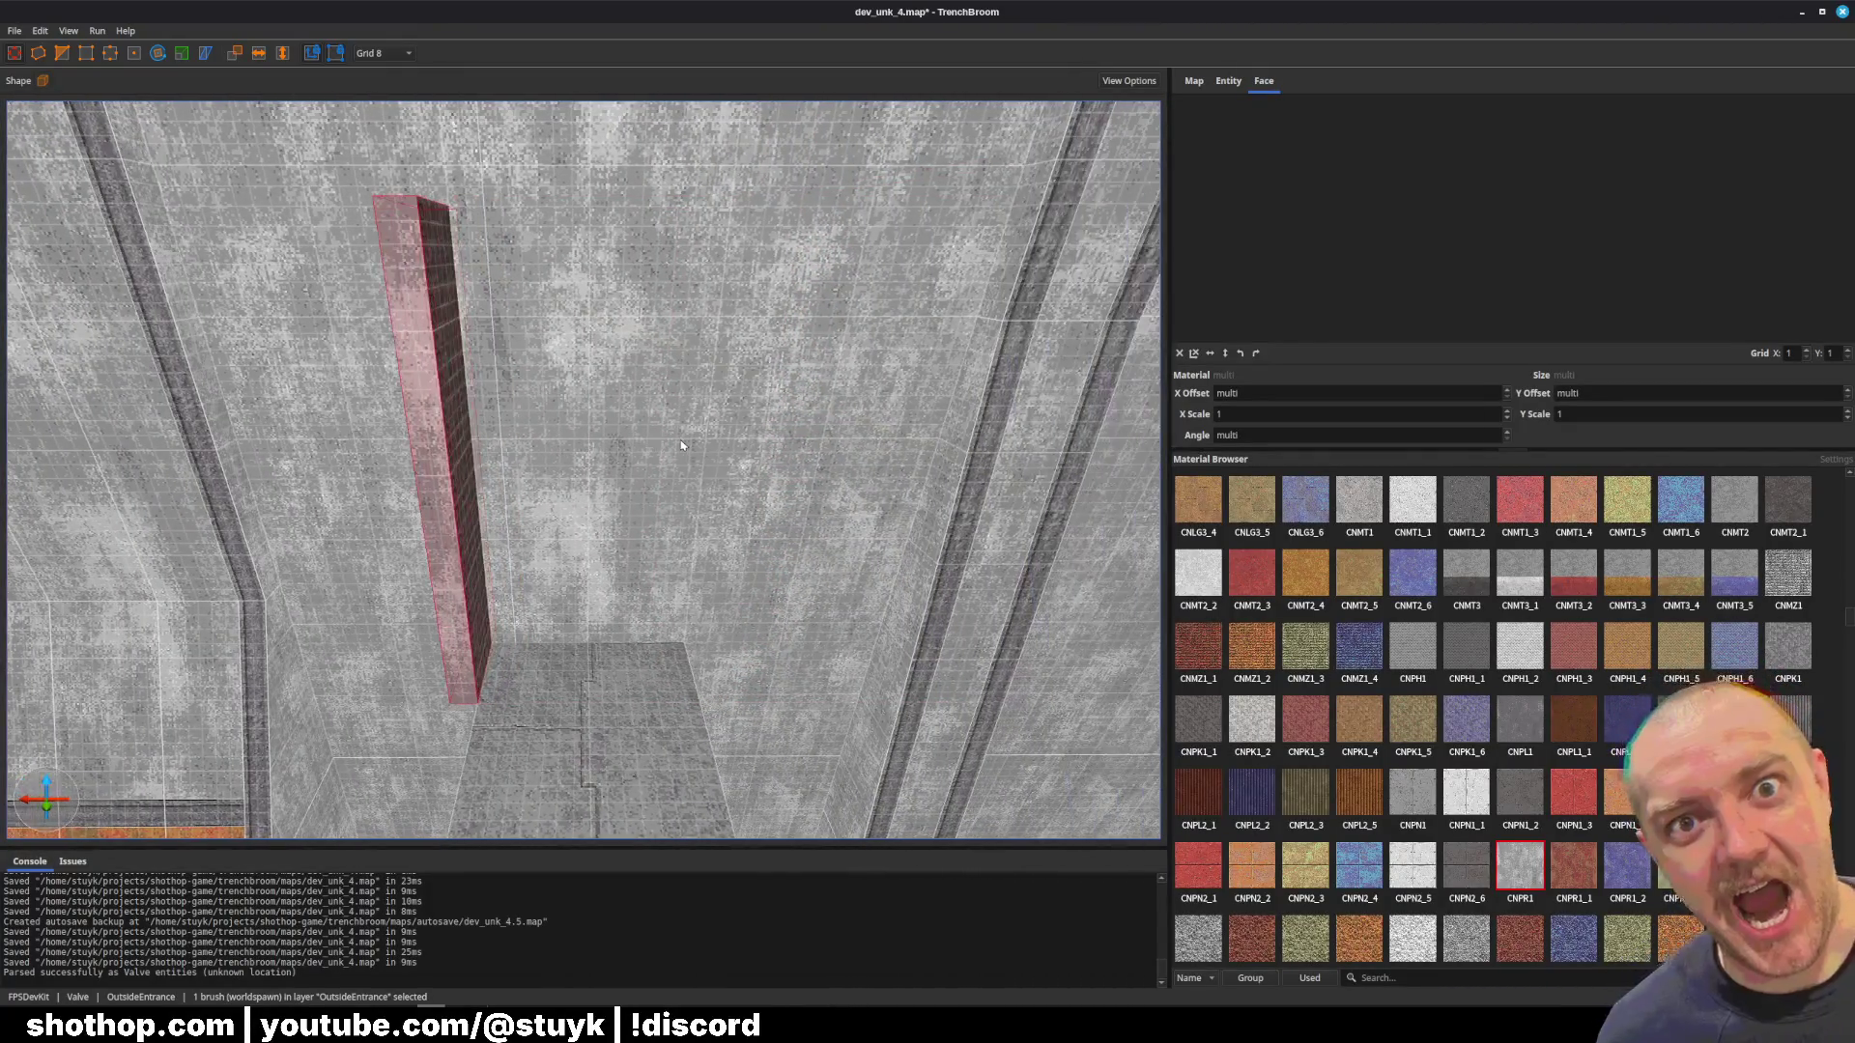
left_click(513, 430)
key("ctrl+z")
key("ctrl+z")
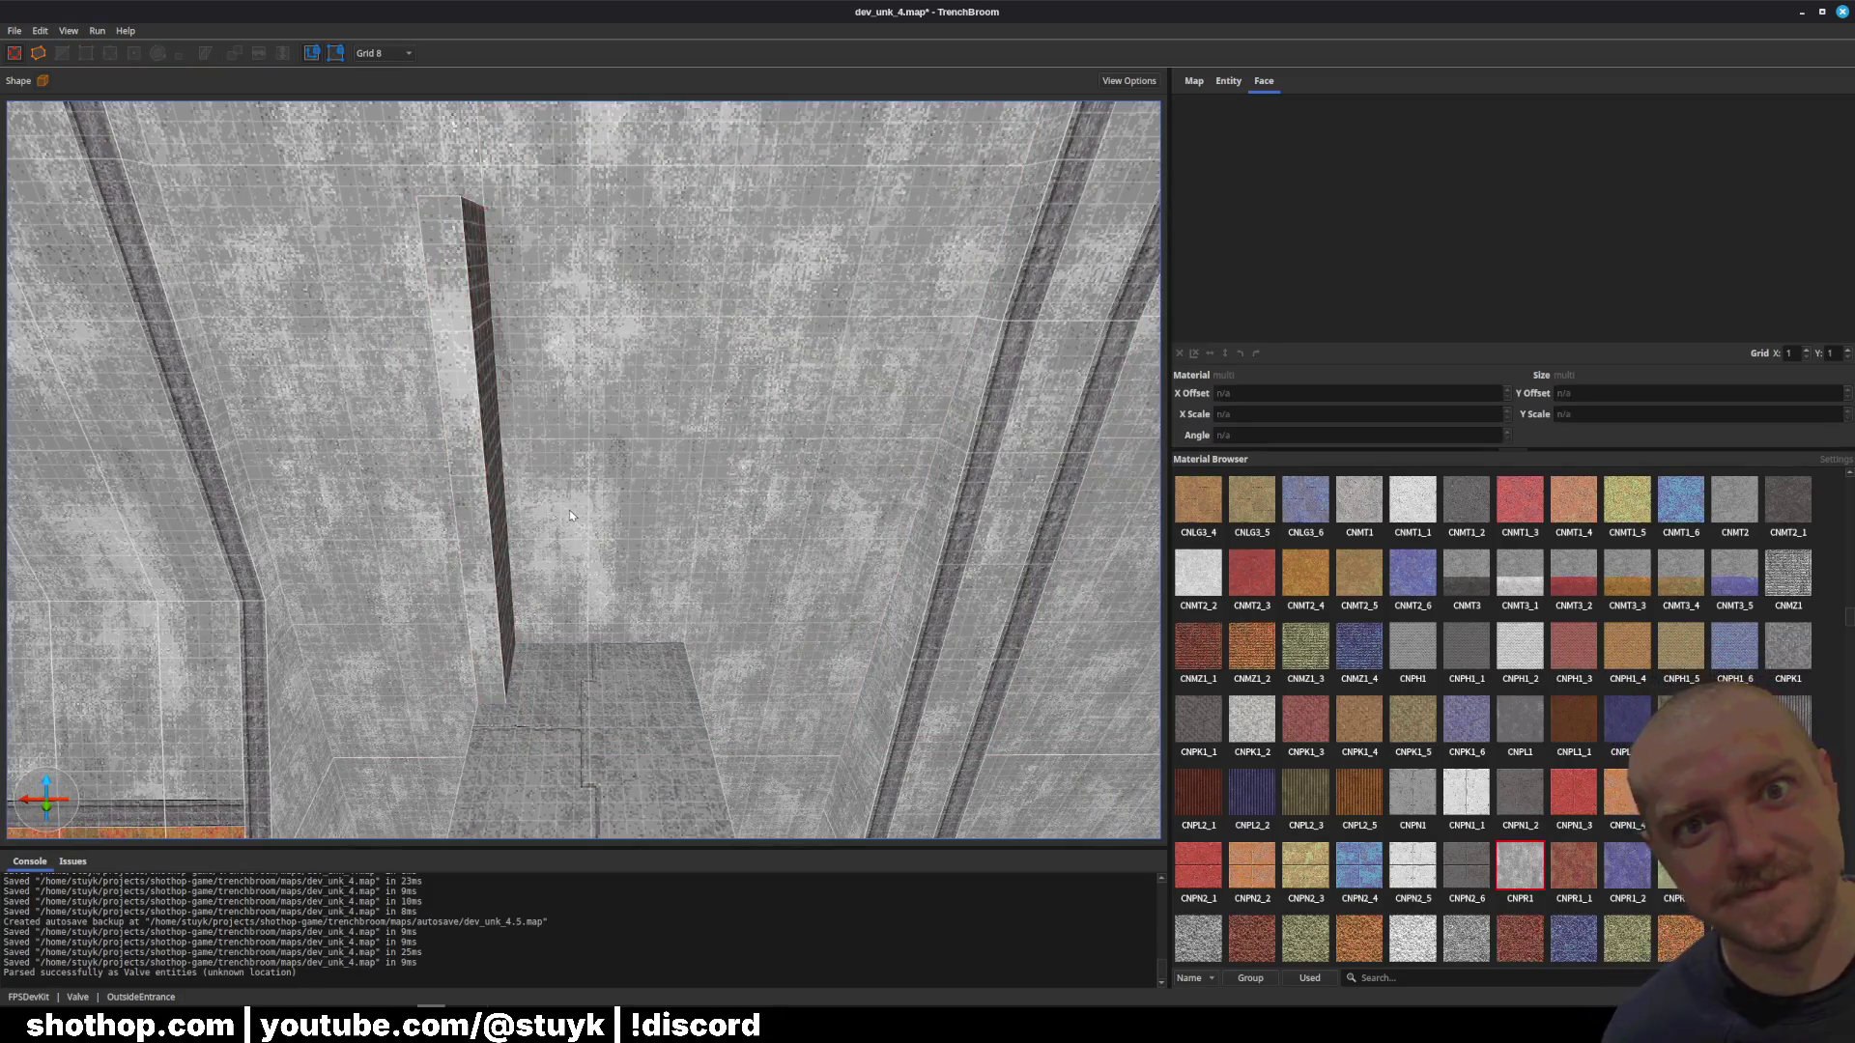
left_click(570, 516)
left_click(452, 505)
left_click_drag(452, 506, 421, 505)
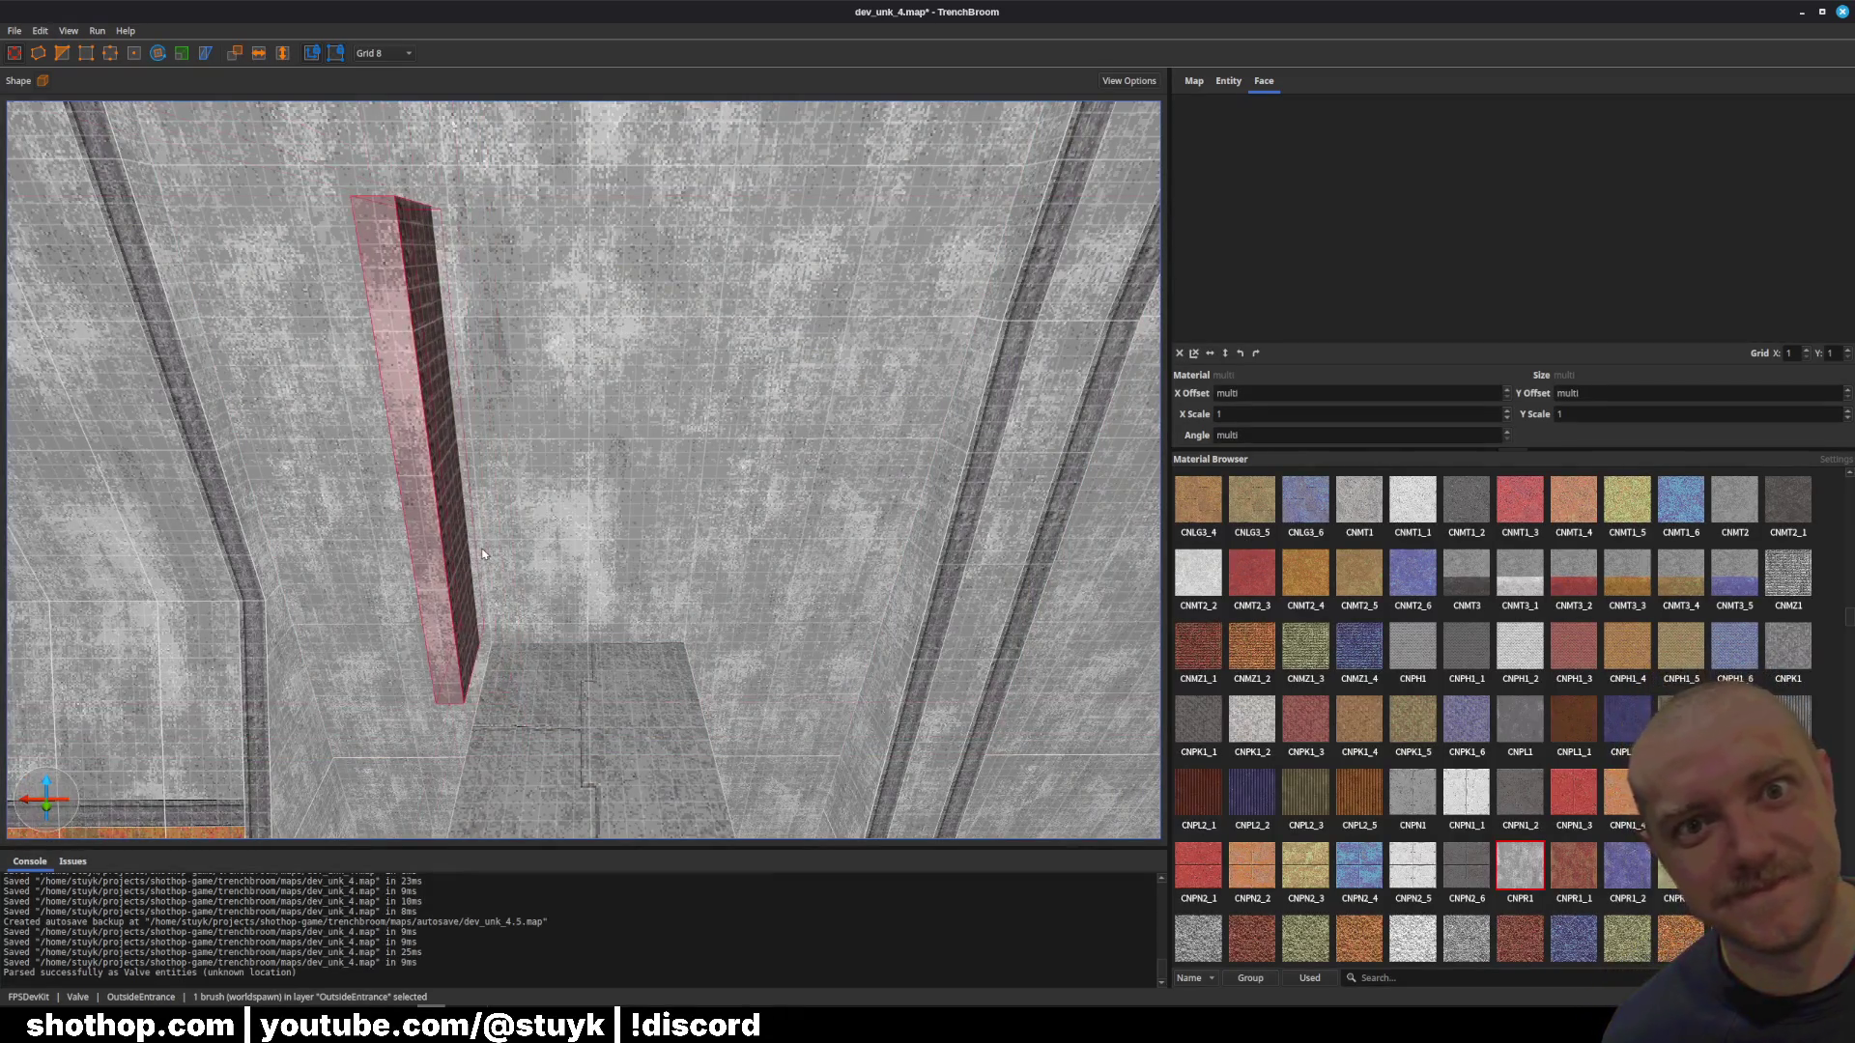
Step: Resize the large wall's top and bottom edges and lower the pillar top from 608 to 568
left_click(704, 430)
left_click_drag(484, 217, 454, 220)
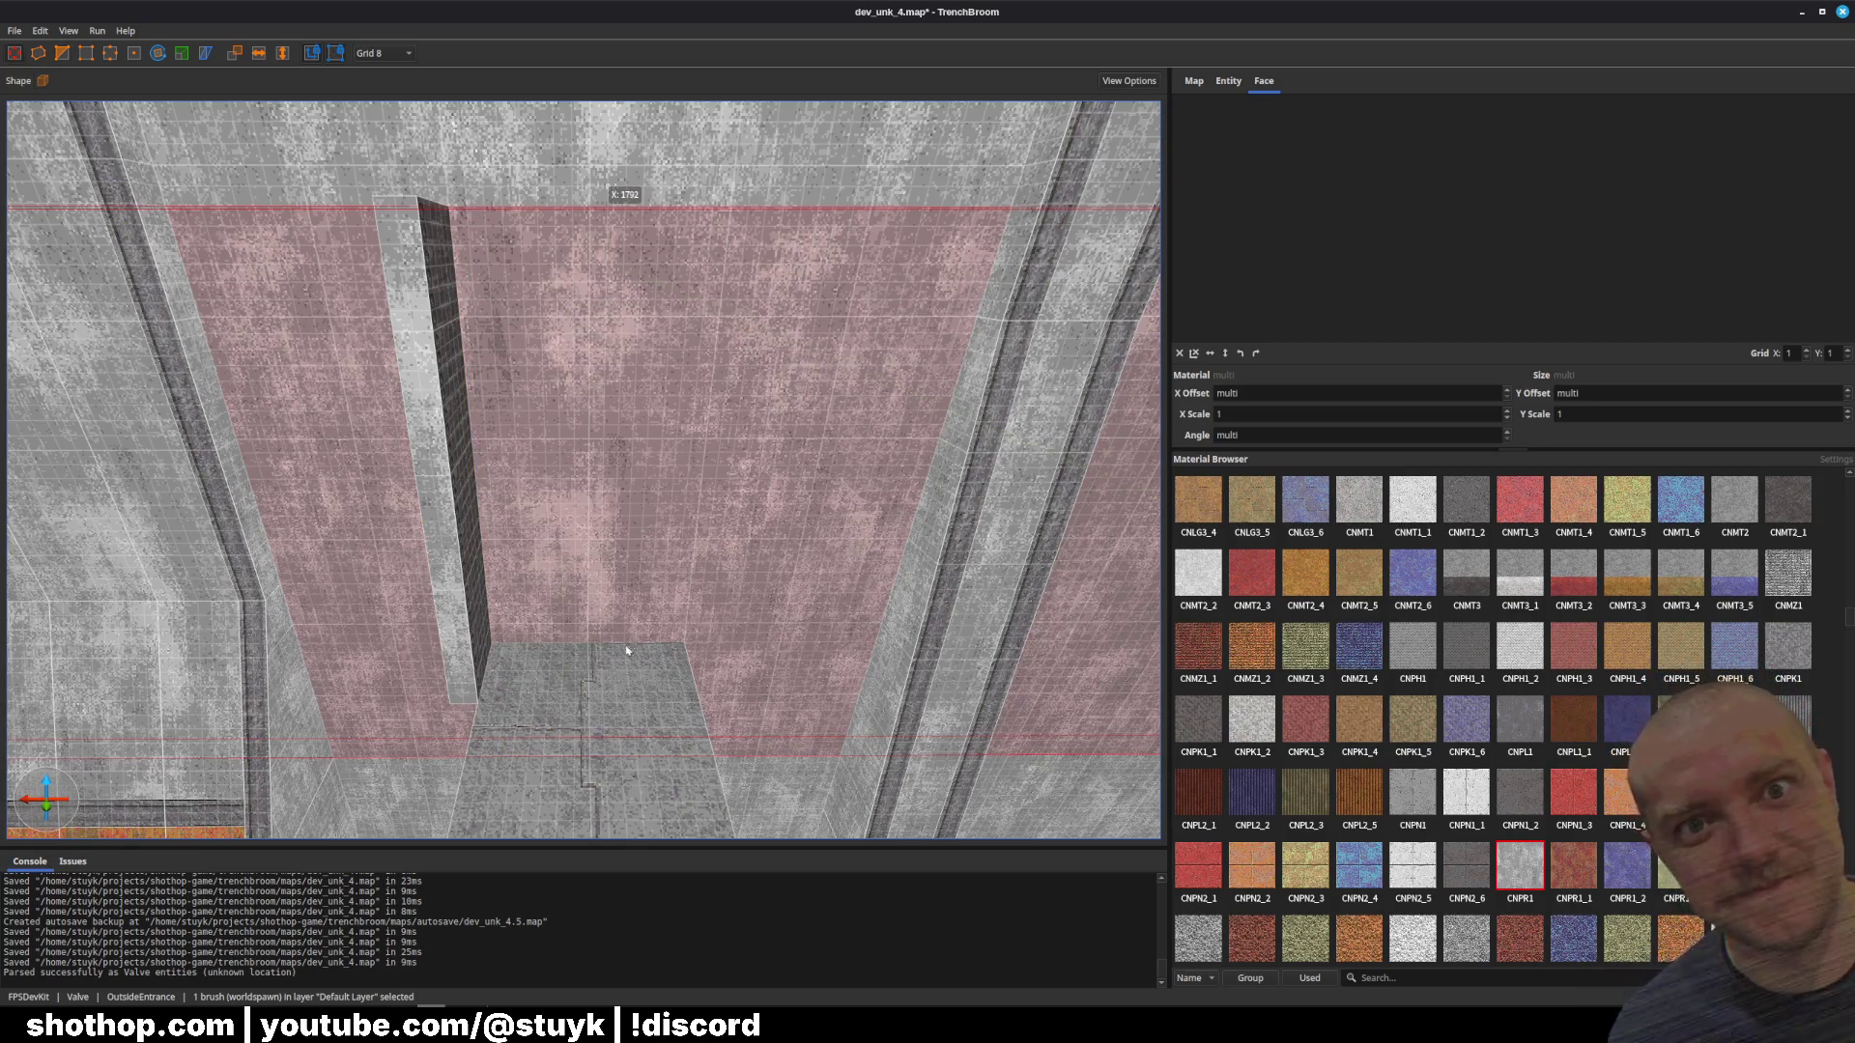
left_click_drag(626, 650, 618, 630)
key("Escape")
left_click(463, 280)
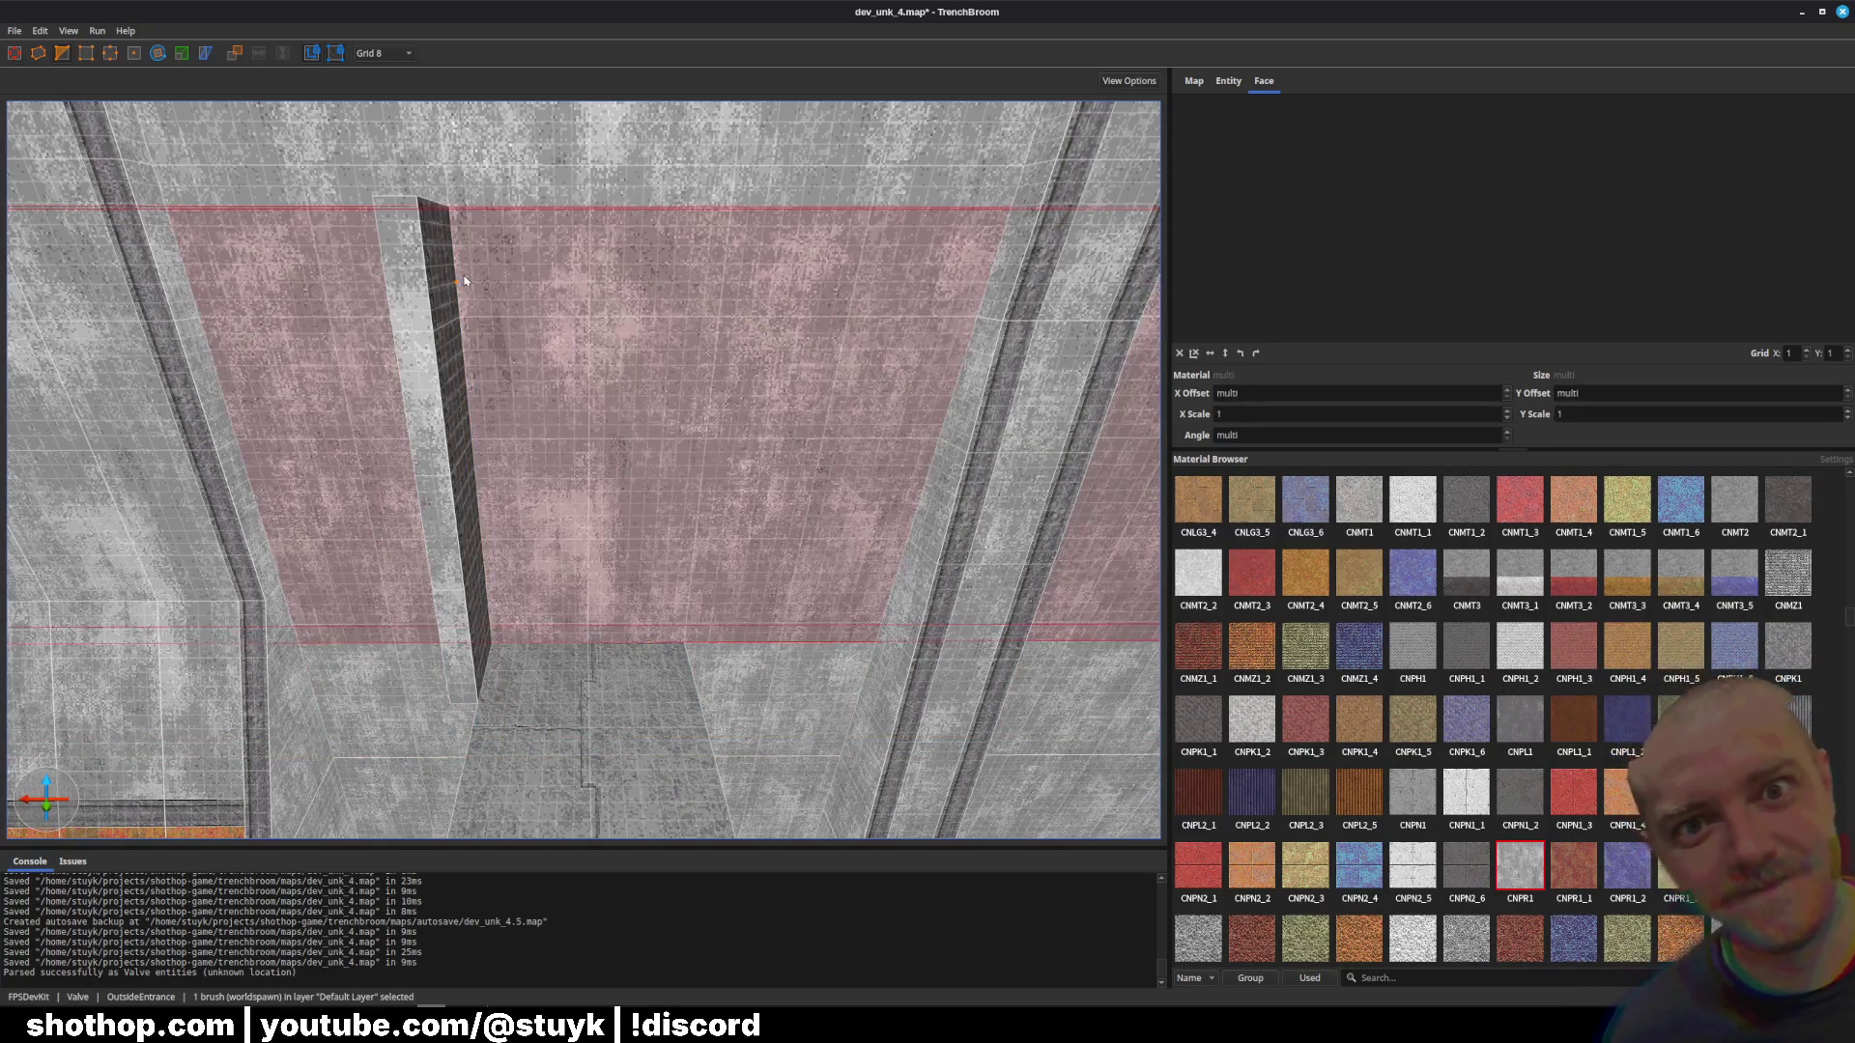
left_click_drag(454, 248, 454, 334)
Step: Delete the large wall brush behind the pillar, then select the left pillar
left_click(601, 394)
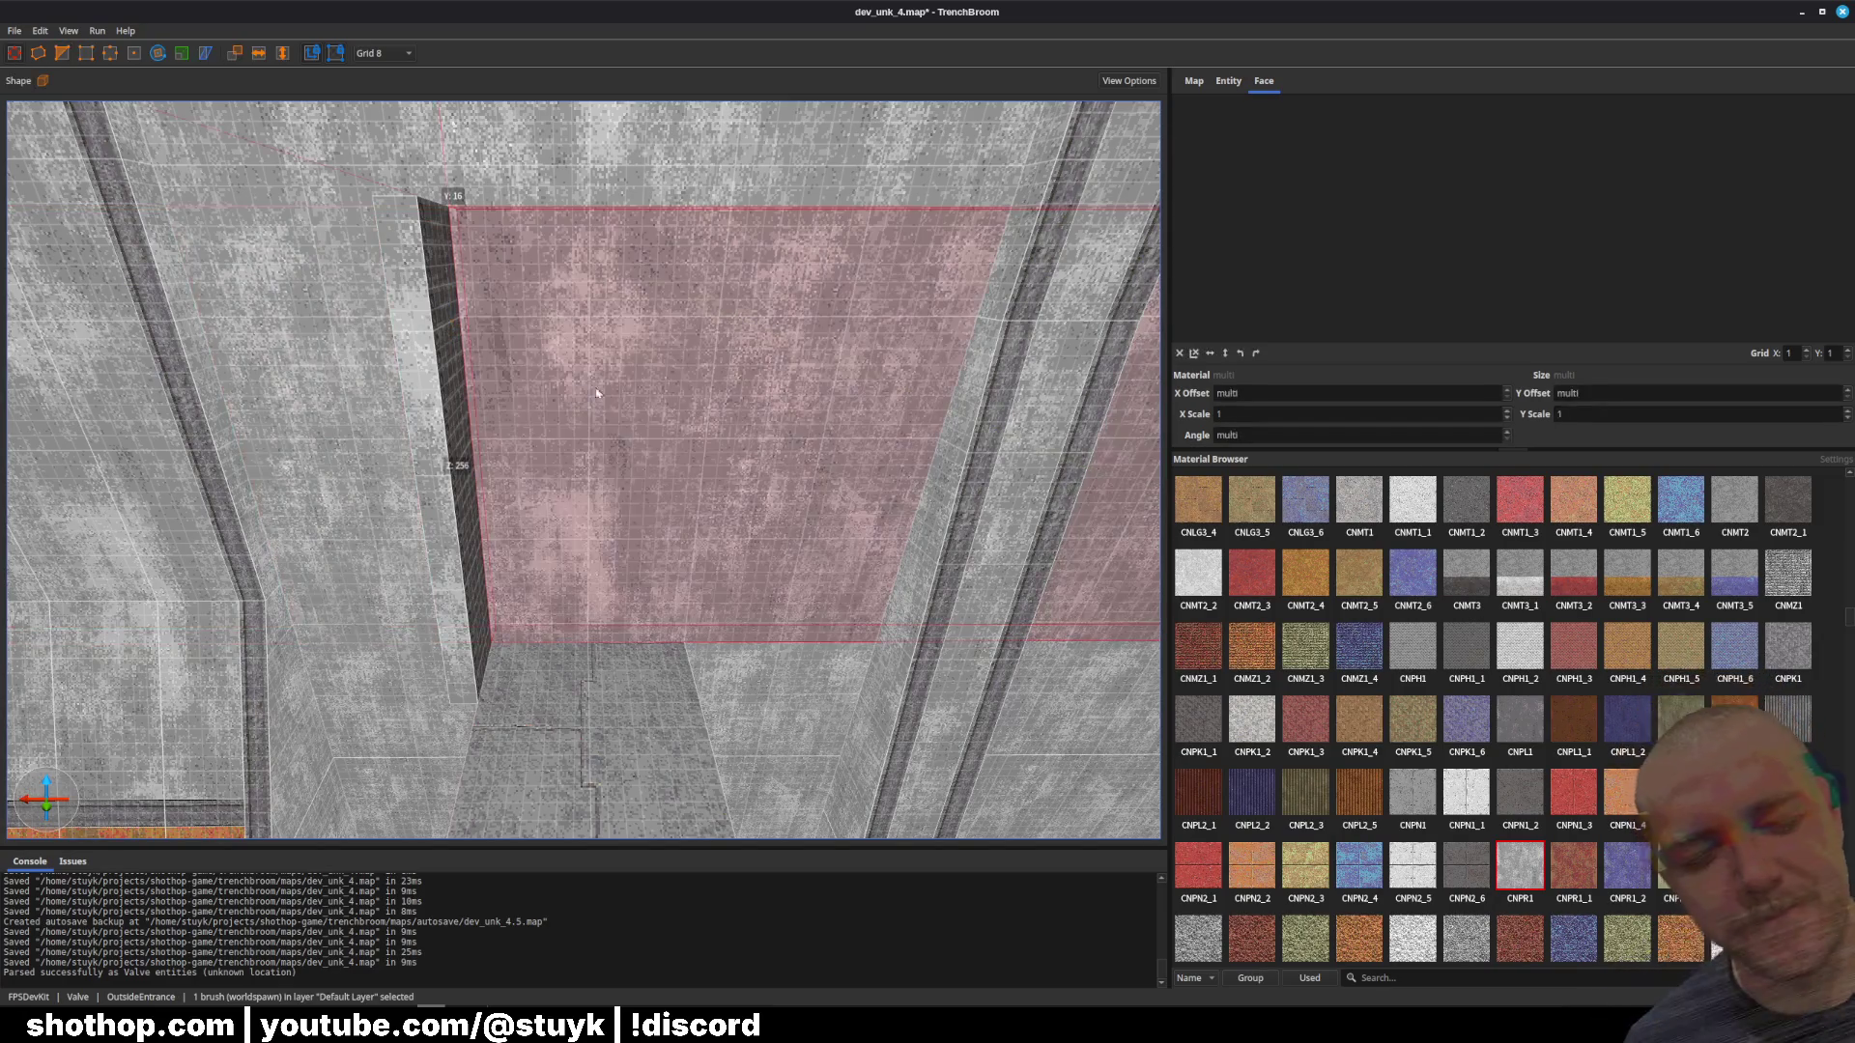
key("Delete")
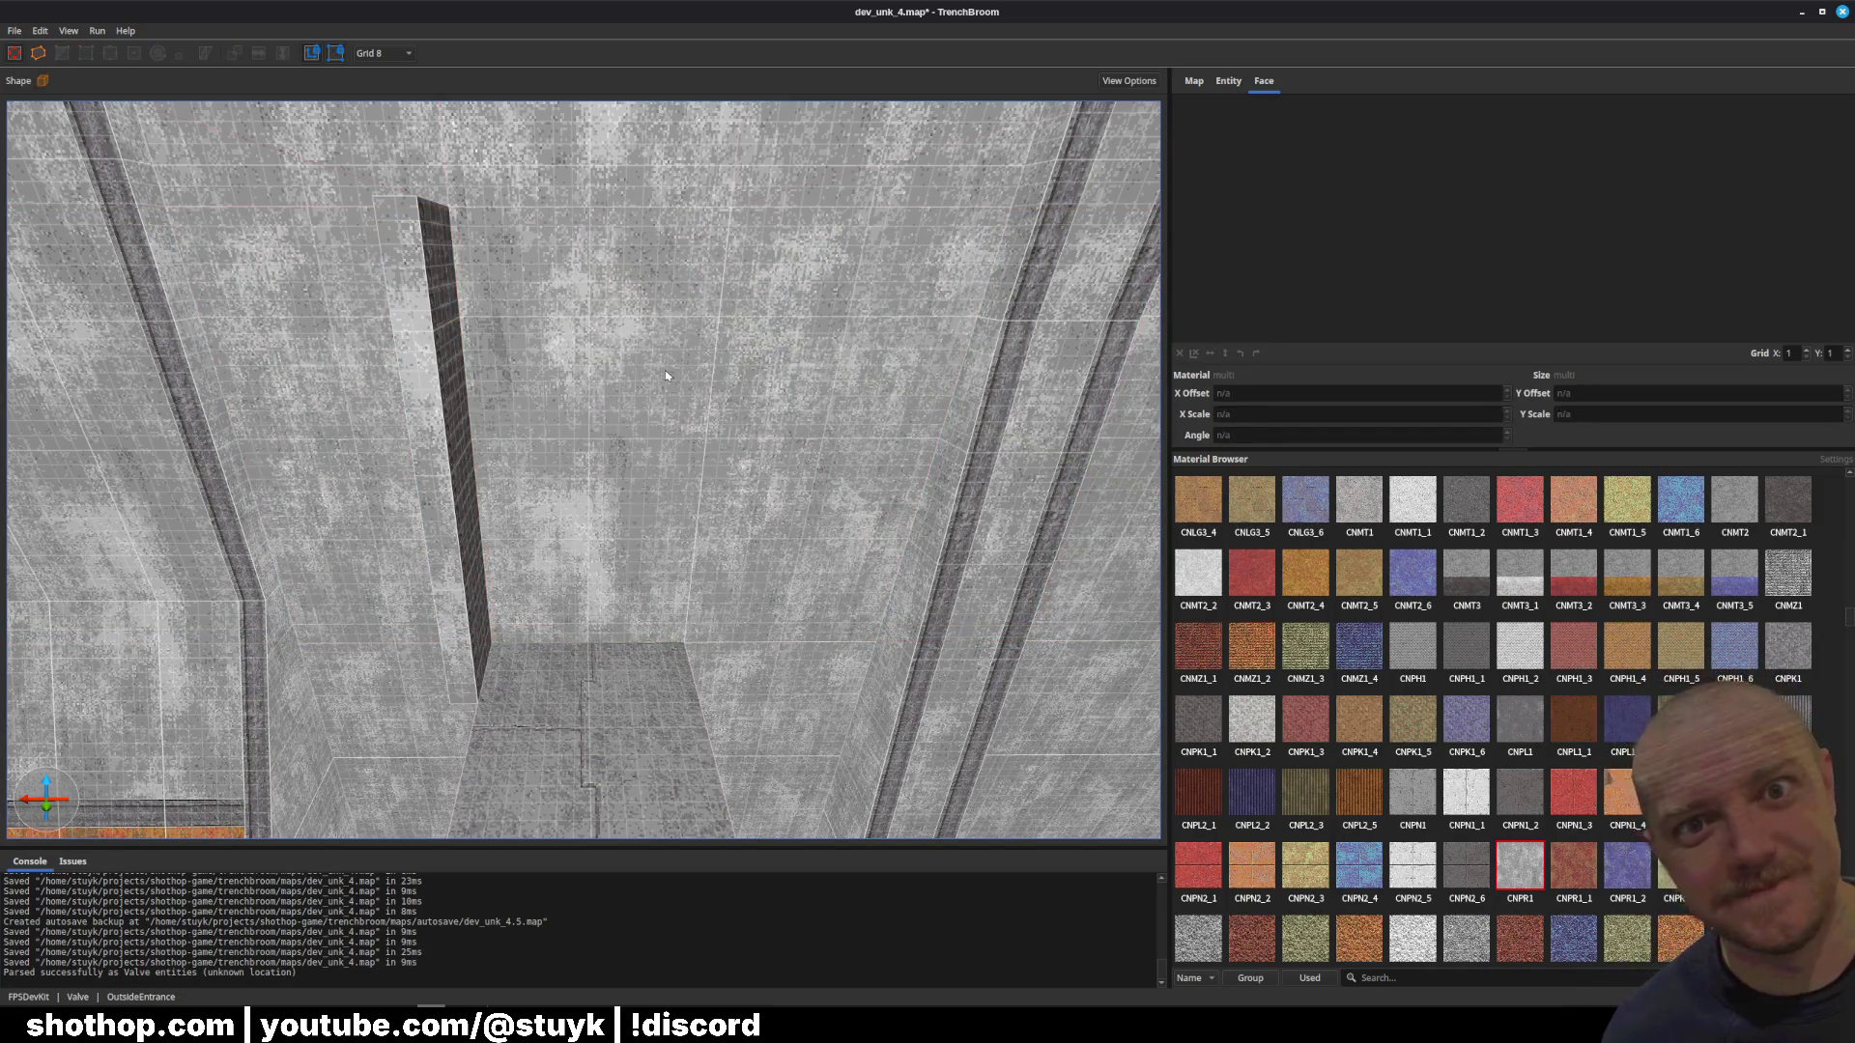
left_click(449, 467)
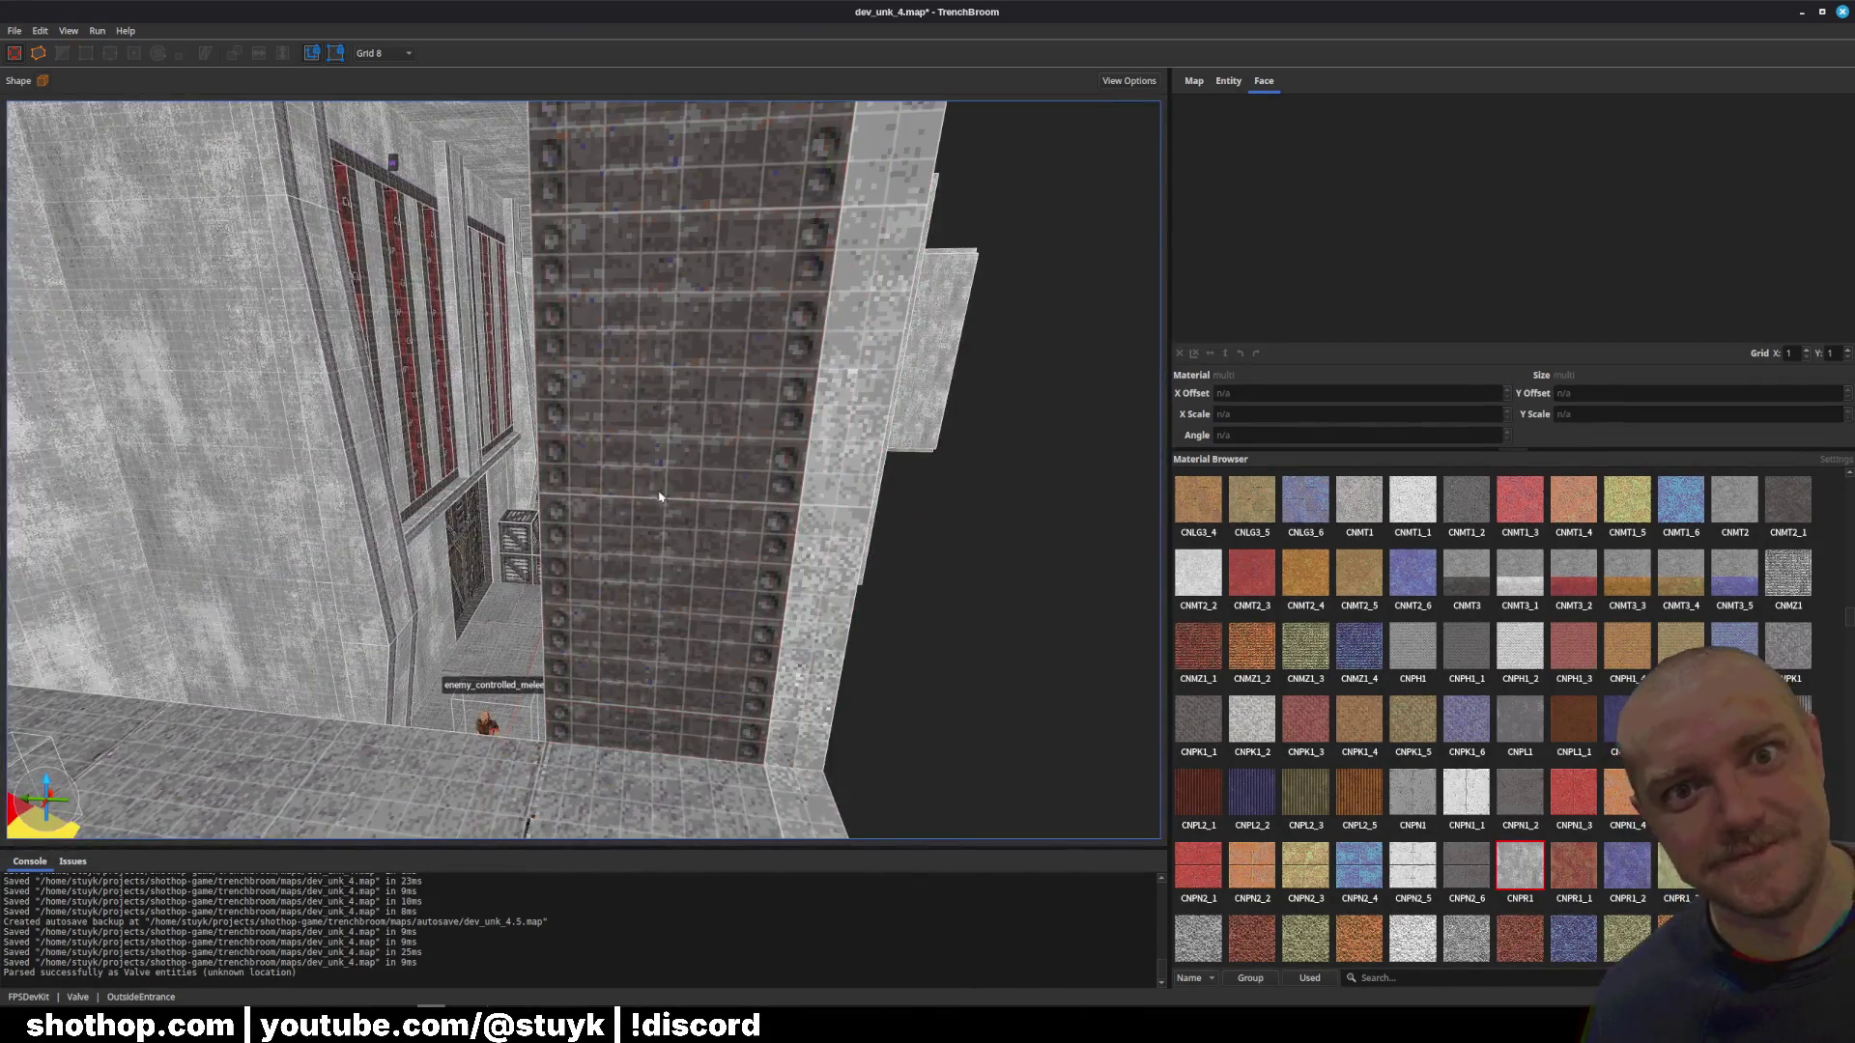
Step: Select the concrete walls on either side of the dark opening and the ceiling brush above it
left_click(694, 523, "shift")
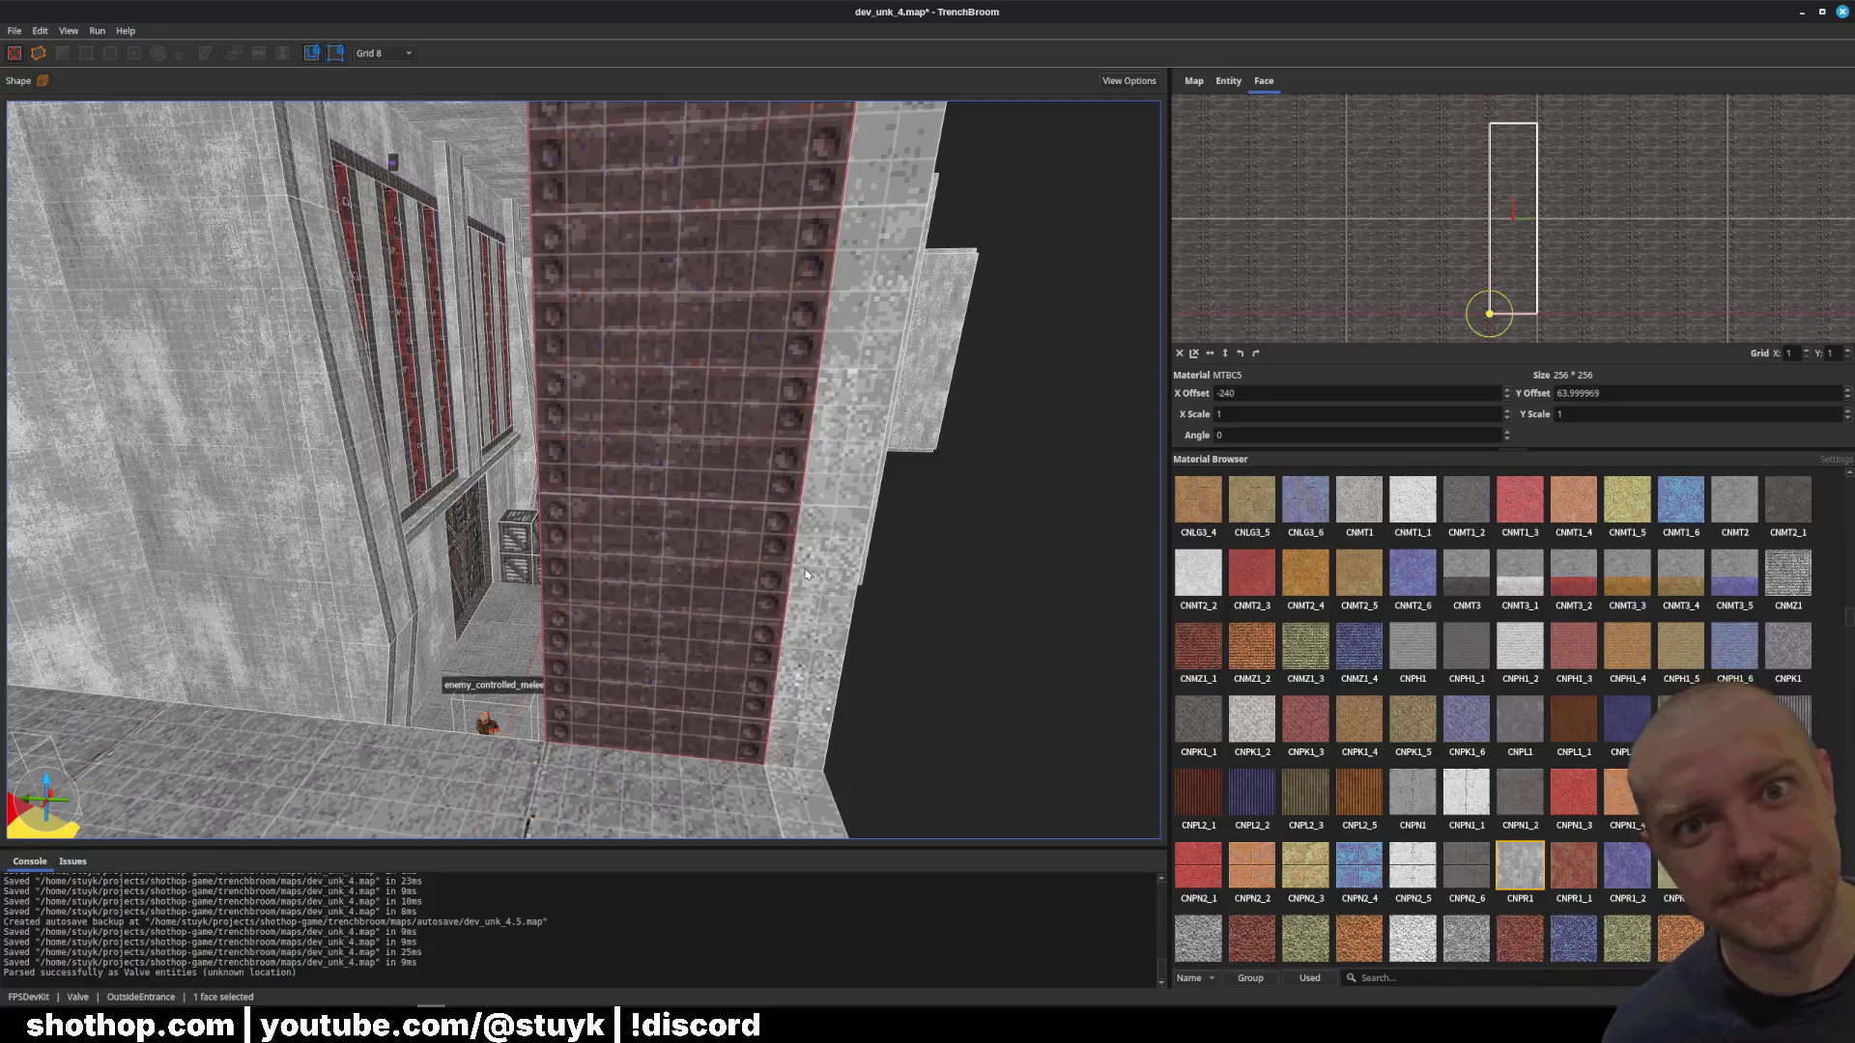
scroll(807, 574, "up", 5)
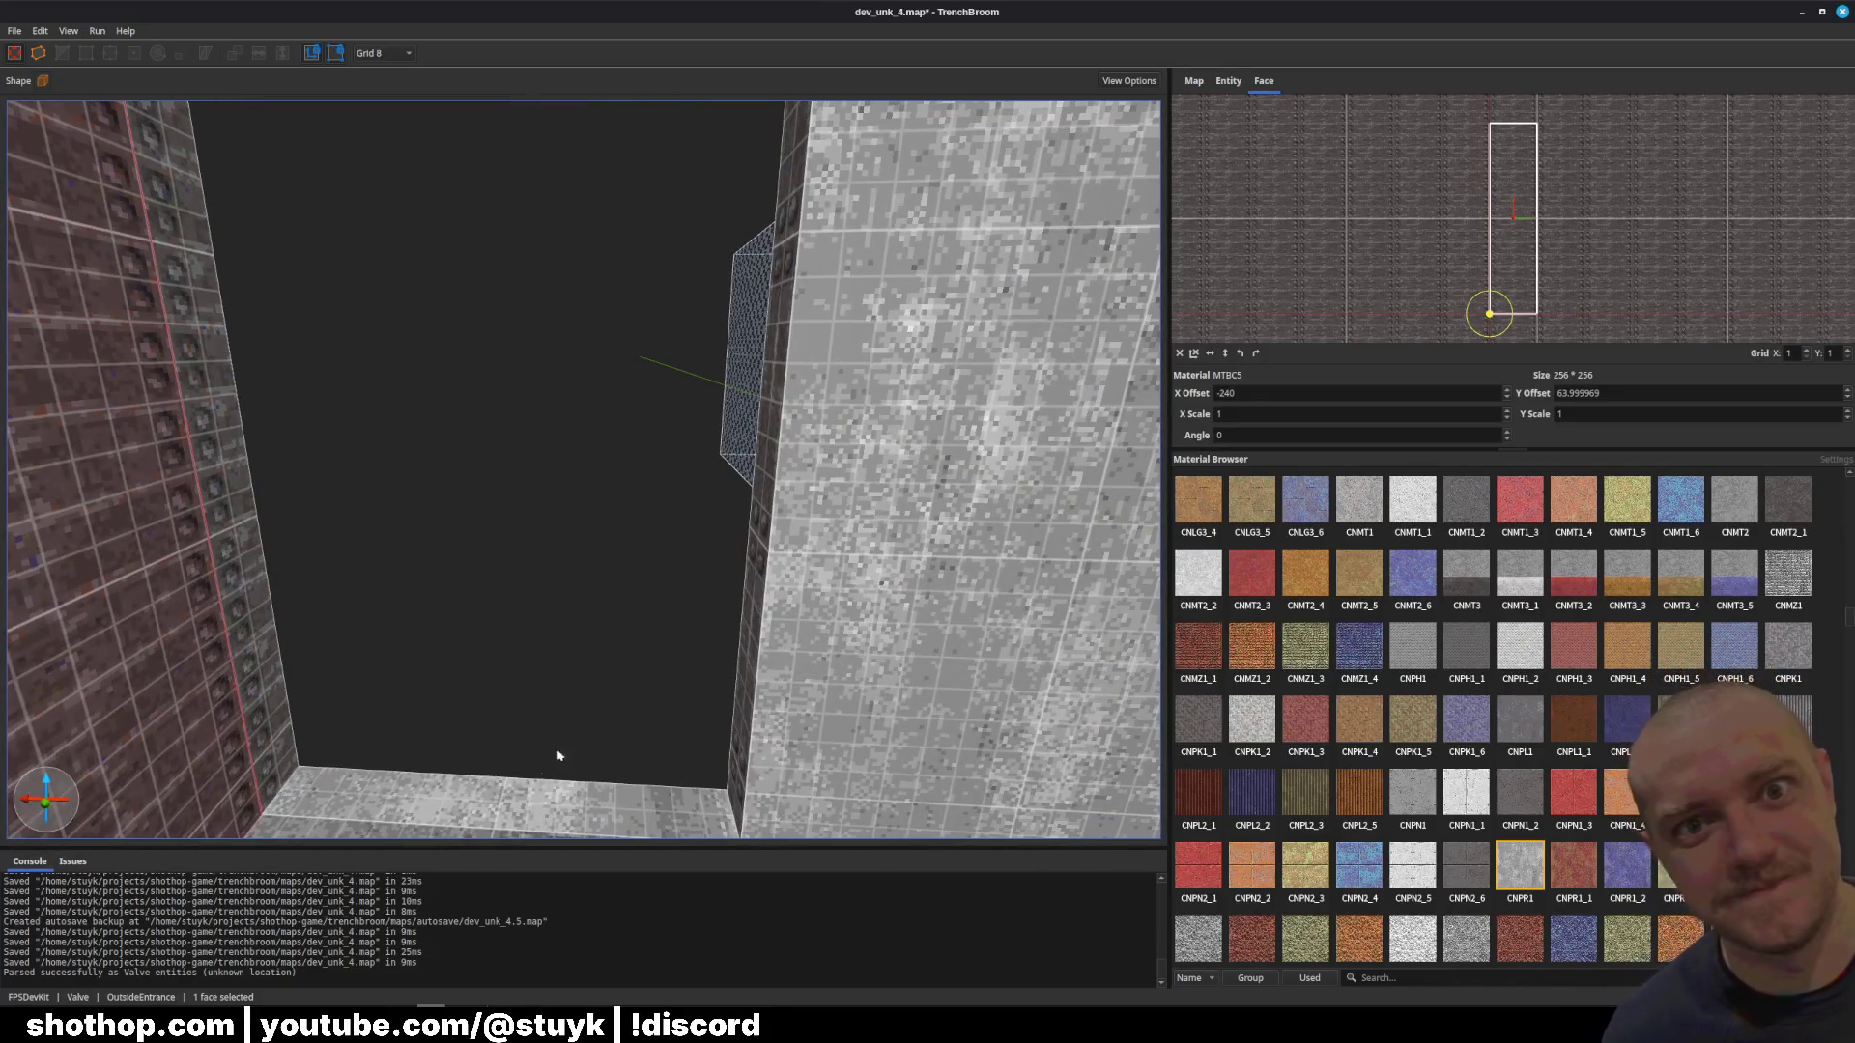
key("Escape")
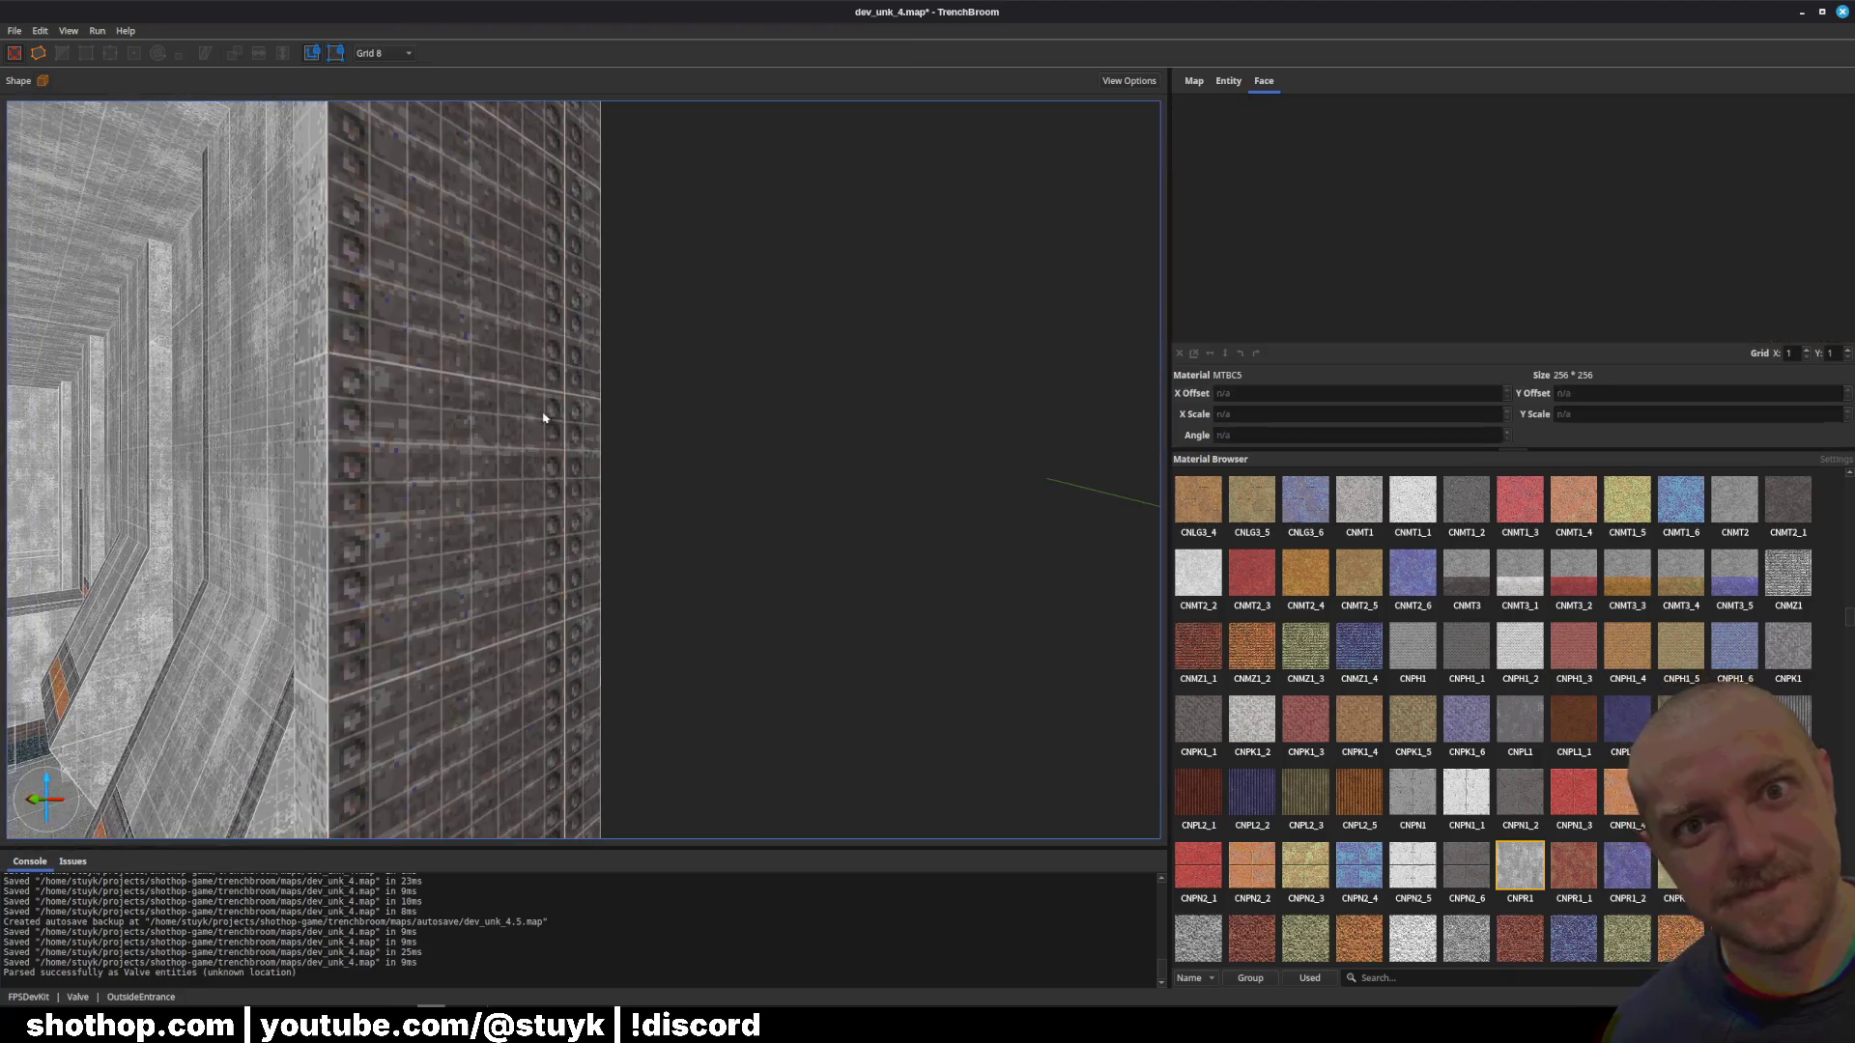
mouse_move(544, 417)
left_mouse_down()
mouse_move(676, 401)
mouse_move(534, 418)
left_mouse_up()
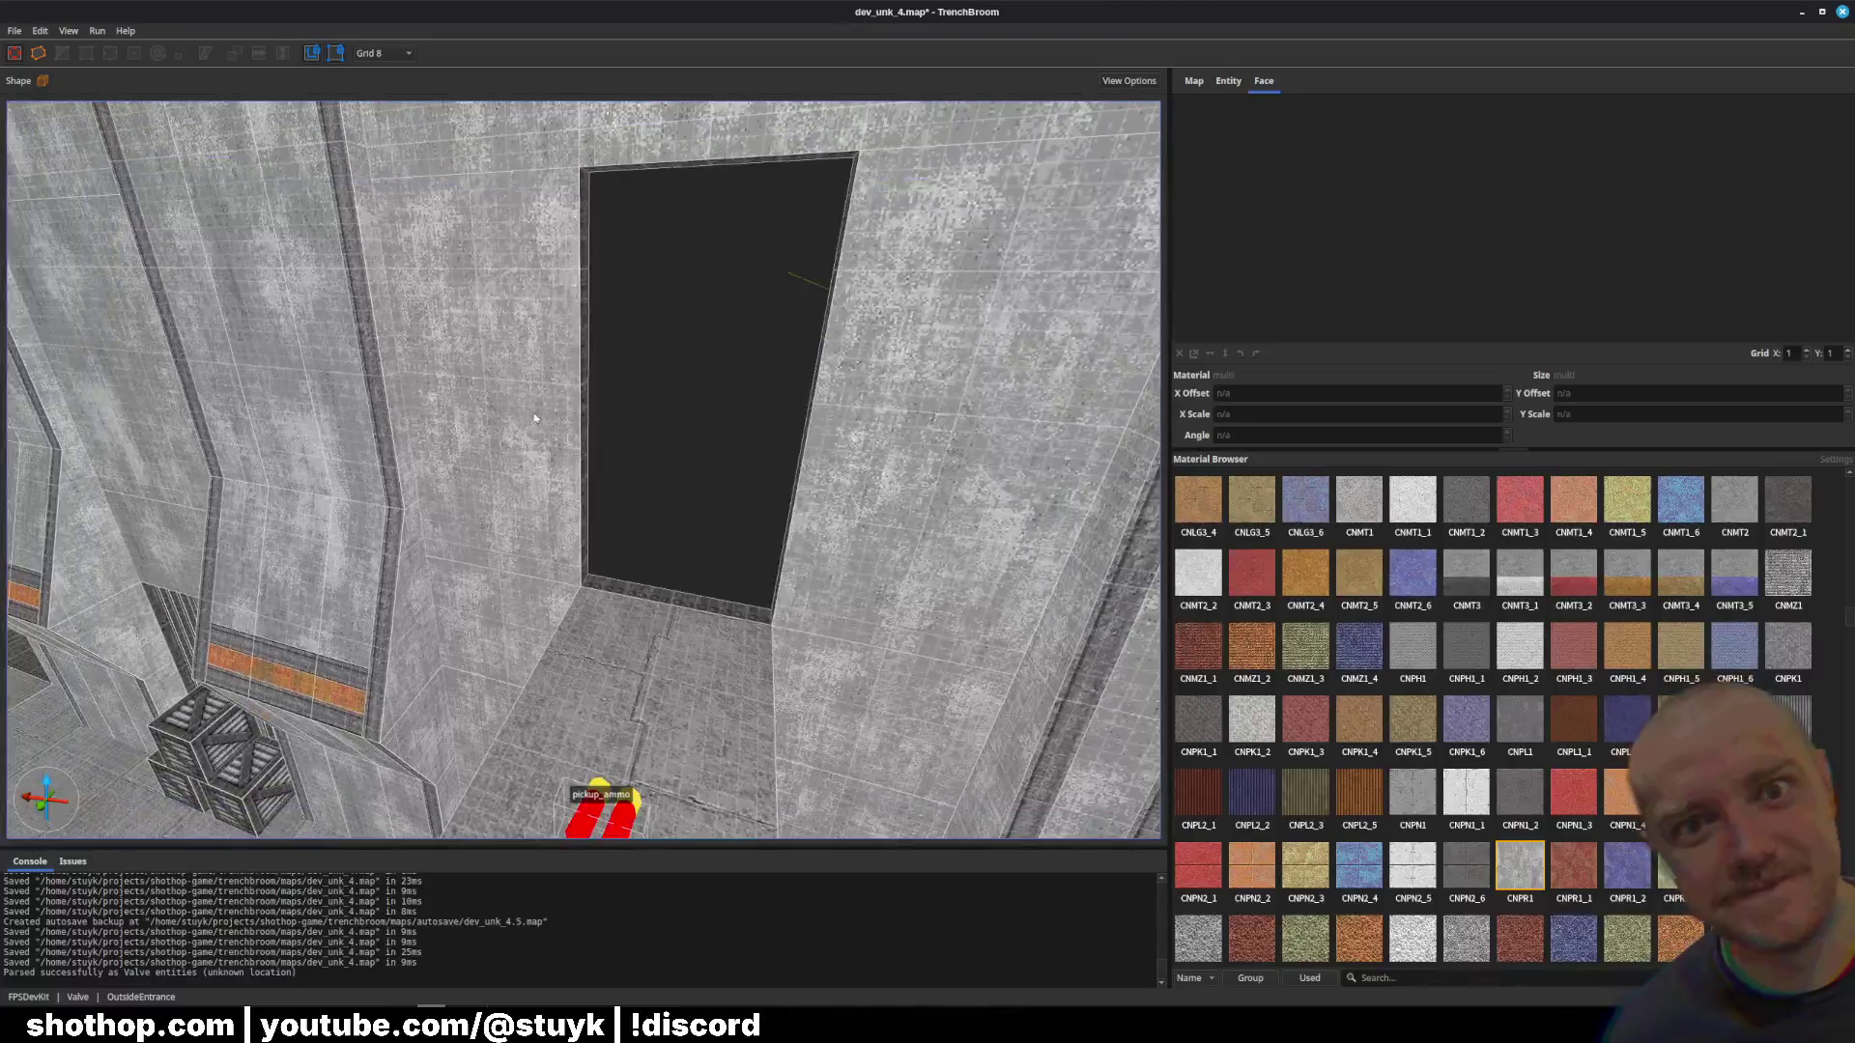
left_click(534, 418)
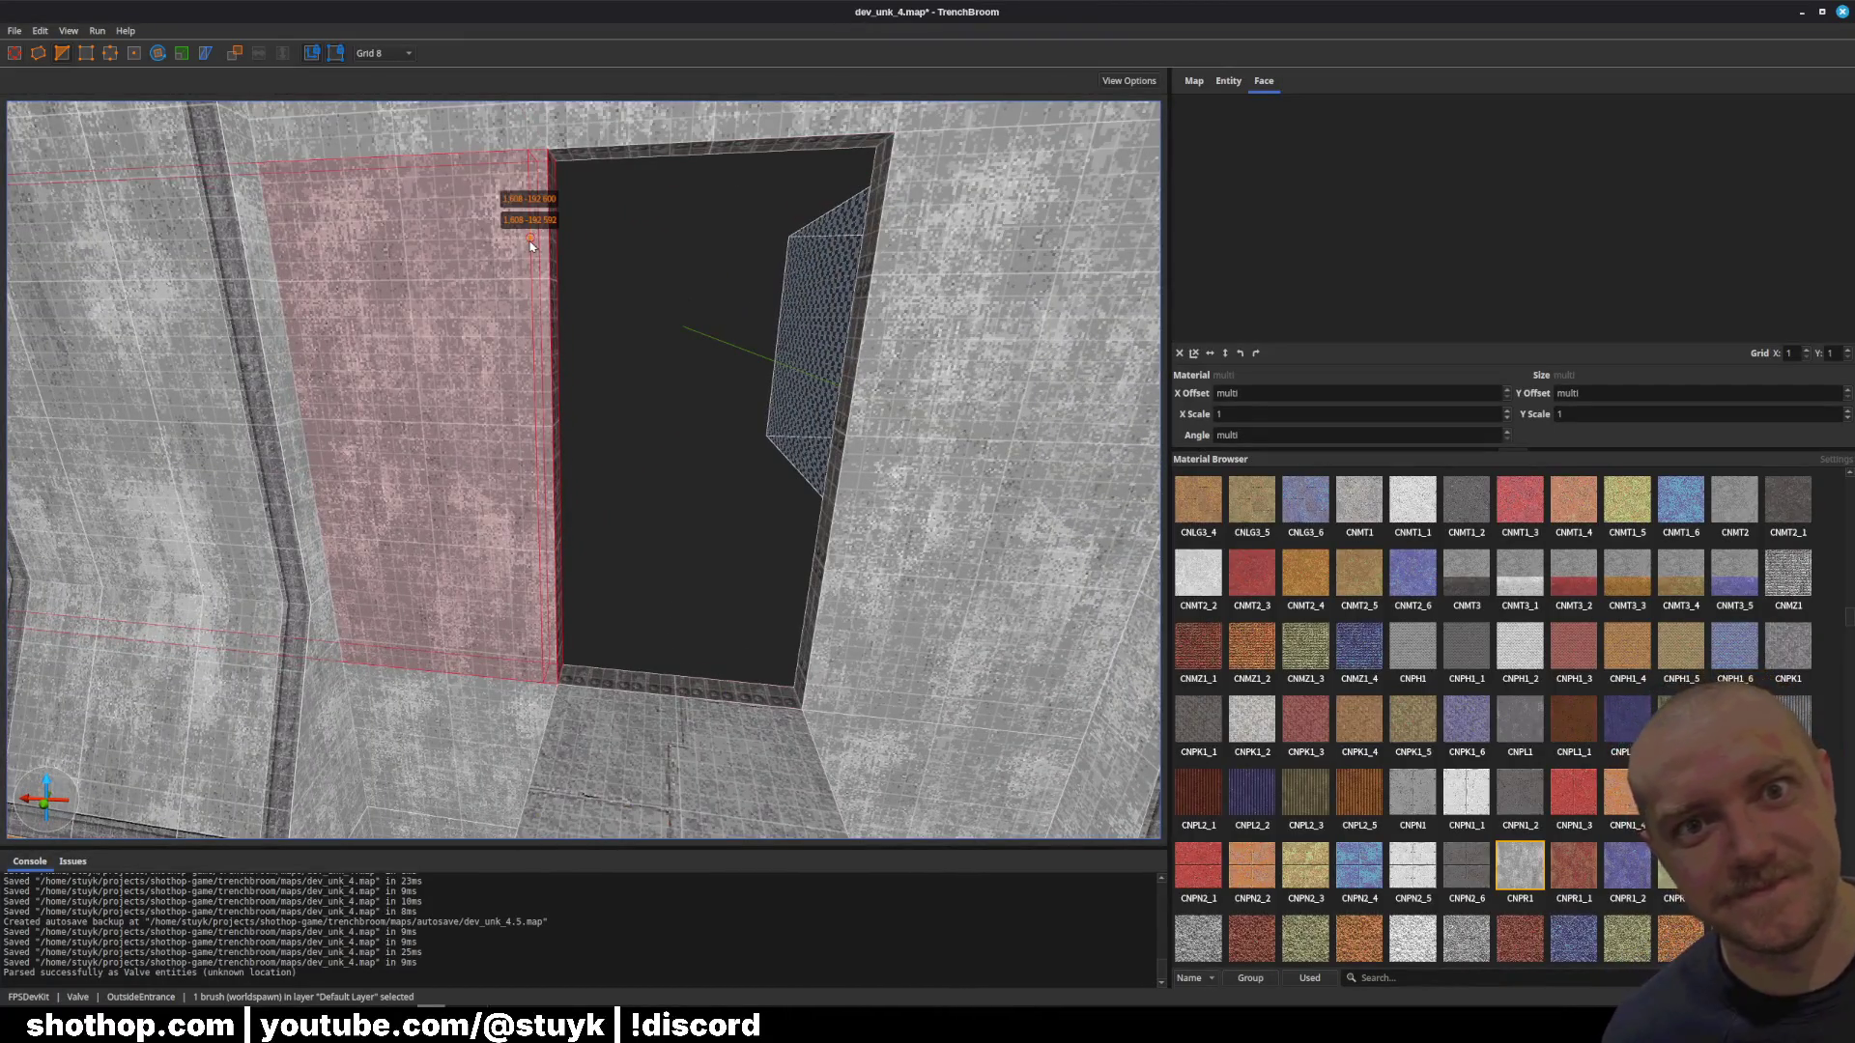
left_click(900, 232)
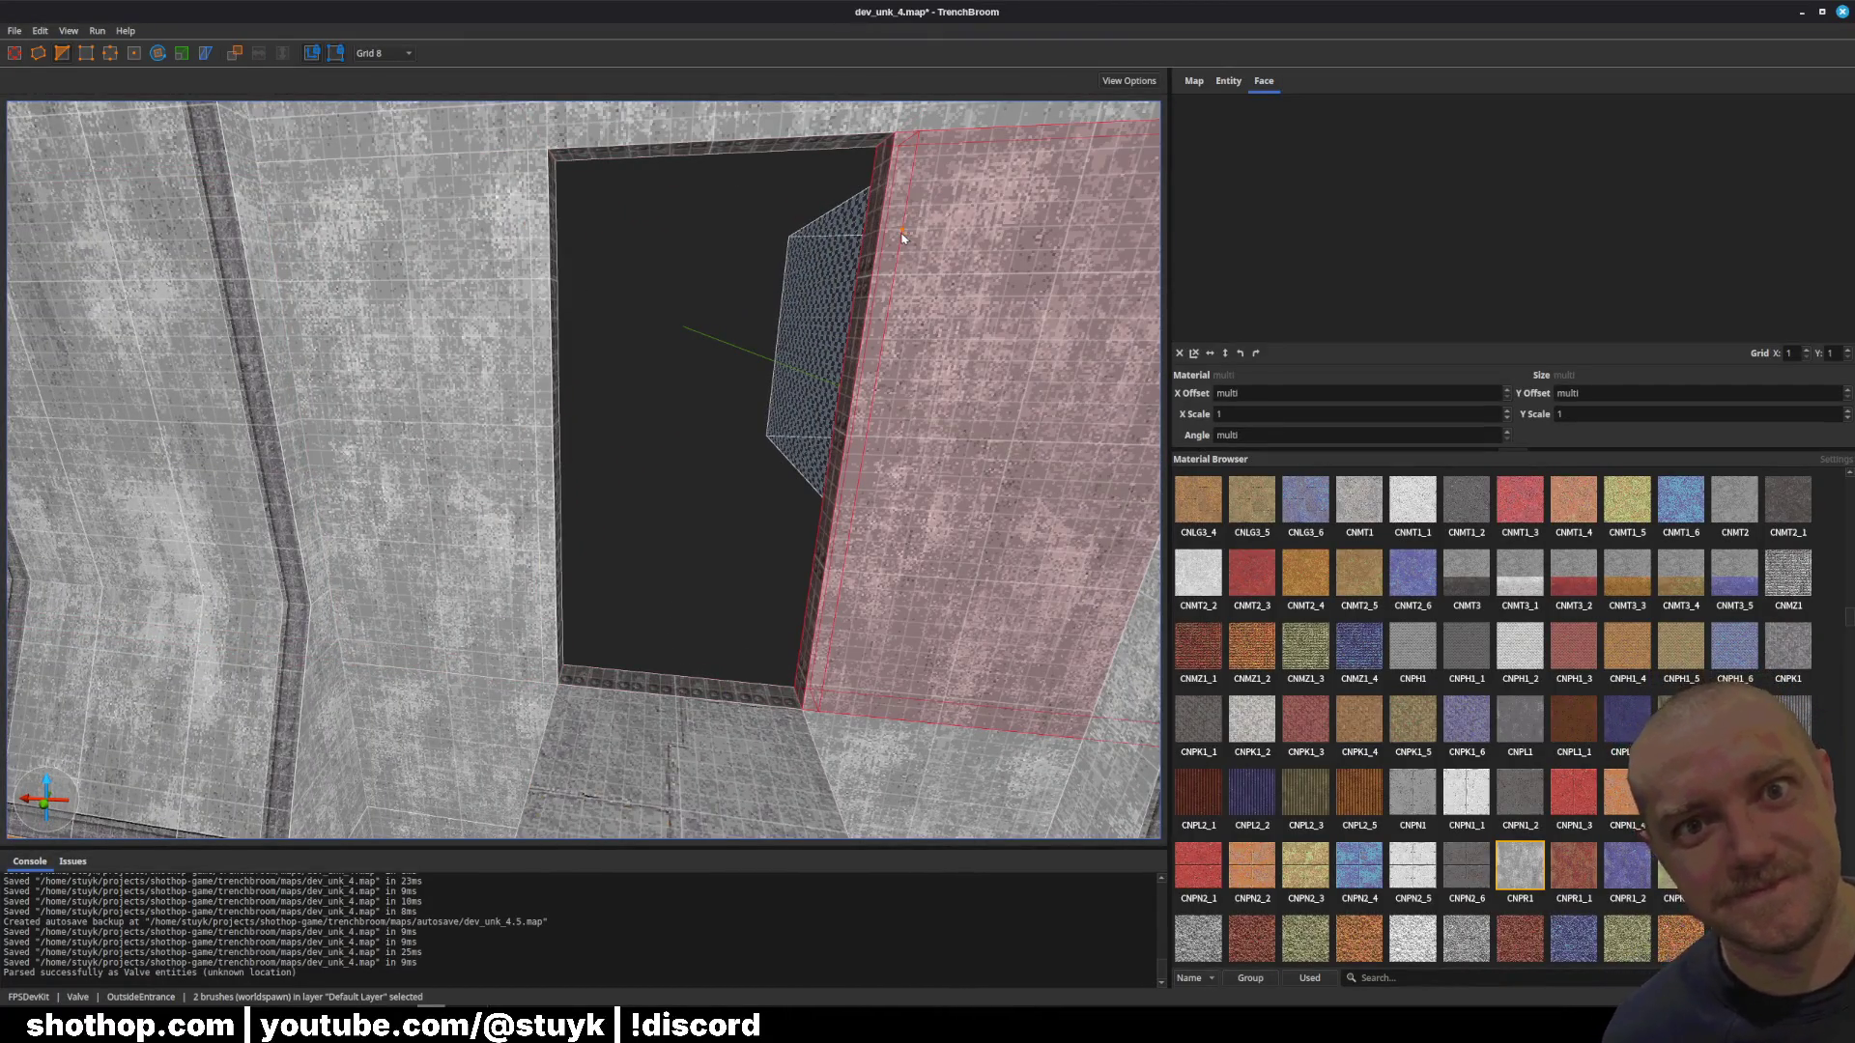
left_click_drag(901, 232, 737, 303)
left_click(679, 202)
mouse_move(625, 210)
left_mouse_down()
mouse_move(583, 364)
mouse_move(506, 362)
left_mouse_up()
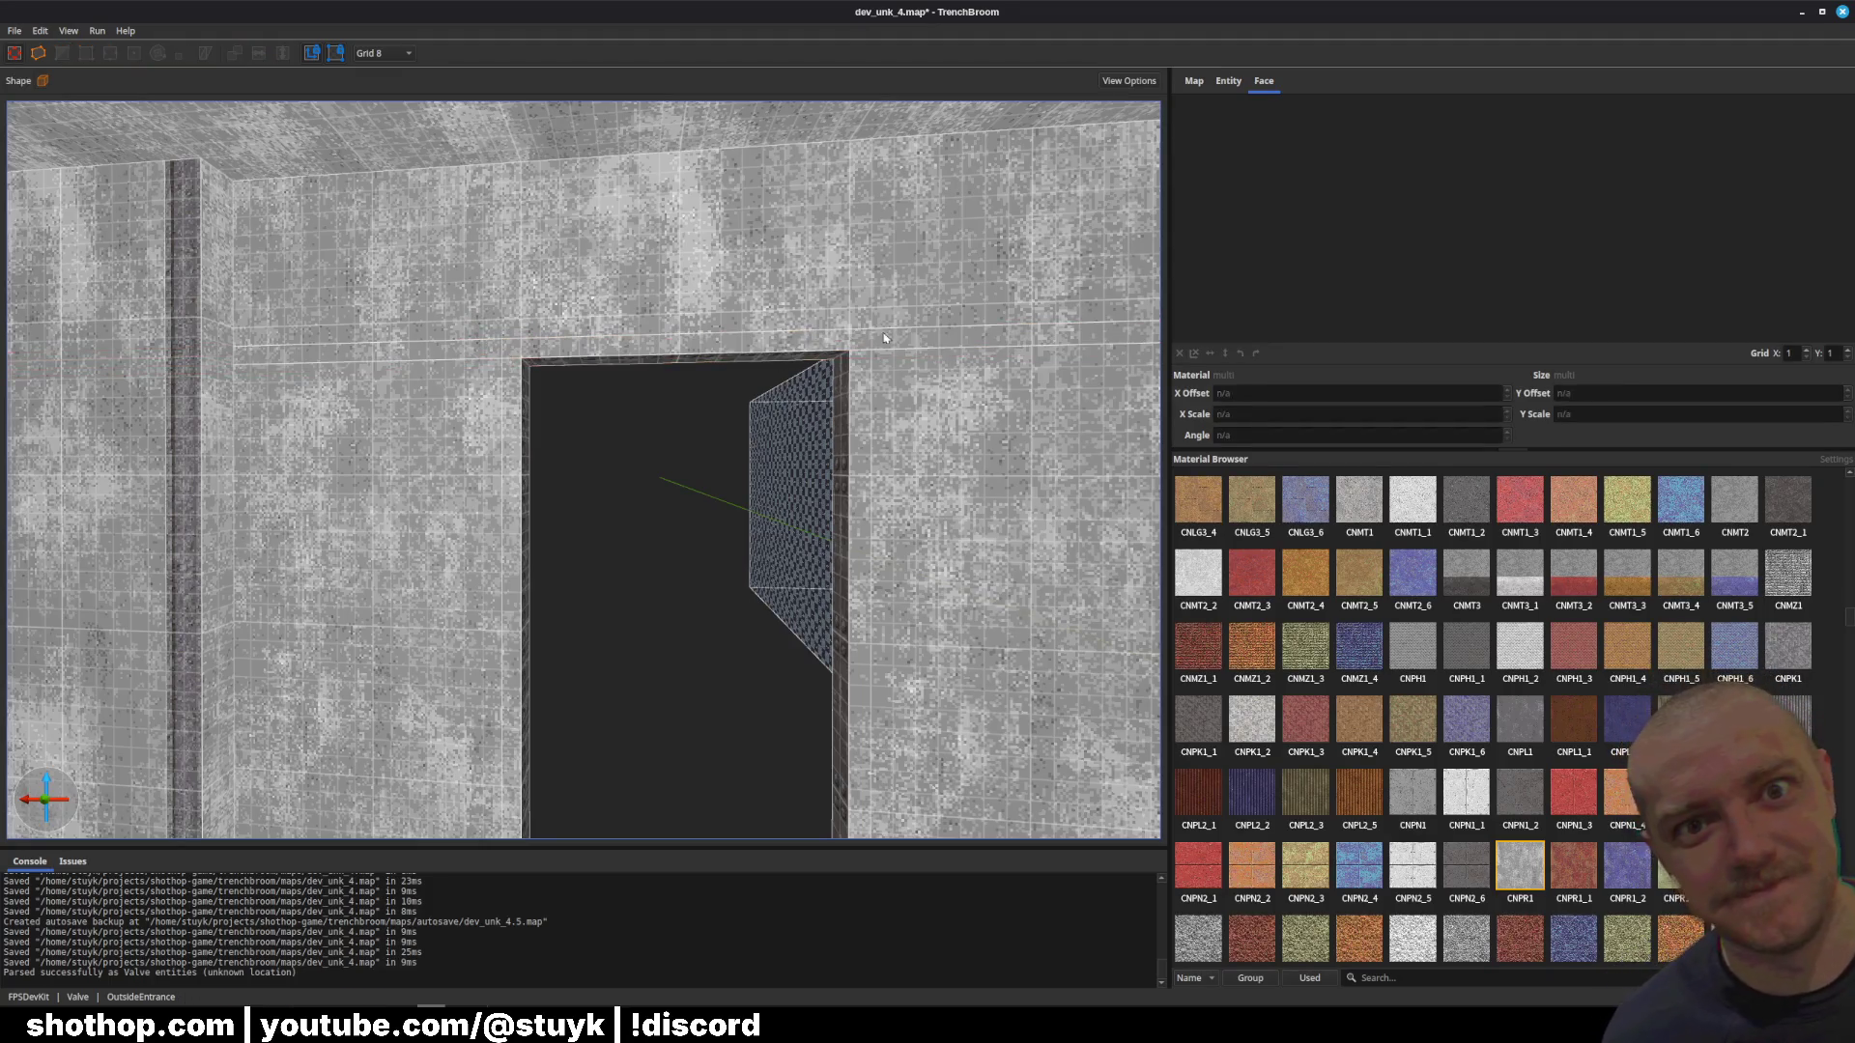
Step: Cycle the strip and side brush selections around the doorway, then open the grid size list
key("Escape")
key("ctrl+z")
key("Escape")
key("ctrl+z")
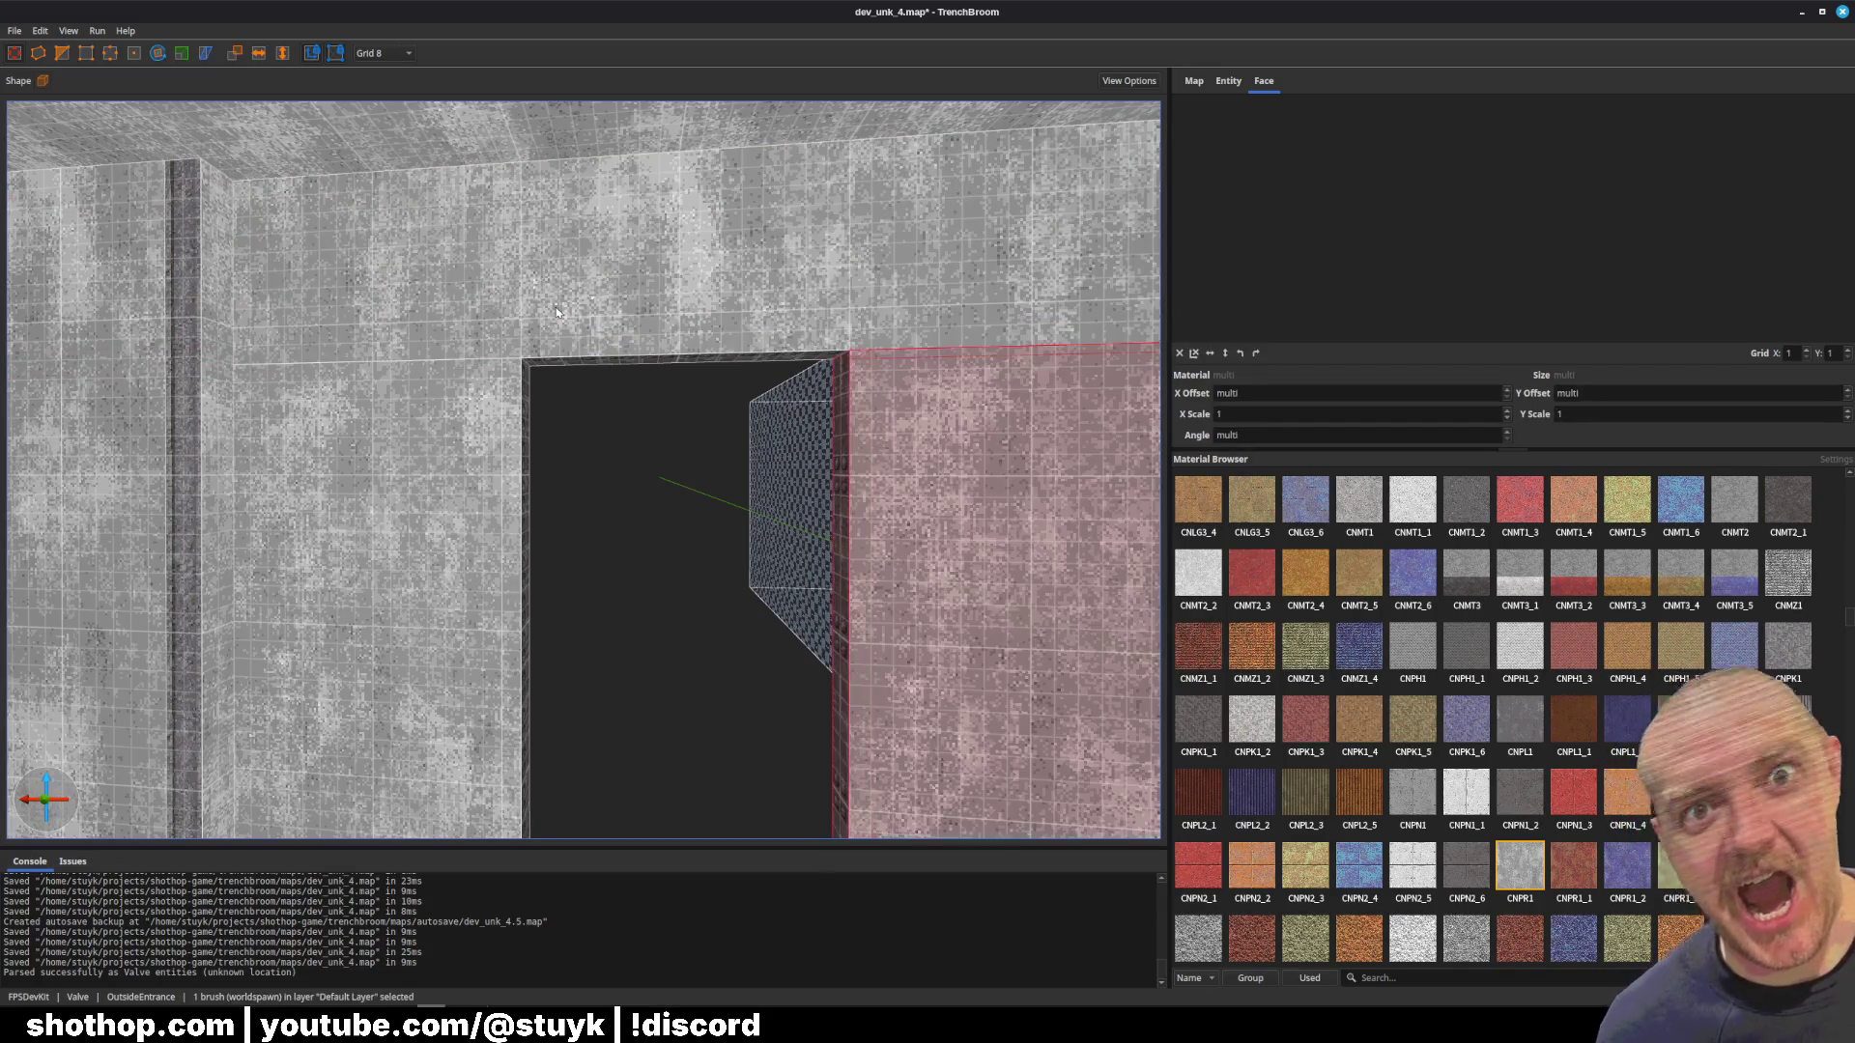
key("ctrl+z")
left_click(405, 53)
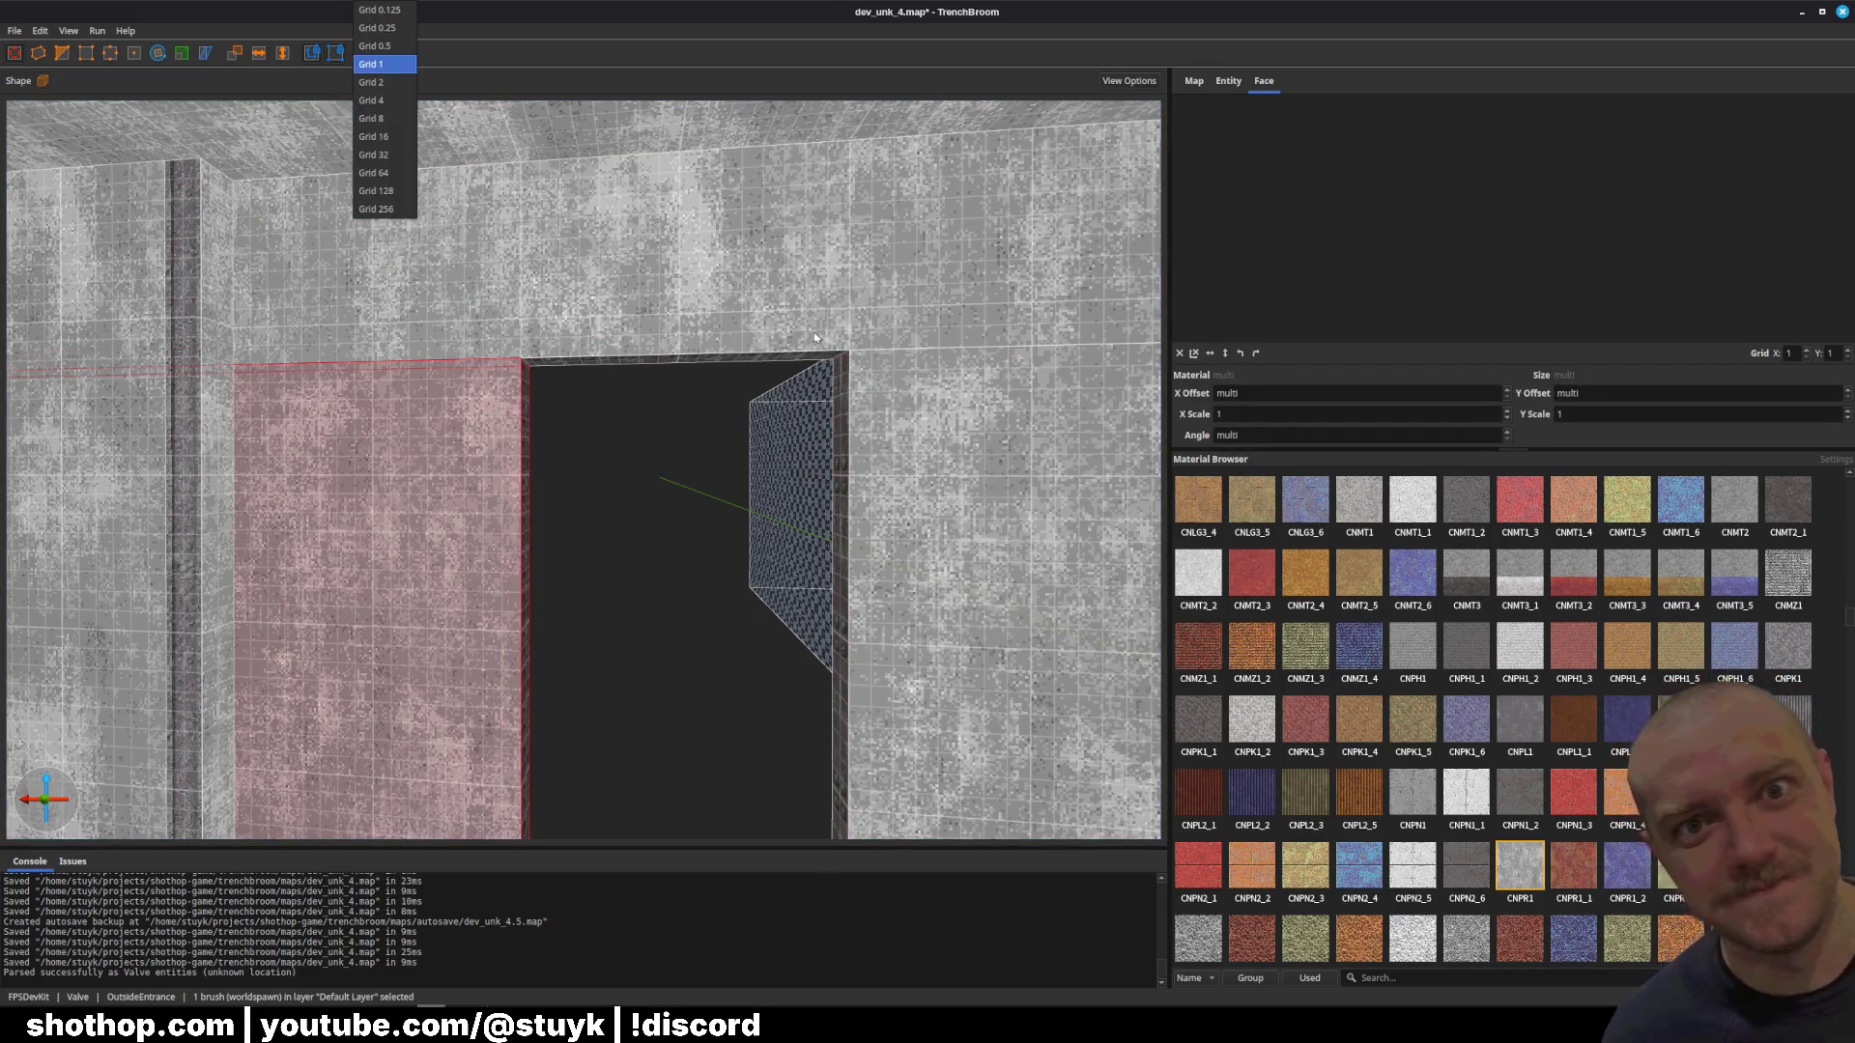
left_click(814, 337)
left_click_drag(725, 381, 678, 380)
left_click(405, 53)
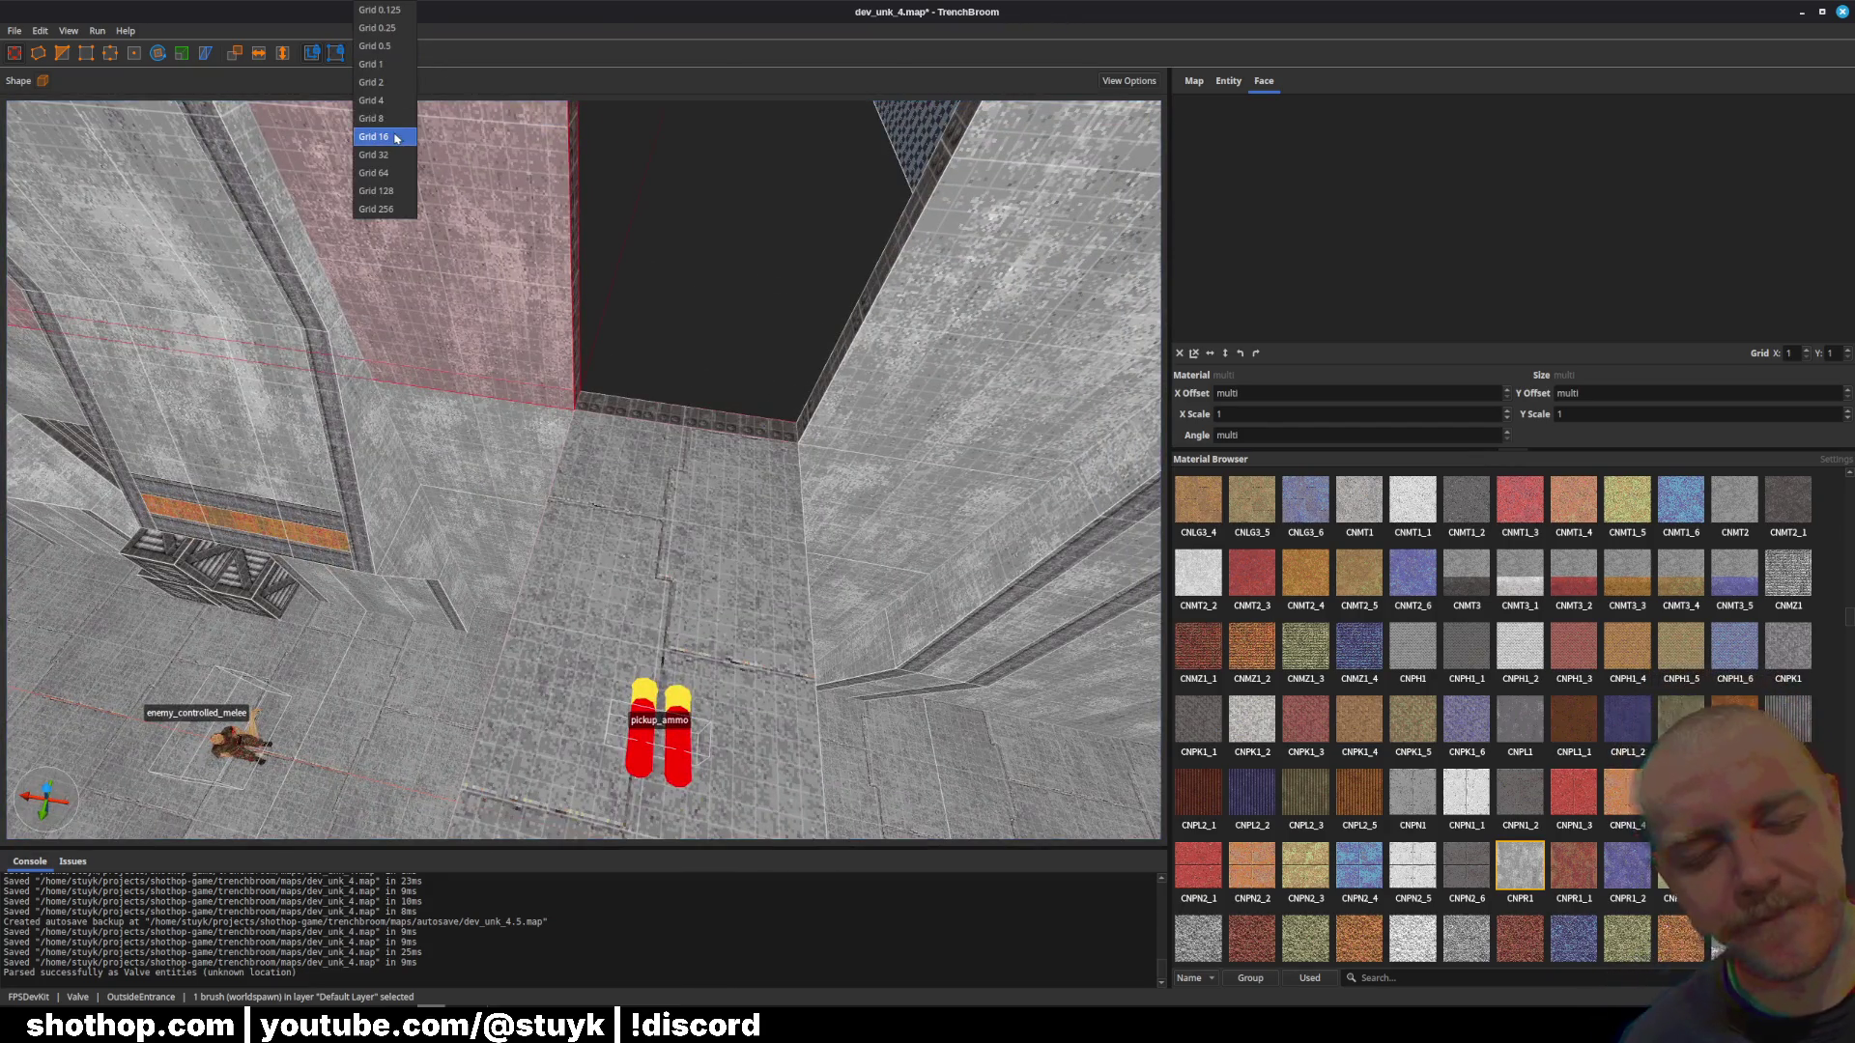
left_click(385, 136)
mouse_move(634, 257)
left_mouse_down()
mouse_move(637, 338)
mouse_move(667, 333)
left_mouse_up()
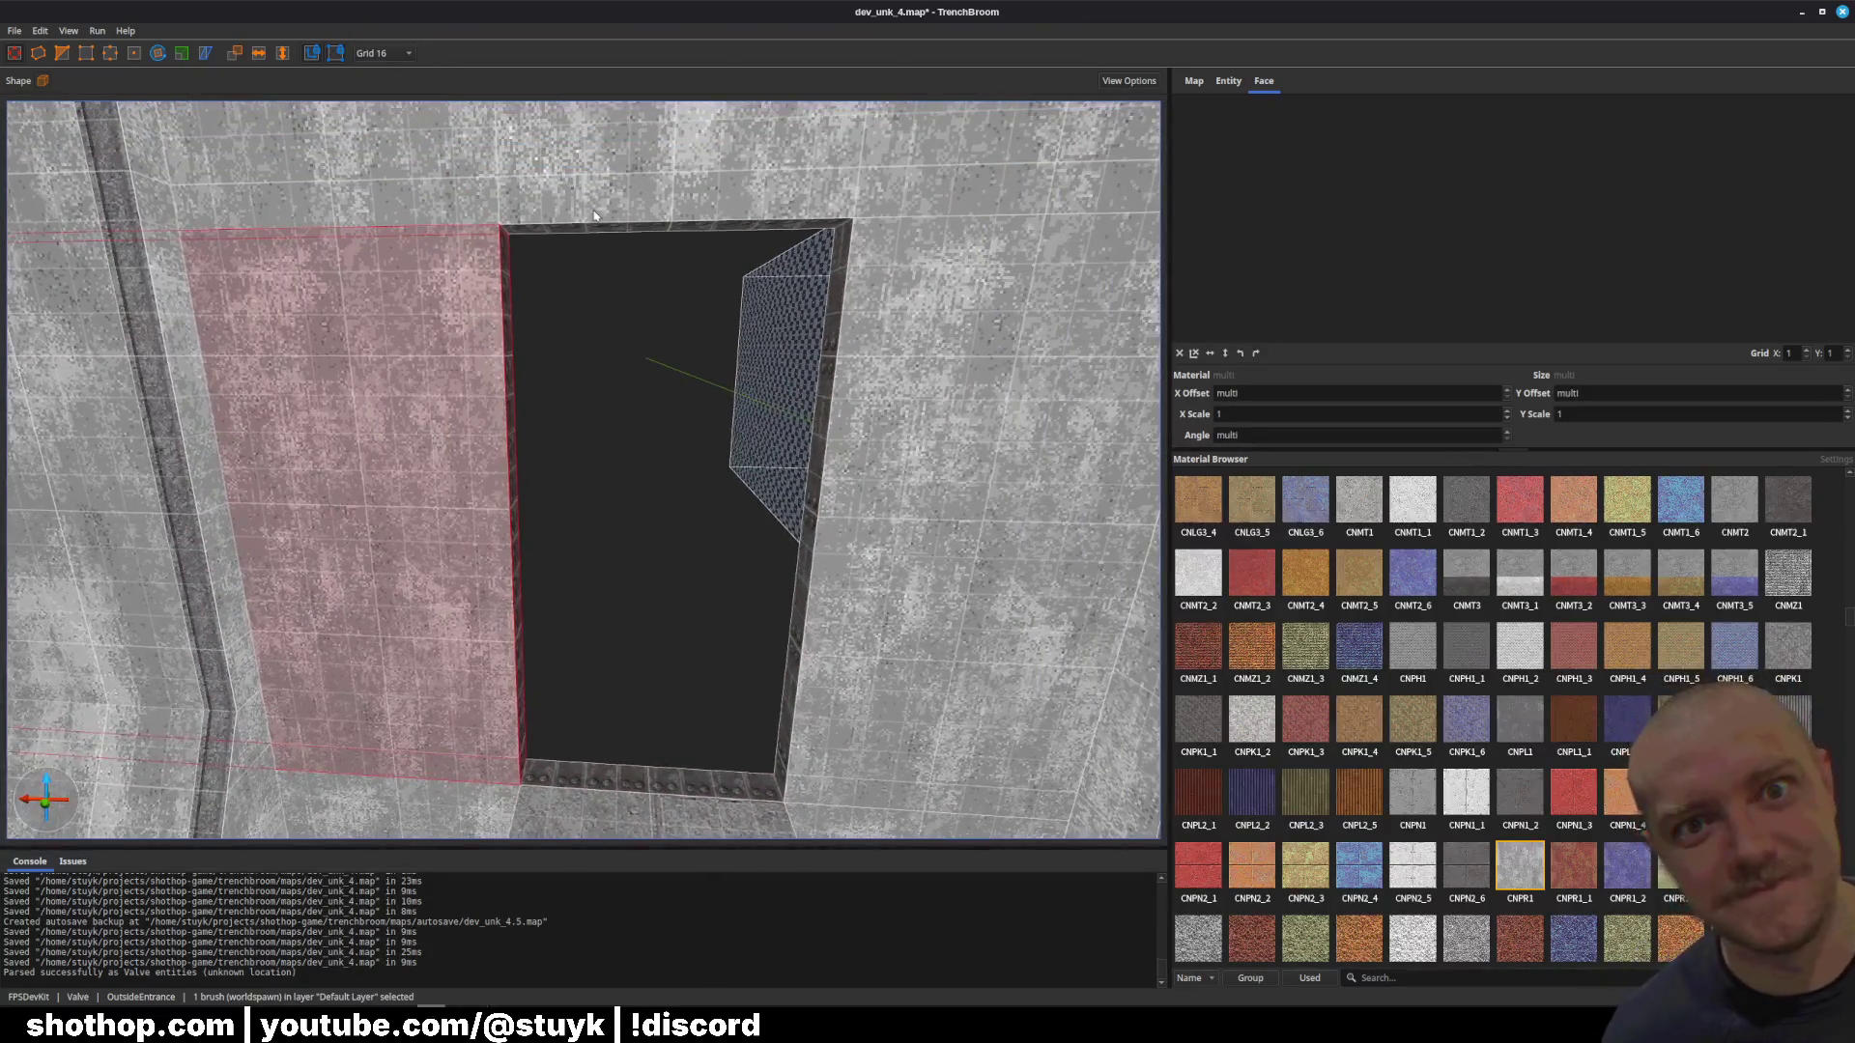
key("Escape")
left_click(894, 353)
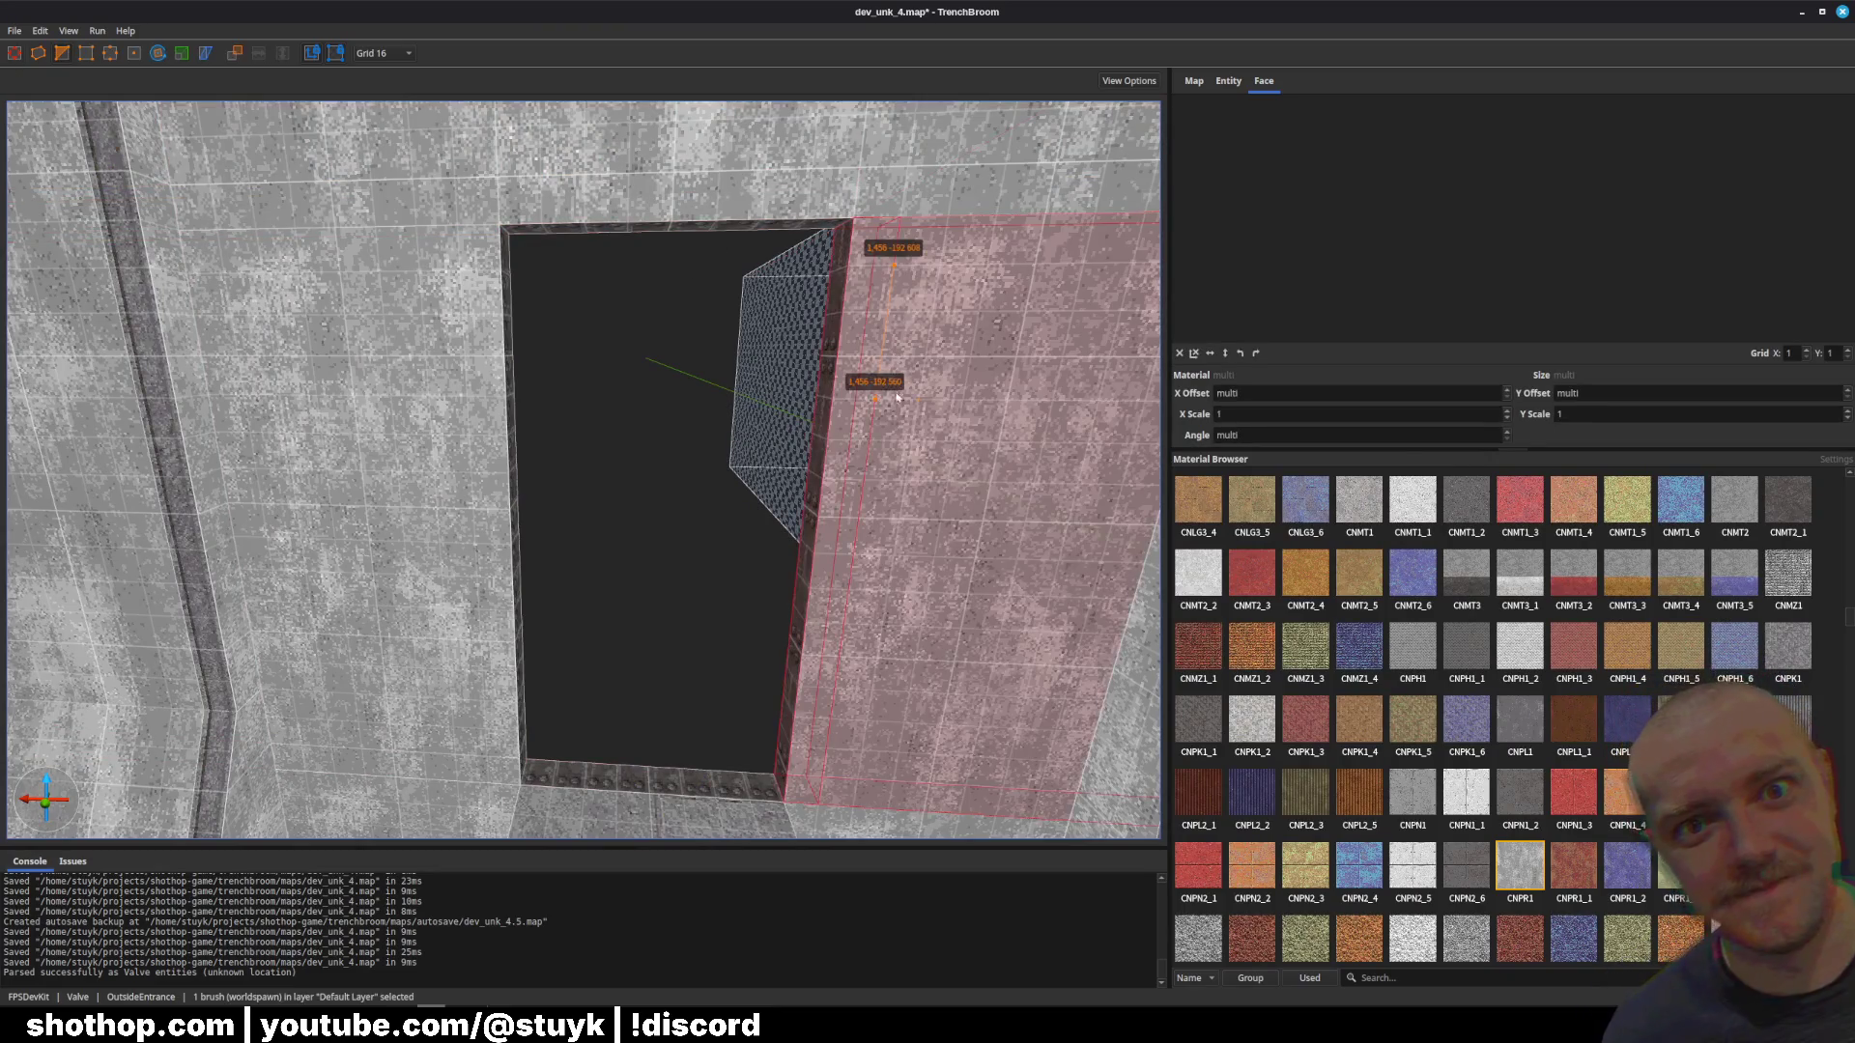
left_click(490, 418)
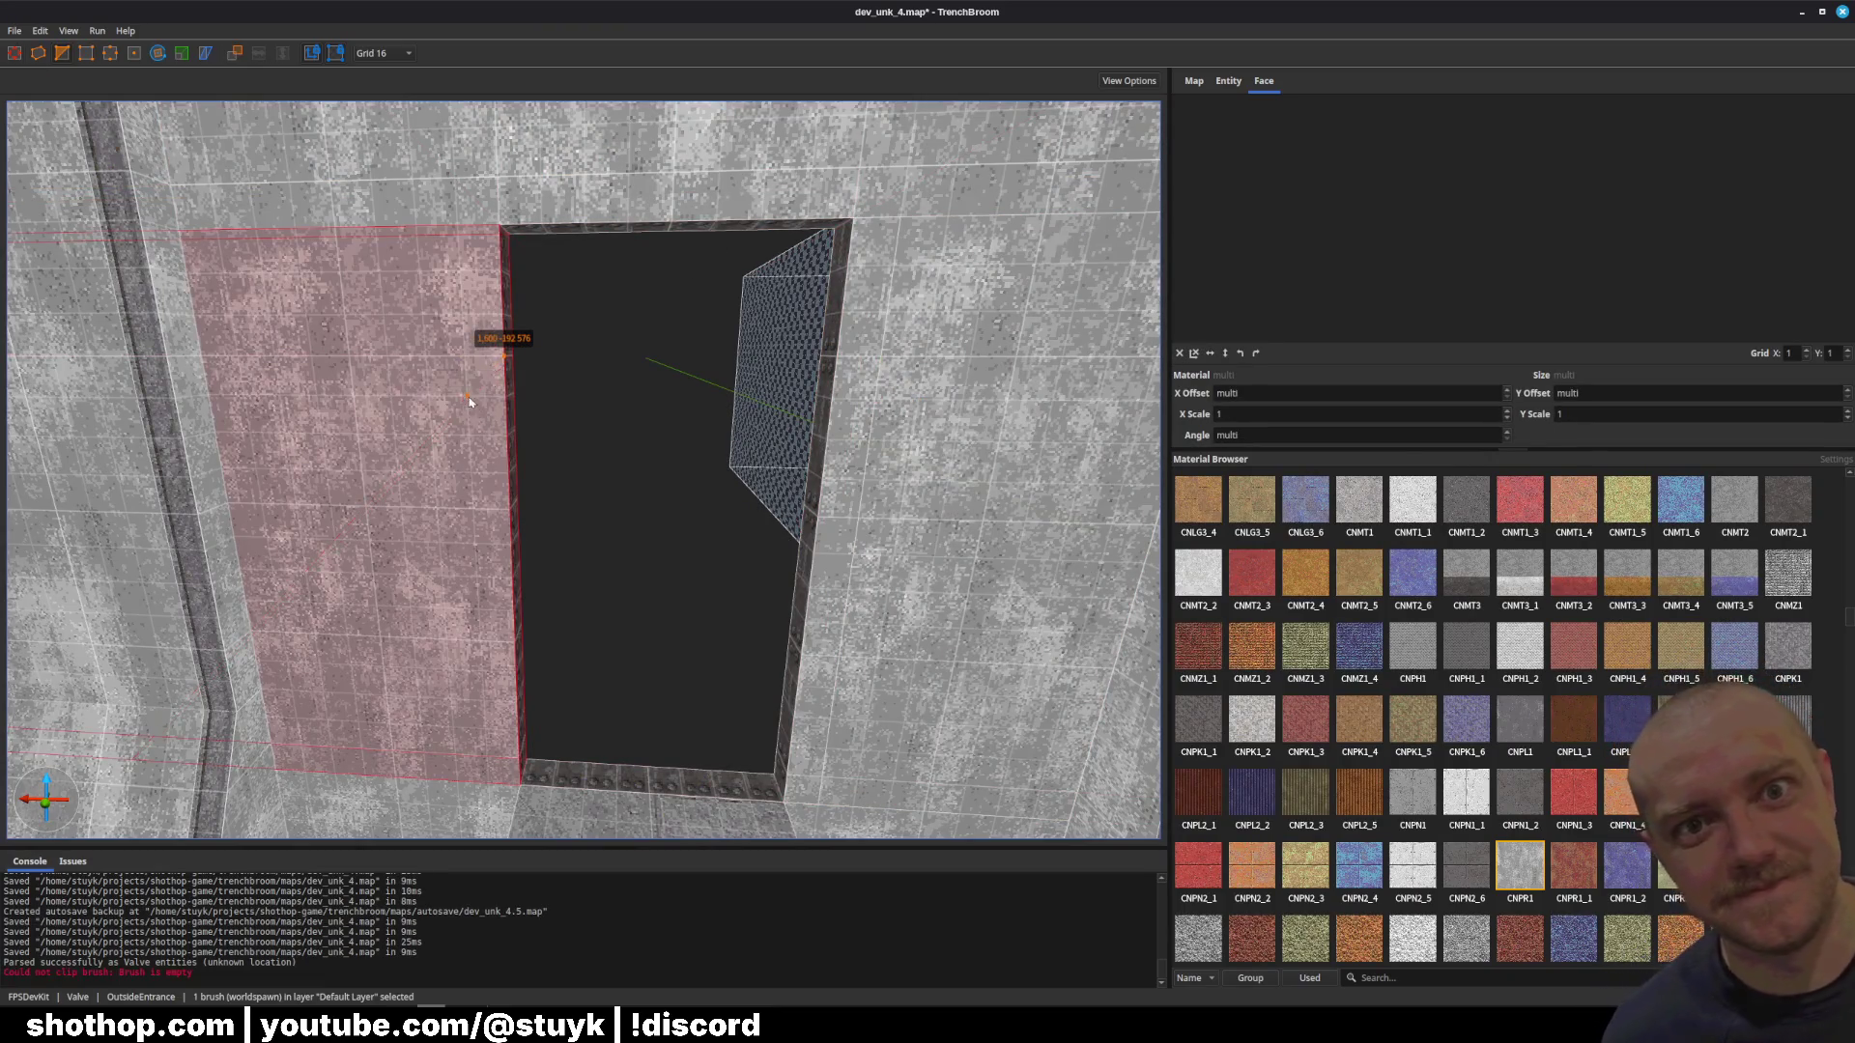
scroll(473, 381, "up", 5)
scroll(474, 383, "down", 5)
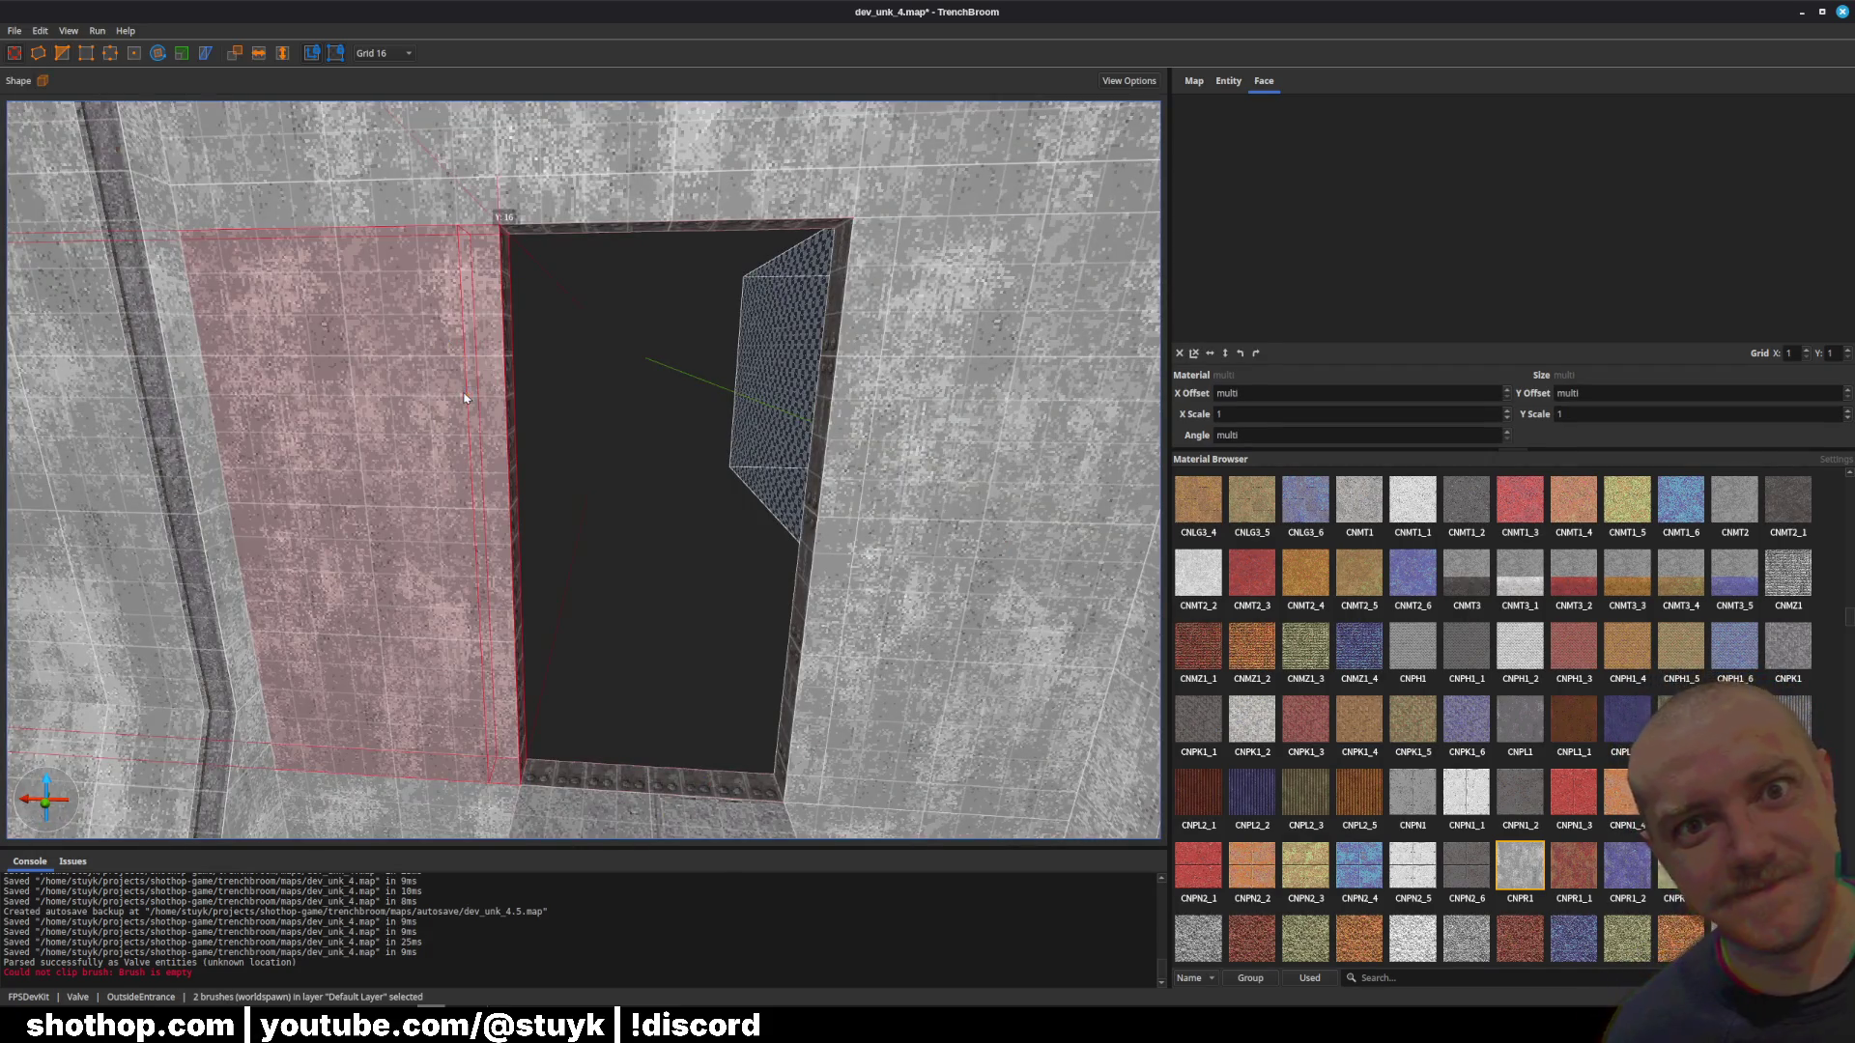
left_click(458, 211)
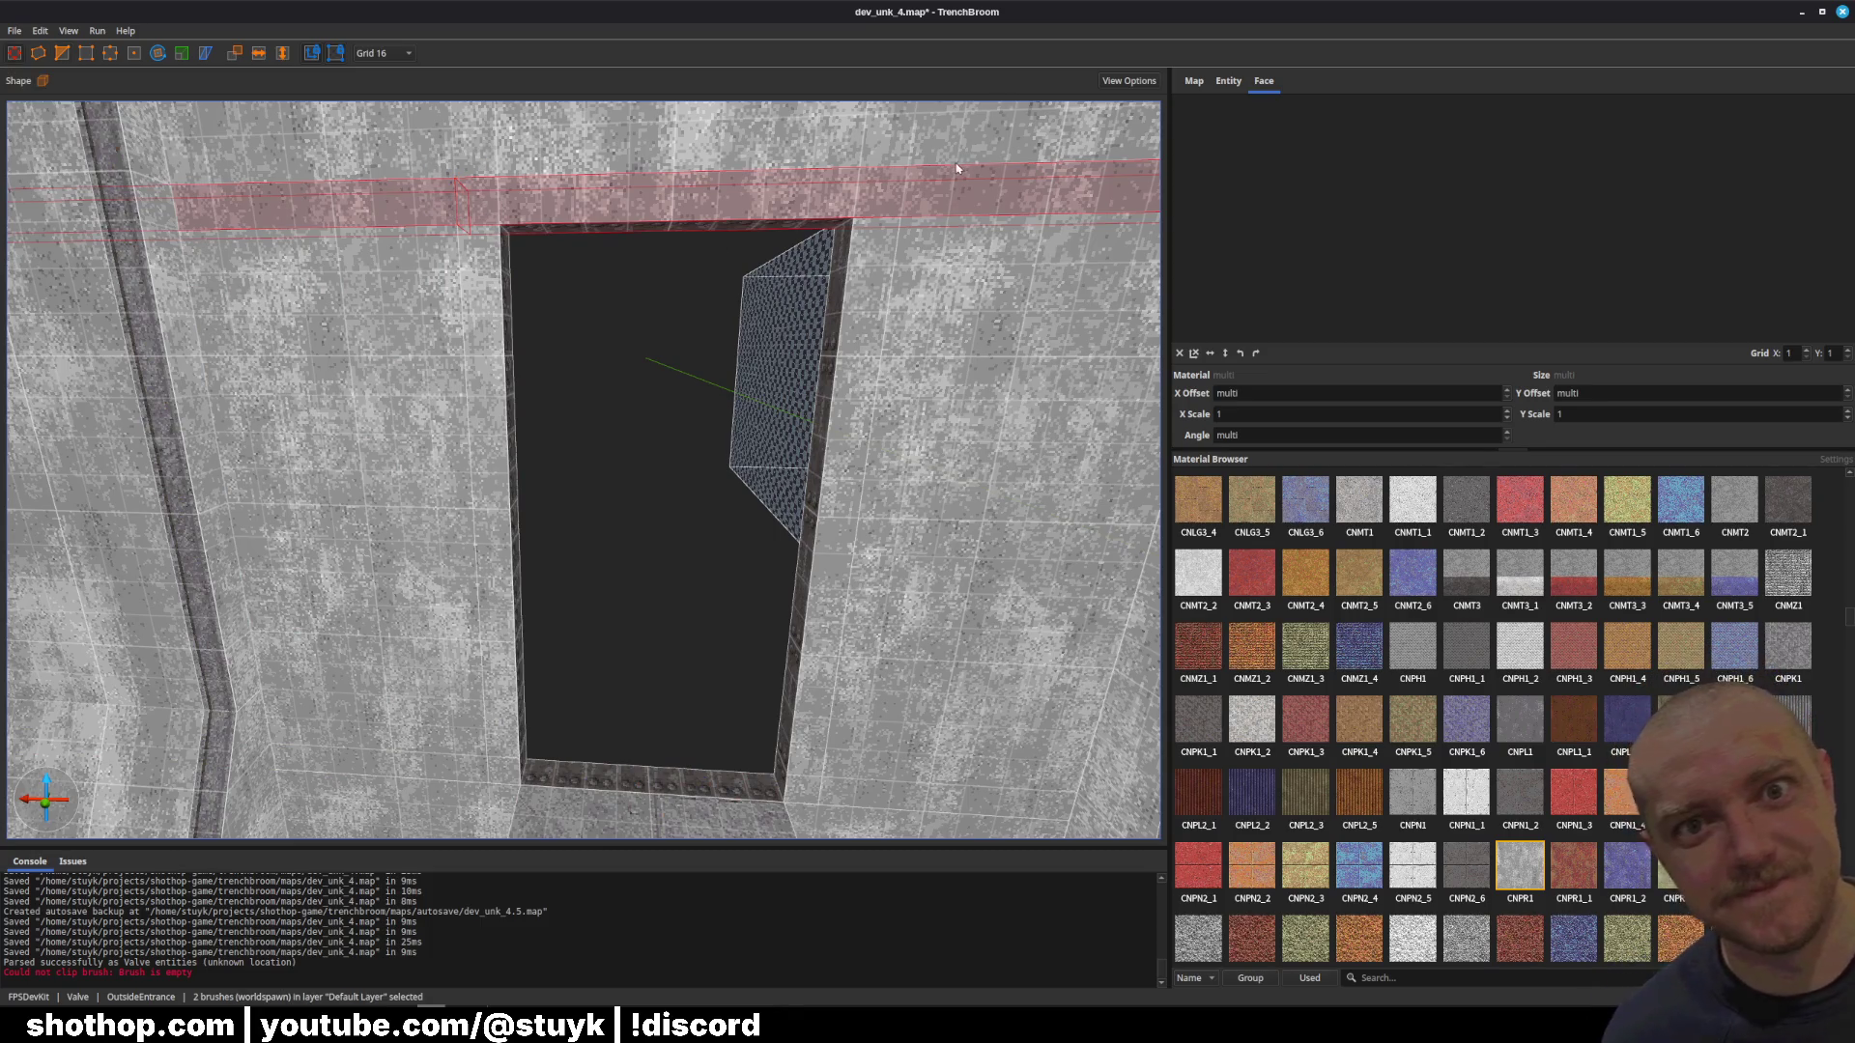
left_click(908, 200)
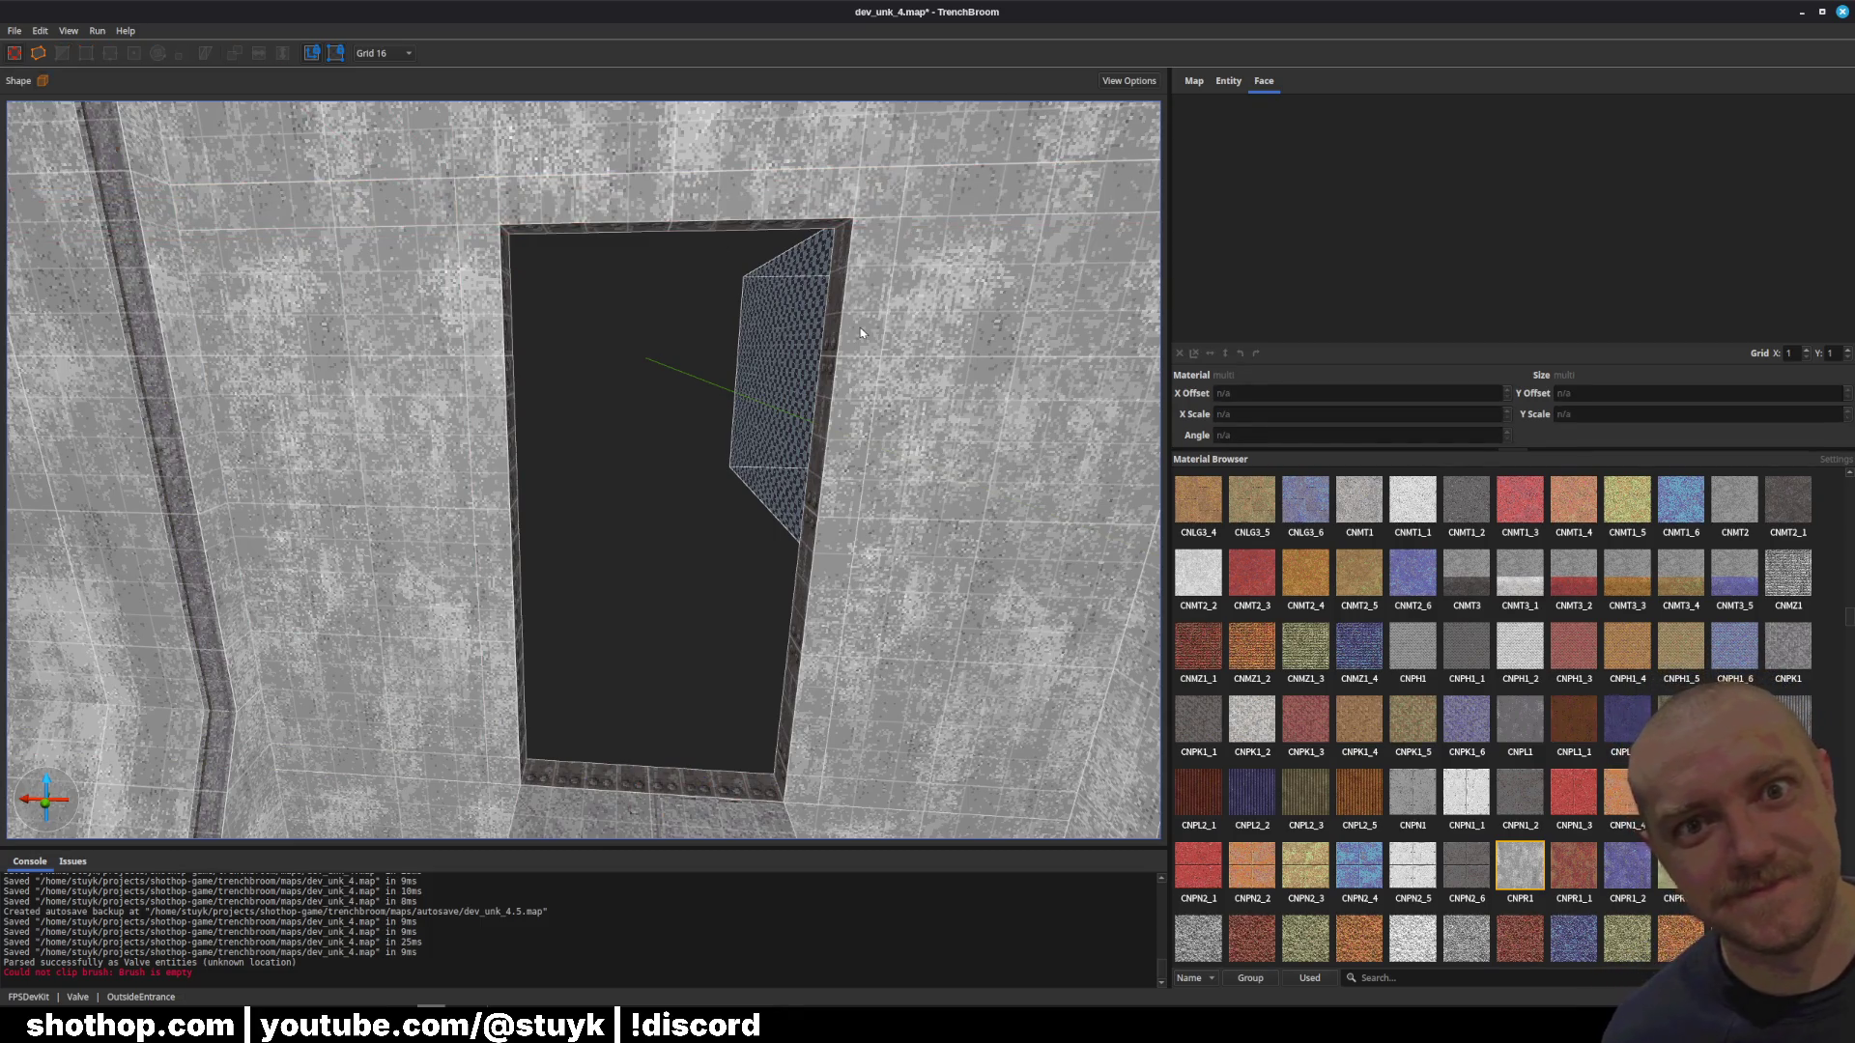
left_click(874, 236)
left_click(726, 241, "ctrl")
left_click(512, 567, "ctrl")
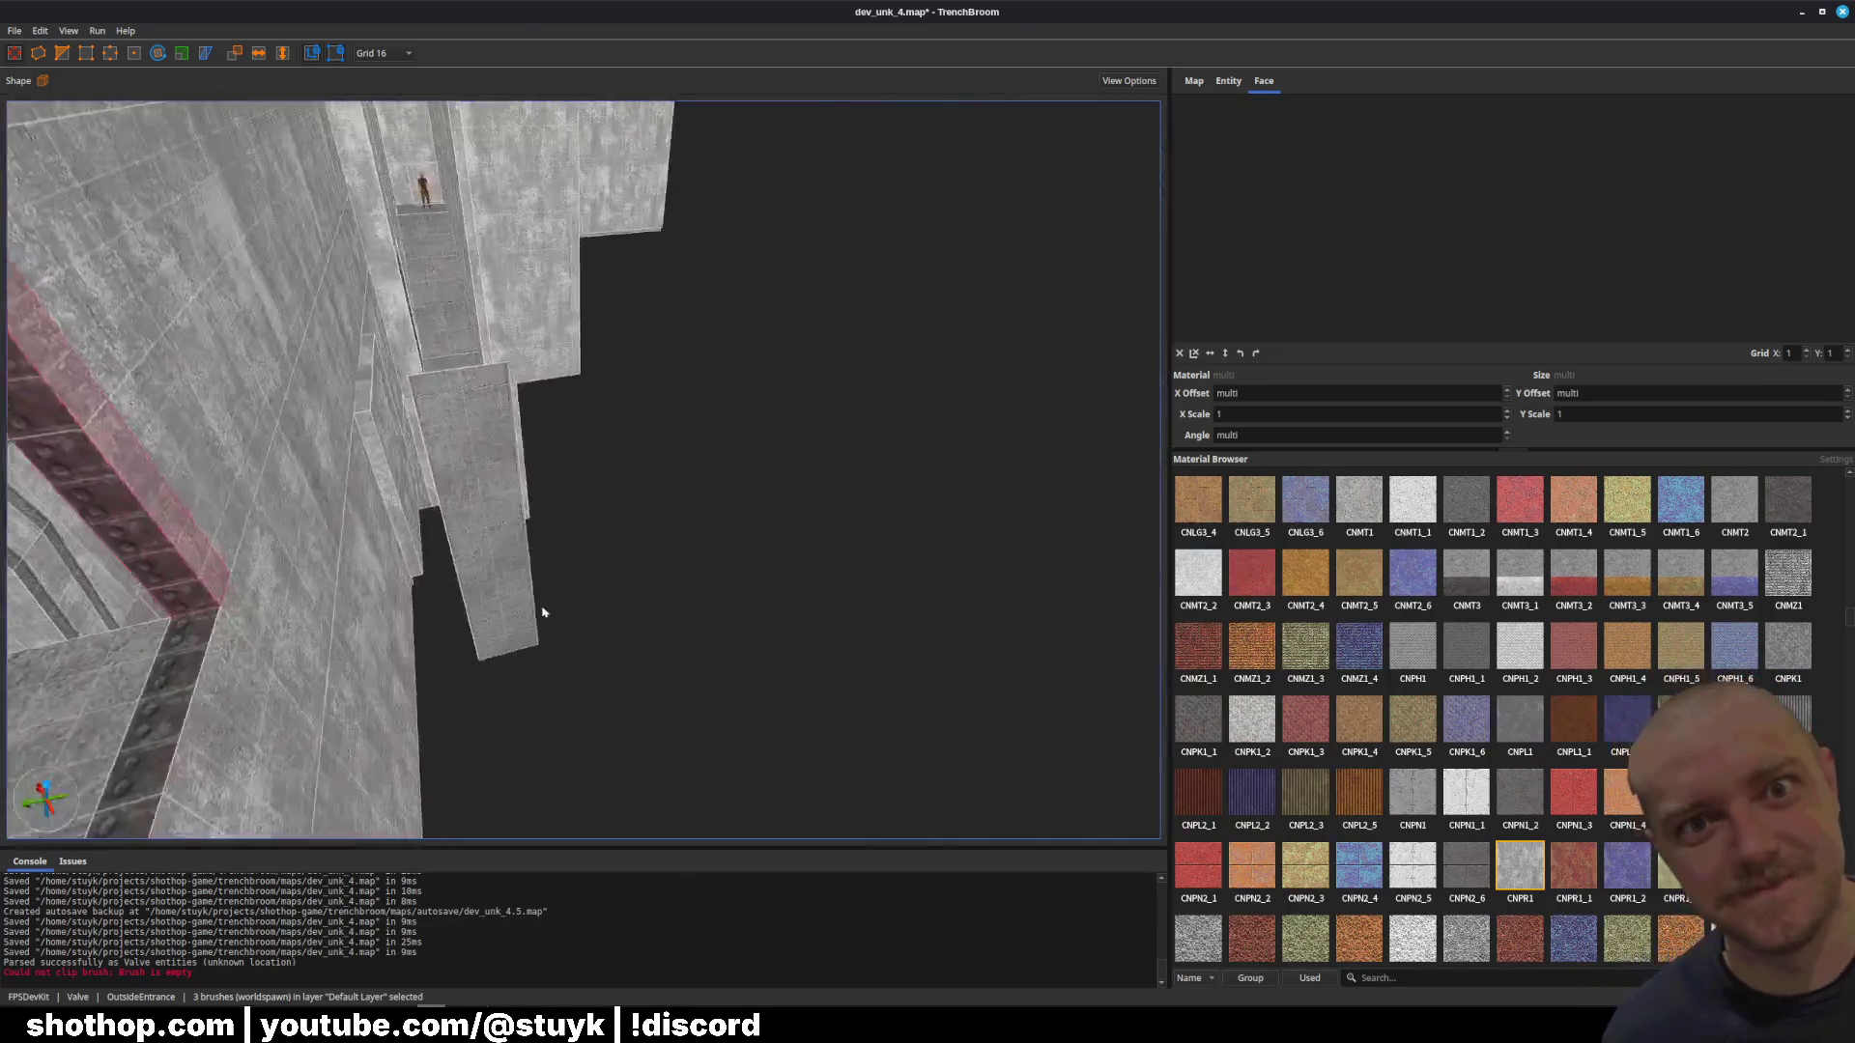
left_click(441, 565)
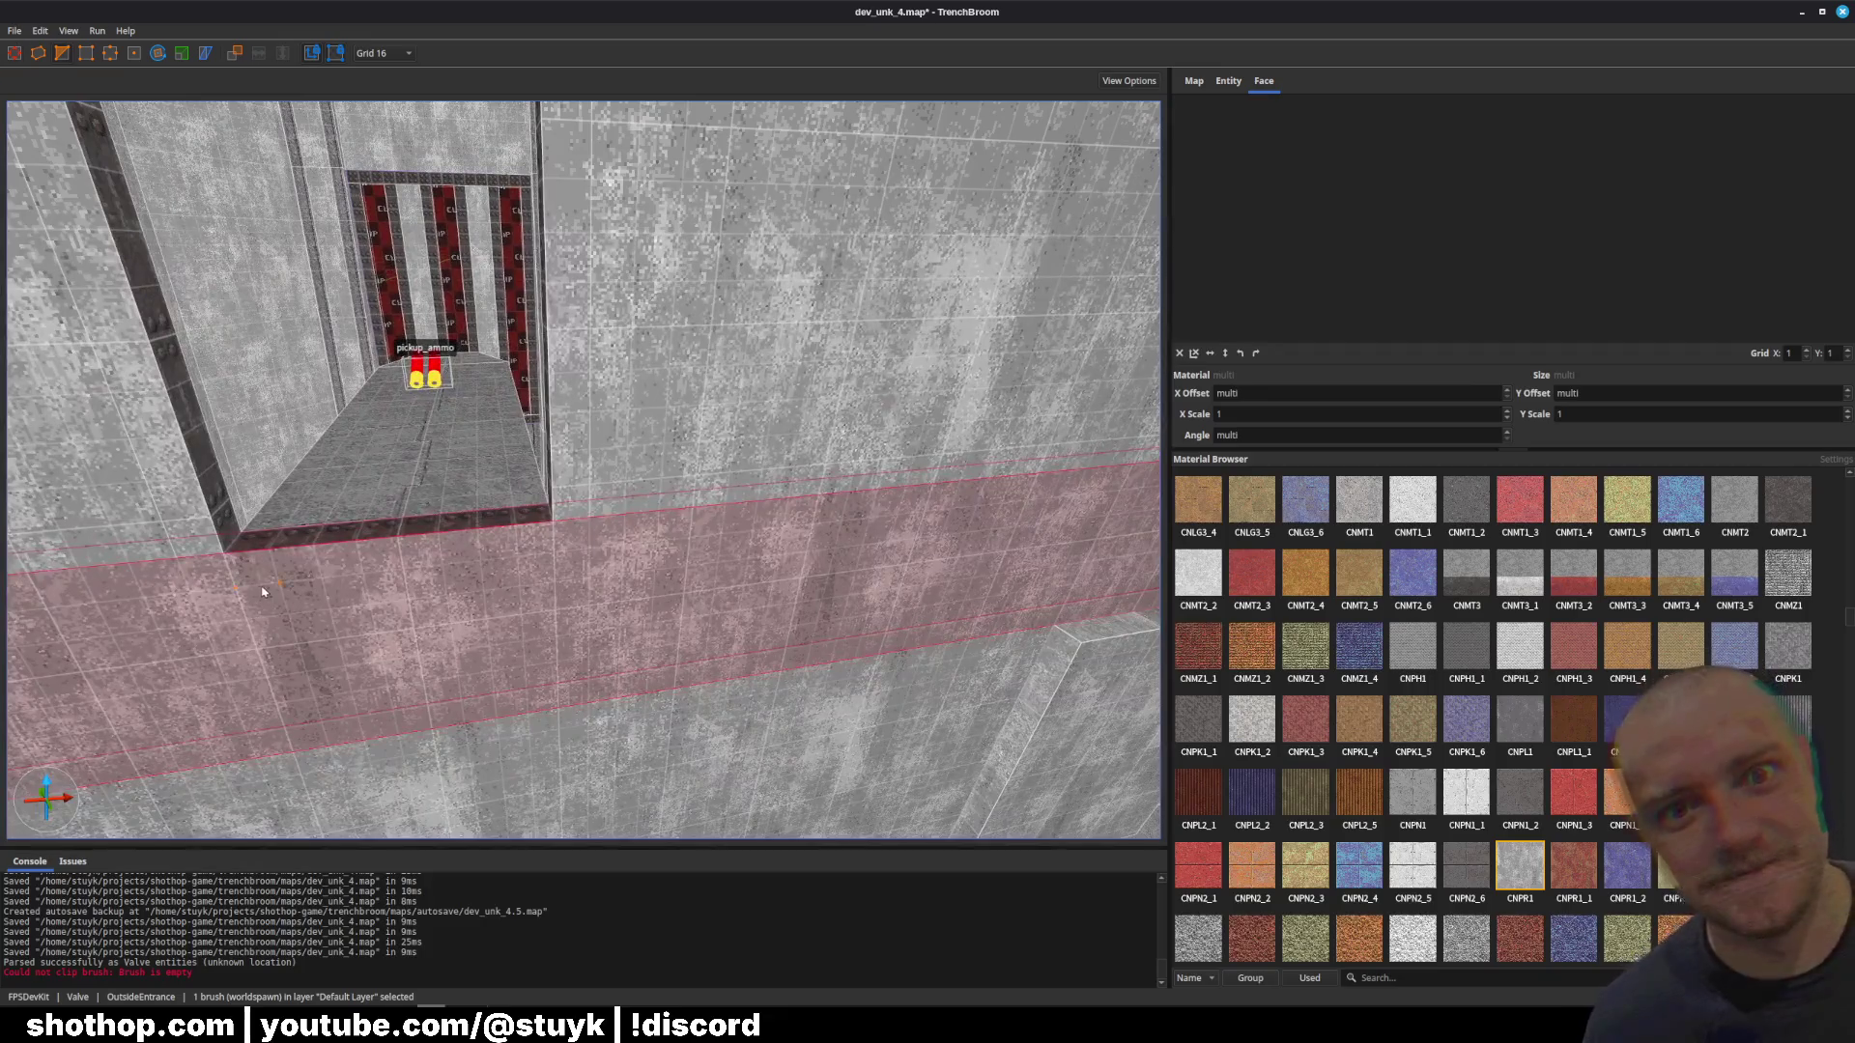
left_click(269, 588)
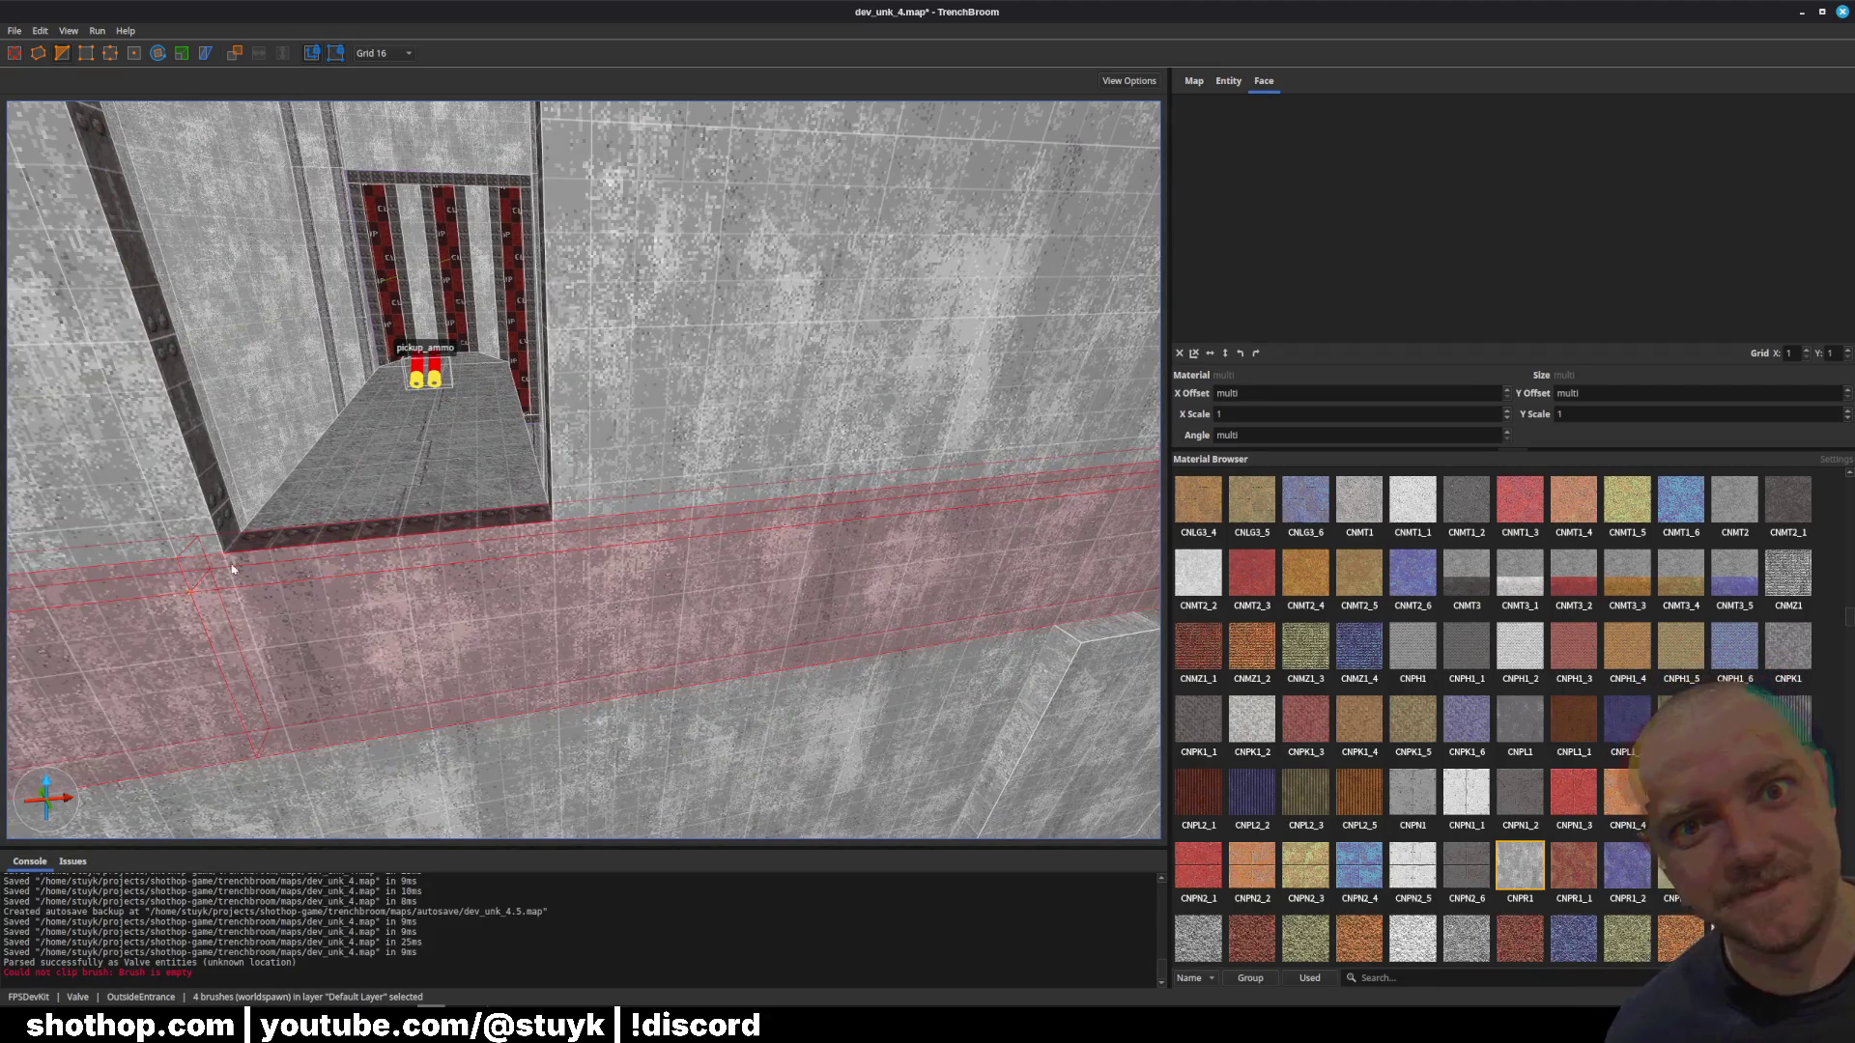
left_click(601, 531)
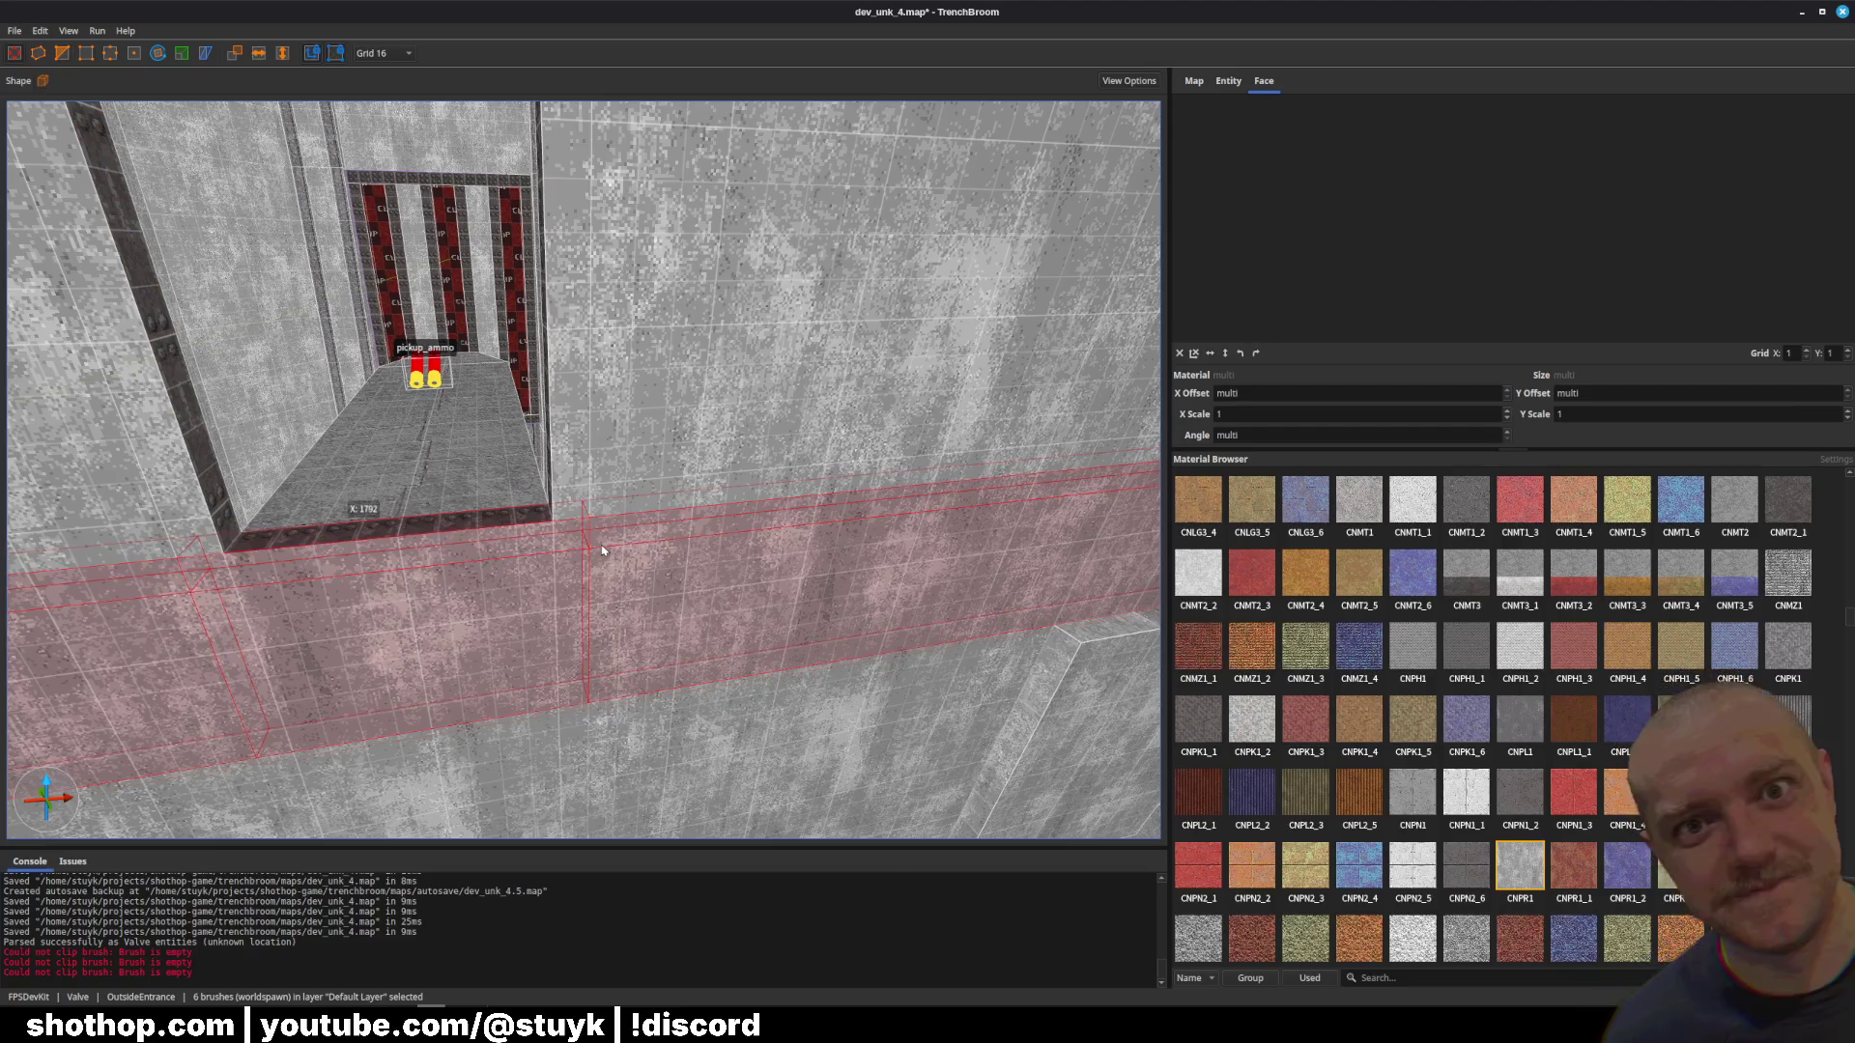
key("ctrl+z")
left_click(593, 442)
key("Escape")
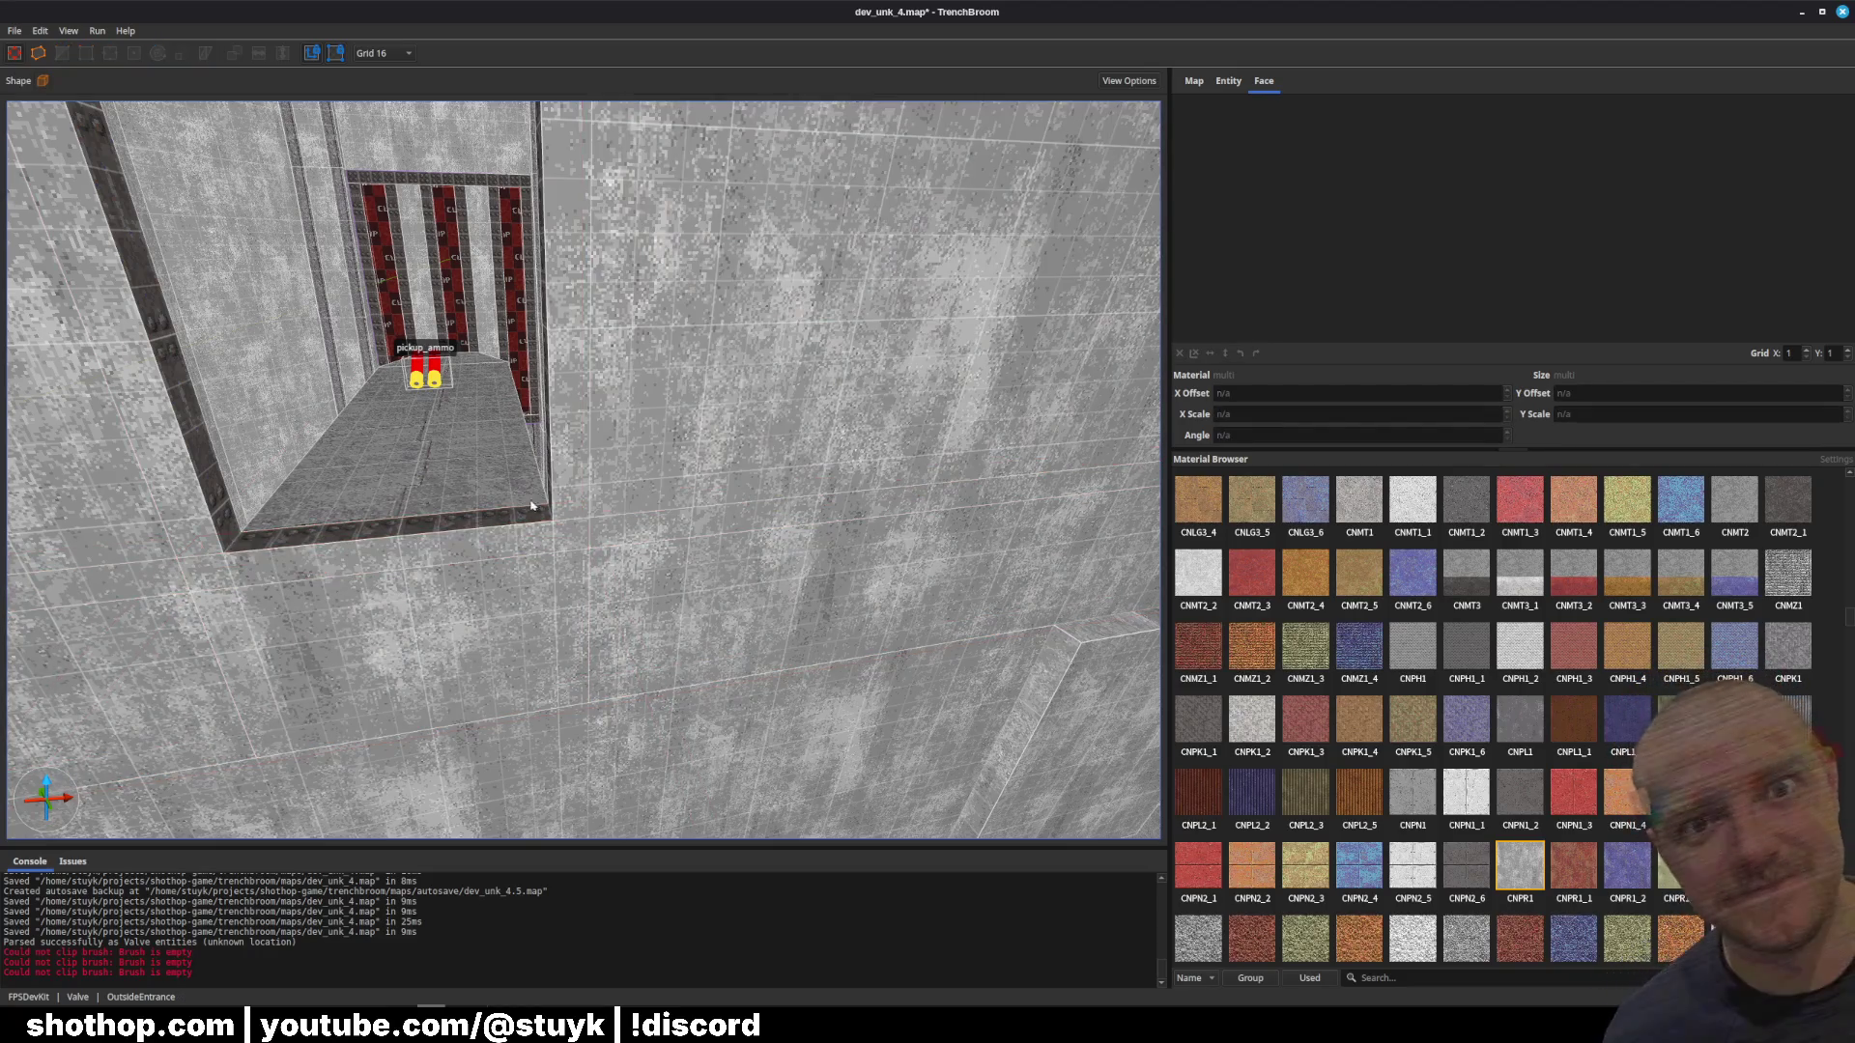
scroll(608, 502, "down", 5)
left_click_drag(622, 552, 636, 527)
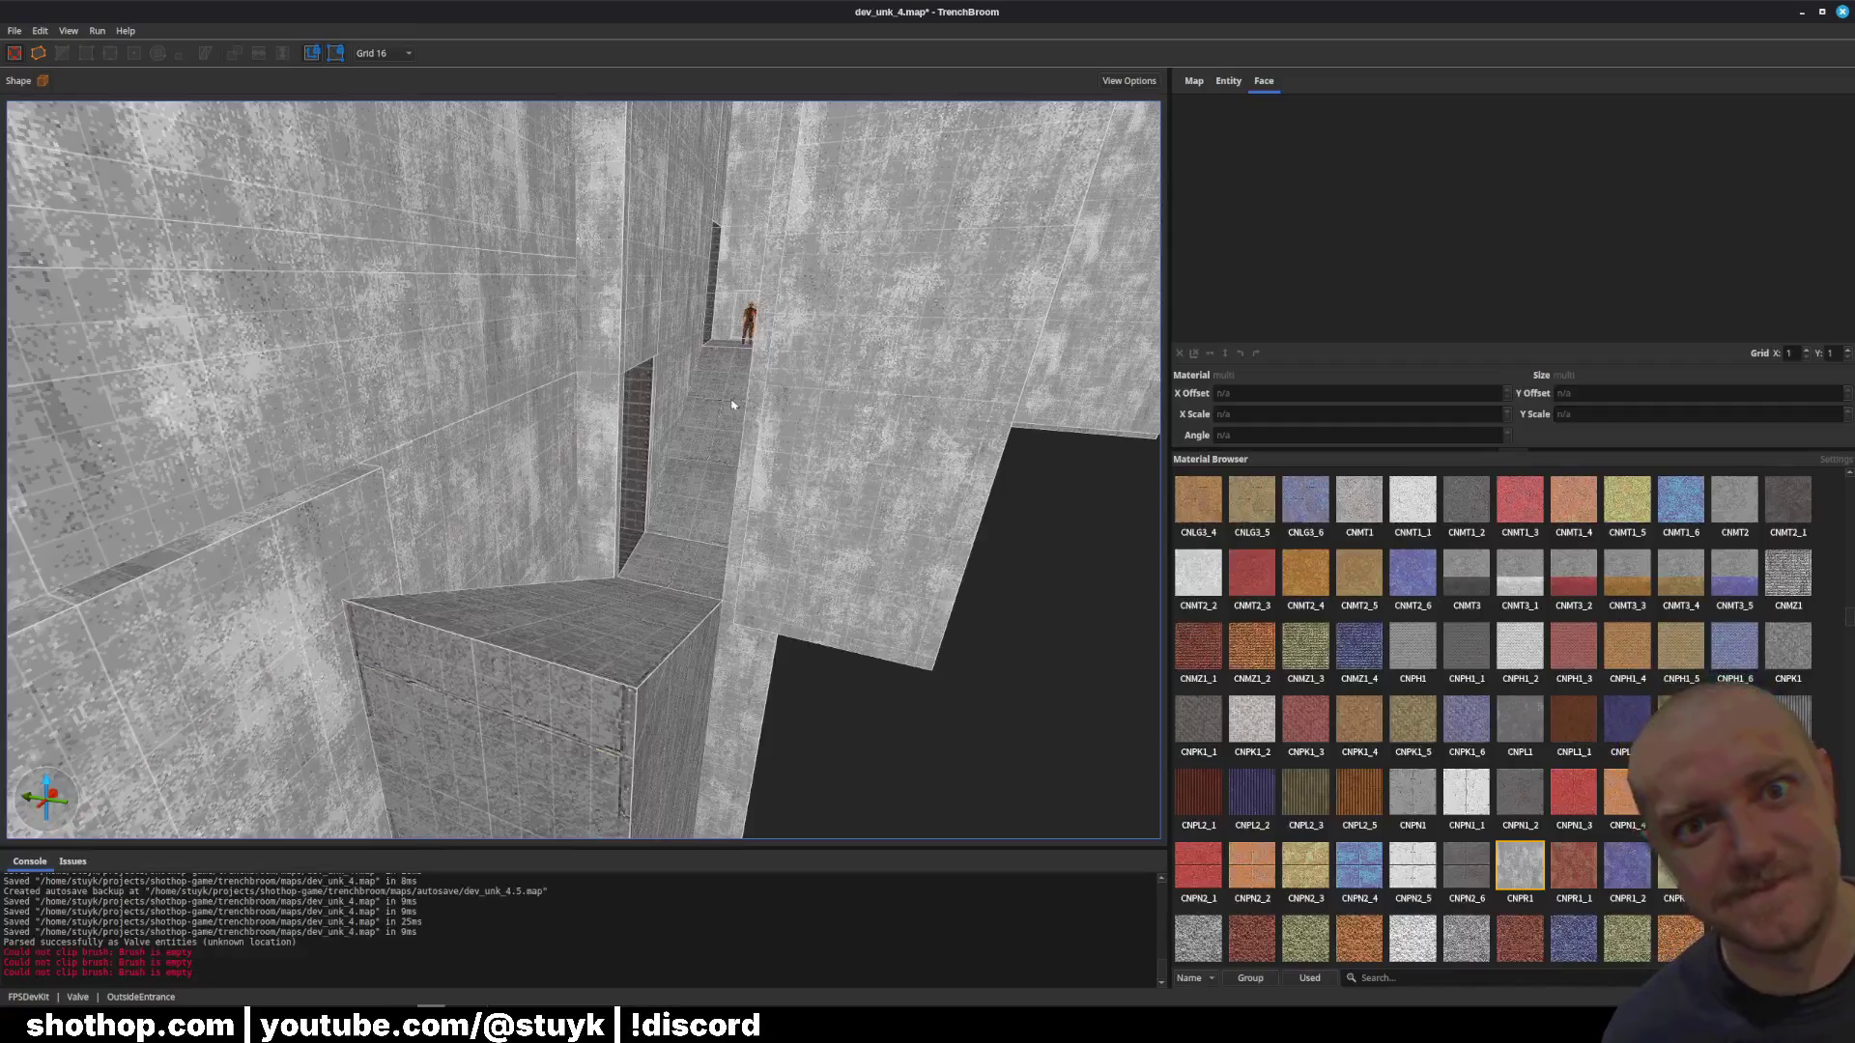
Step: Select the smaller brush by the ramp and raise its top into a tall box
left_click(720, 354)
left_click(734, 346)
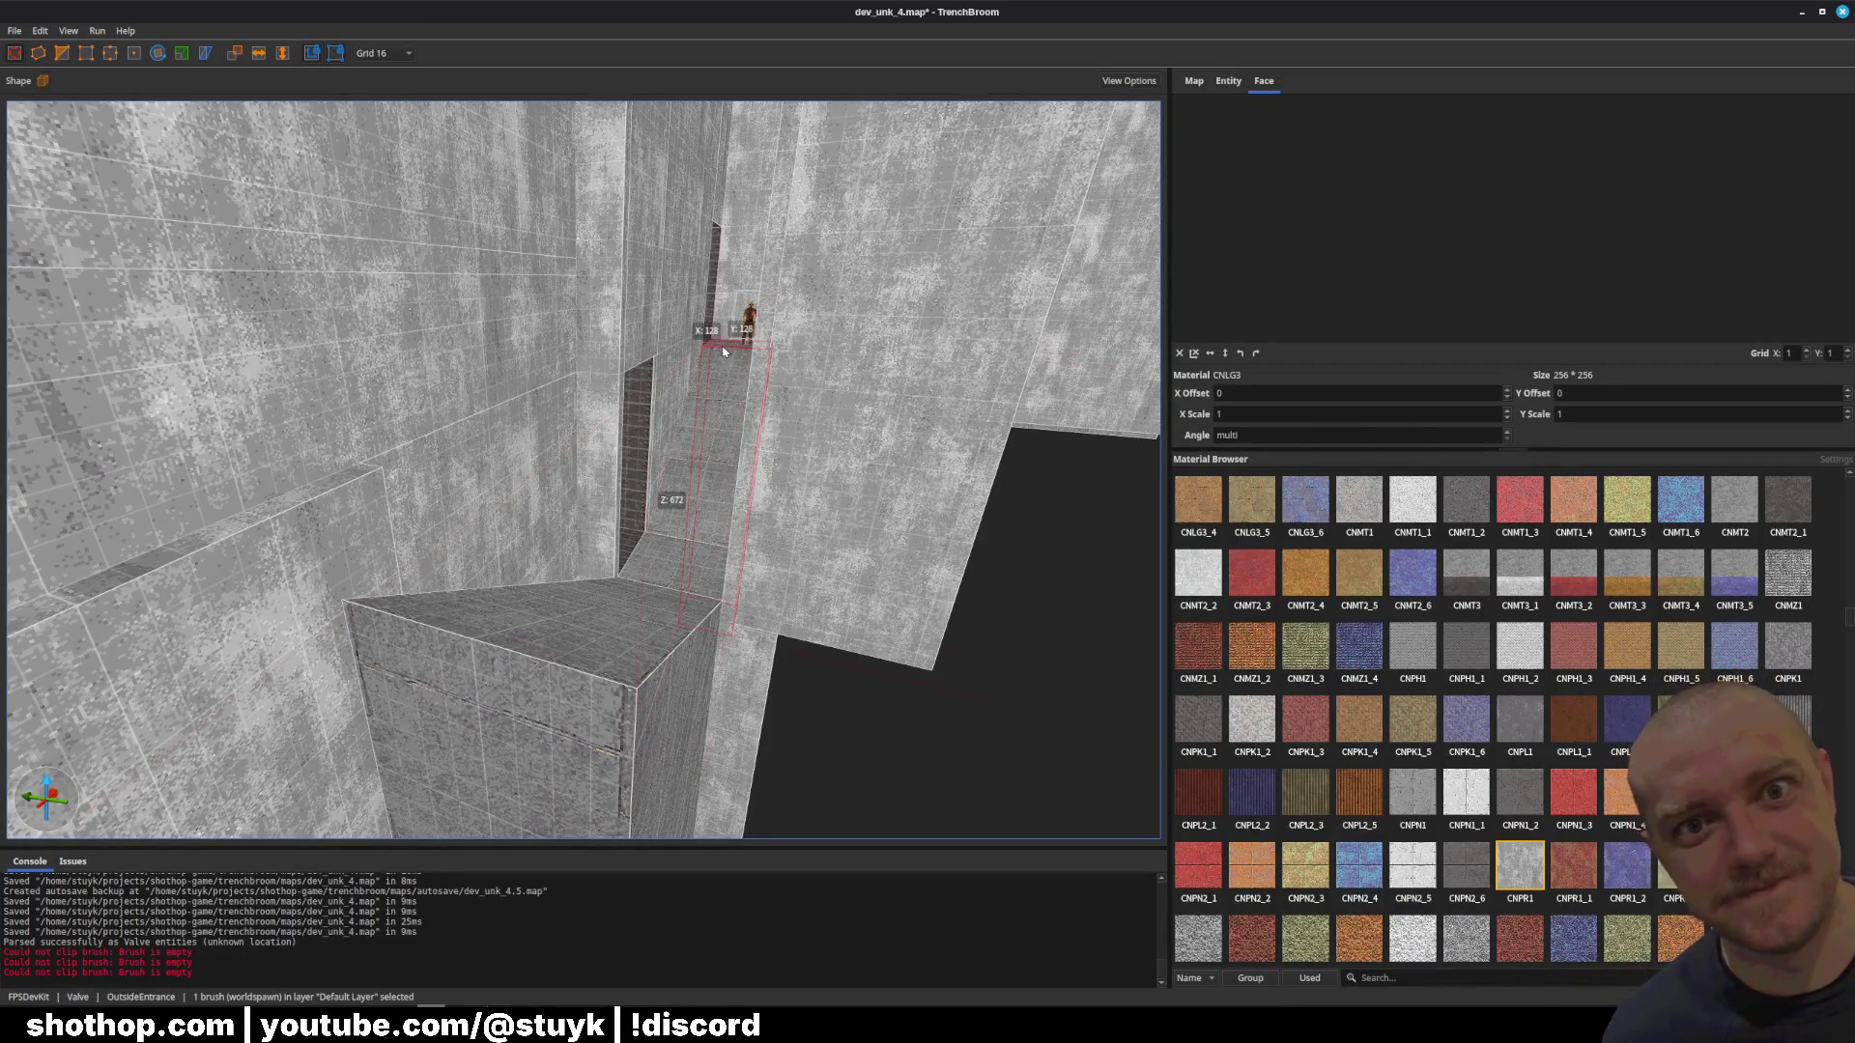
scroll(720, 353, "up", 5)
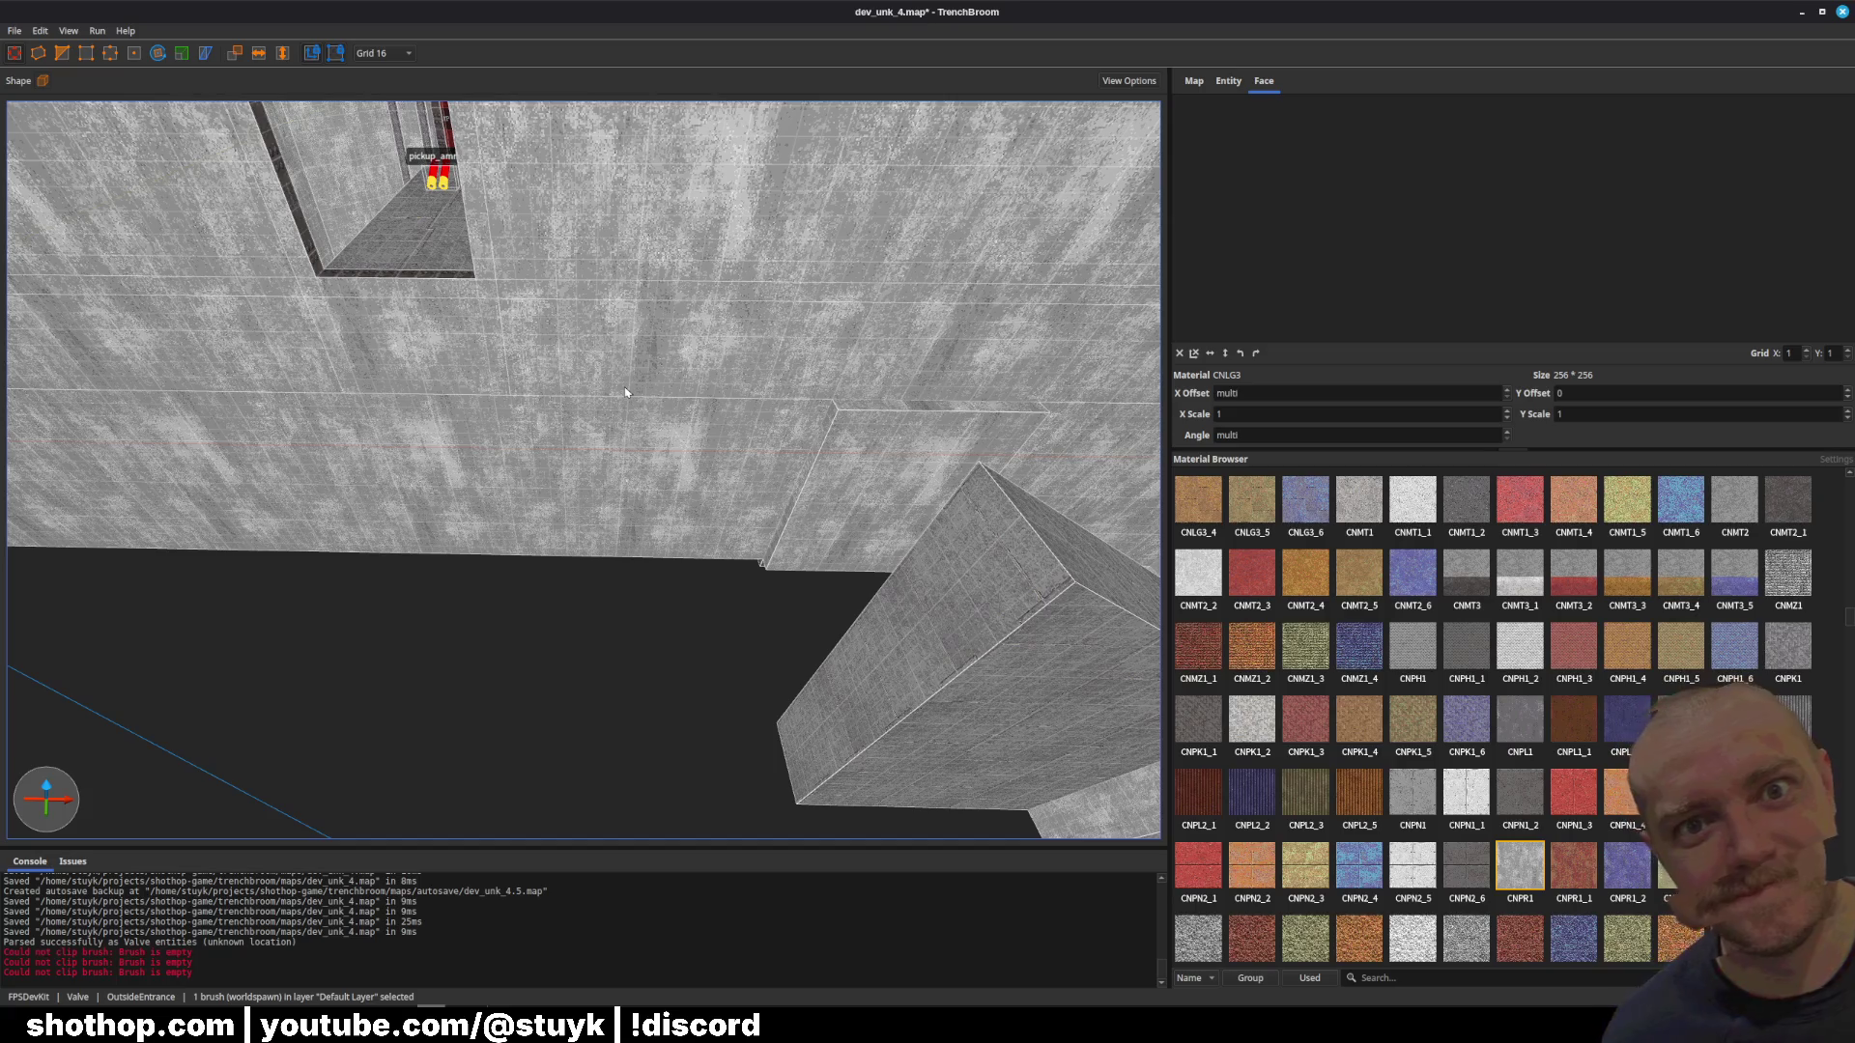
key("Left")
key("Left")
key("Left")
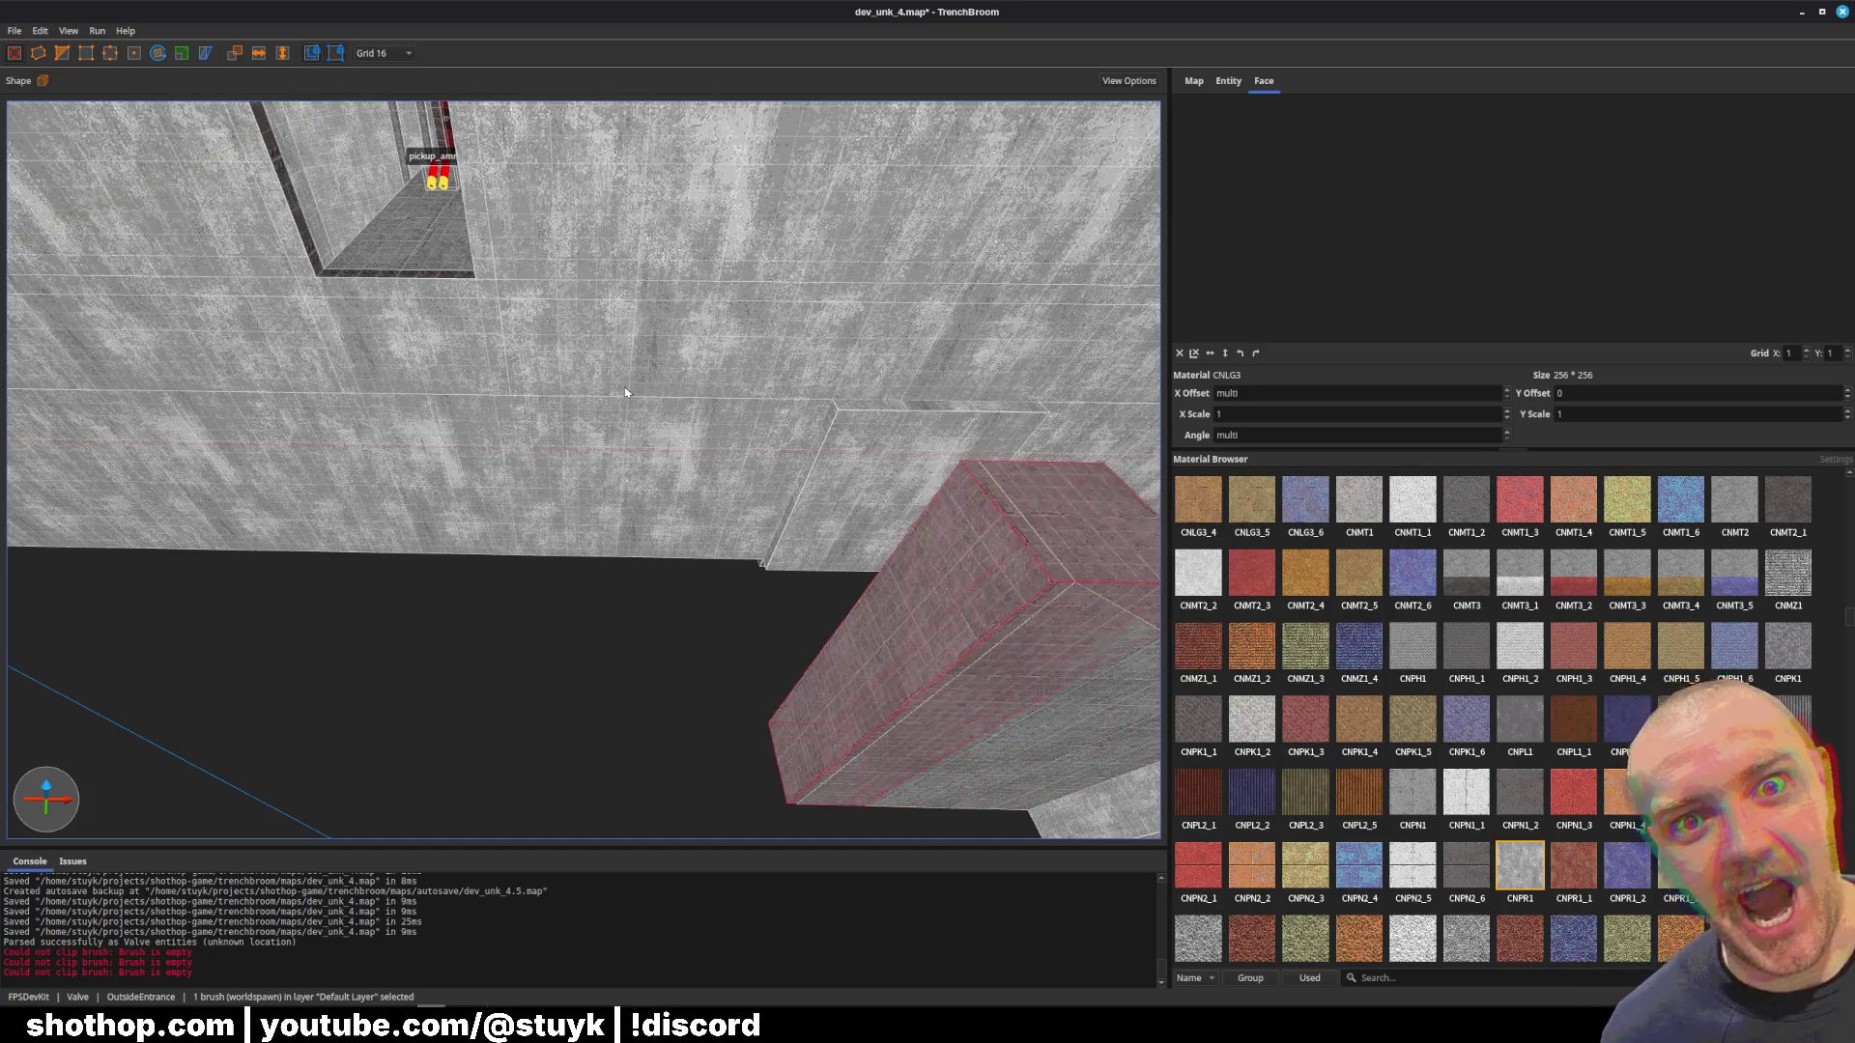
key("a")
key("a")
key("a")
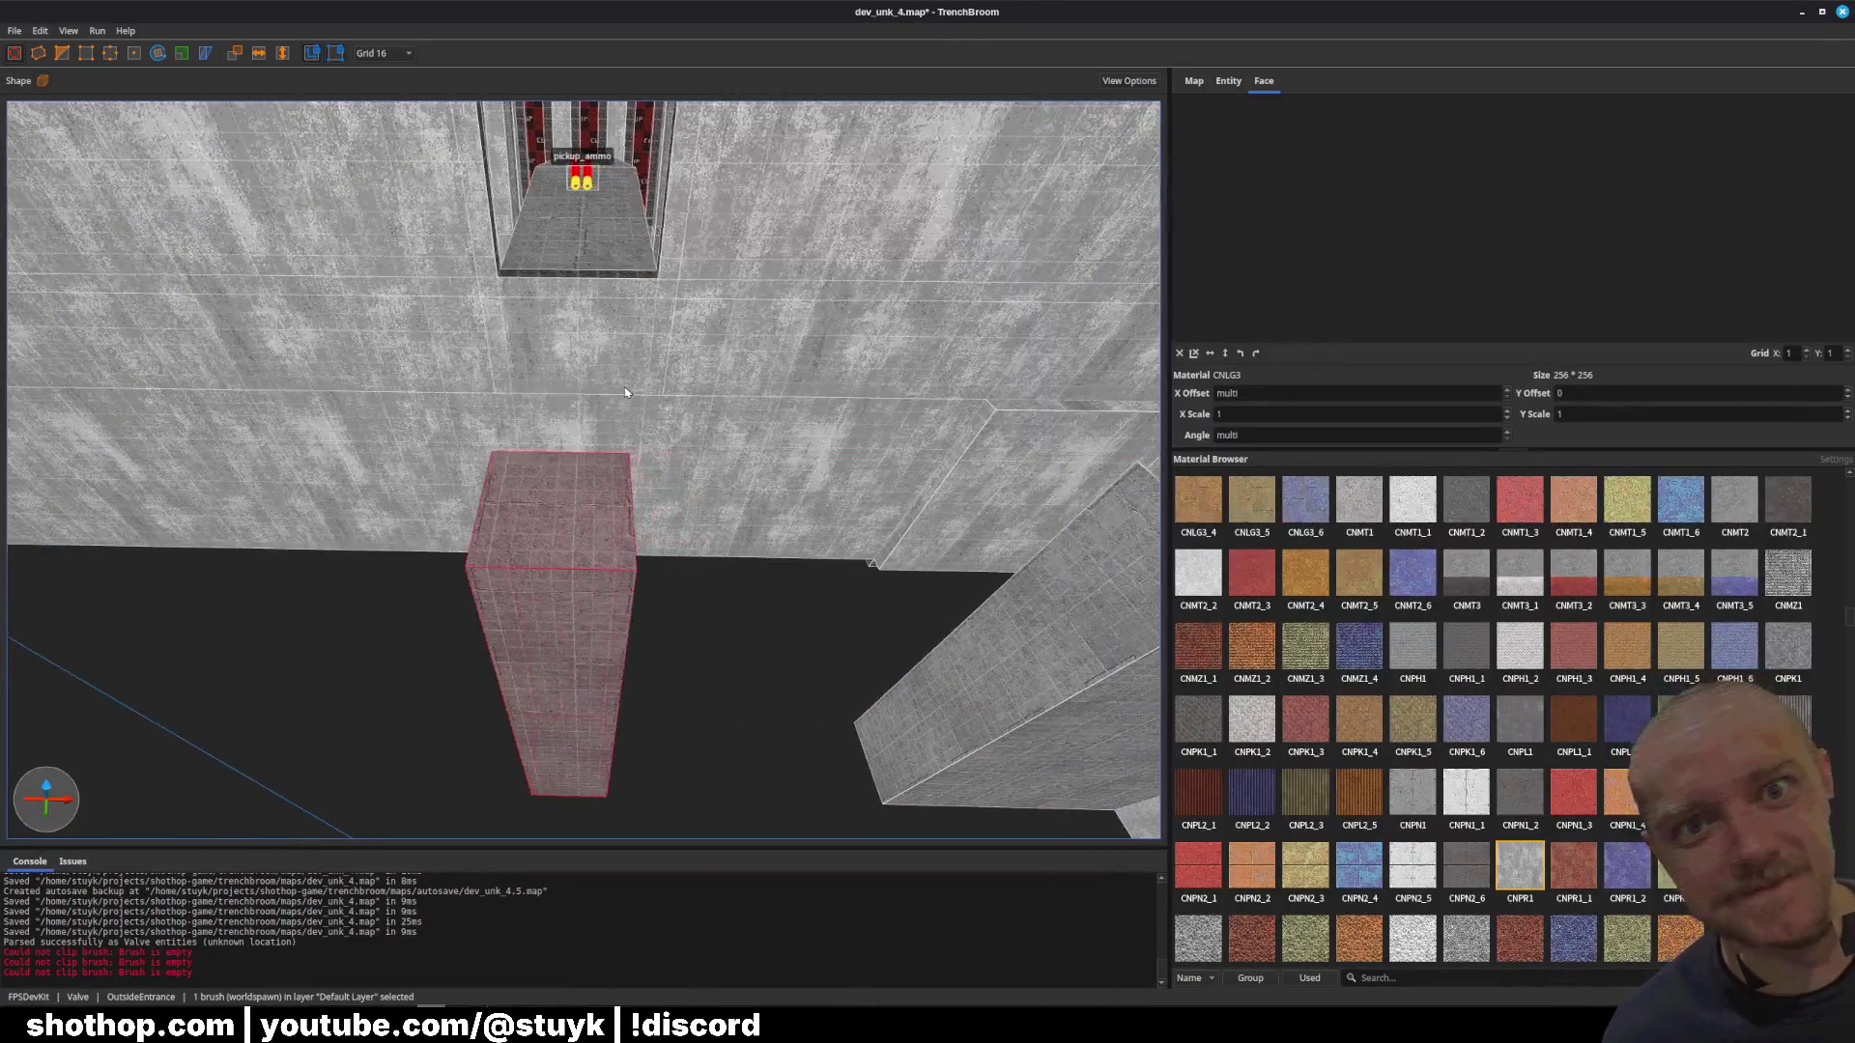
mouse_move(594, 470)
left_mouse_down()
mouse_move(663, 456)
mouse_move(675, 435)
mouse_move(650, 426)
mouse_move(676, 436)
left_mouse_up()
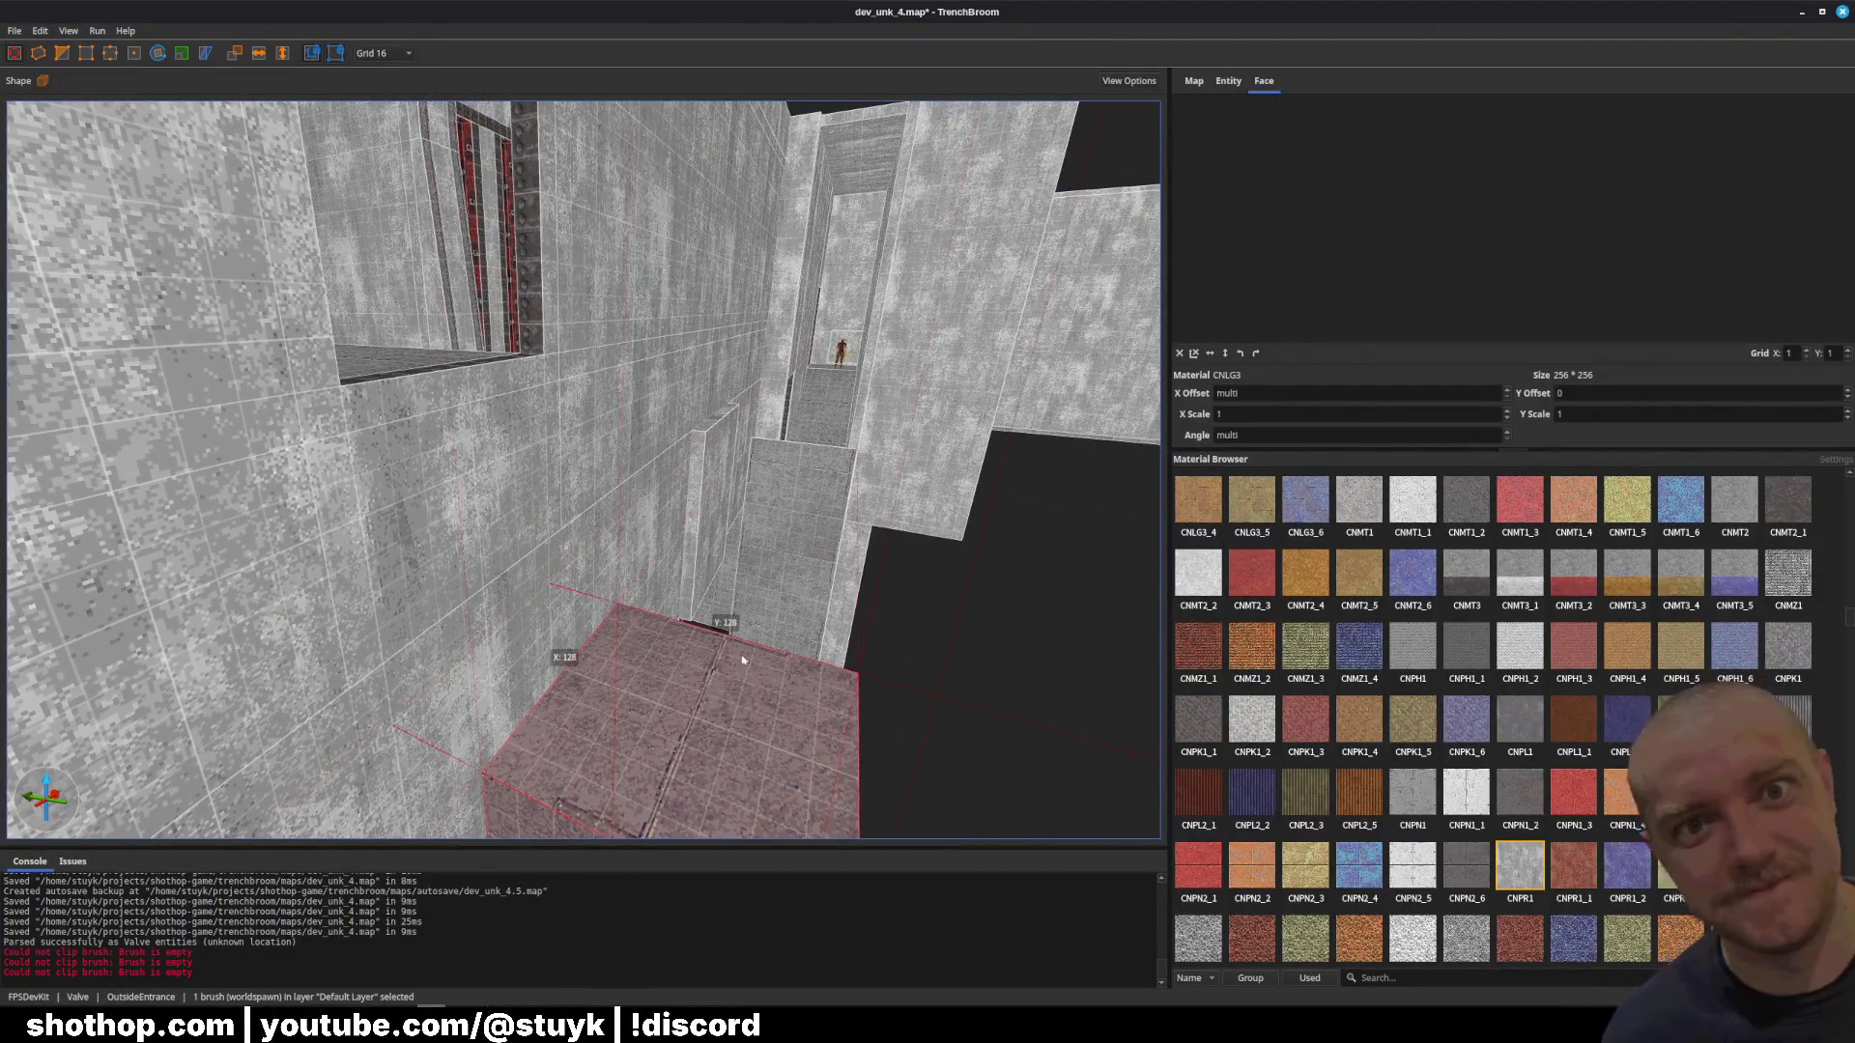
mouse_move(743, 660)
left_mouse_down()
mouse_move(762, 642)
mouse_move(613, 695)
mouse_move(642, 418)
mouse_move(518, 468)
mouse_move(416, 478)
mouse_move(414, 503)
mouse_move(383, 506)
mouse_move(632, 464)
left_mouse_up()
Step: Select the dark vertical beam and window frame sides, then deselect them
left_click(429, 655)
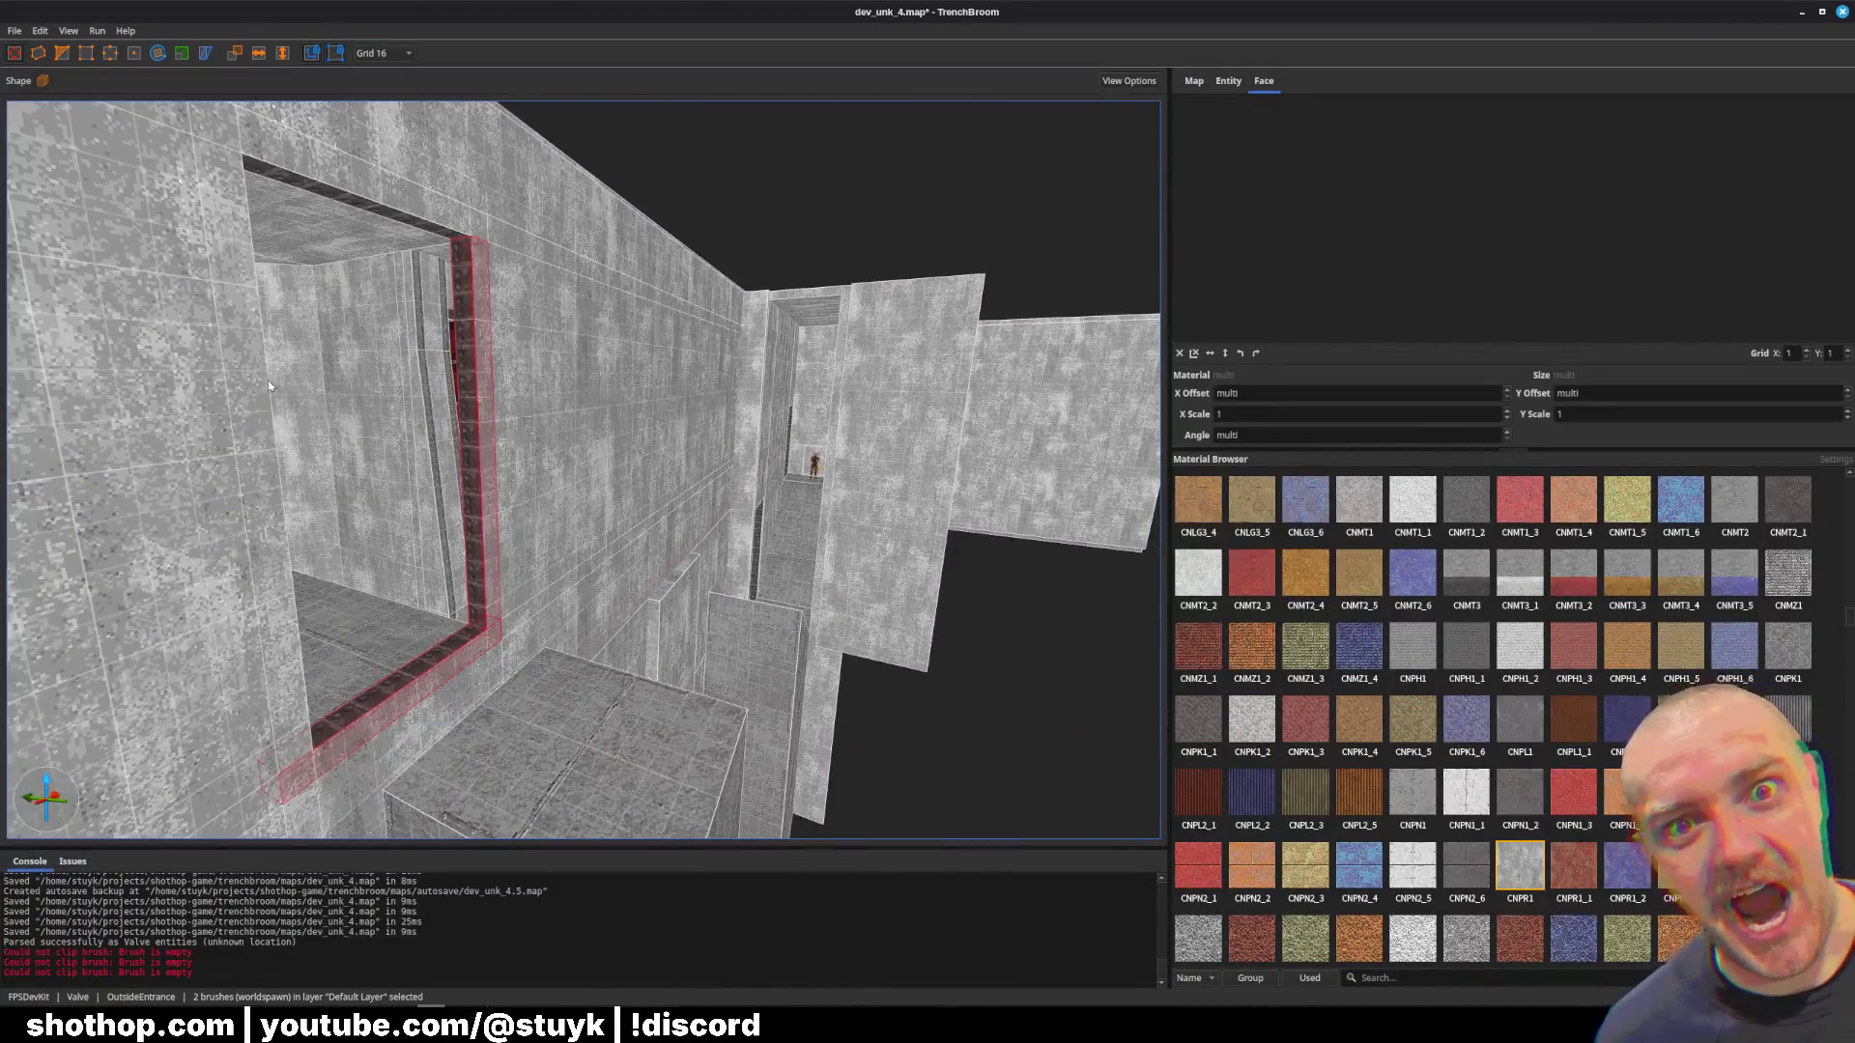
left_click(273, 388, "ctrl")
left_click(318, 188, "ctrl")
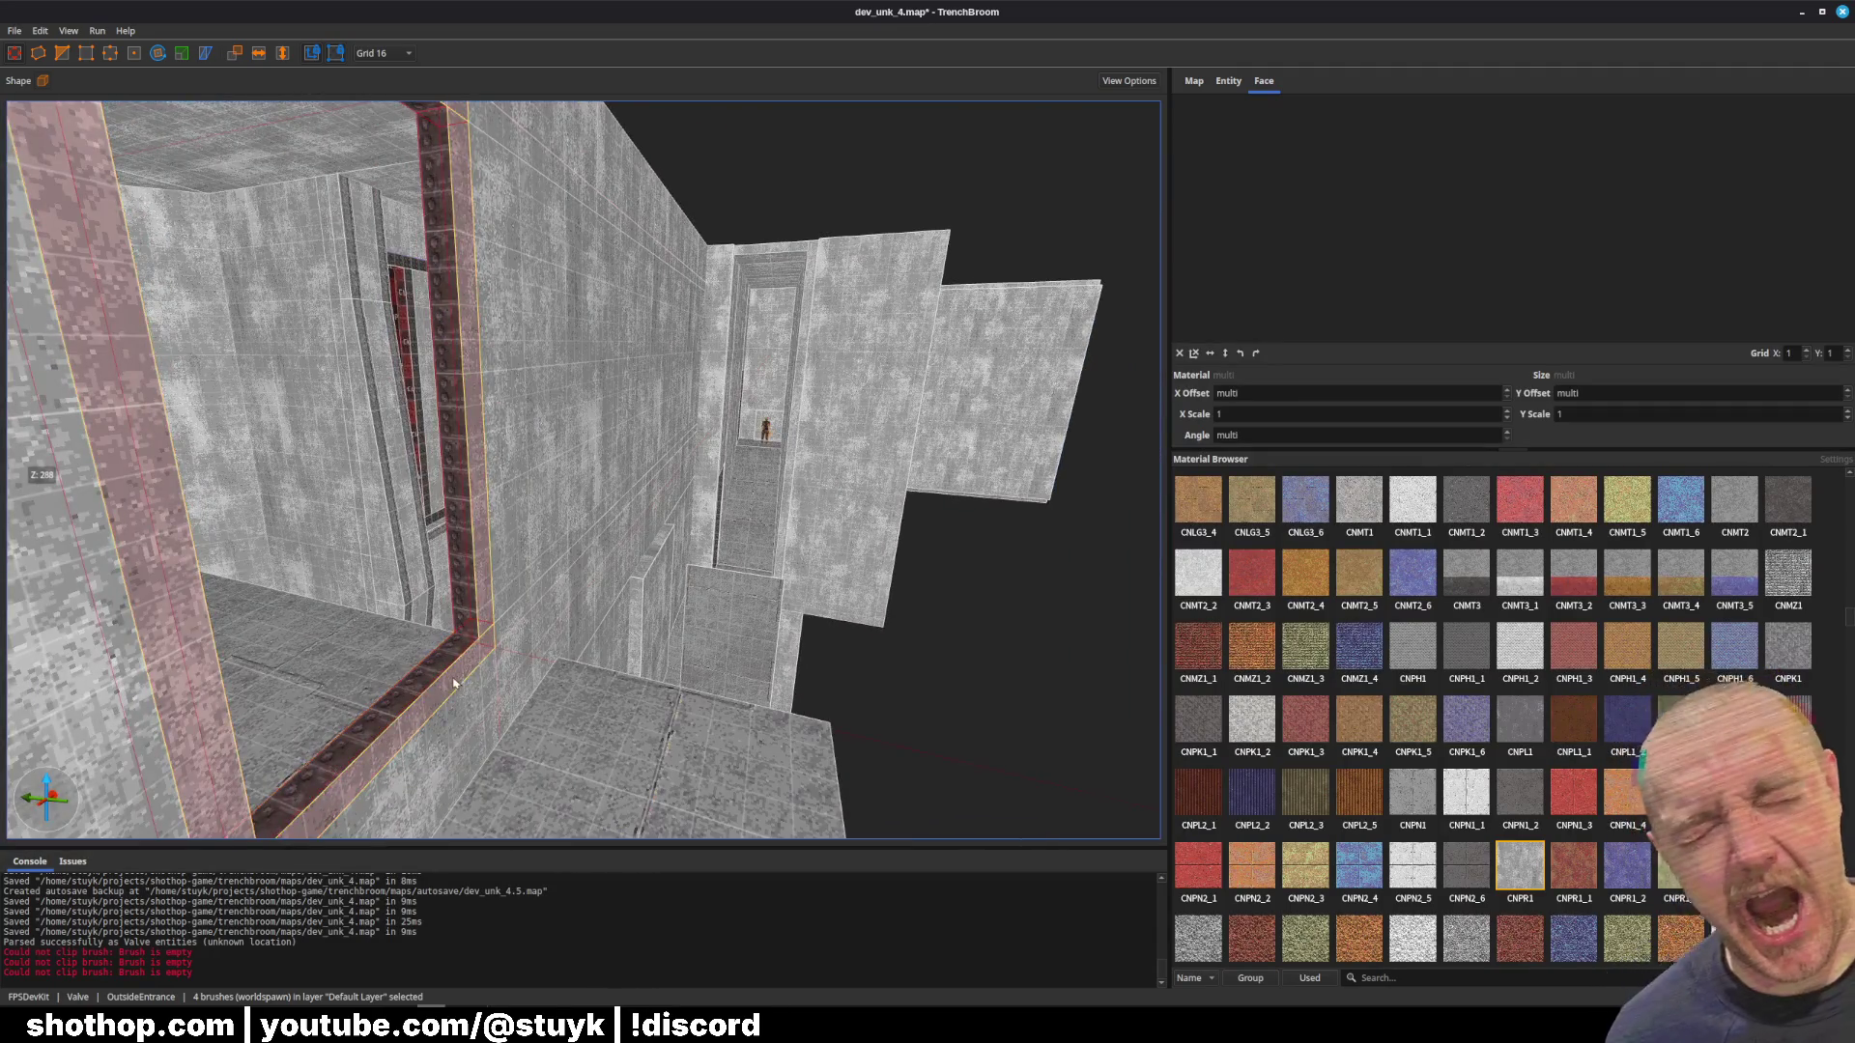
key("Escape")
Step: Stretch the lower block into a long slanted ledge, reset its face alignment, and save the map
key("w")
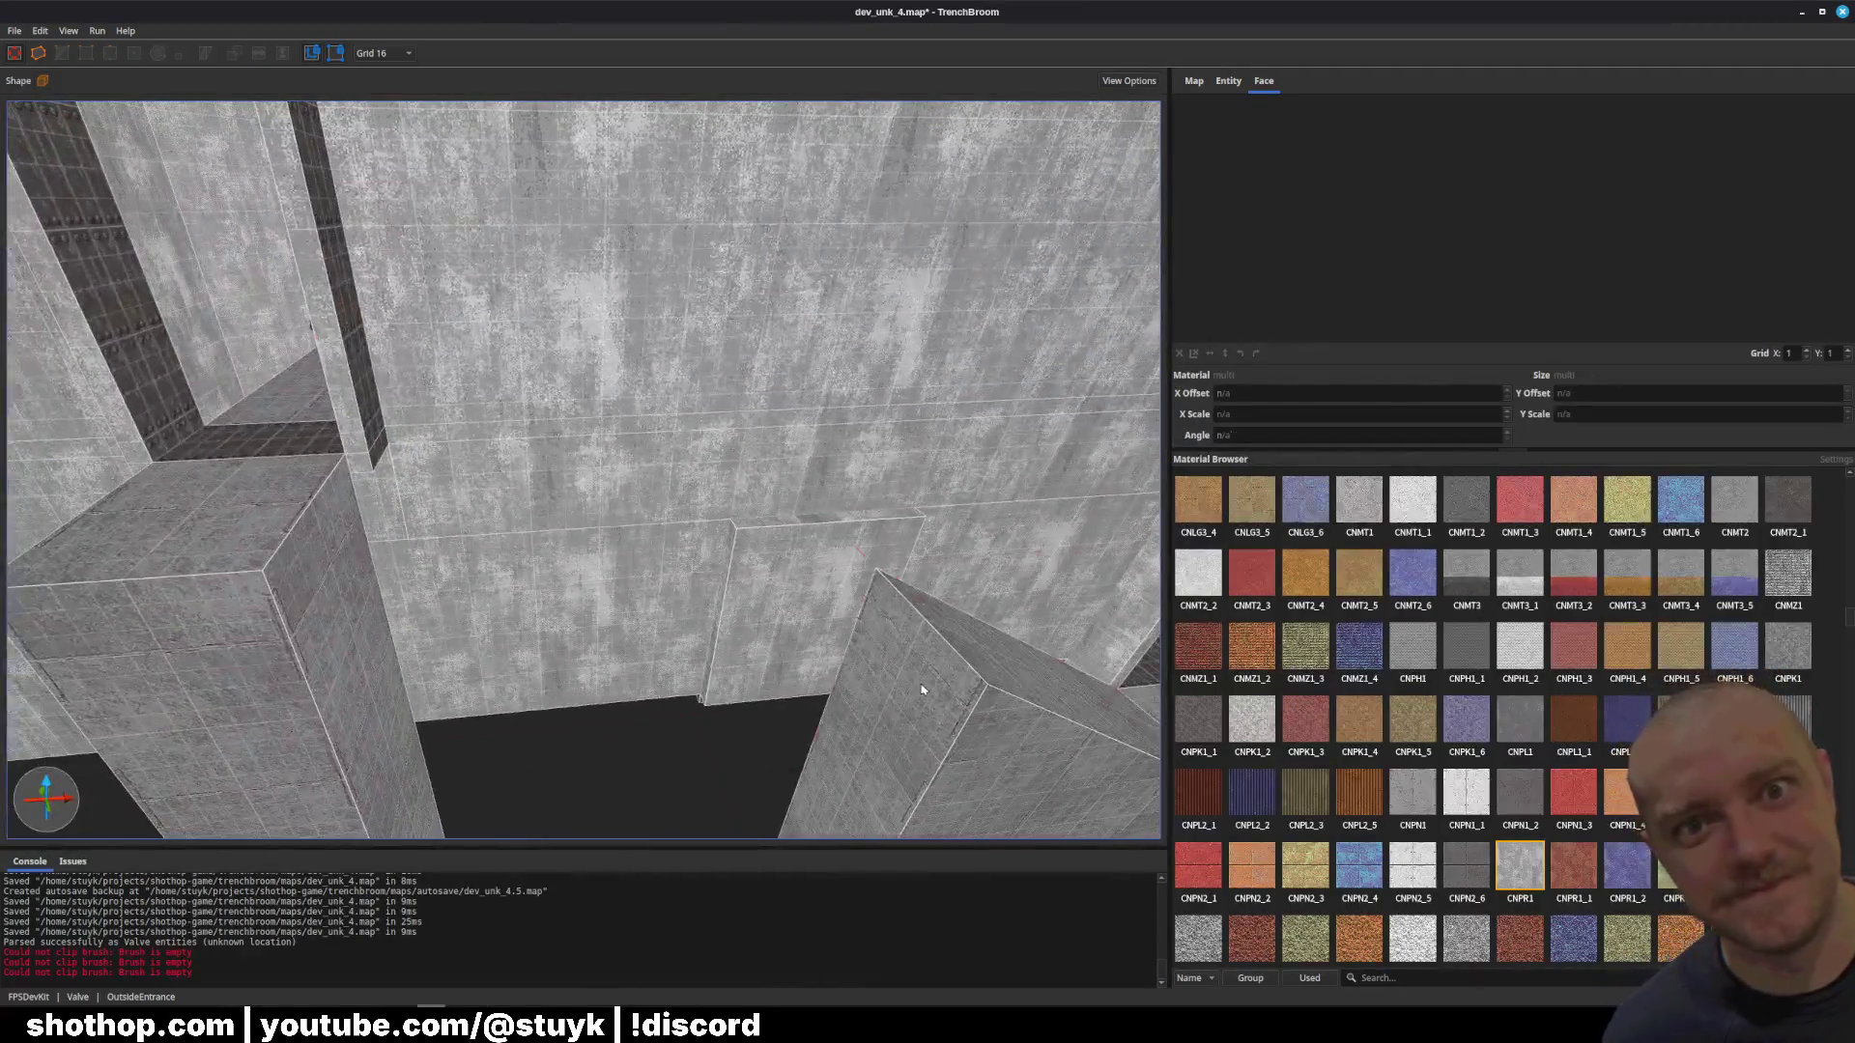
left_click(792, 674)
key("s")
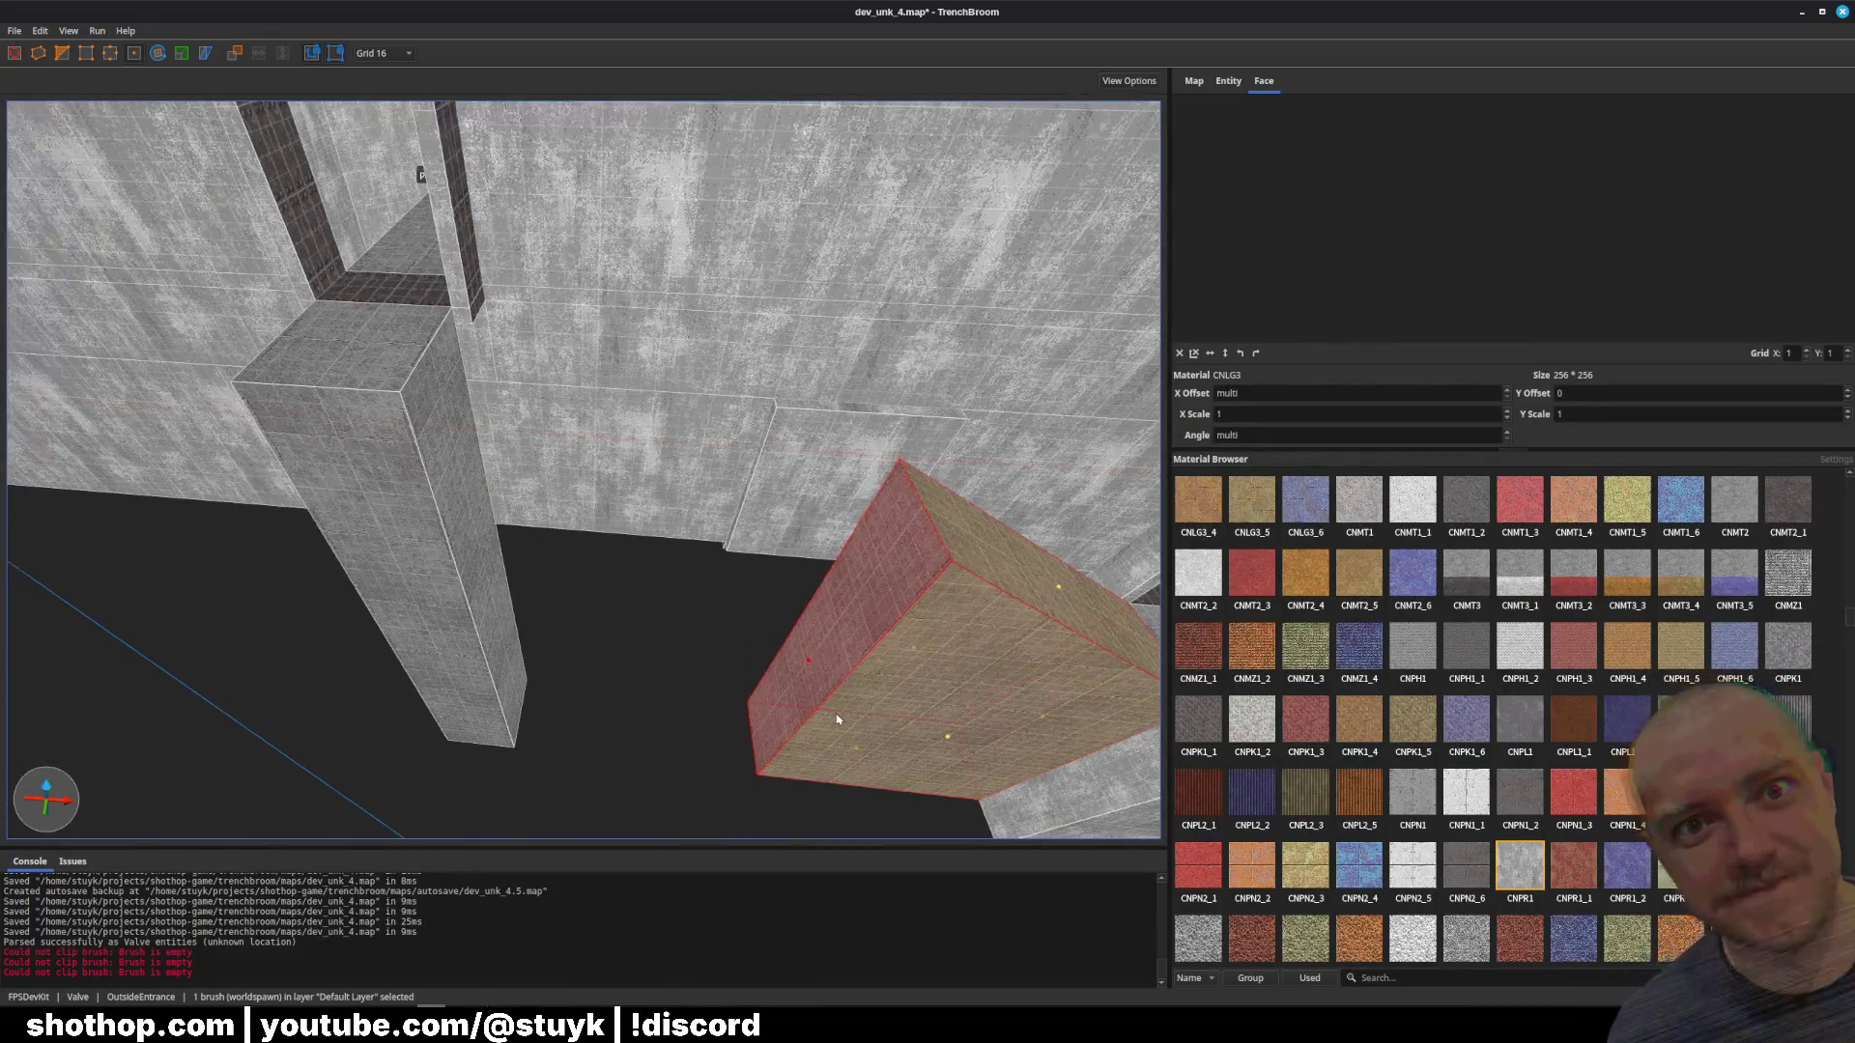
left_click_drag(837, 716, 837, 716)
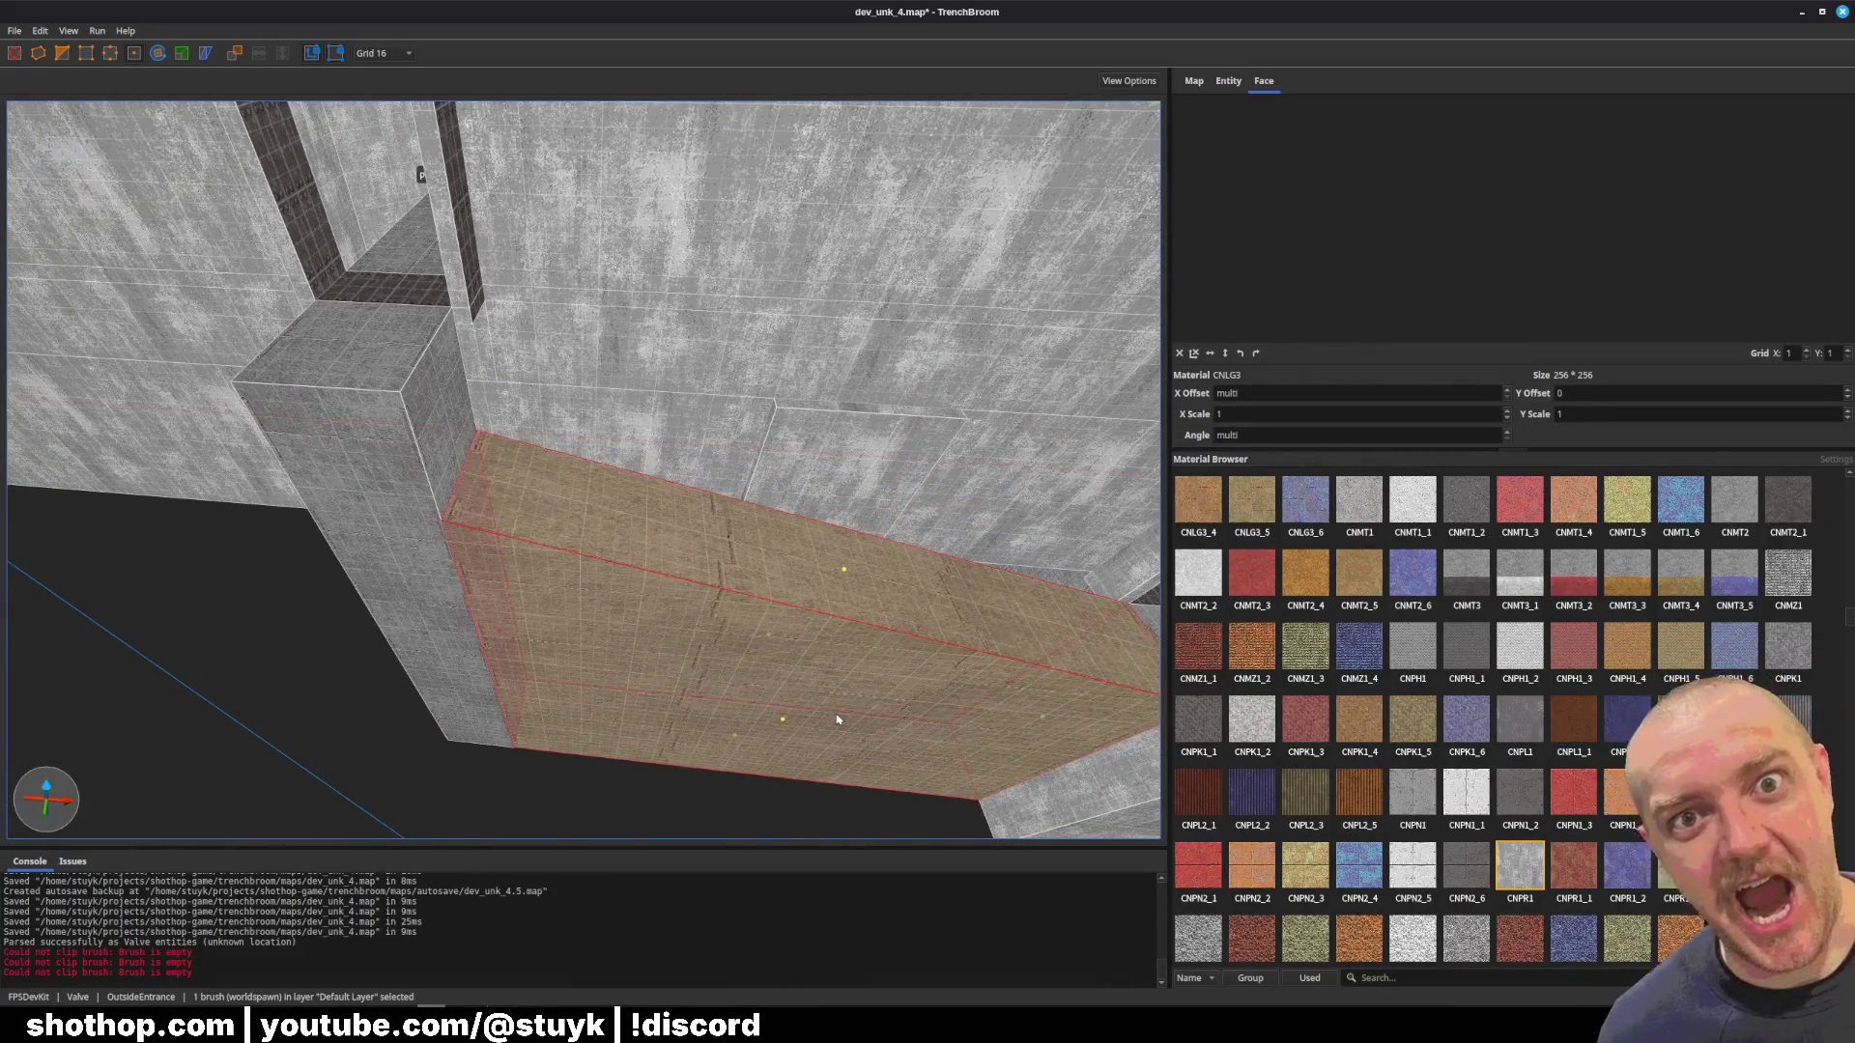
left_click_drag(471, 490, 531, 545)
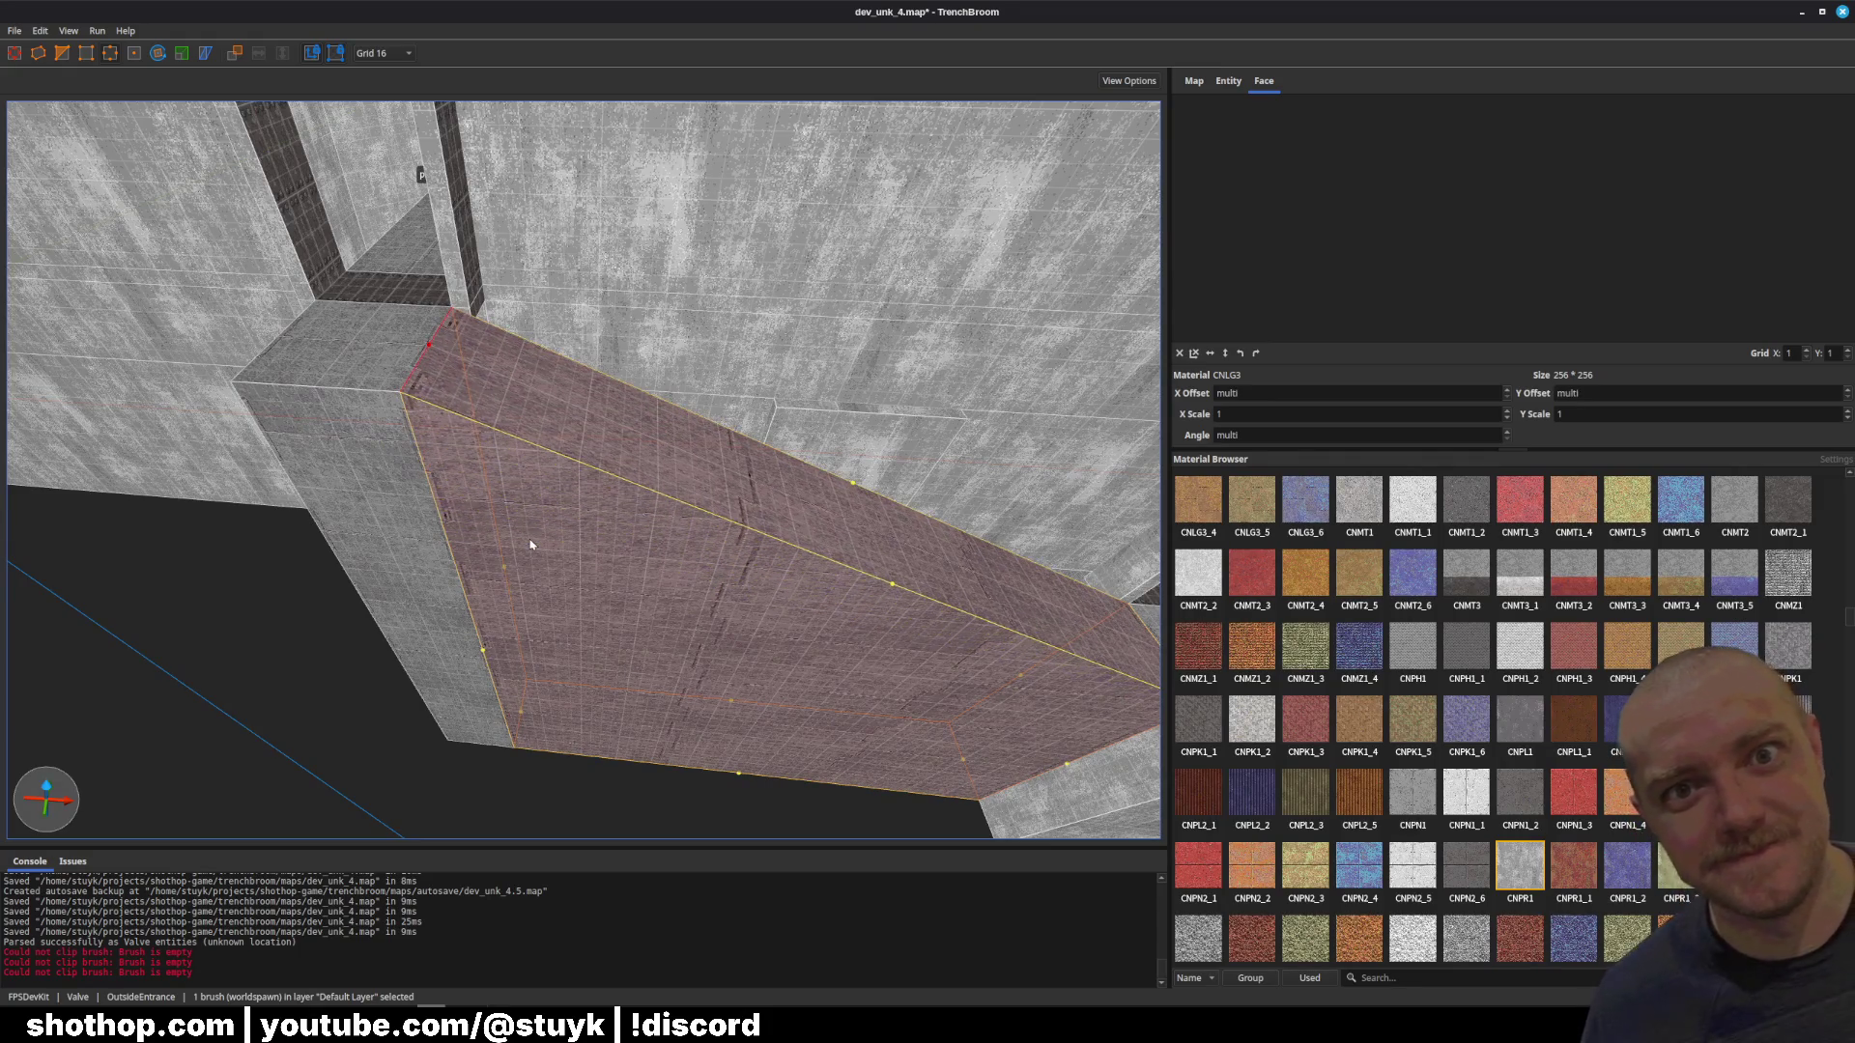
left_click(1194, 354)
left_click(358, 382)
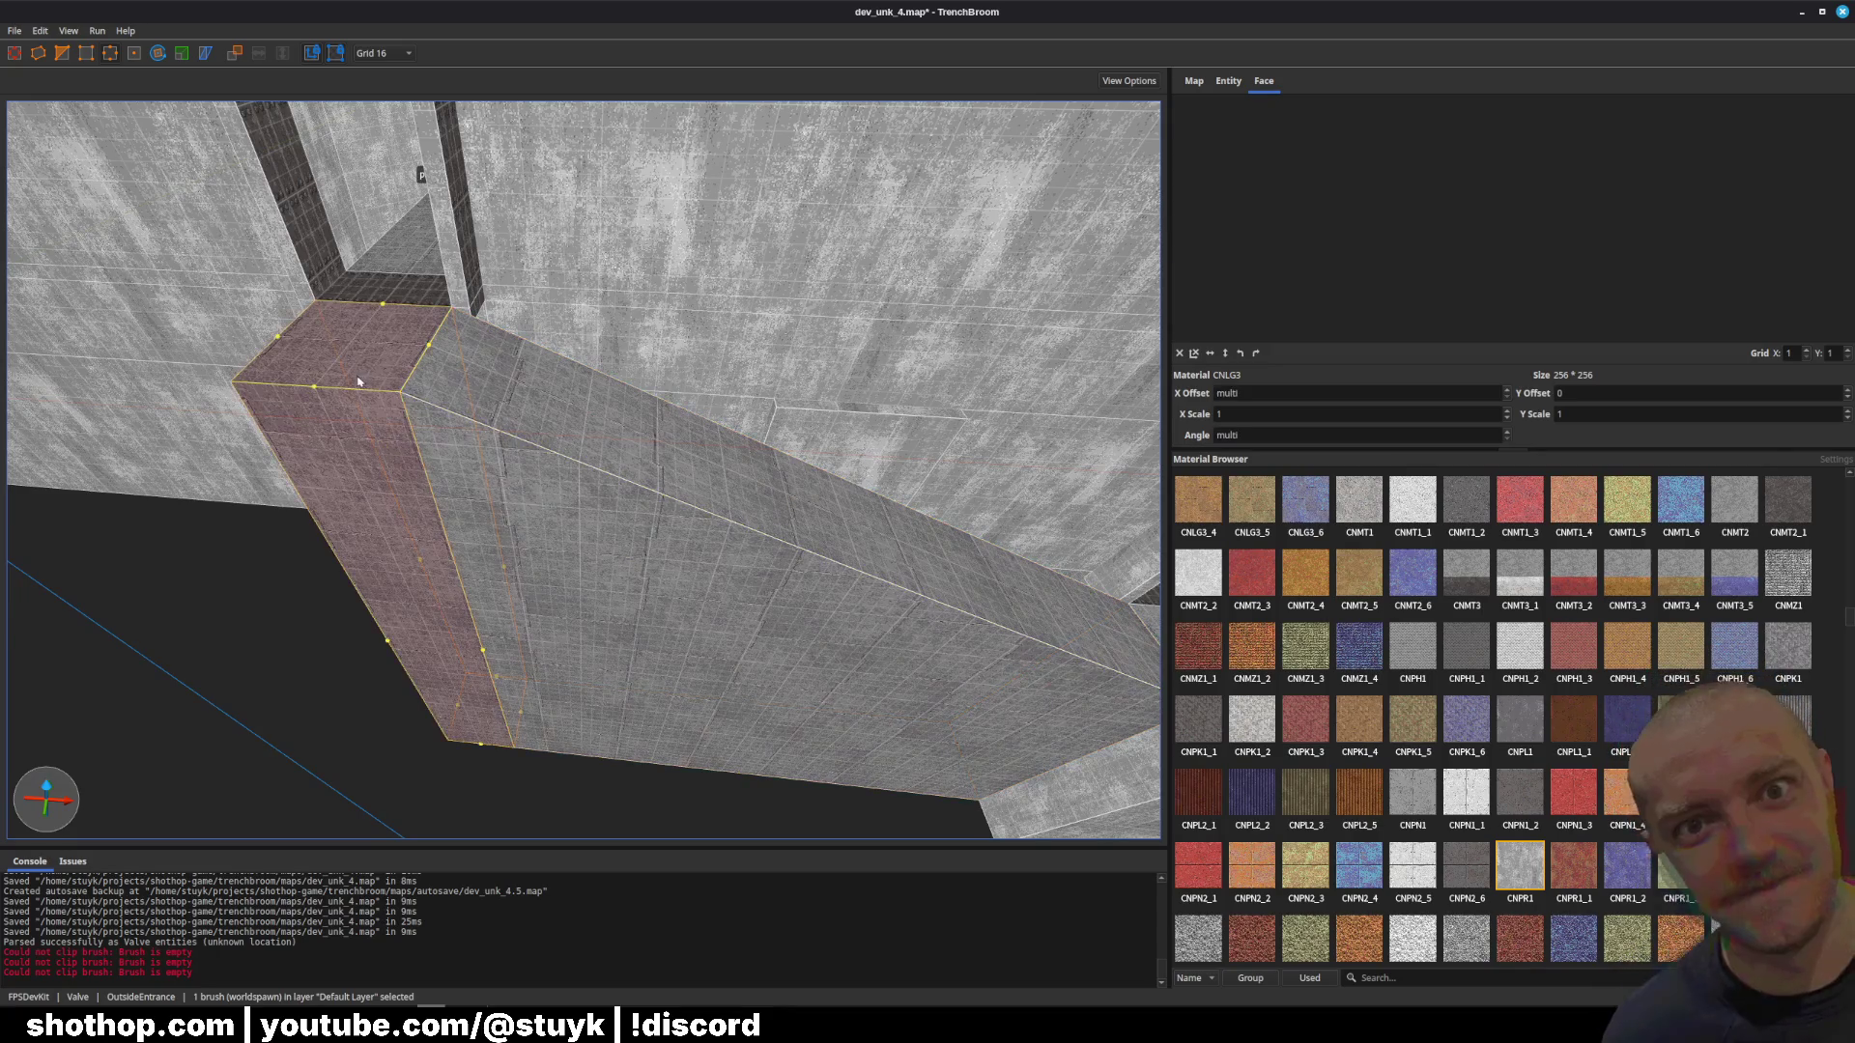
key("Escape")
key("ctrl+s")
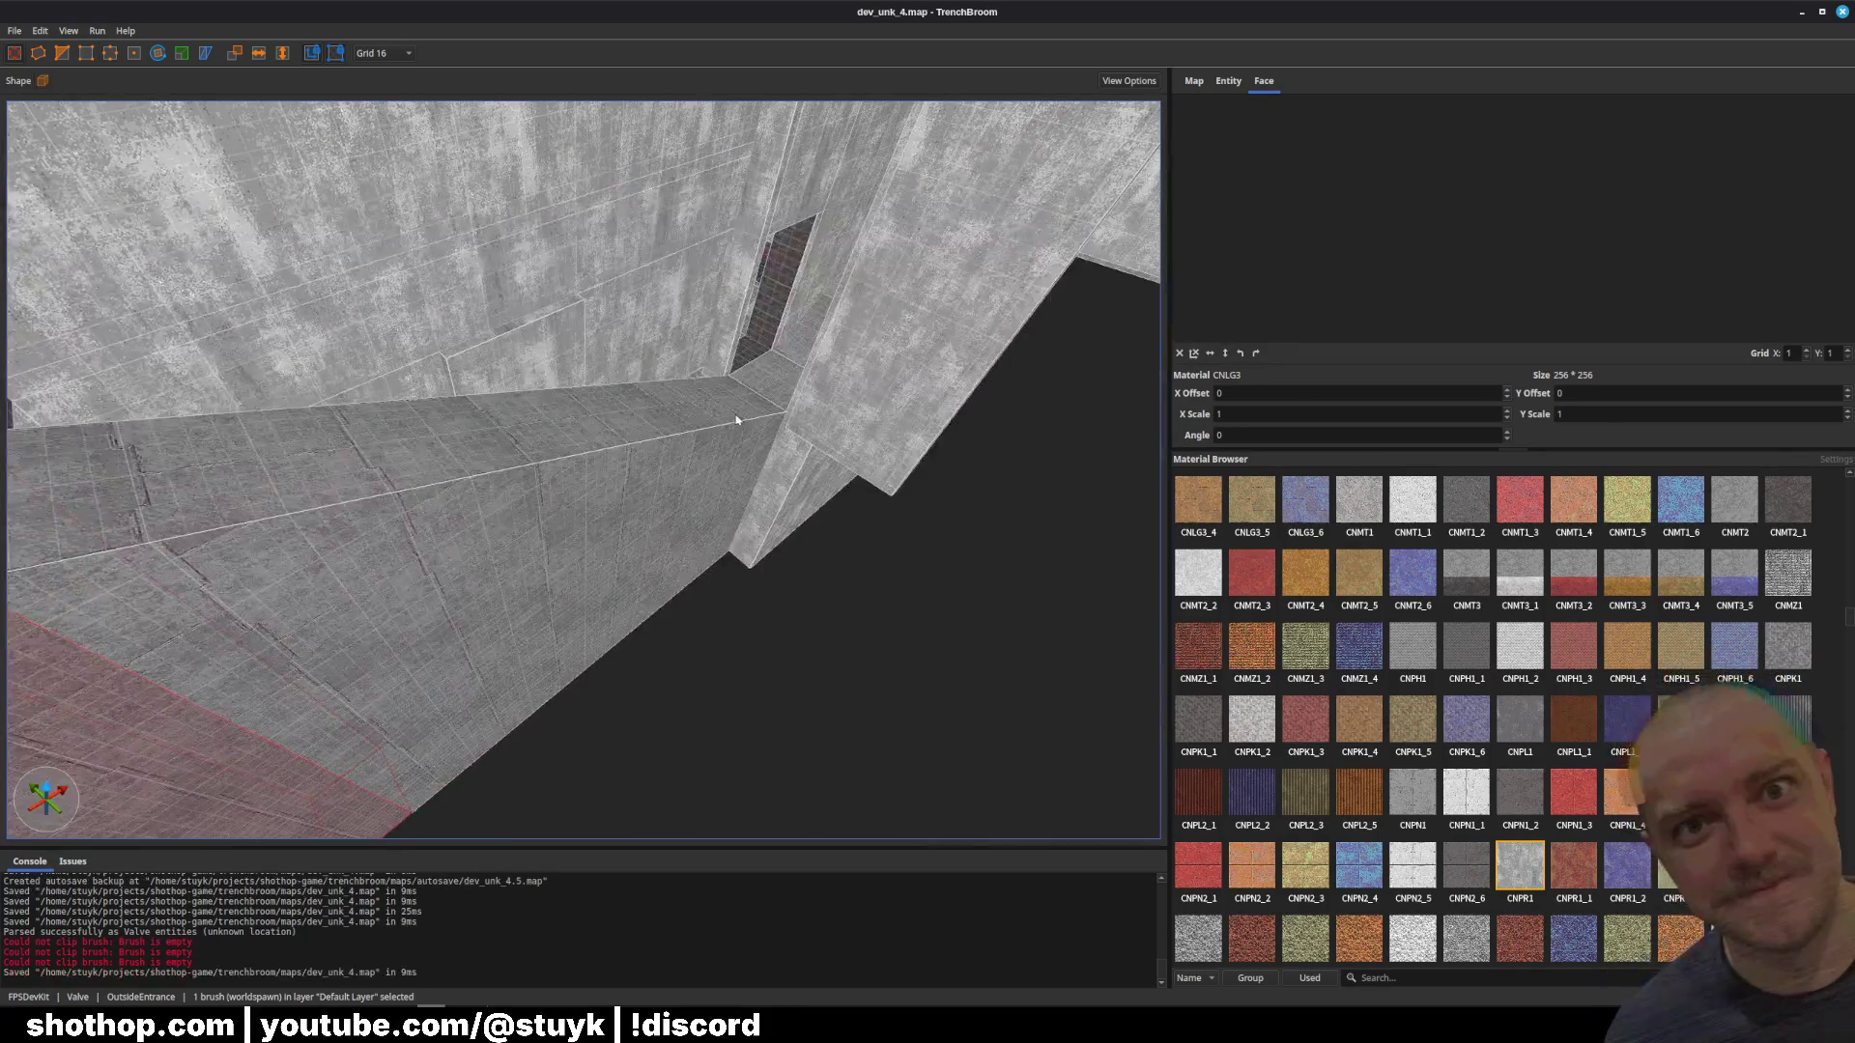
Step: Extend the selected wall brush toward the camera by dragging its face
left_click(826, 340)
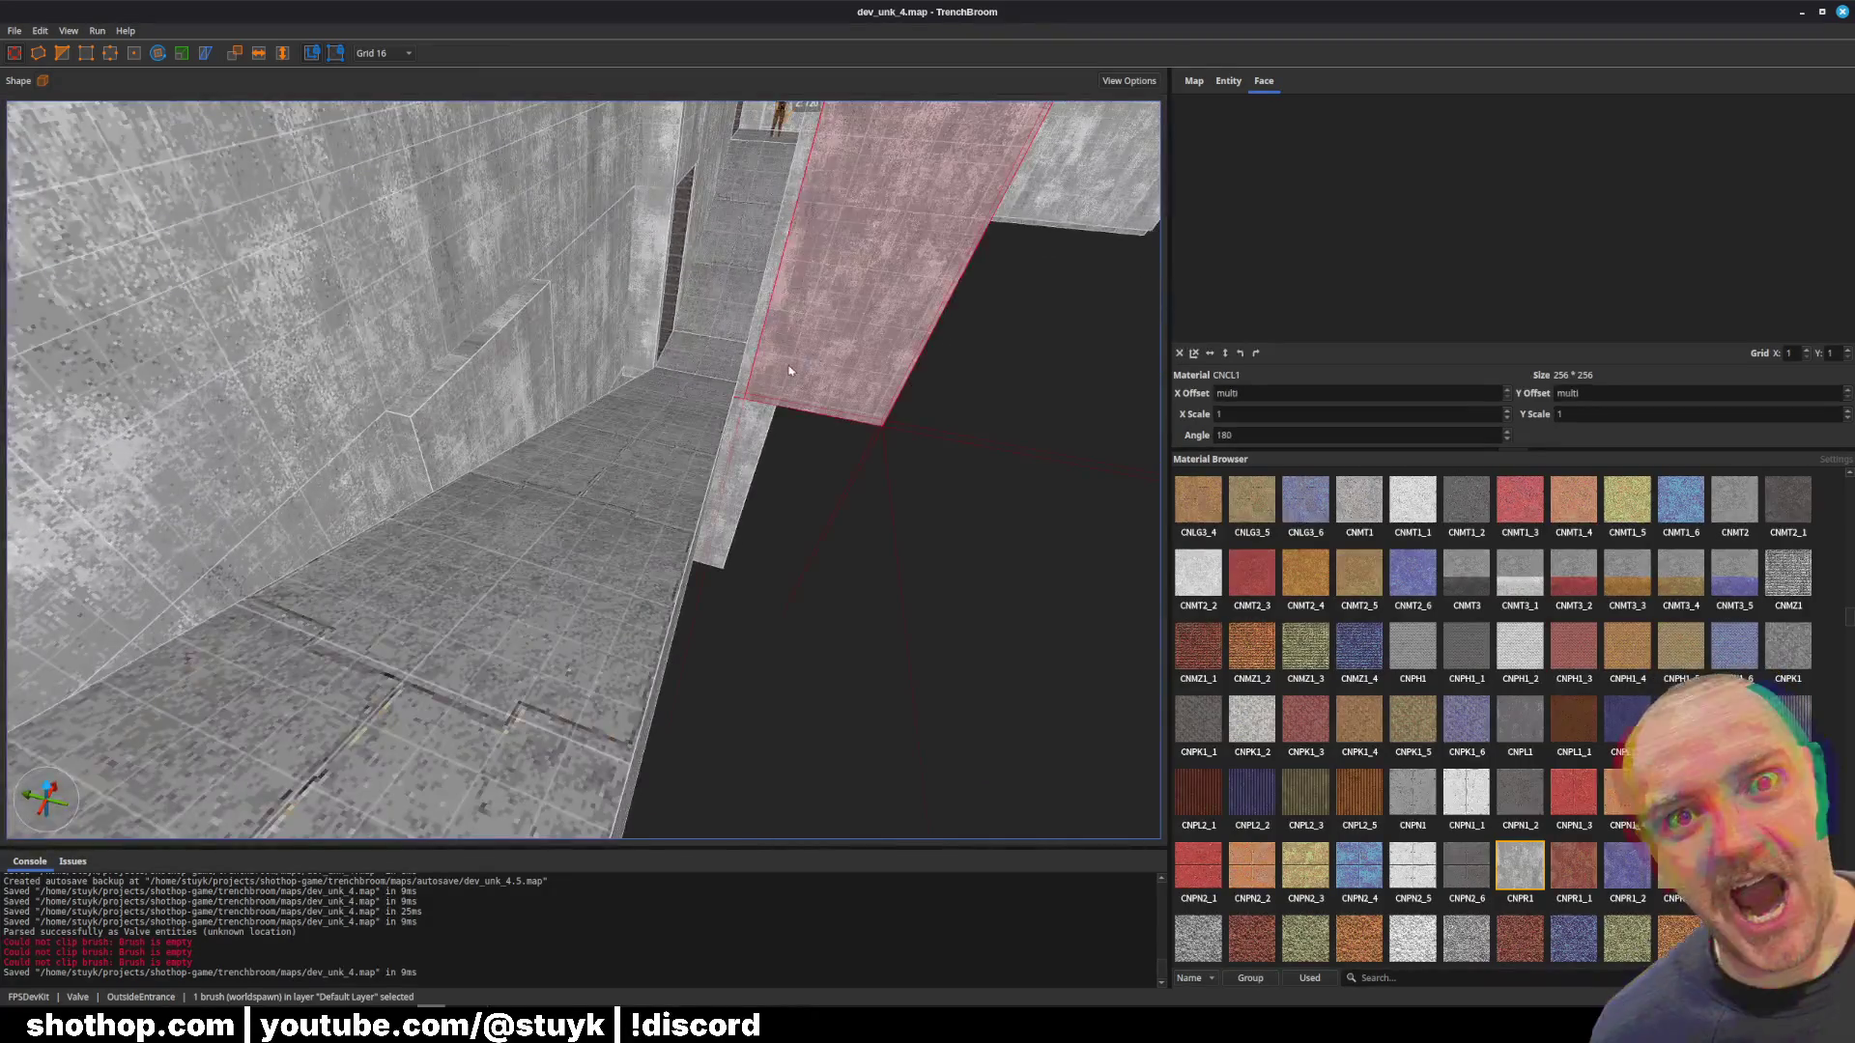
scroll(826, 341, "up", 3)
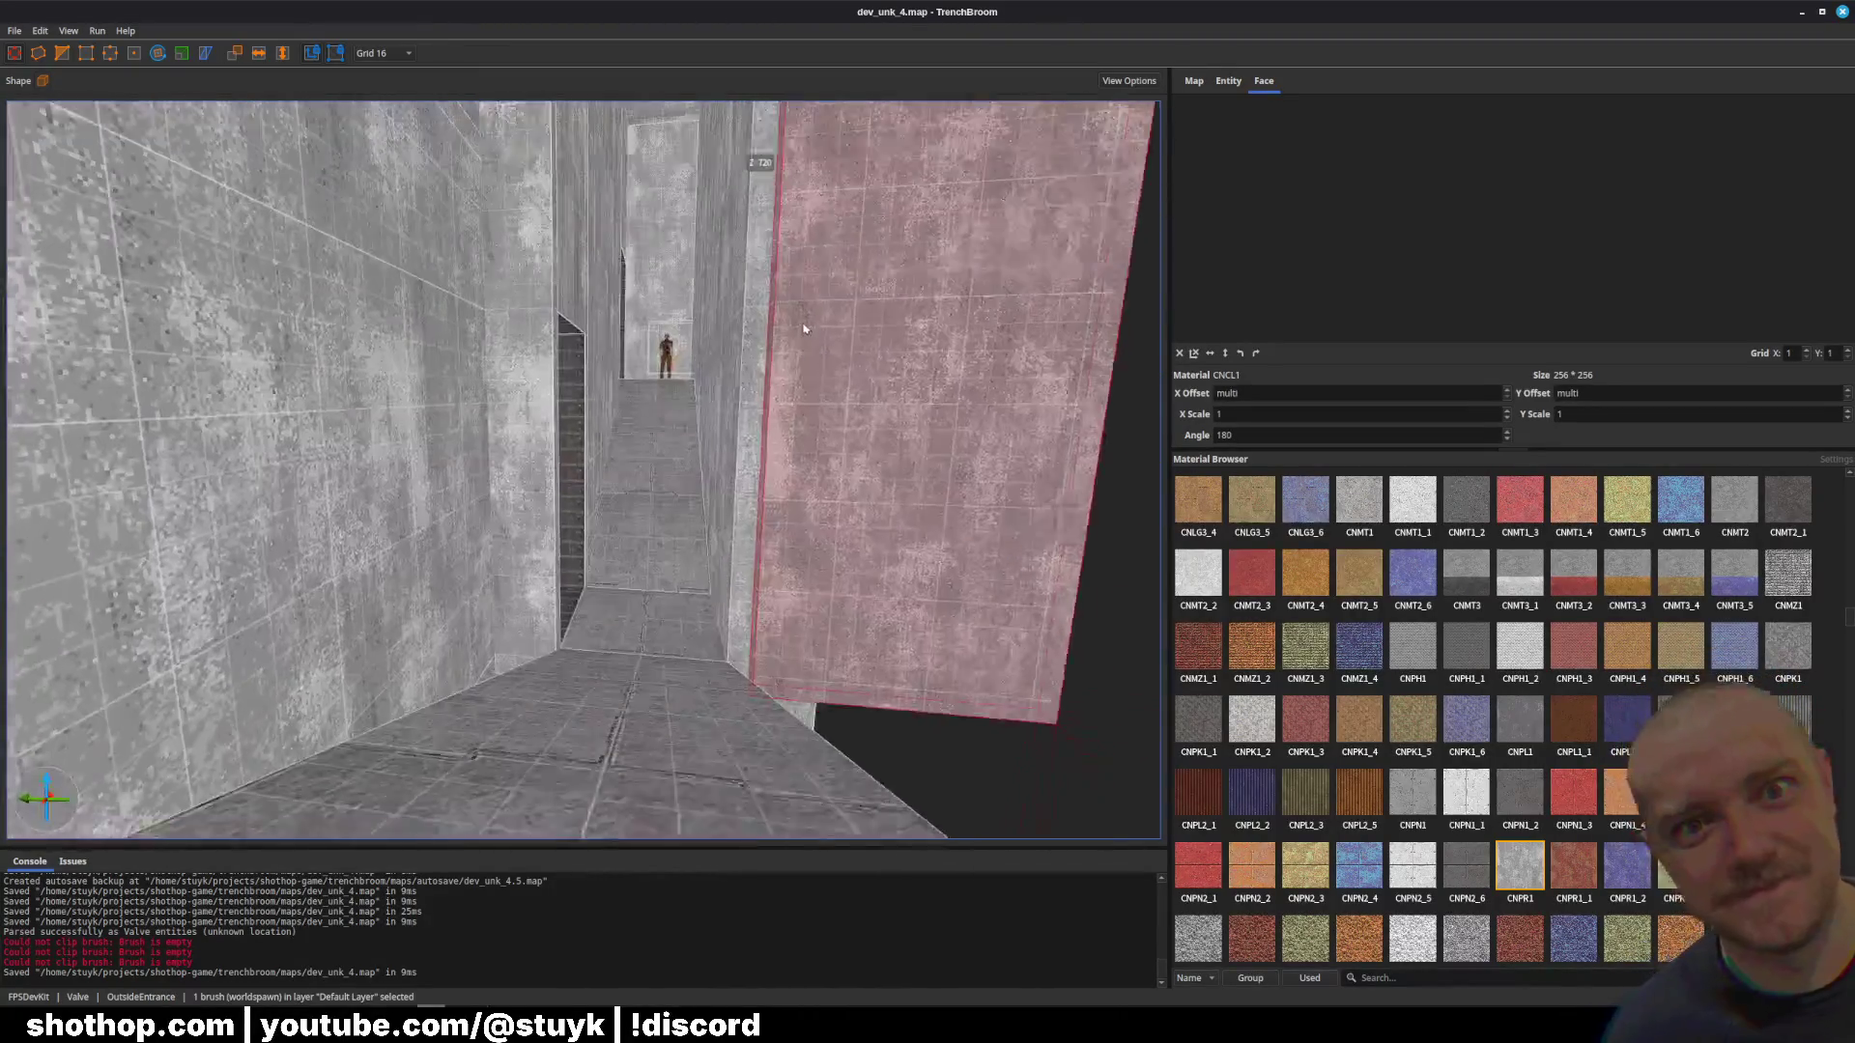
scroll(814, 356, "up", 3)
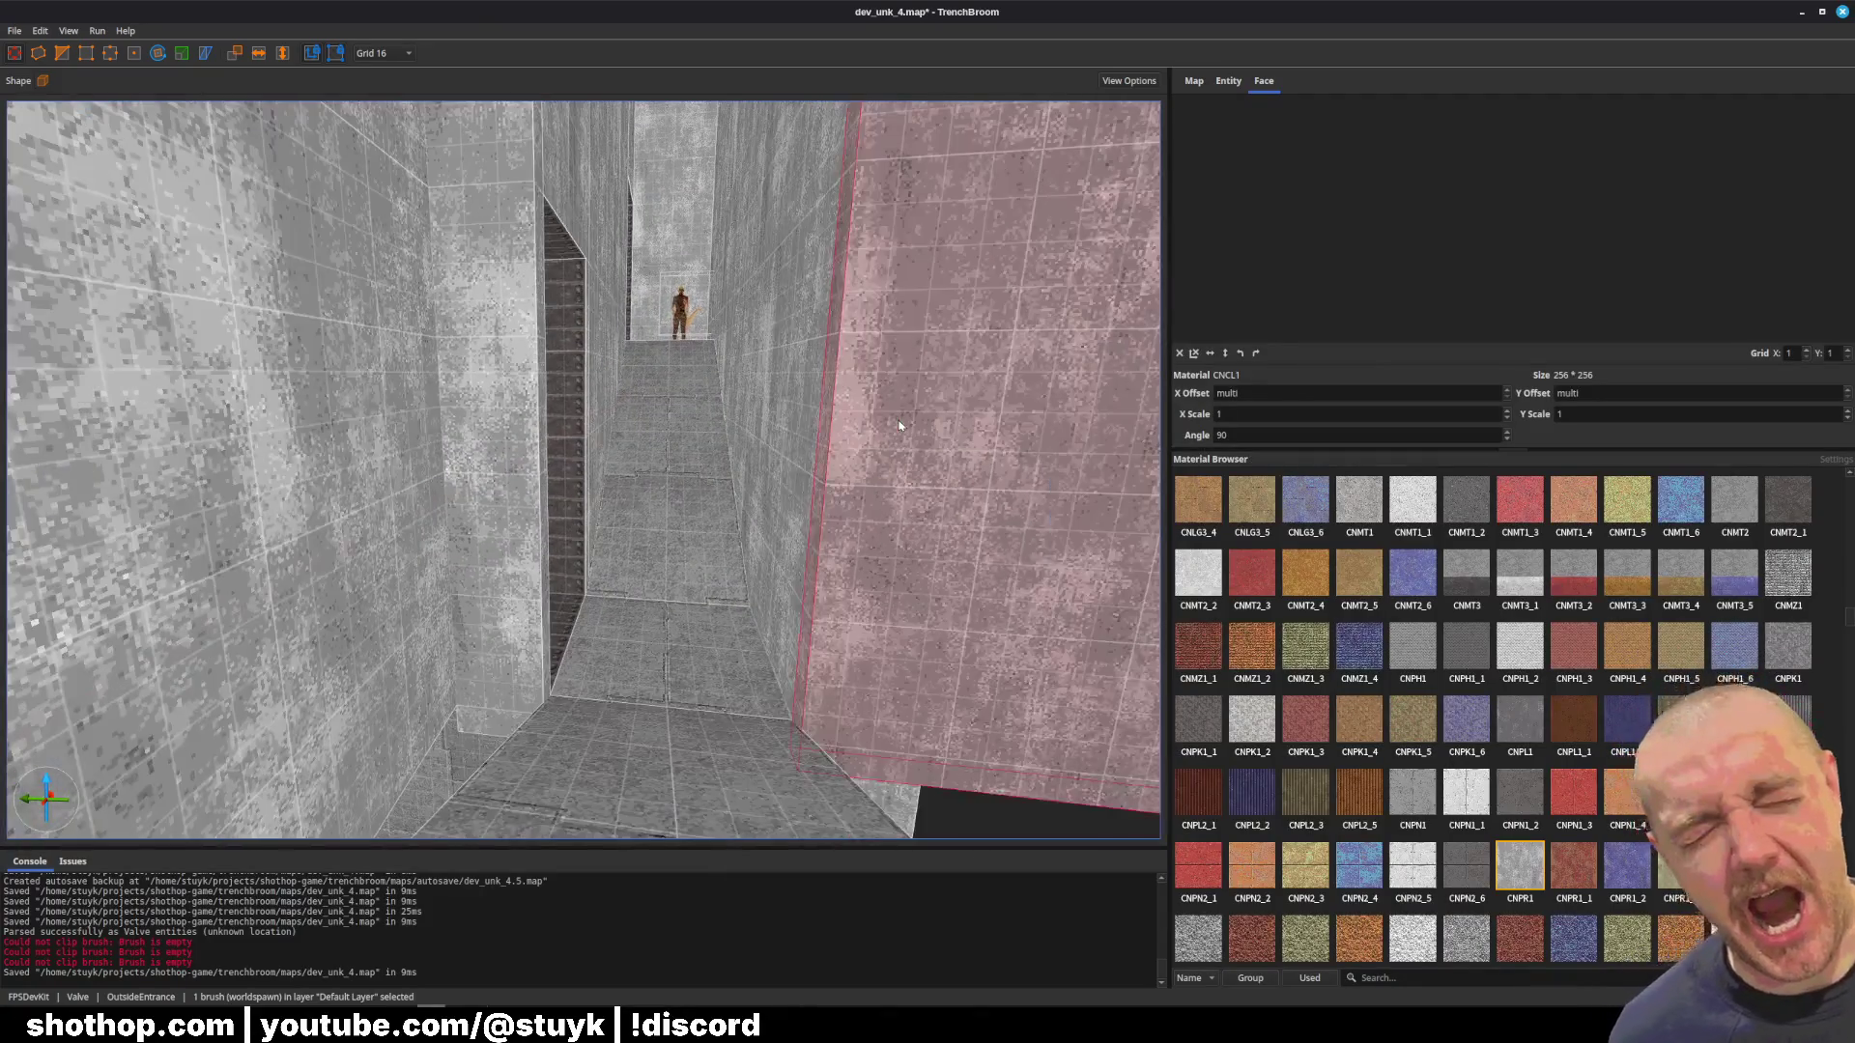
key("Delete")
key("ctrl+z")
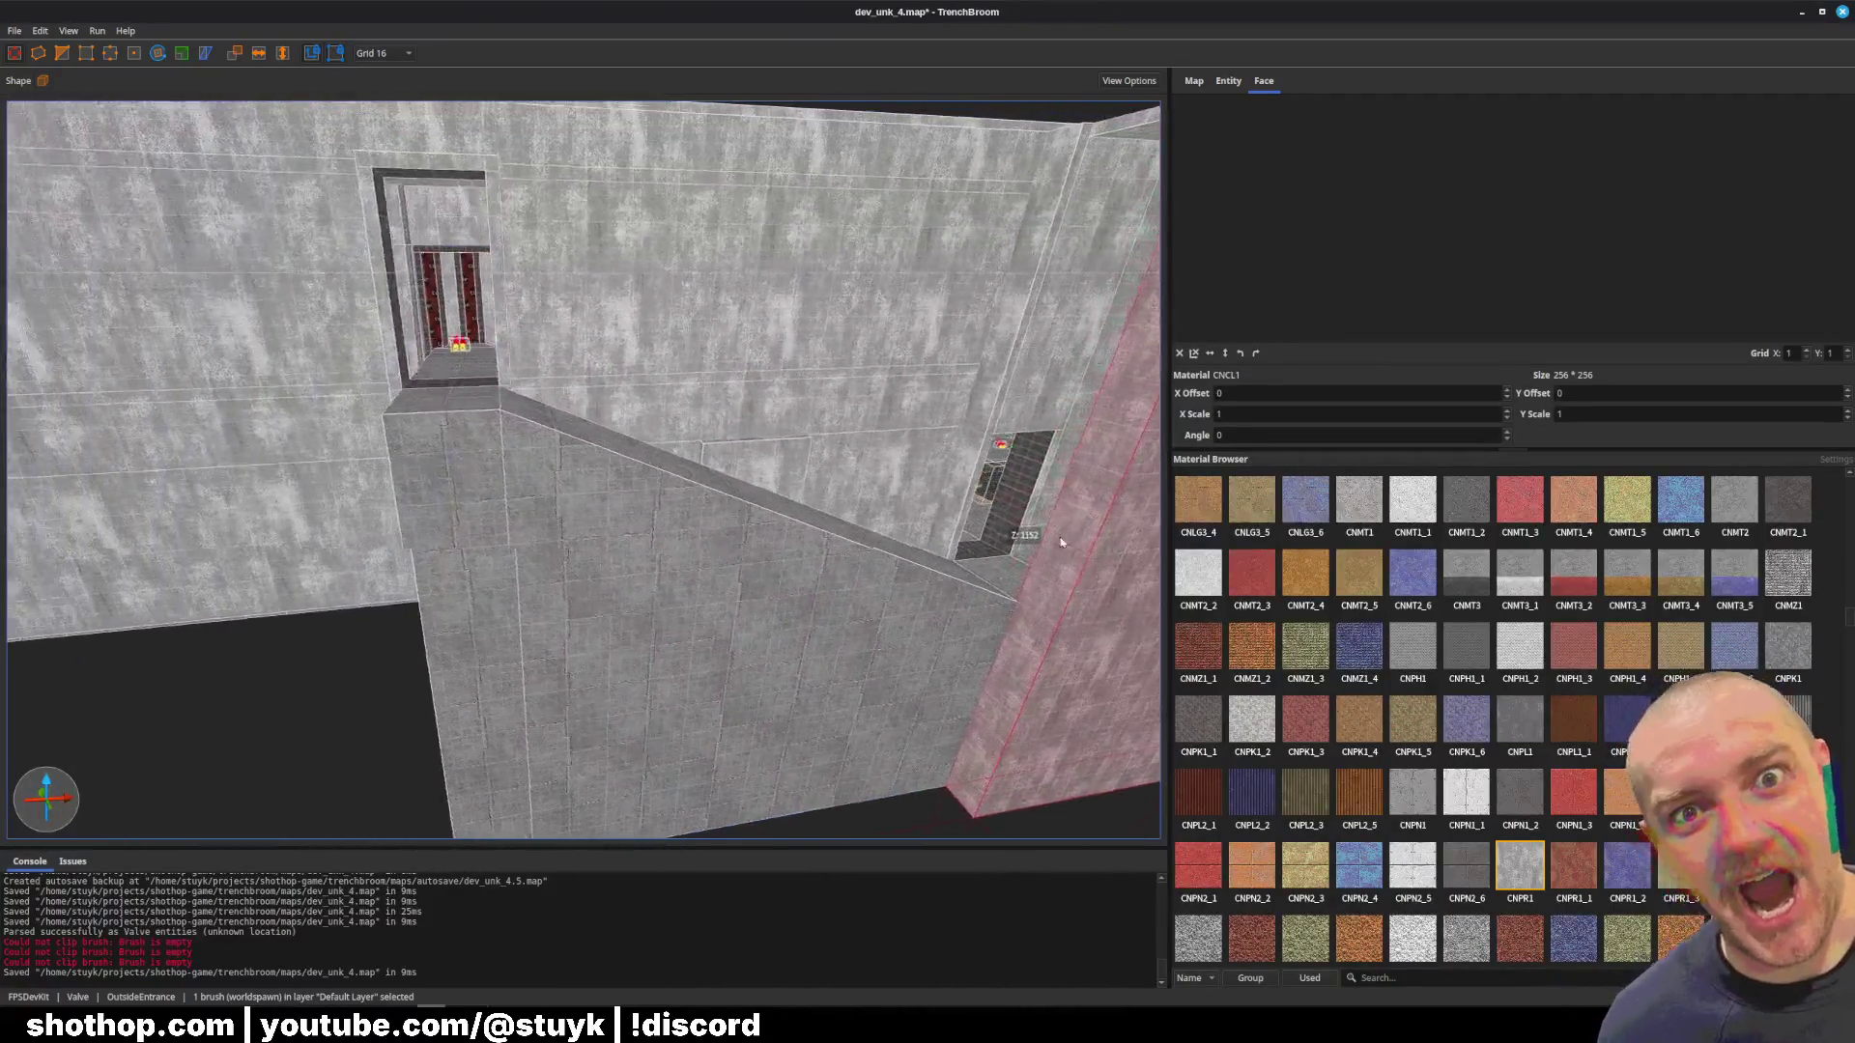
left_click_drag(1041, 569, 472, 574)
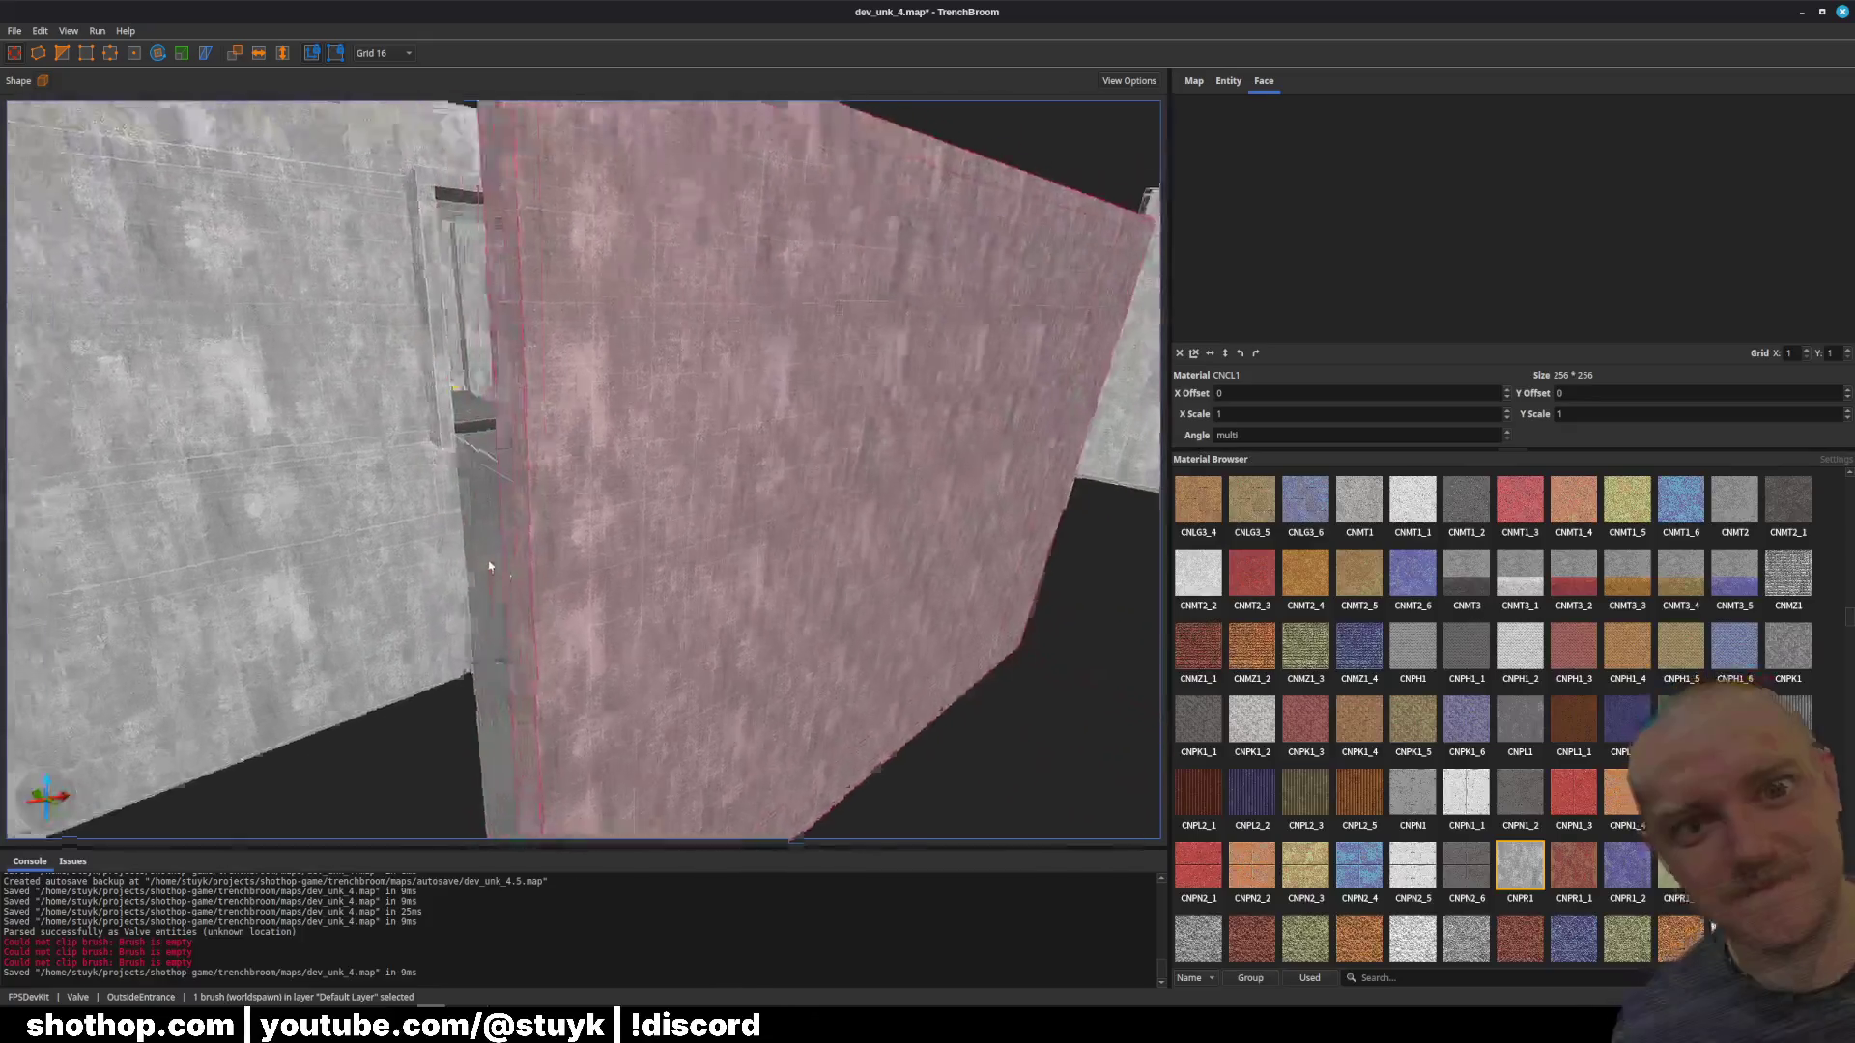
Step: Stretch the thin strip brush across most of the long wall
key("w")
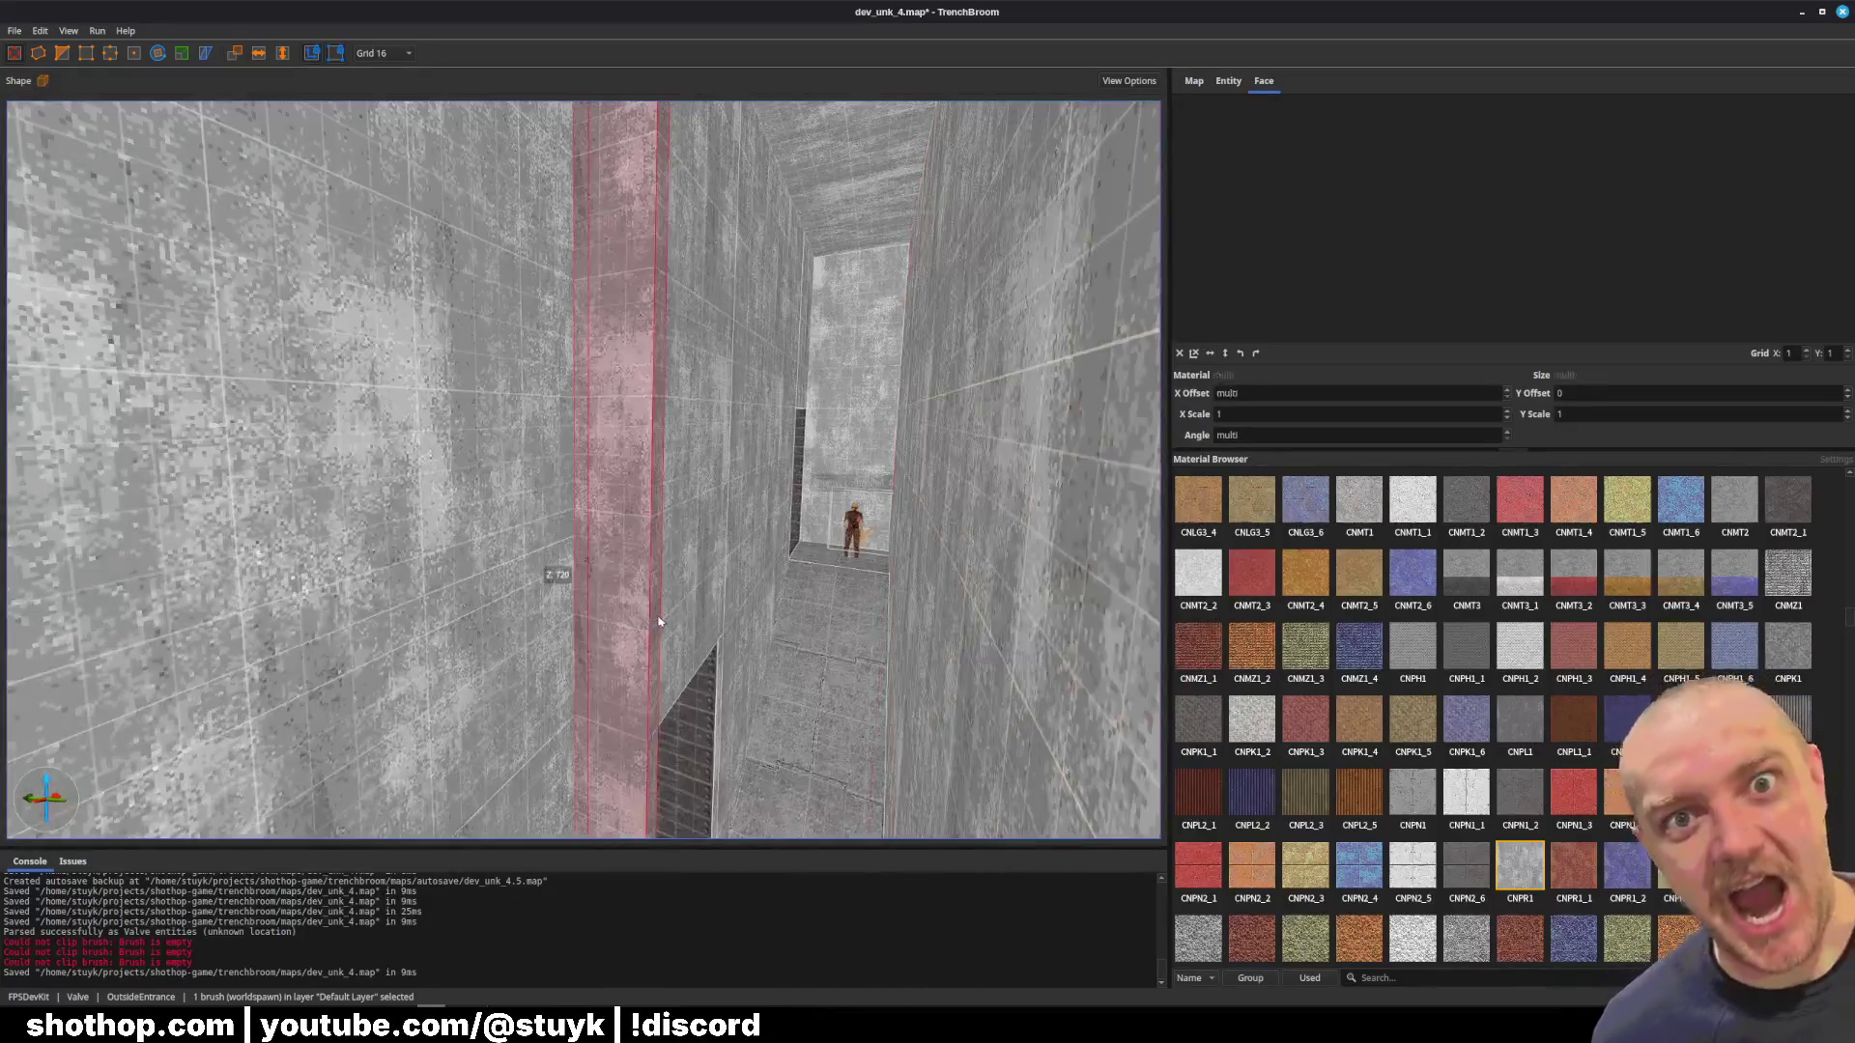
key("w")
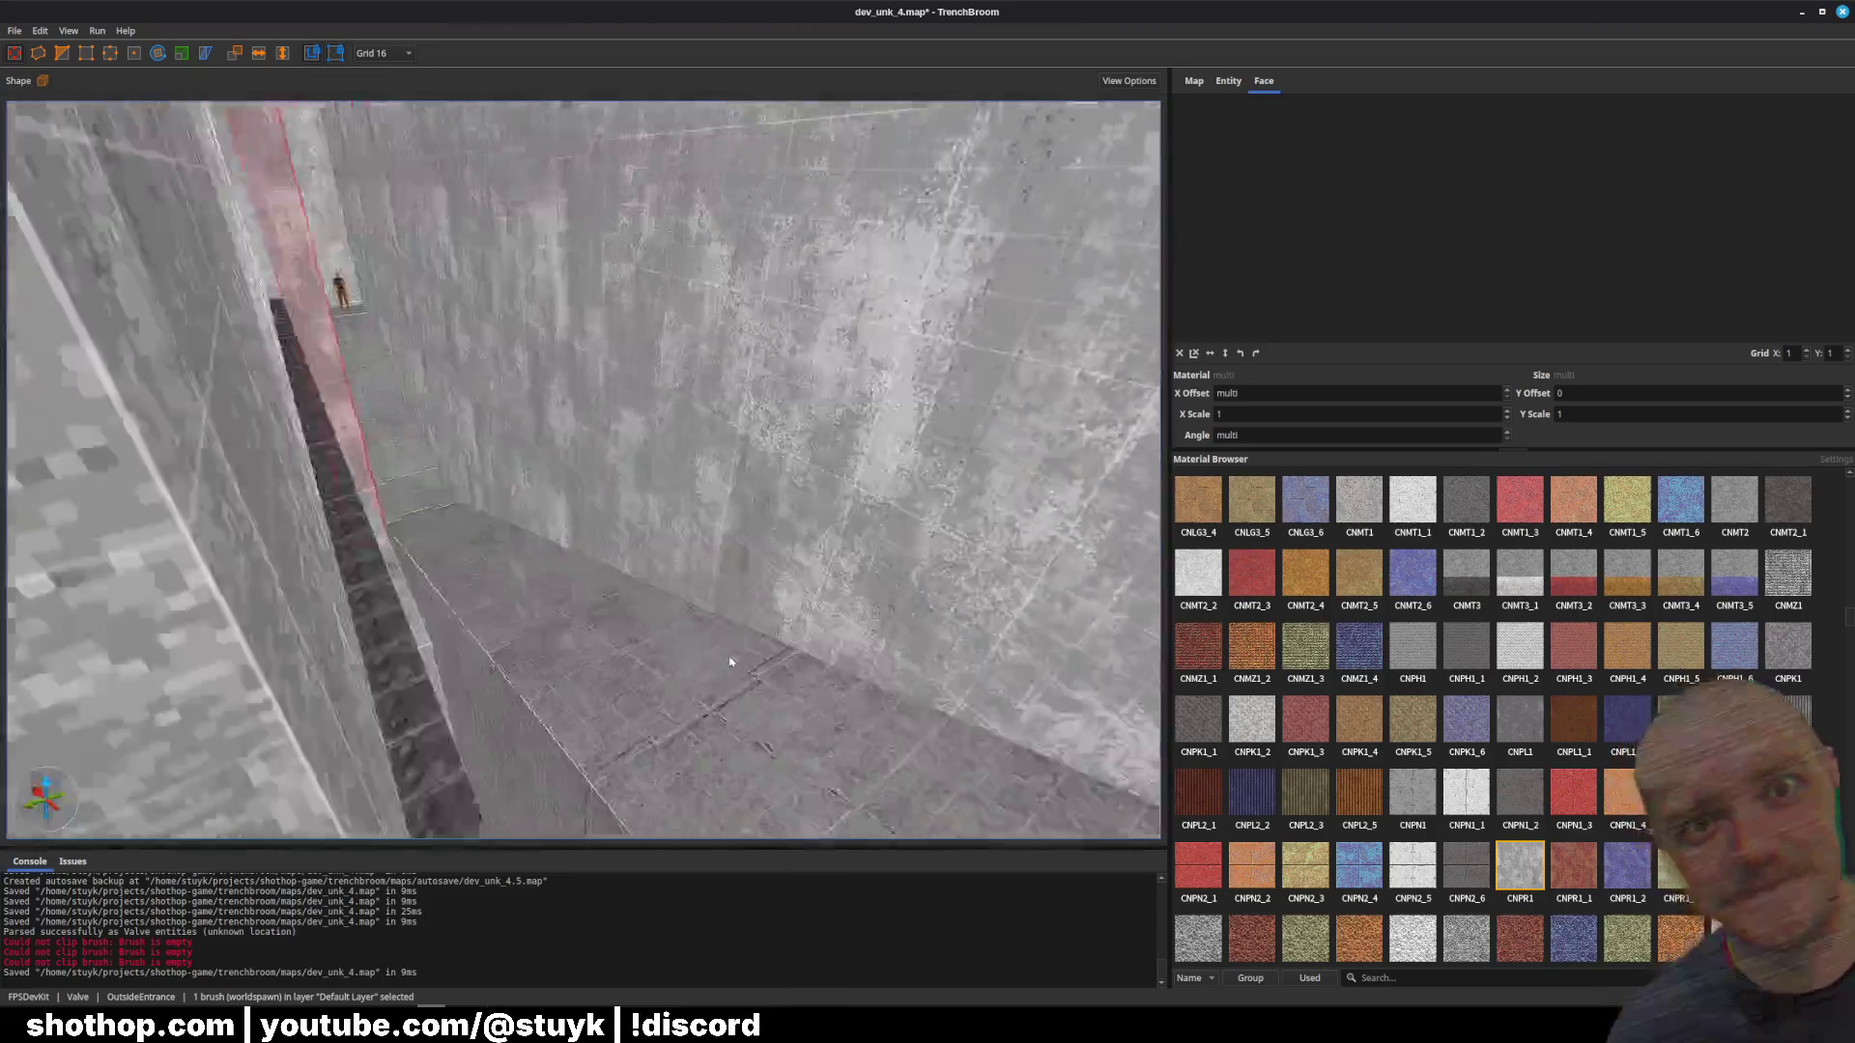
key("w")
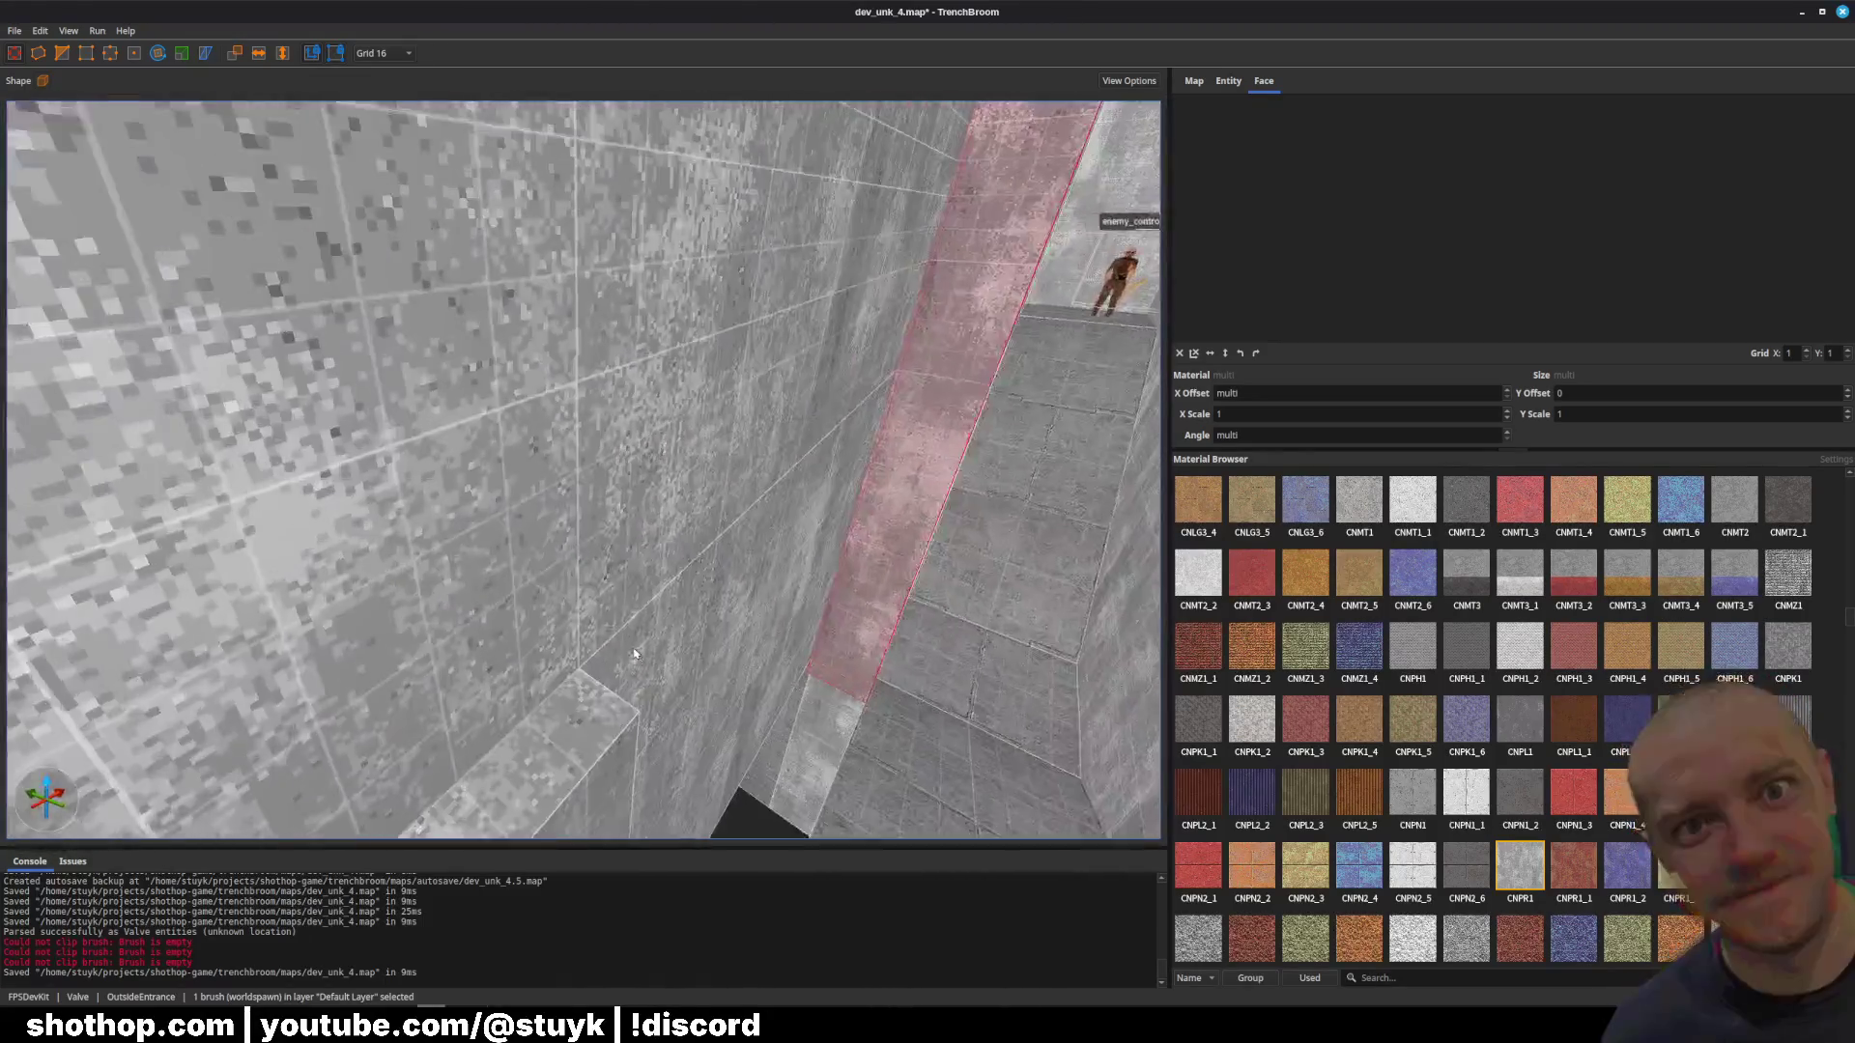
key("w")
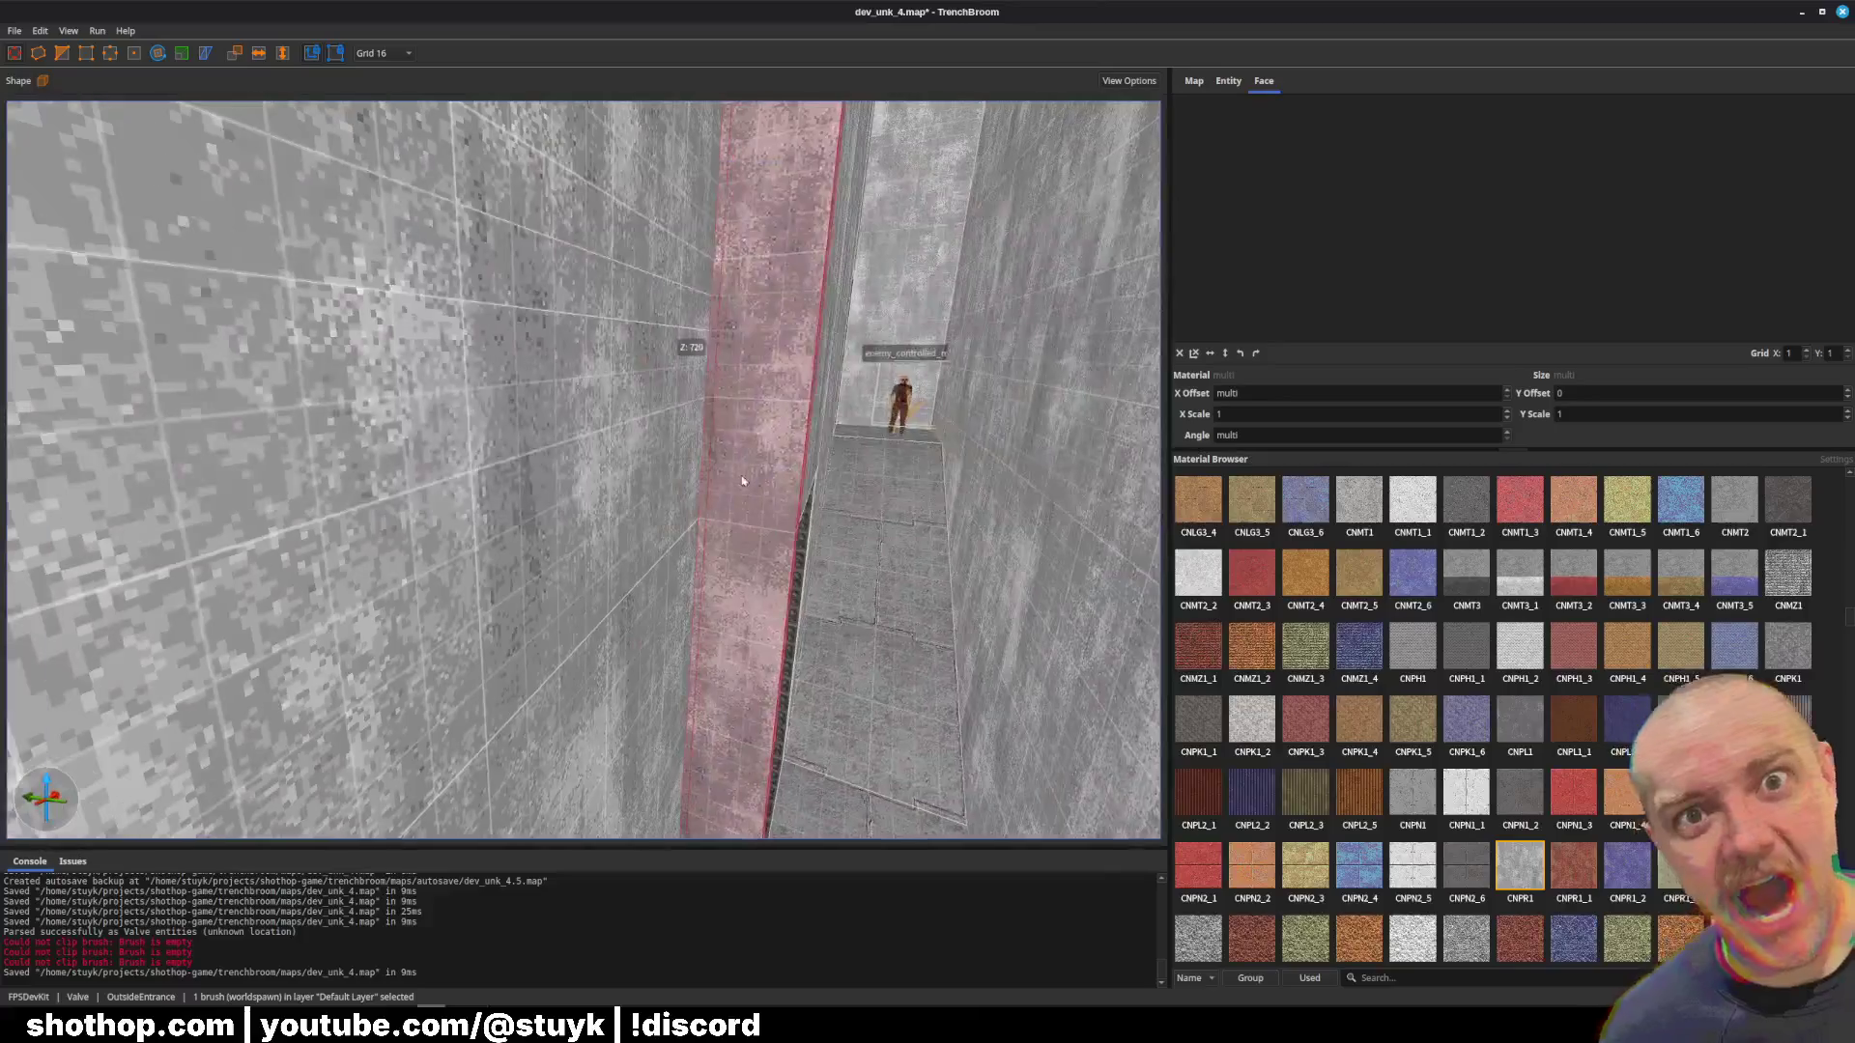
key("Escape")
left_click(802, 507)
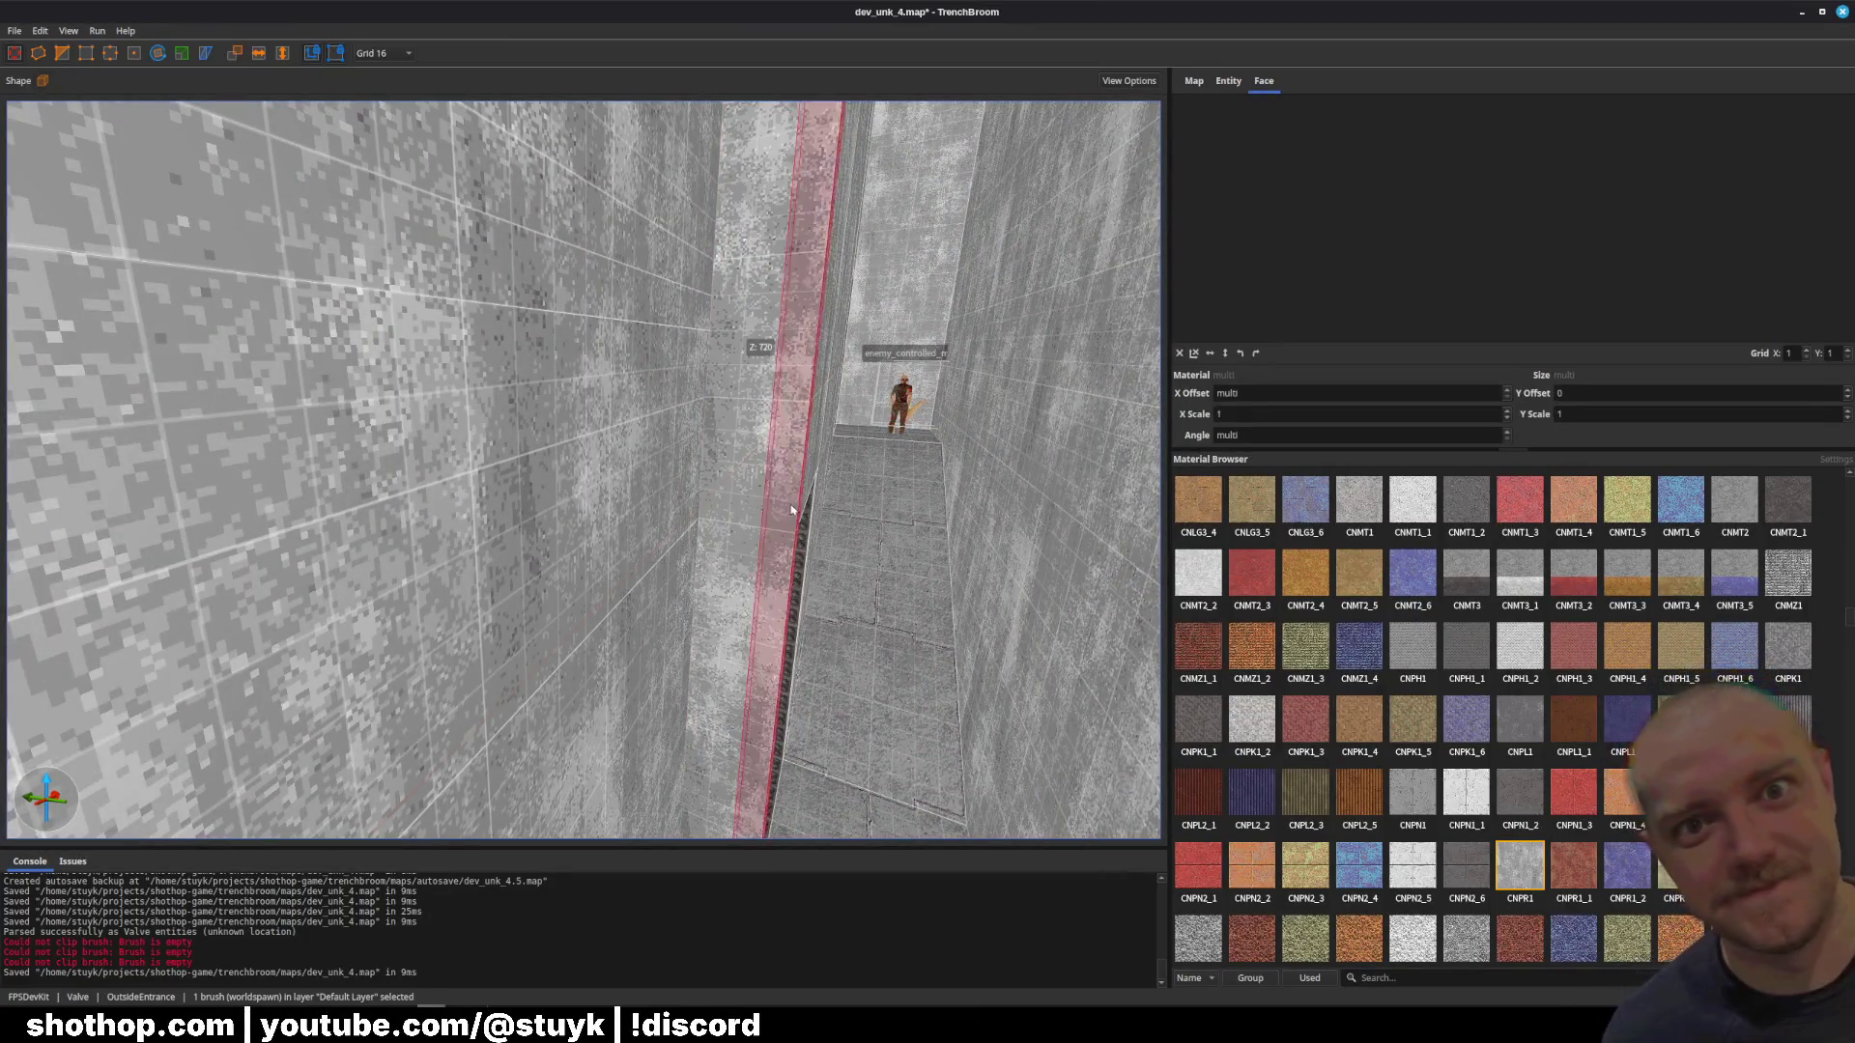
key("w")
mouse_move(991, 411)
left_mouse_down()
mouse_move(705, 550)
mouse_move(365, 795)
left_mouse_up()
Step: Clip the long wall brush down to a thin strip and save dev_unk_4.map
key("s")
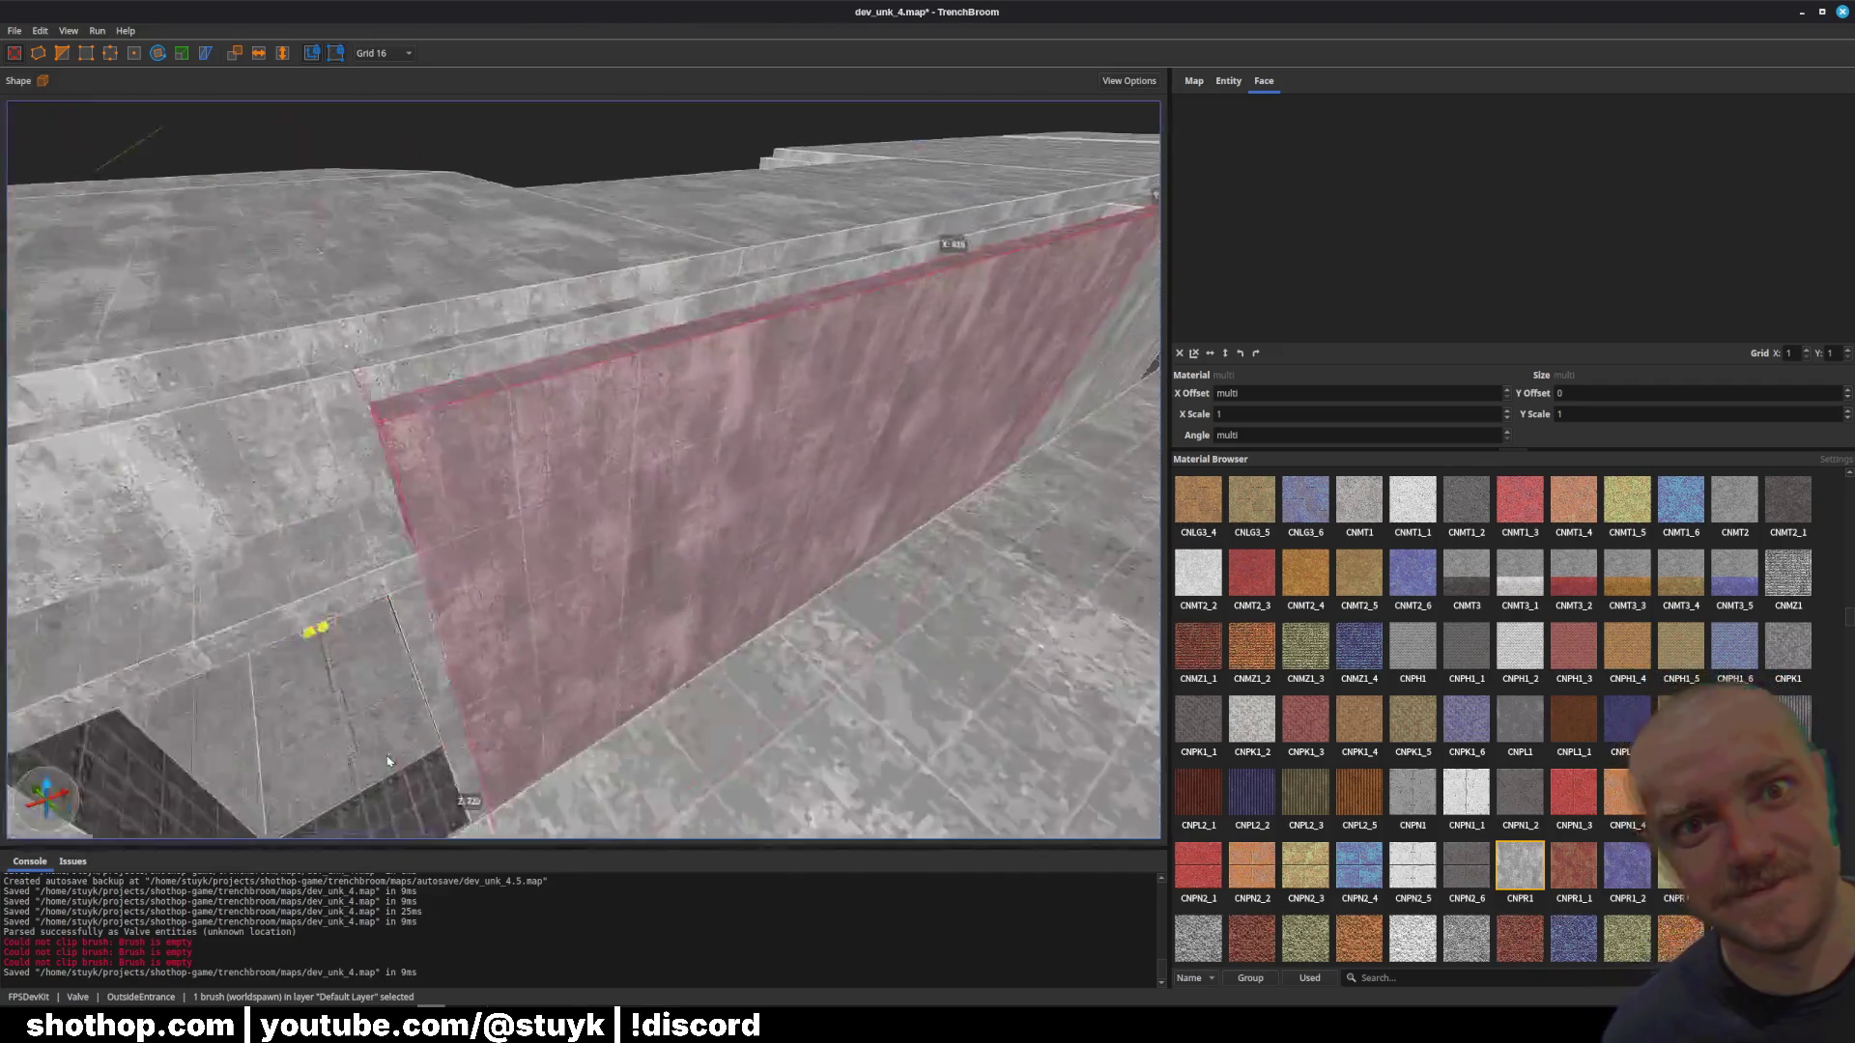
key("Escape")
key("ctrl+s")
key("s")
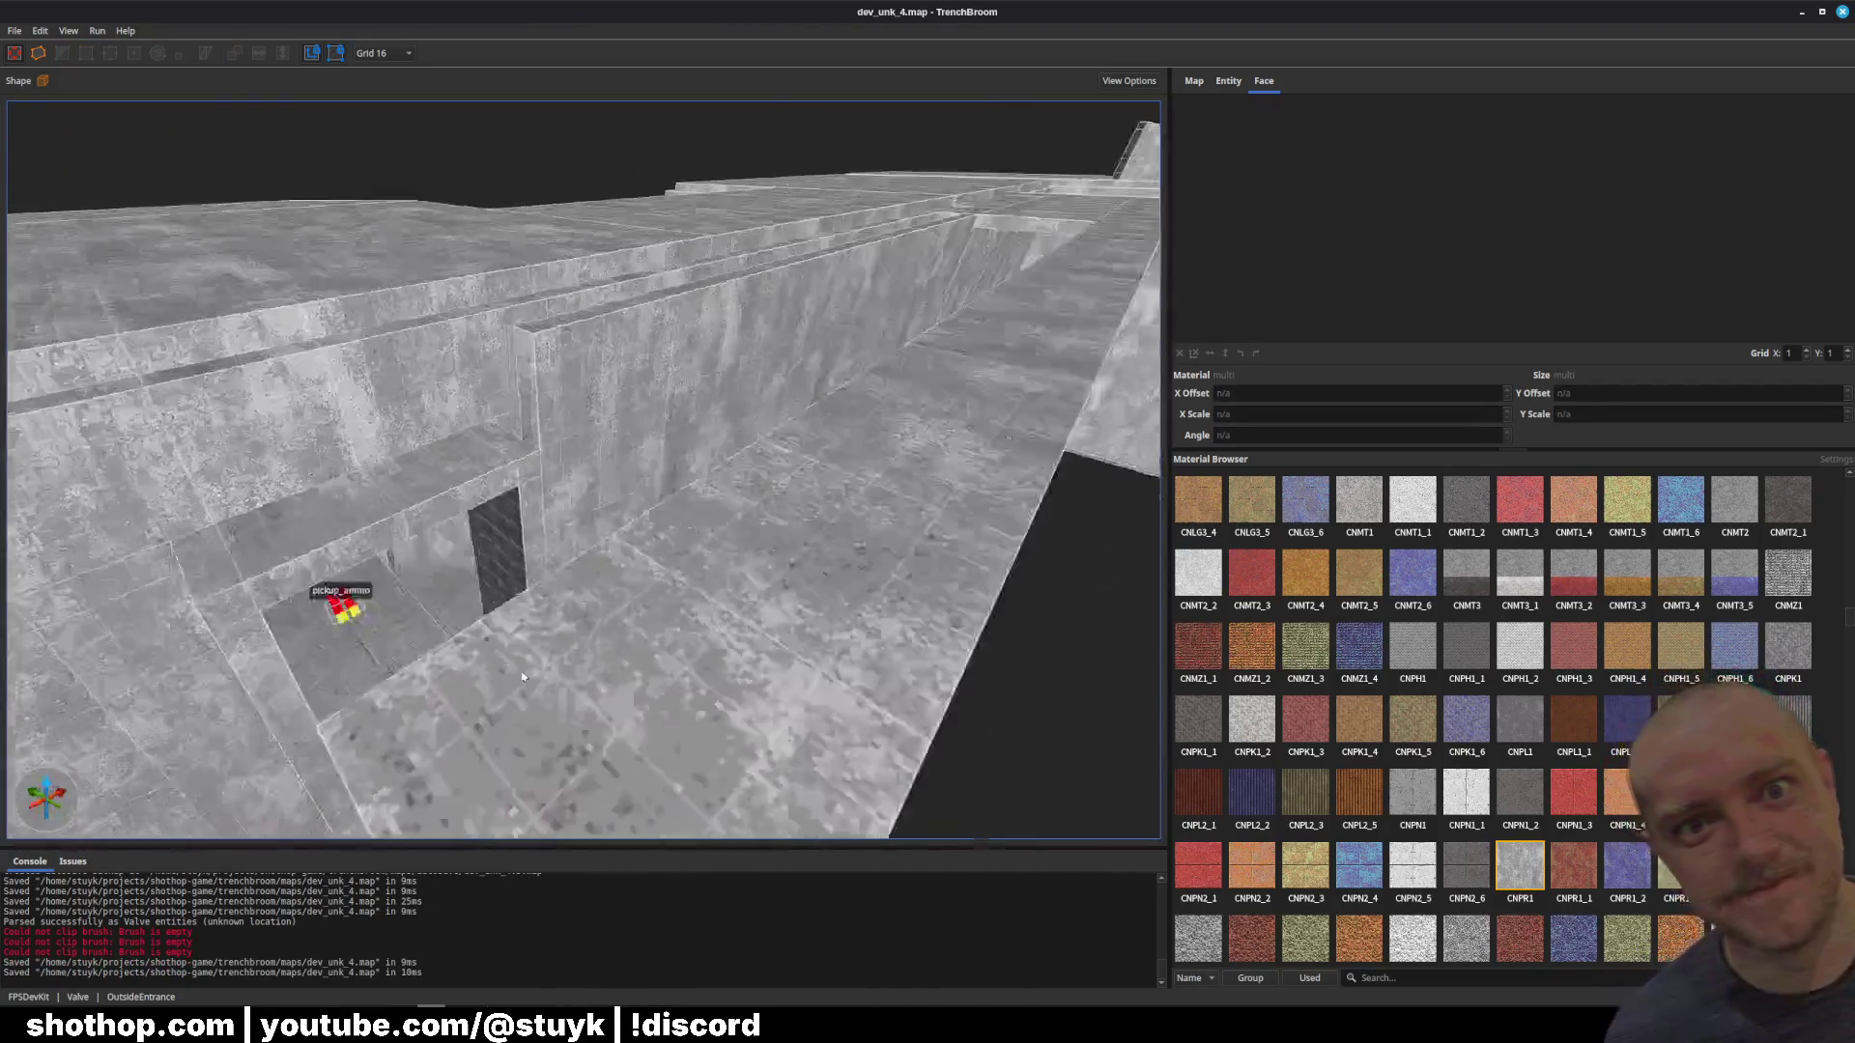
left_click(509, 654)
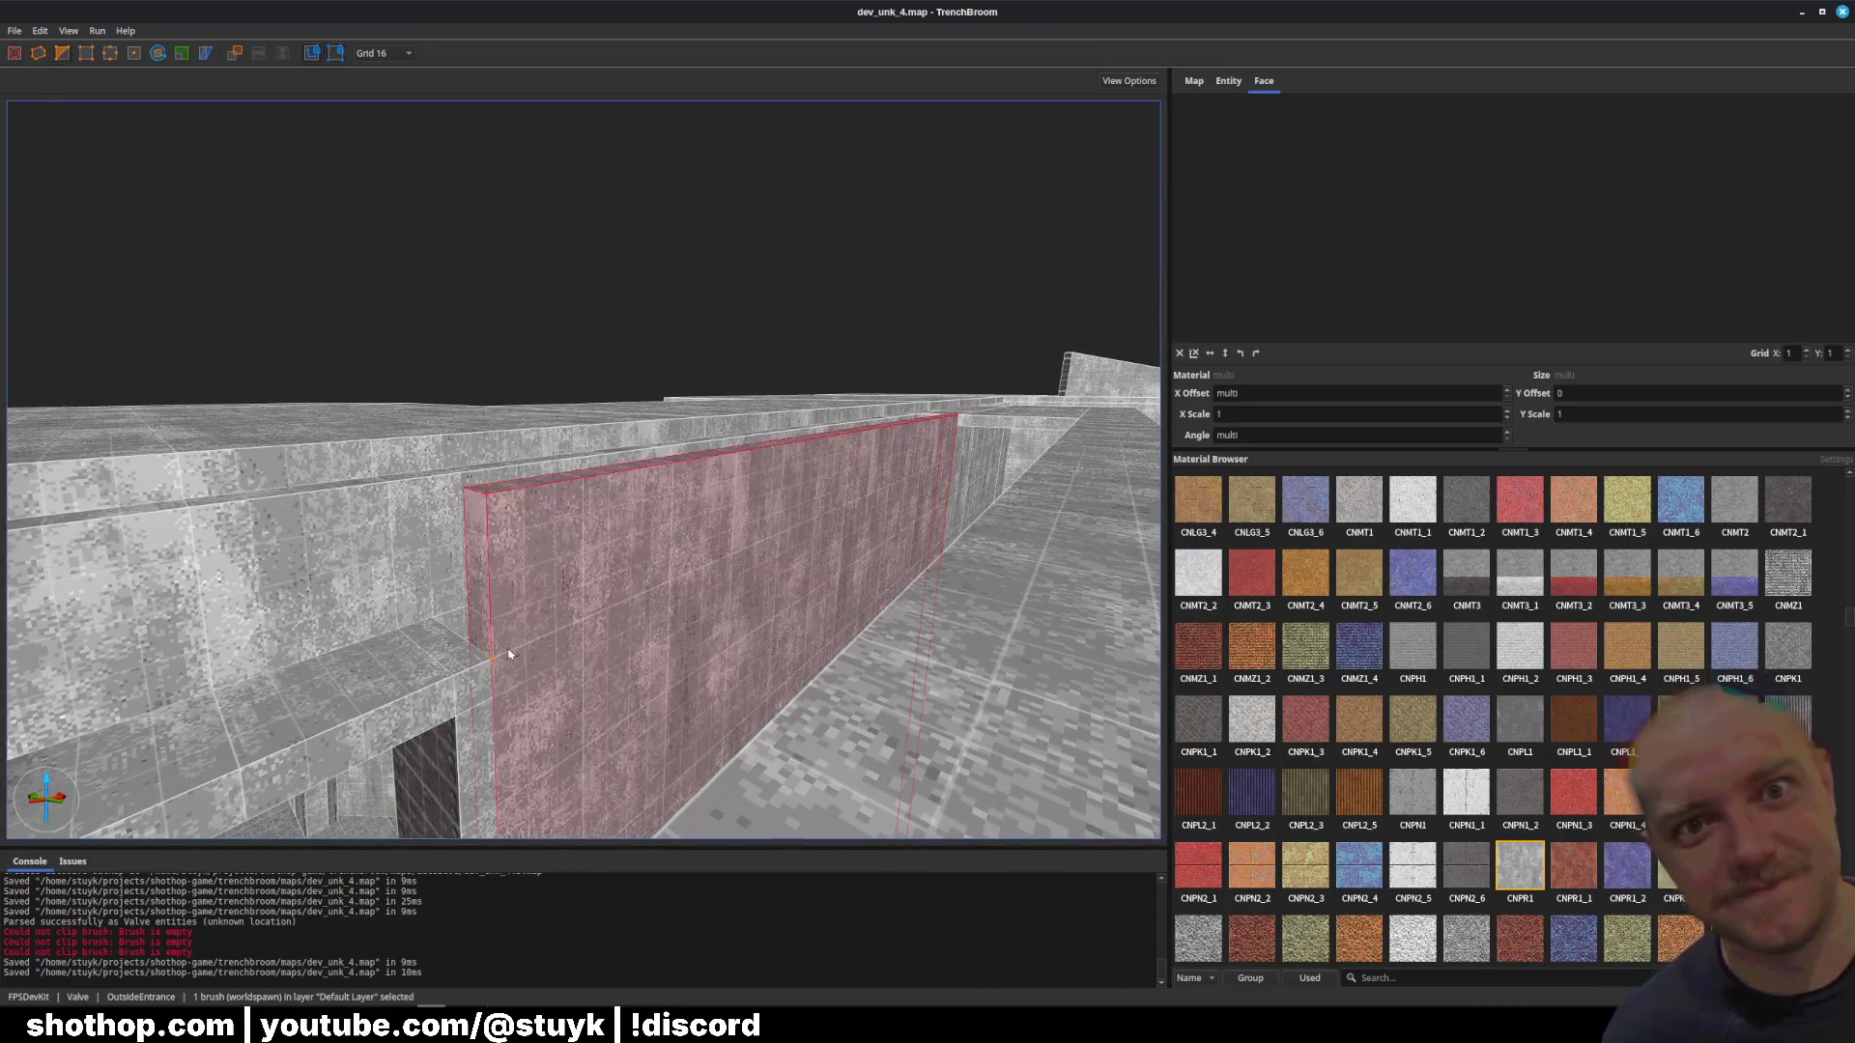
key("Return")
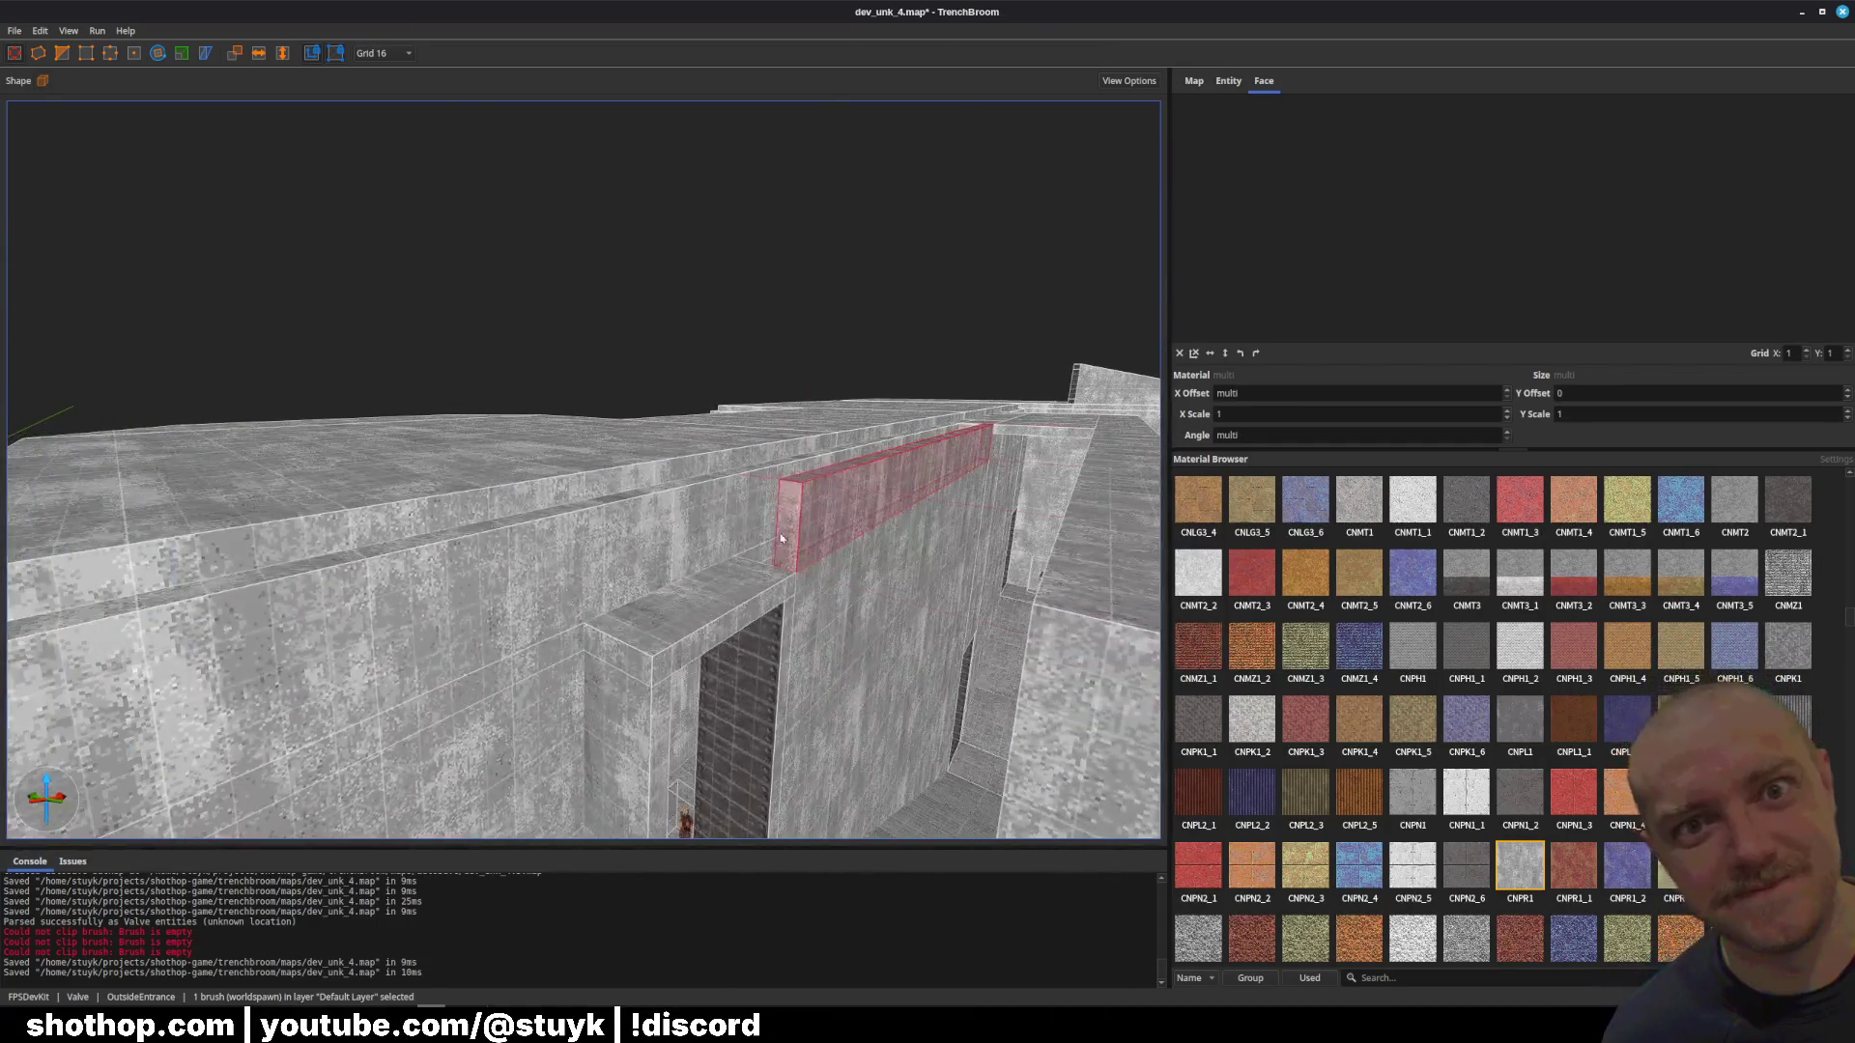
key("Escape")
key("ctrl+s")
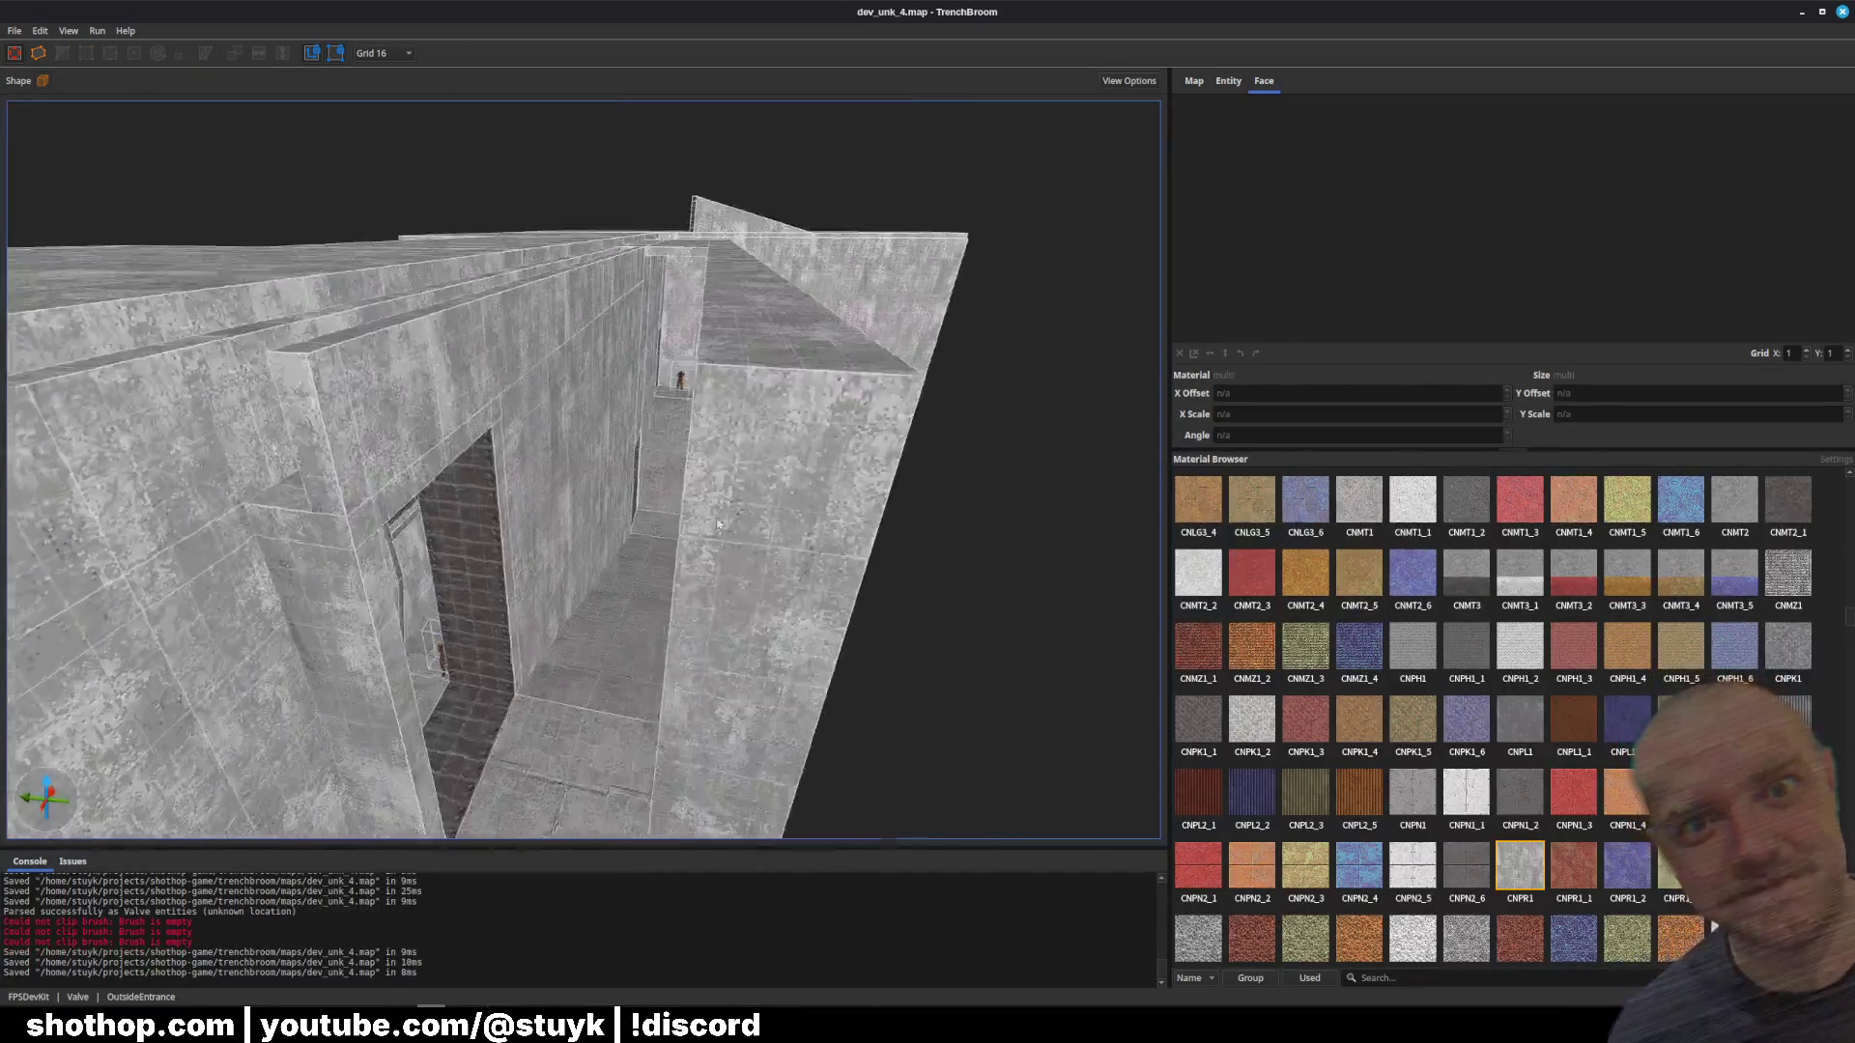
Step: Pull the wall-top strip down over the doorway and save the map
left_click(561, 522)
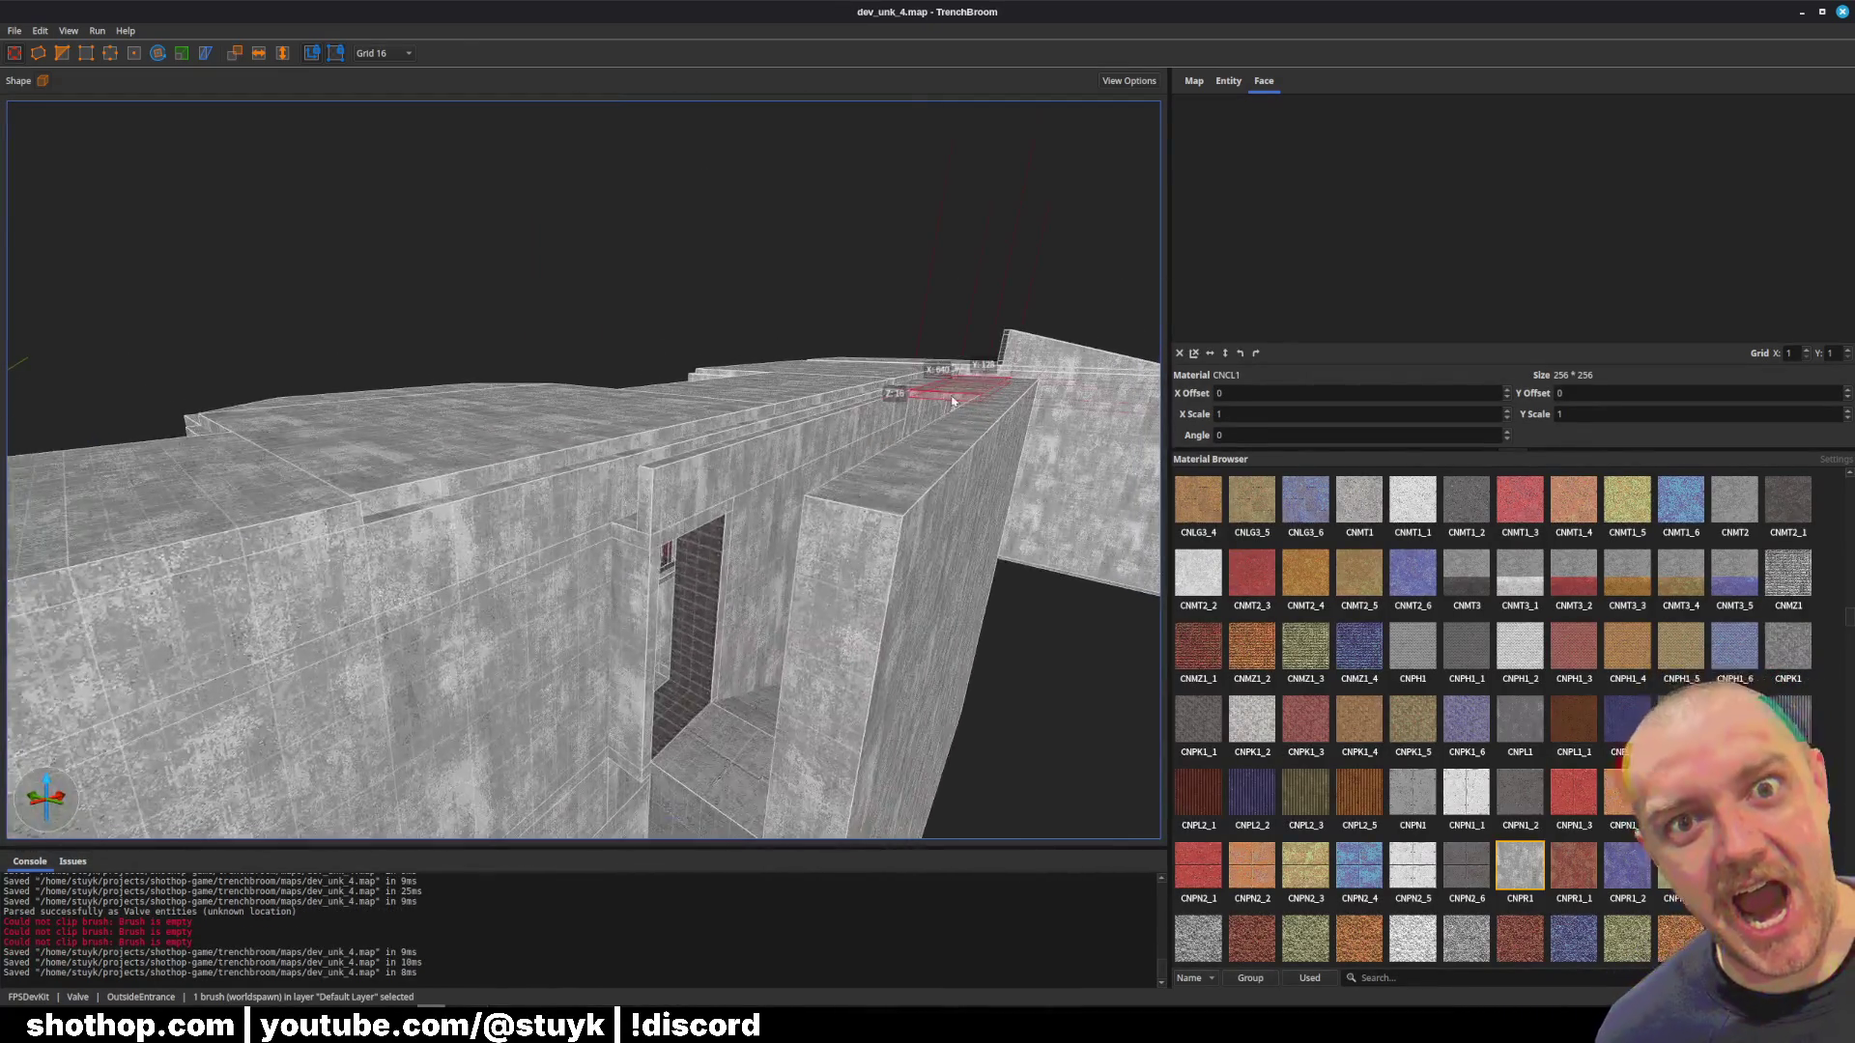
left_click(697, 488)
key("Escape")
left_click(745, 527)
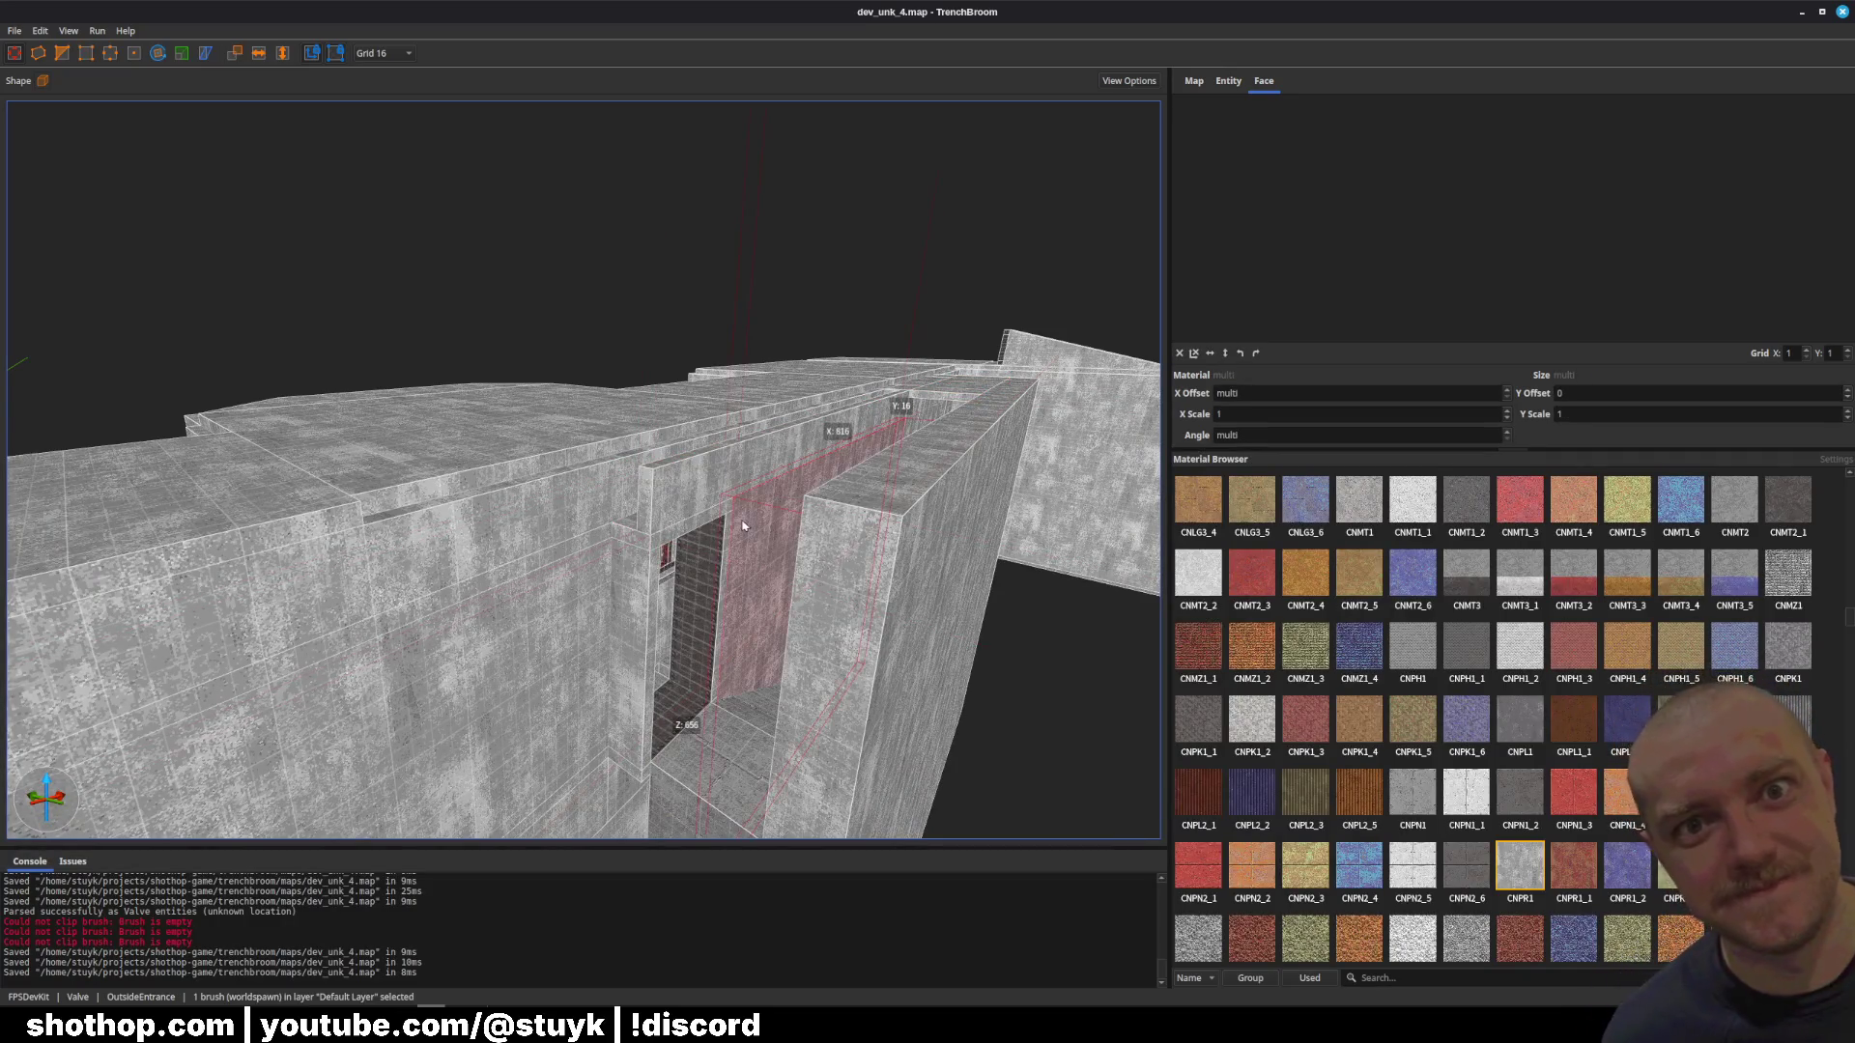
key("Escape")
left_click_drag(925, 421, 743, 532)
key("ctrl+s")
Step: Undo the pillar edit and reveal the pillar's CNCL1 material in the Material Browser
left_click(717, 546)
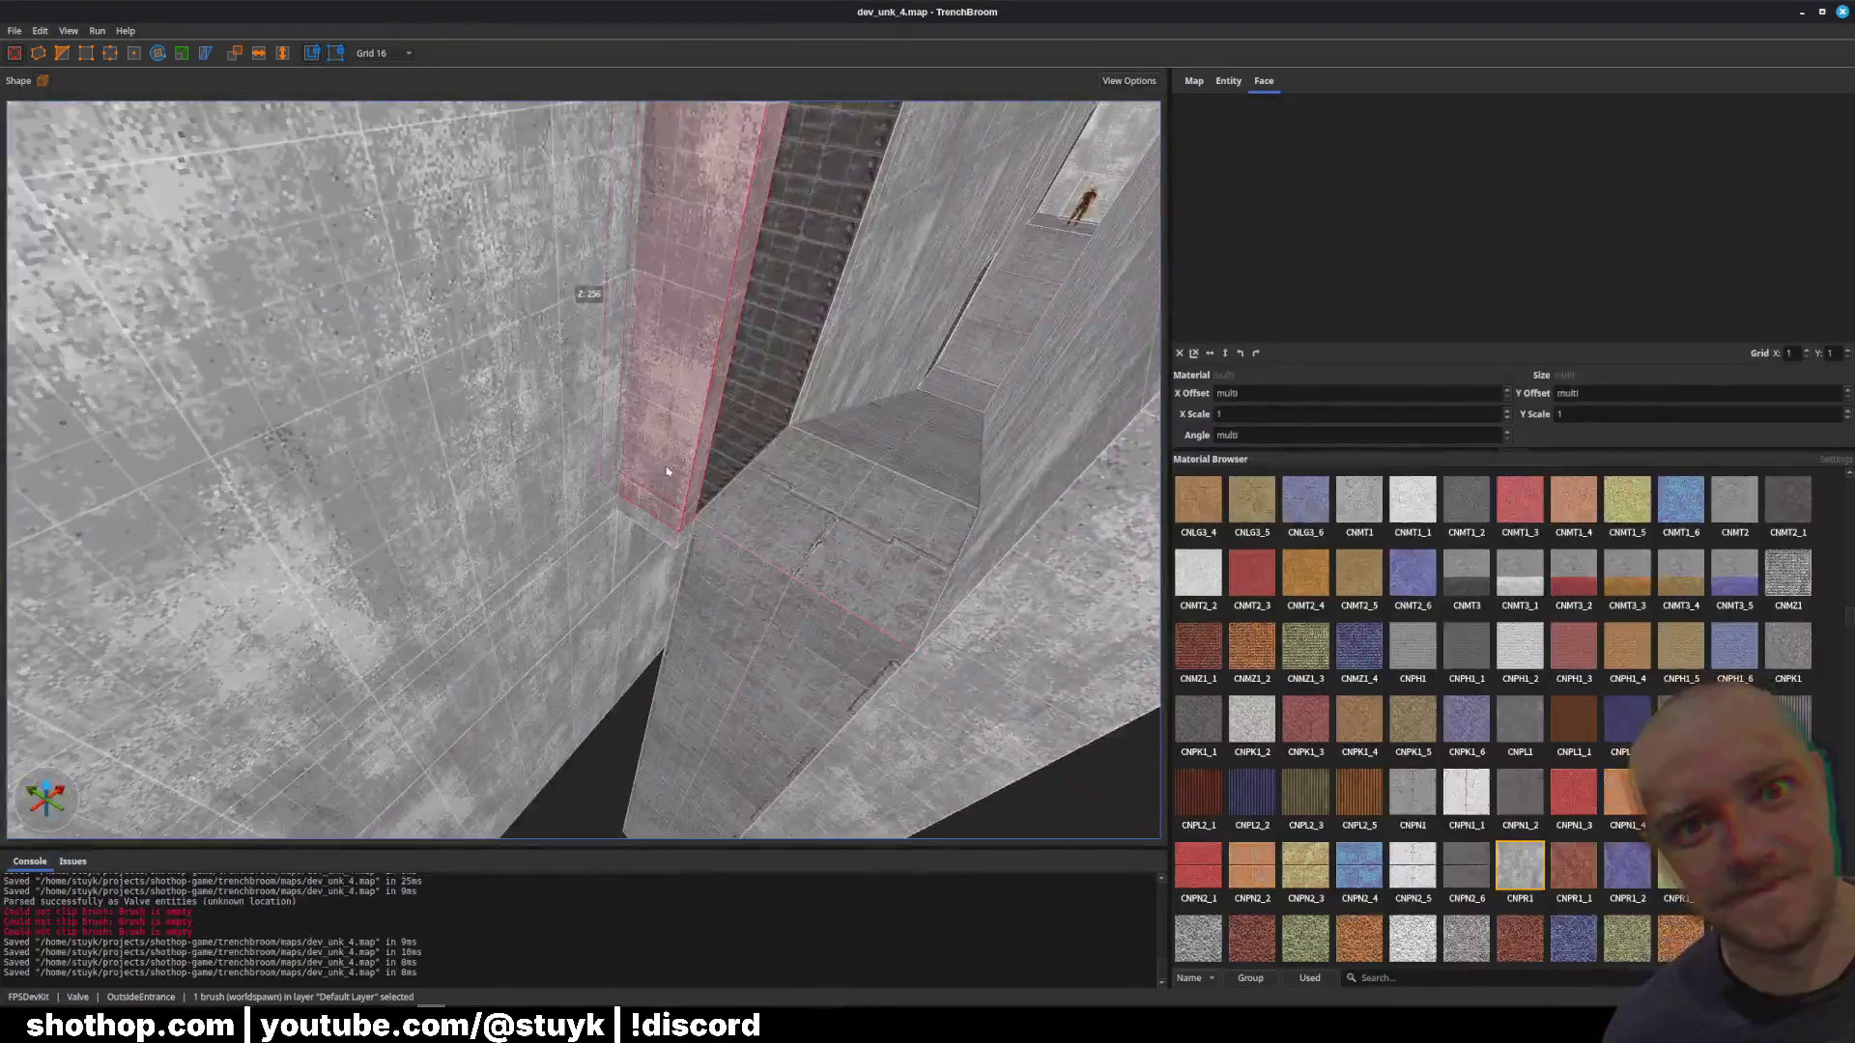
scroll(694, 445, "up", 3)
left_click(676, 628, "ctrl")
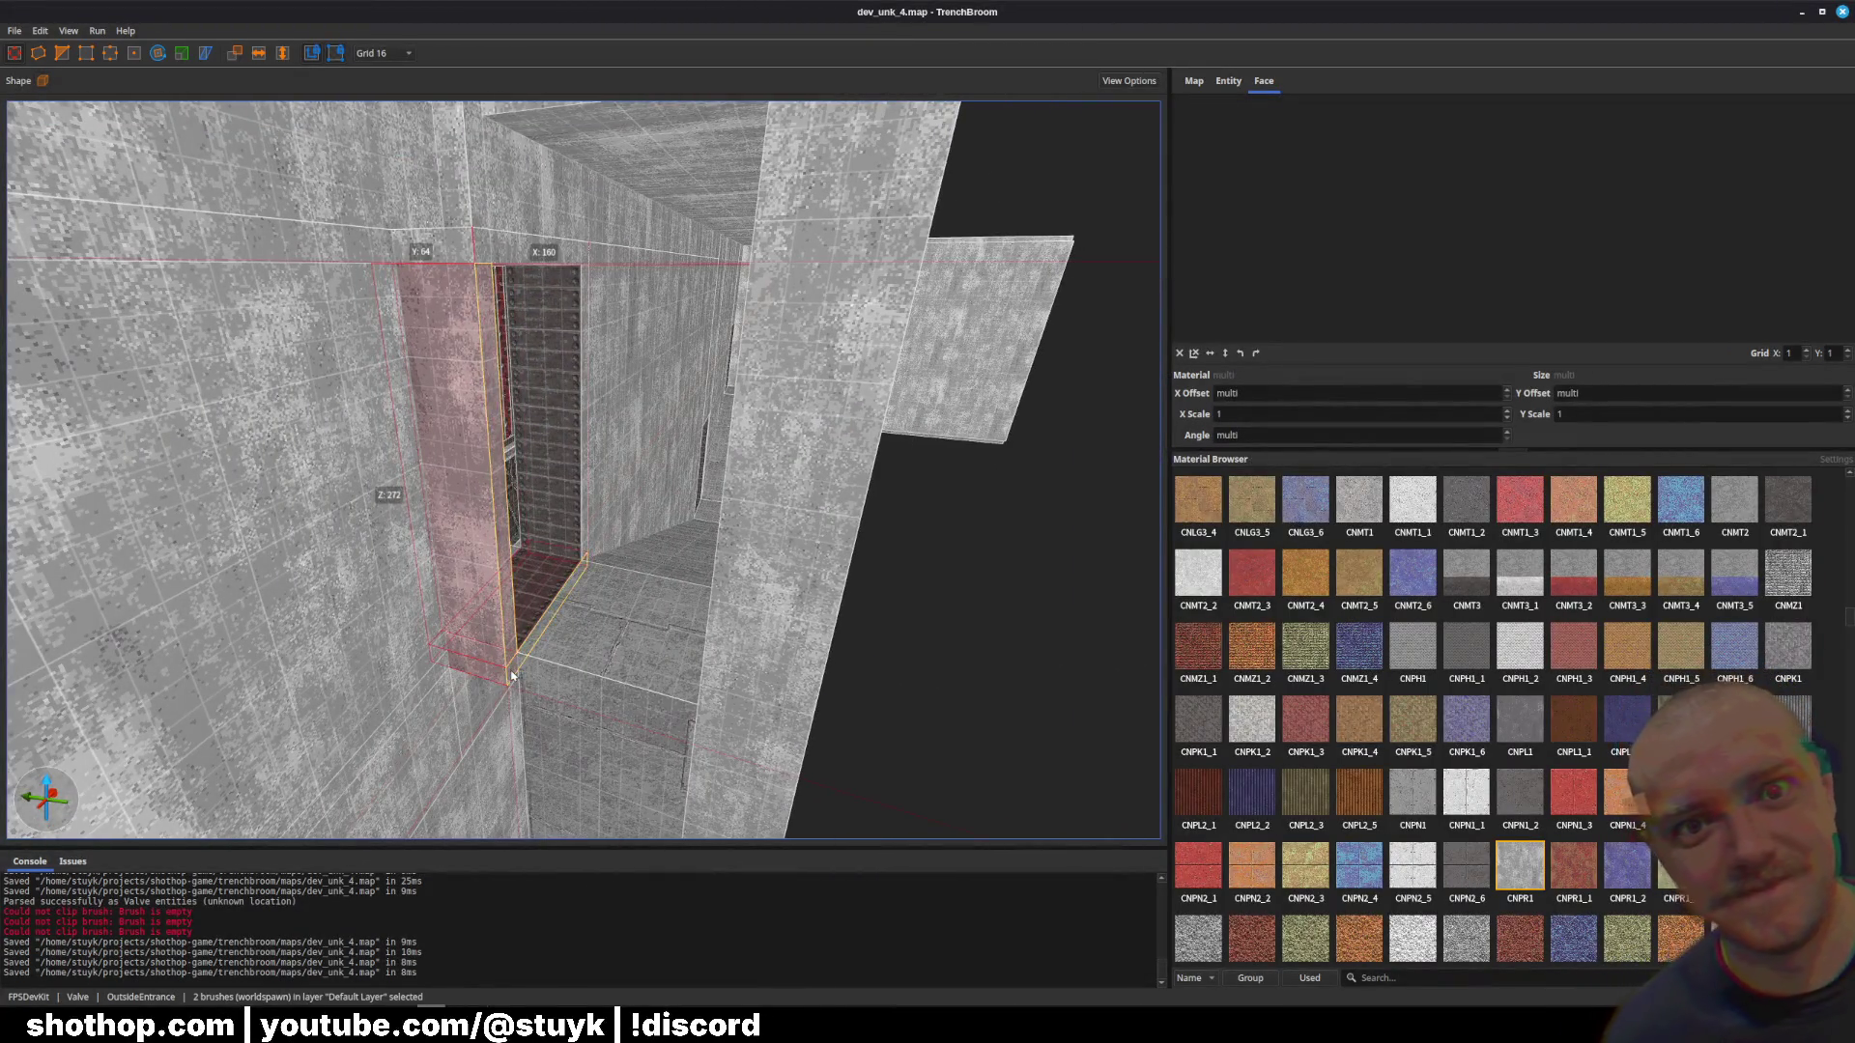
key("ctrl+z")
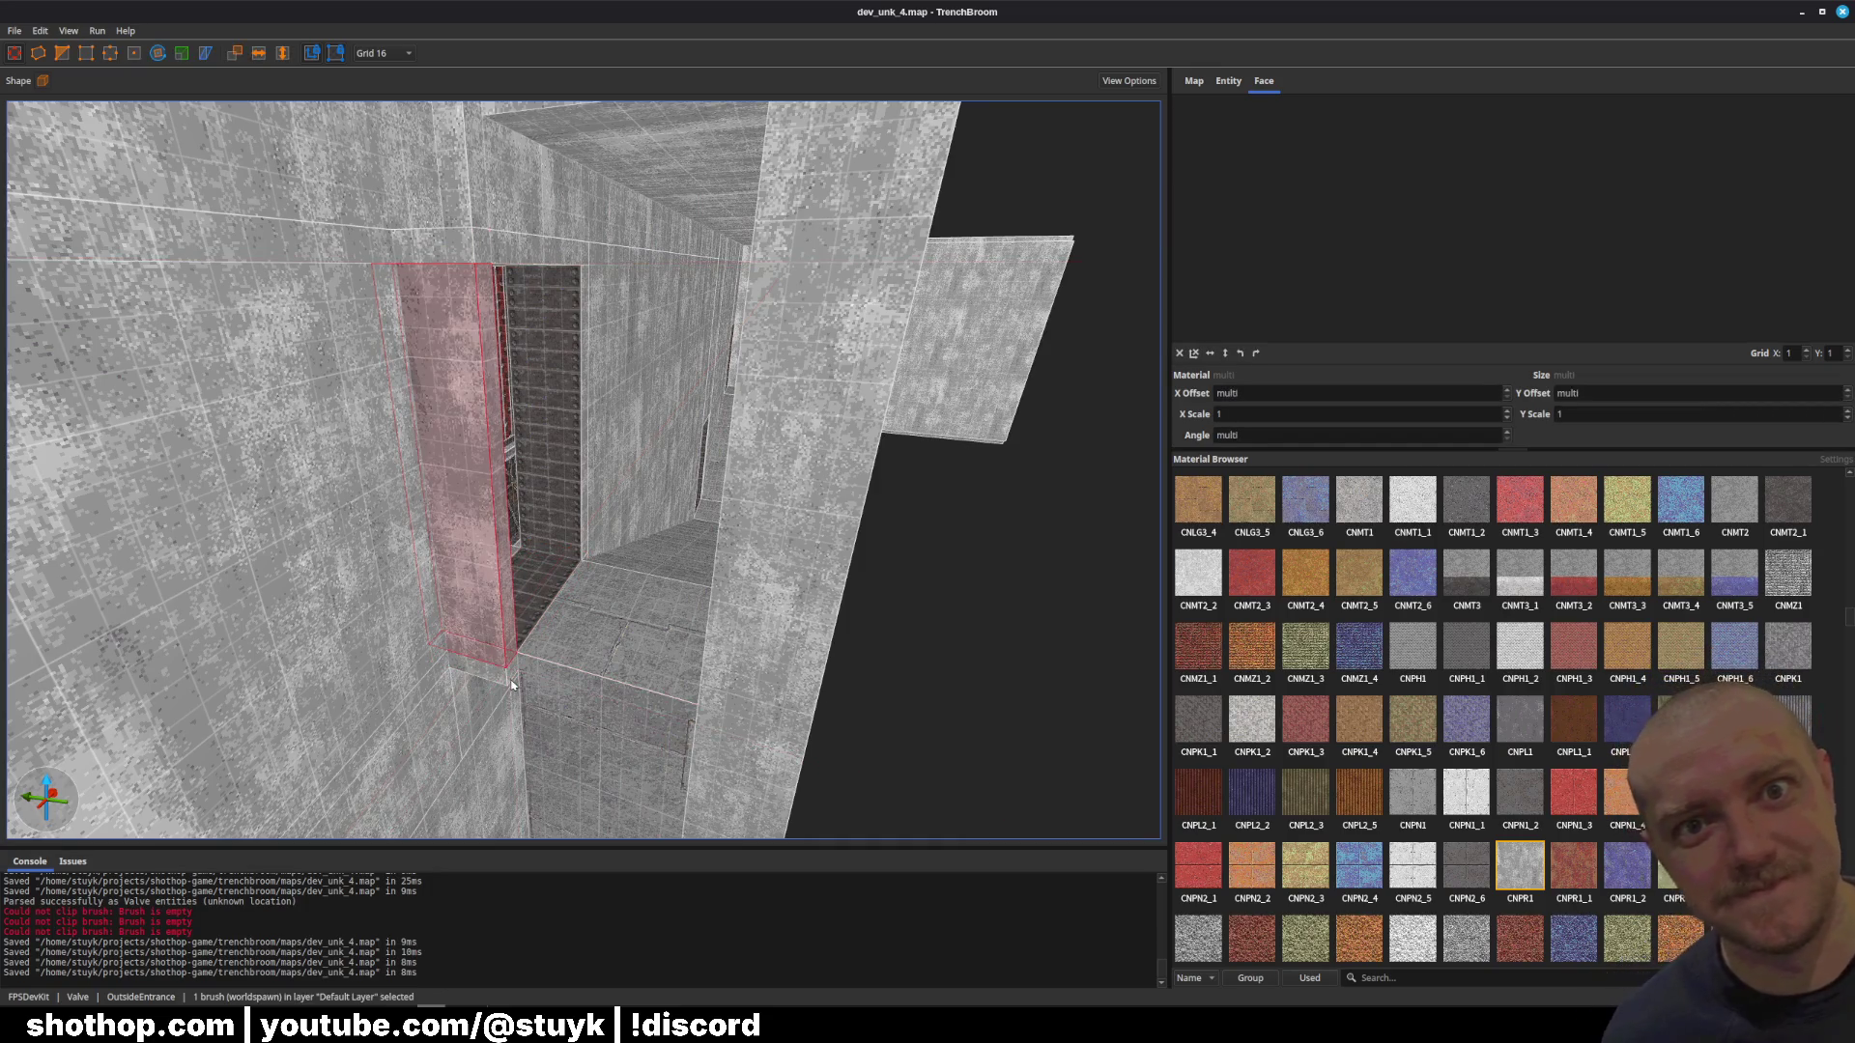
key("Escape")
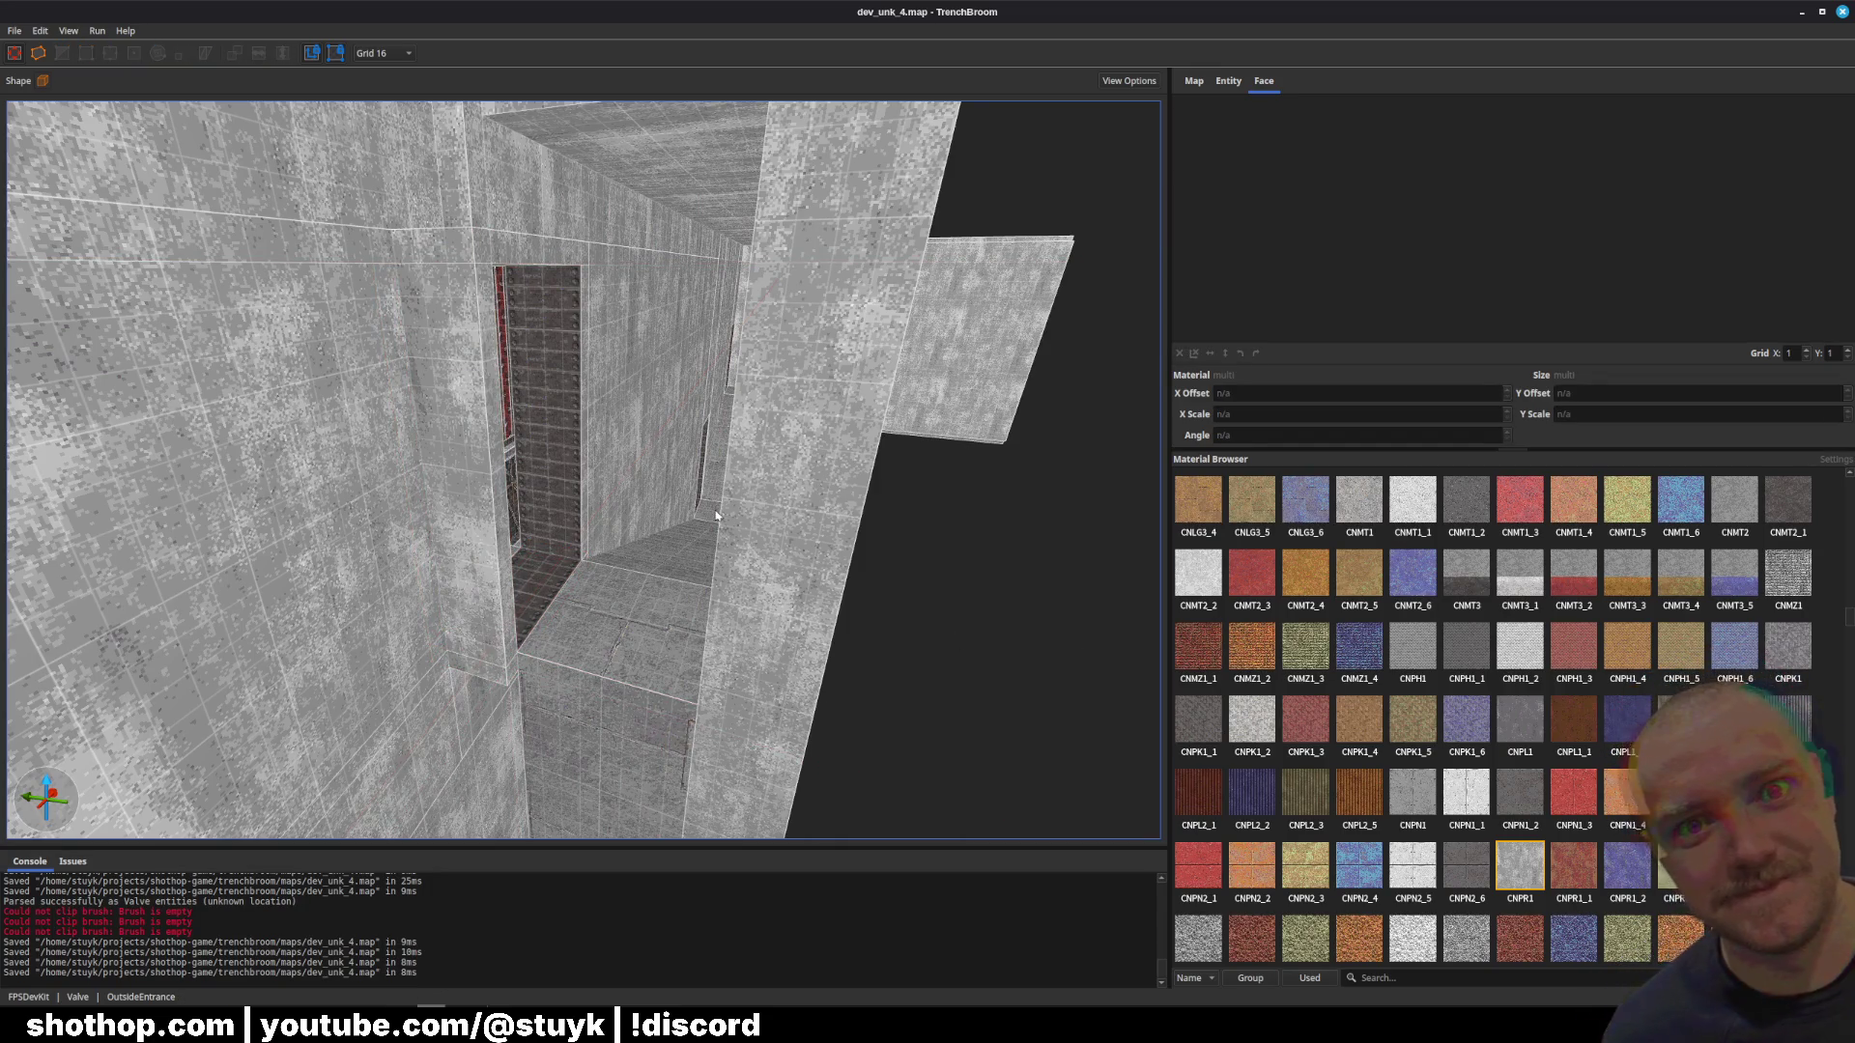
right_click(768, 509)
left_click(874, 764)
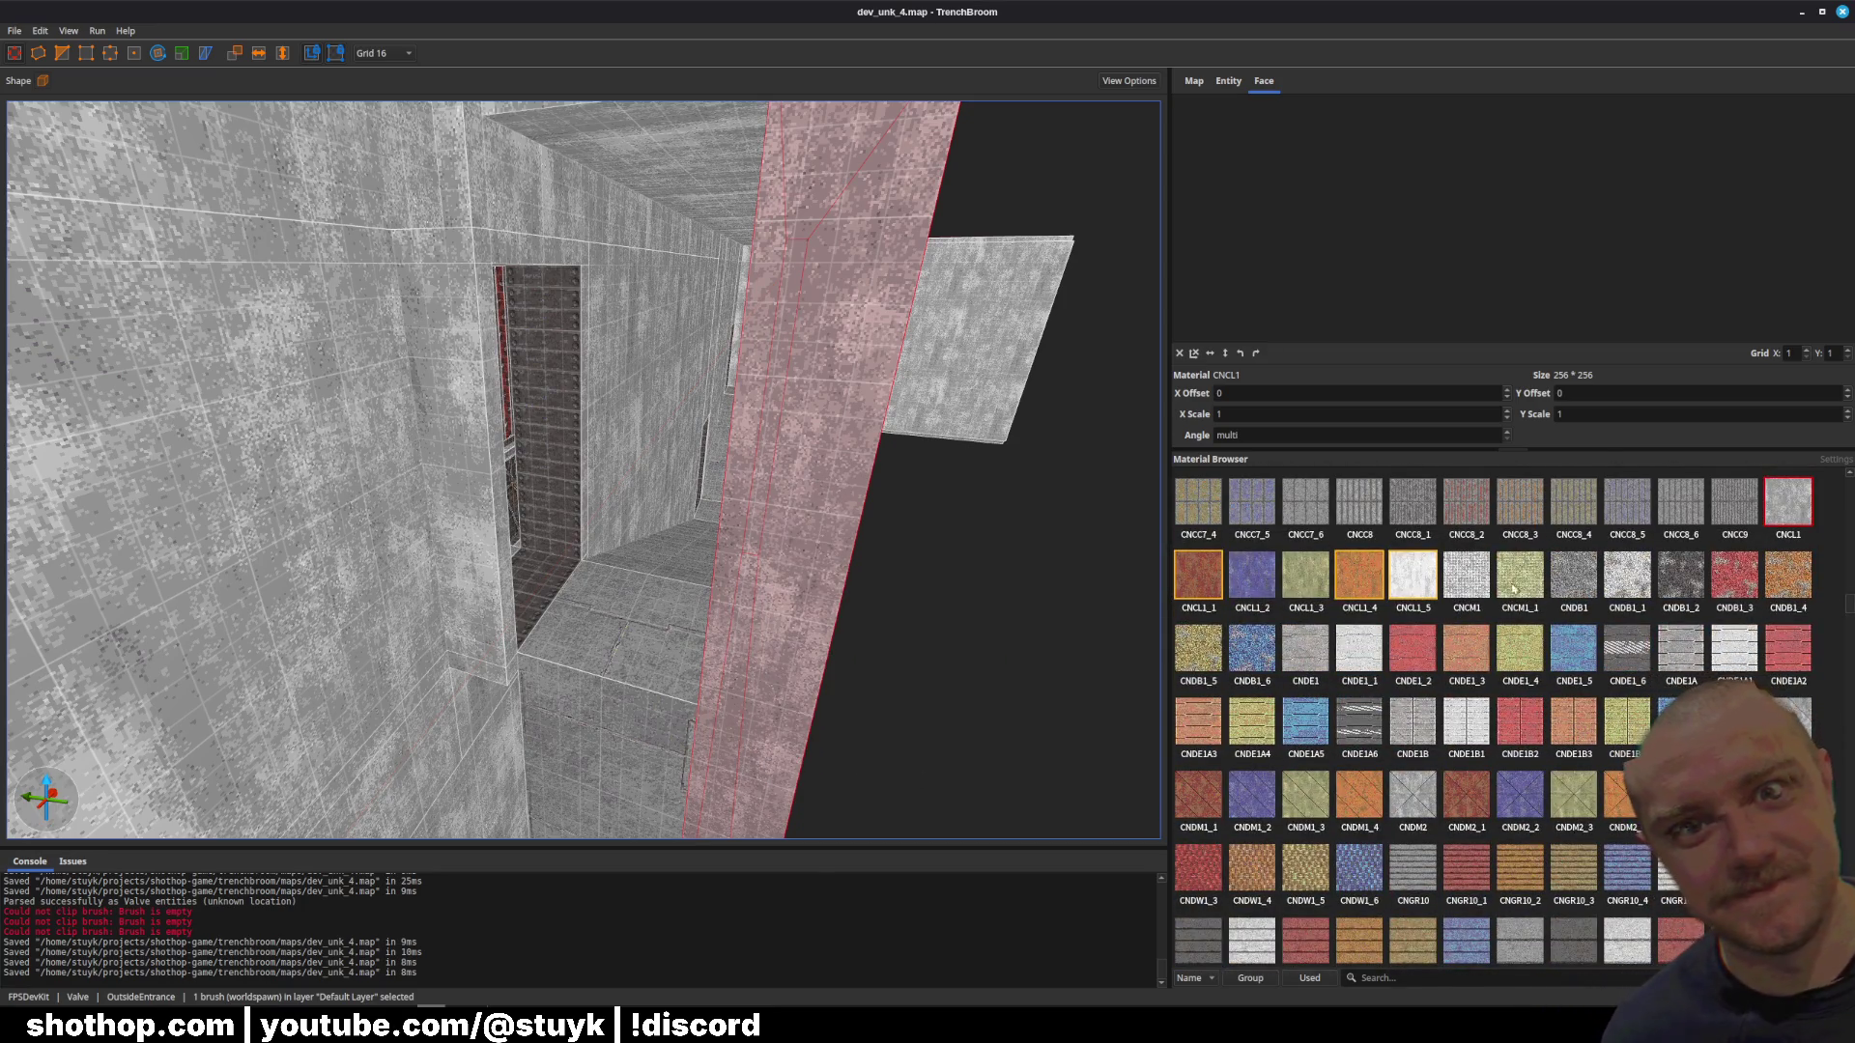
Step: Undo the pillar's material change and reapply CNCL1 to the brush
key("ctrl+z")
scroll(621, 640, "up", 5)
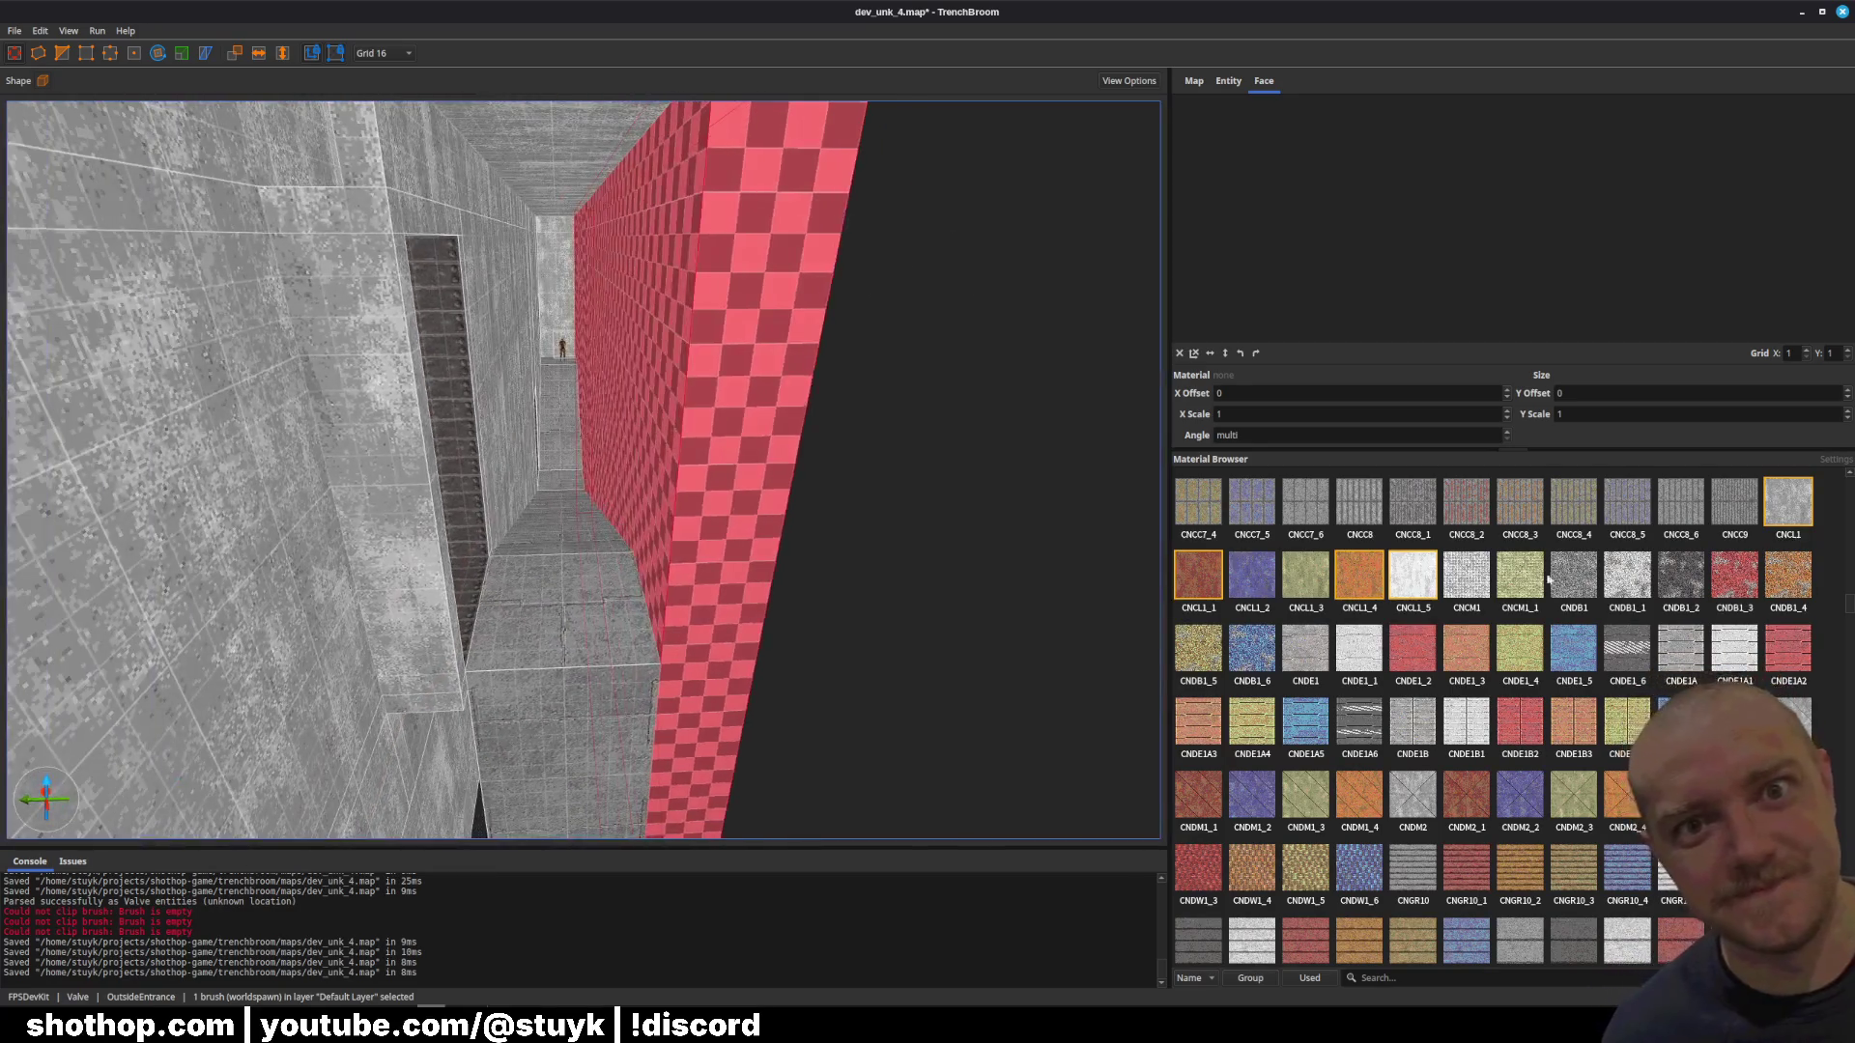
left_click(1781, 519)
left_click(844, 662)
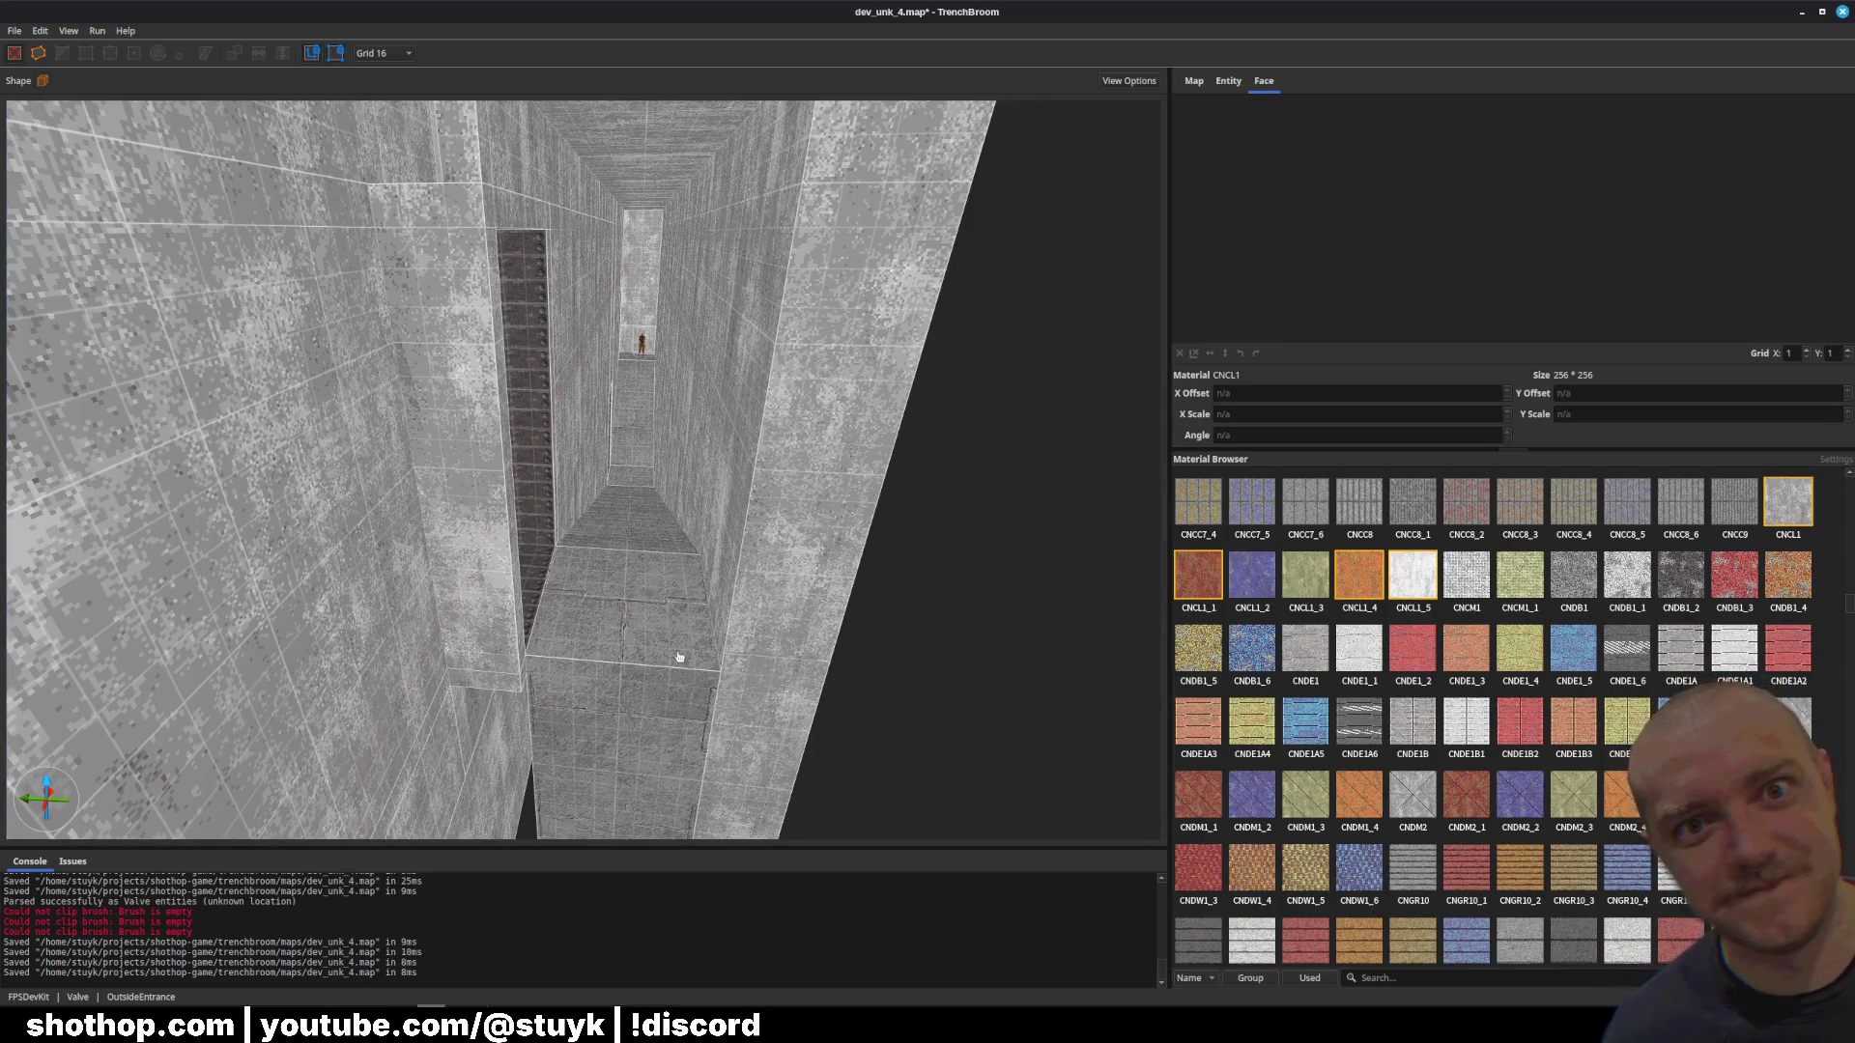
Step: Draw a new tall brush in the corridor, texture it with CNCL1, and save
mouse_move(675, 654)
left_mouse_down()
mouse_move(712, 690)
mouse_move(722, 270)
left_mouse_up()
left_click(1773, 512)
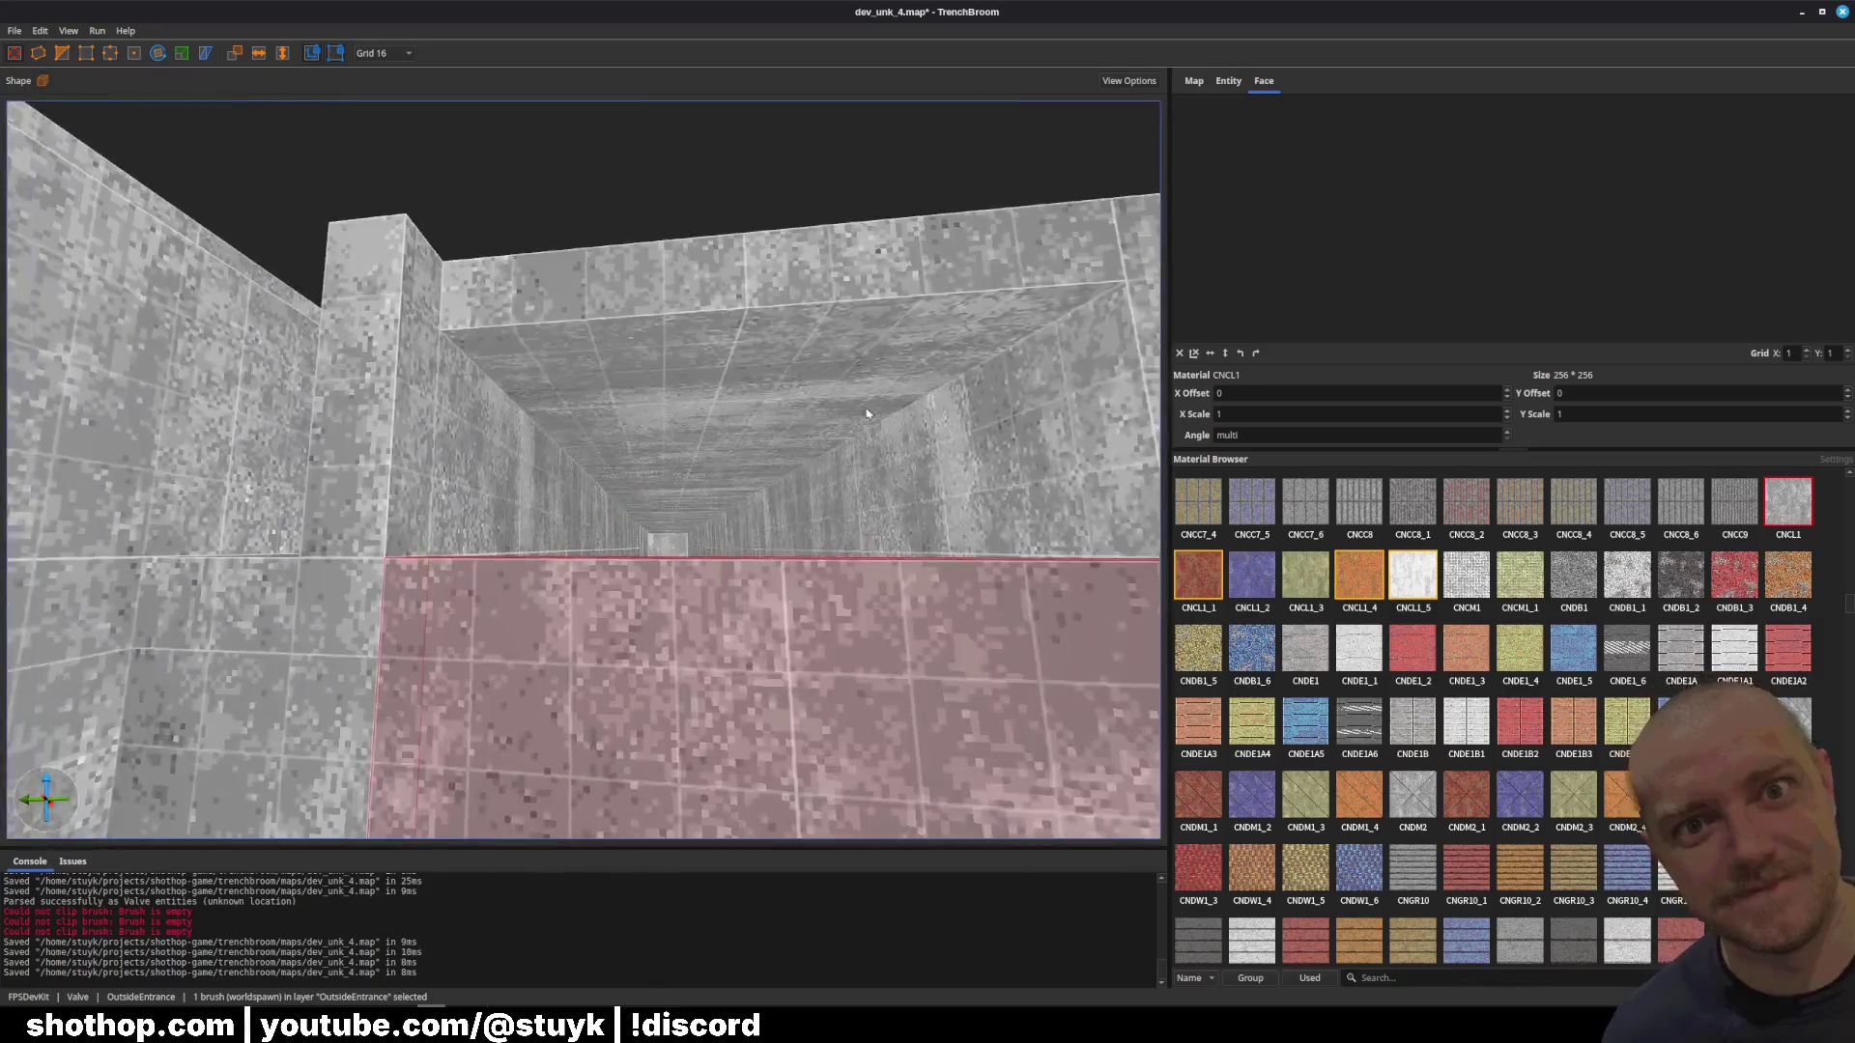
key("Escape")
key("ctrl+s")
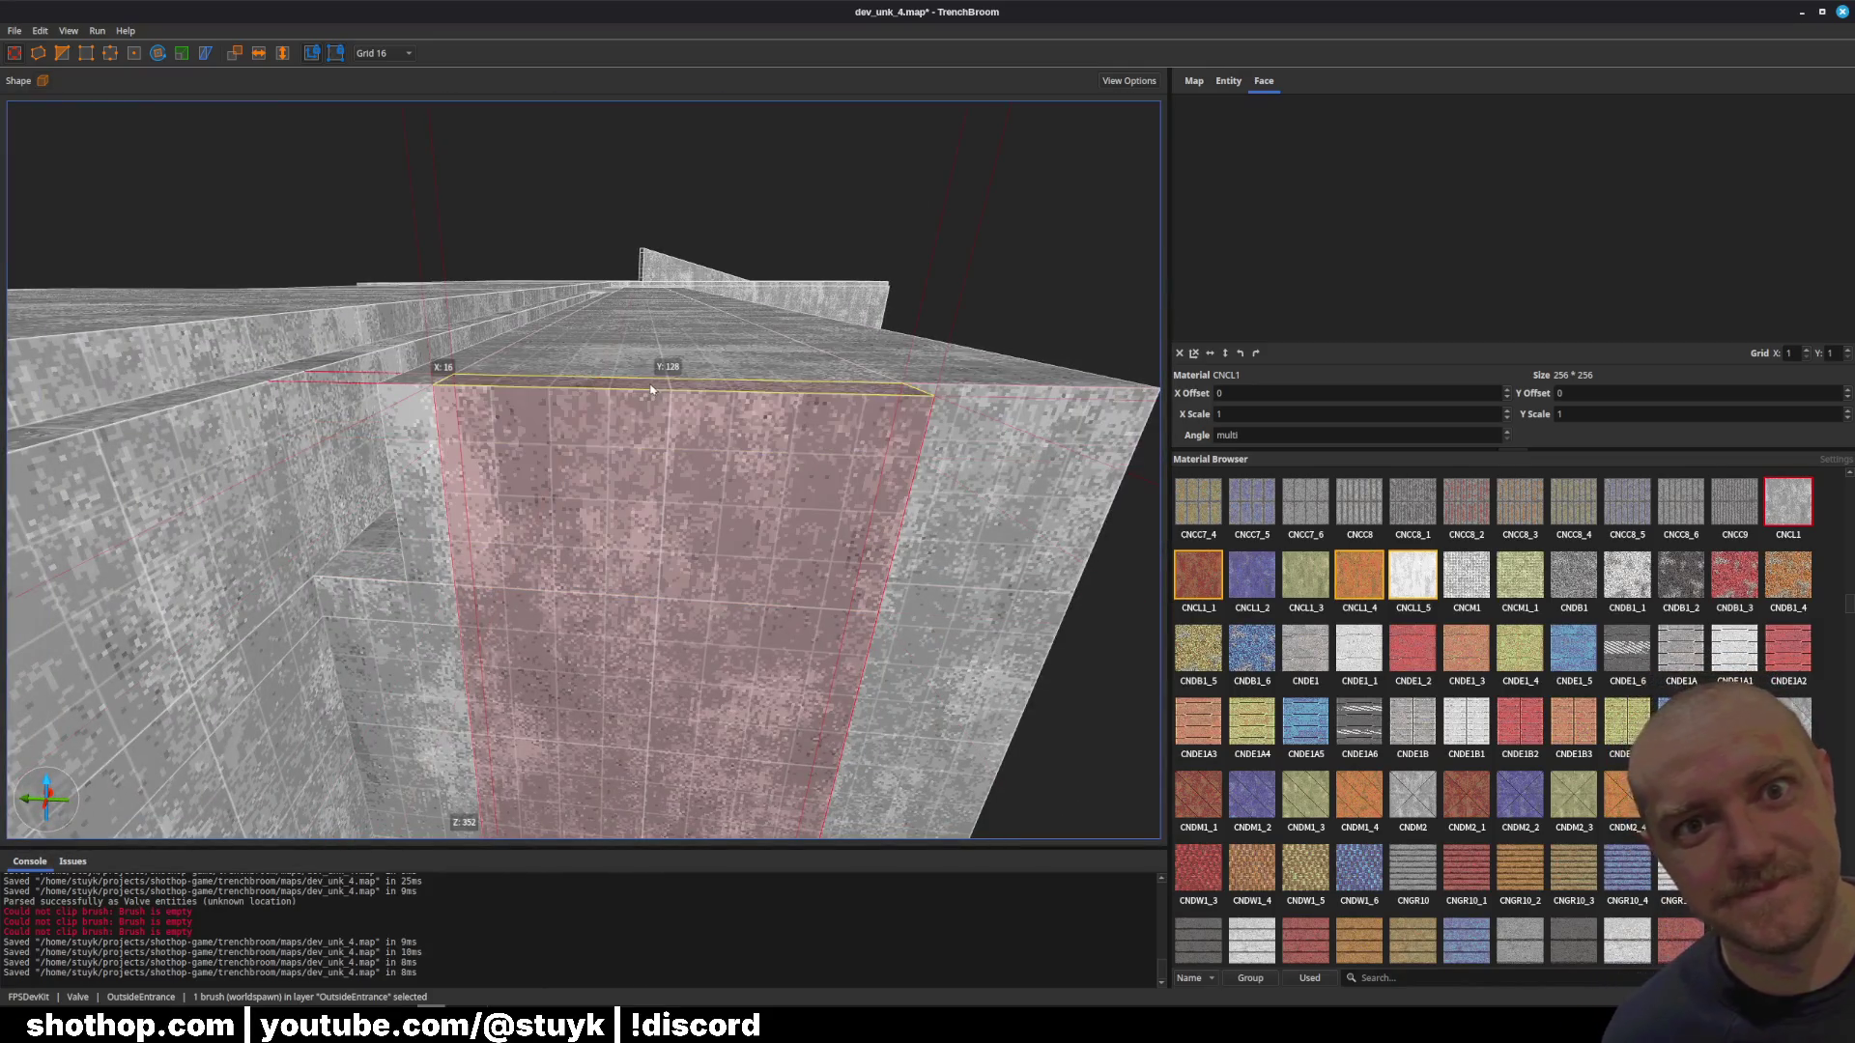
Step: Switch to the Godot editor and select the WorldNodes node
scroll(580, 434, "up", 5)
scroll(504, 426, "down", 5)
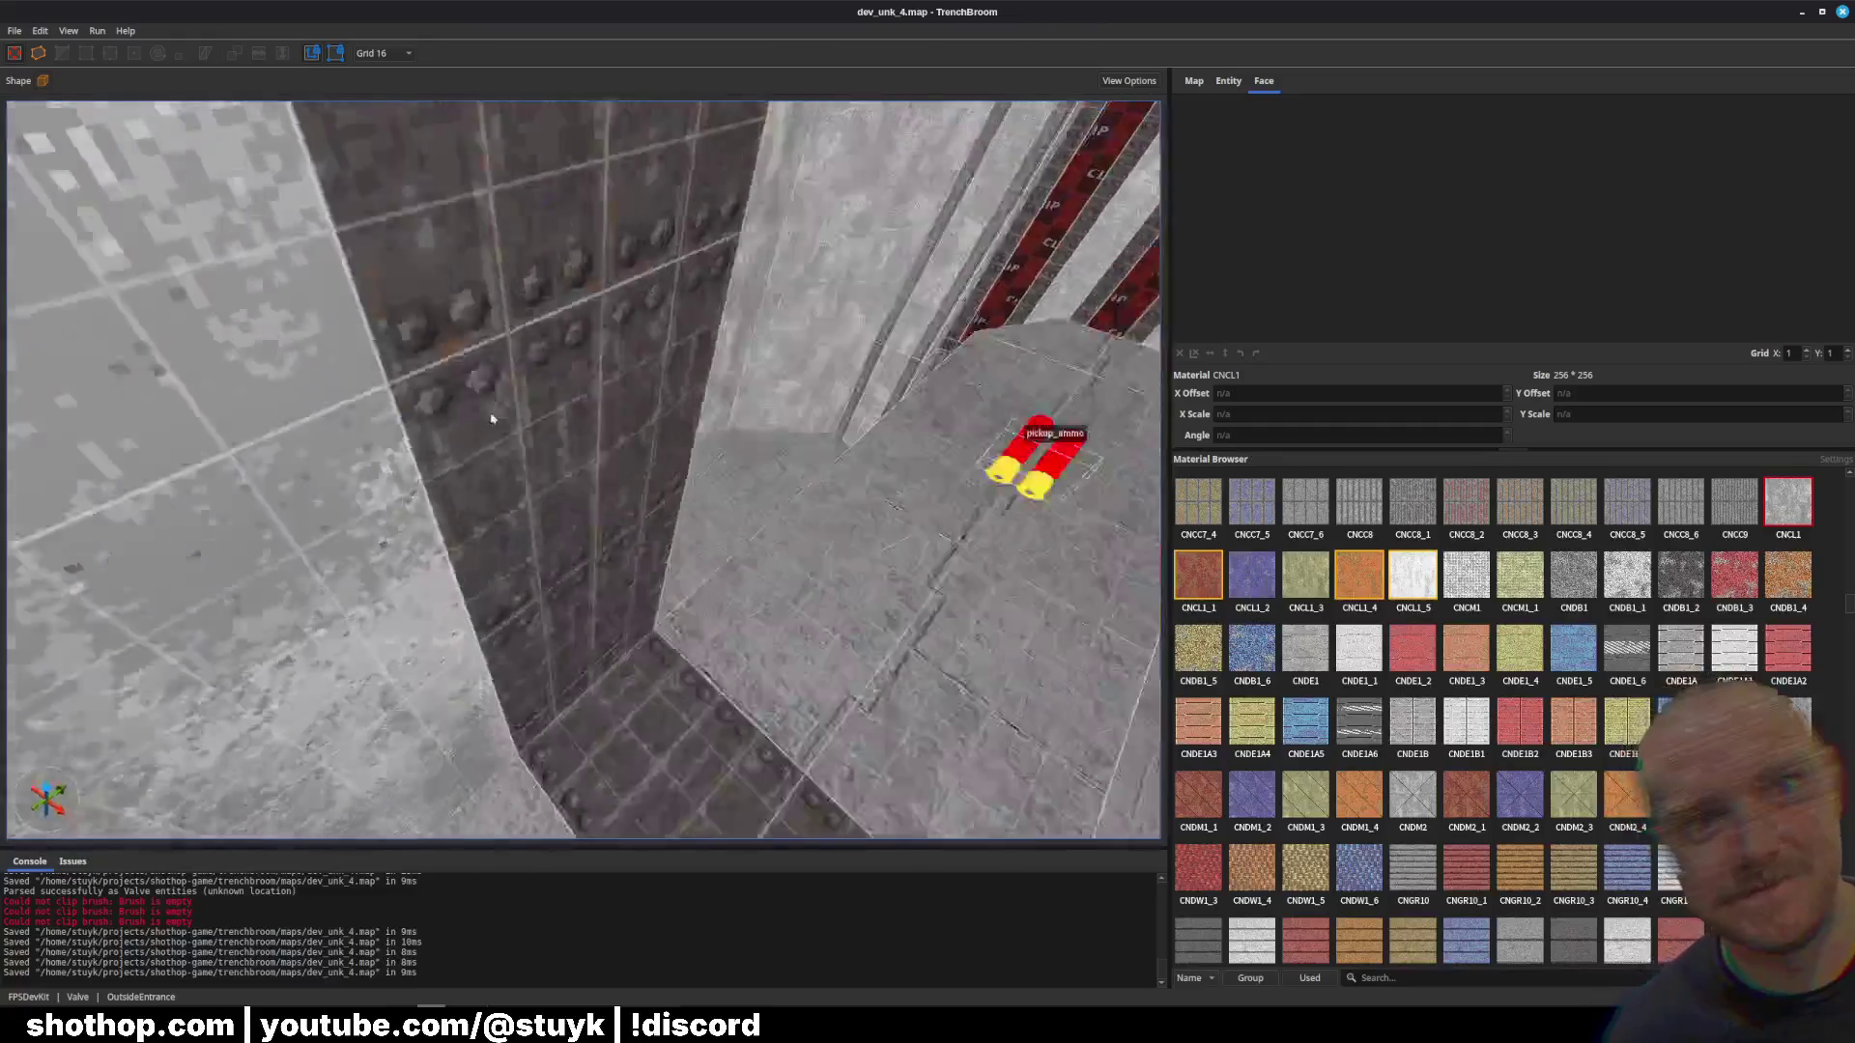
scroll(463, 405, "down", 5)
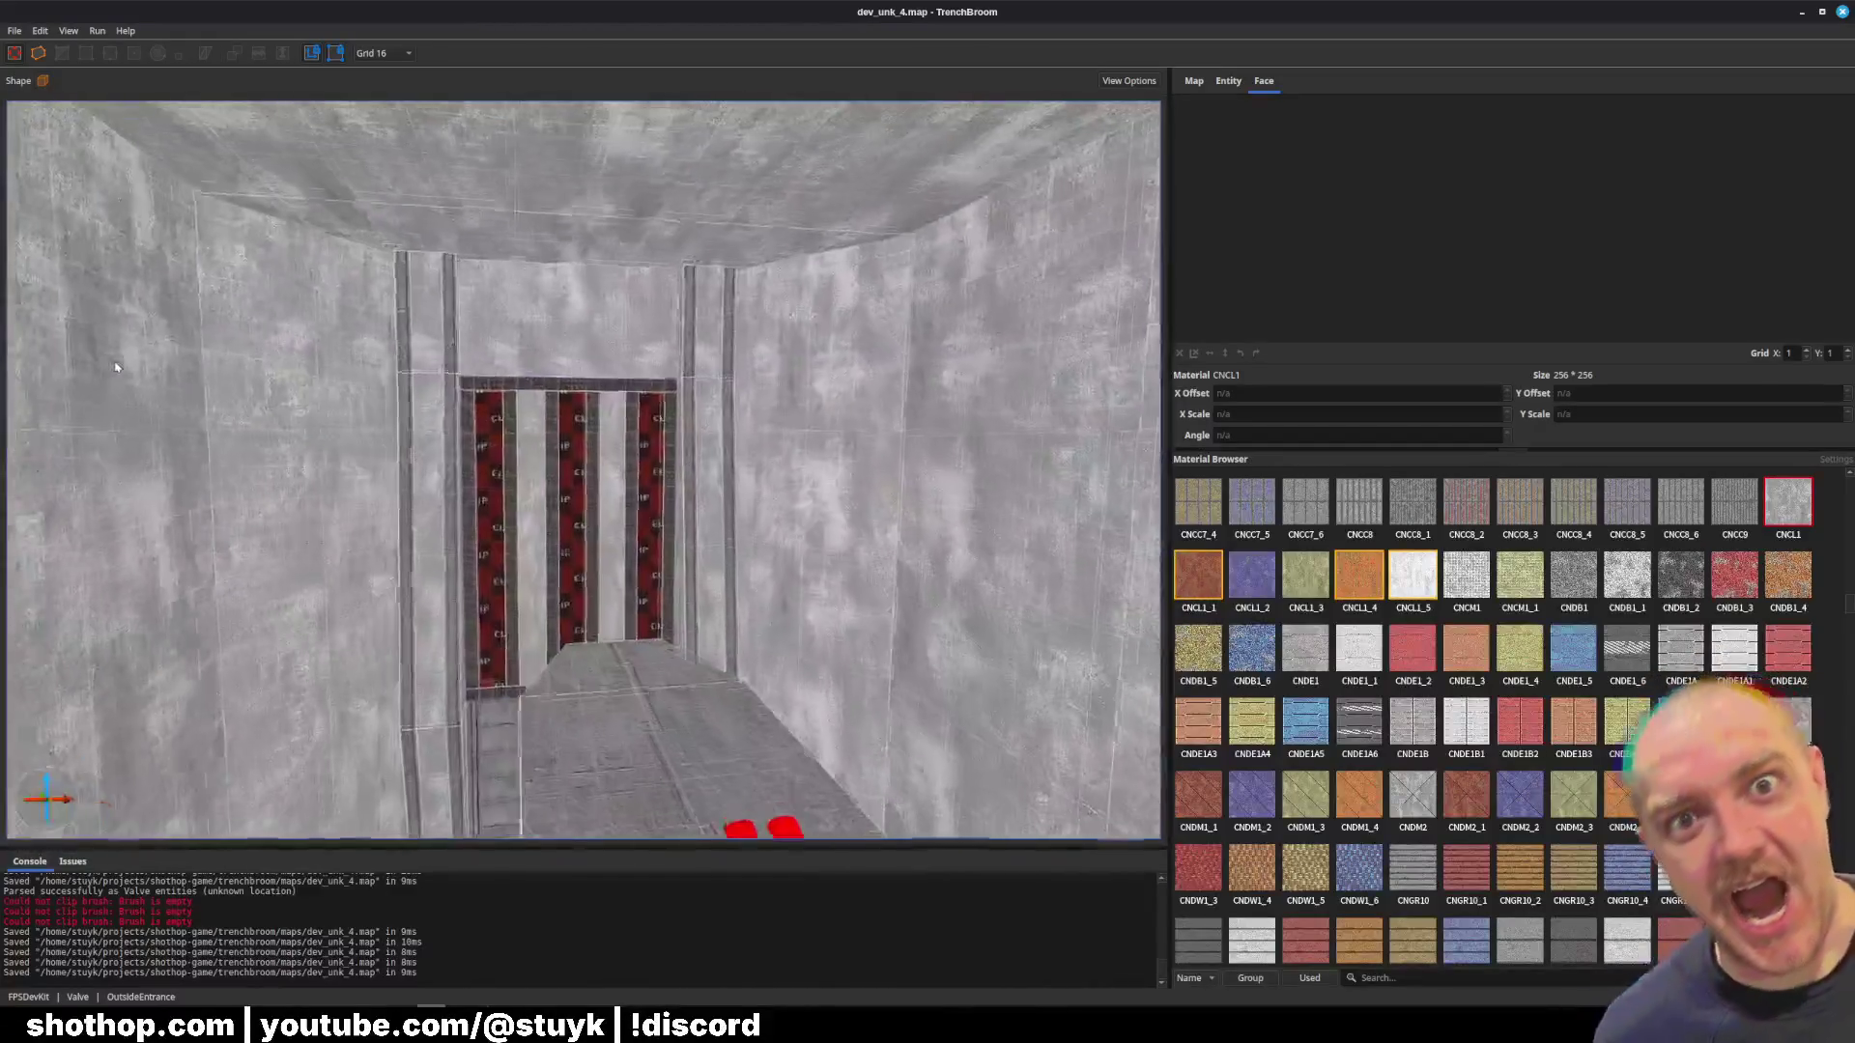
scroll(189, 364, "down", 5)
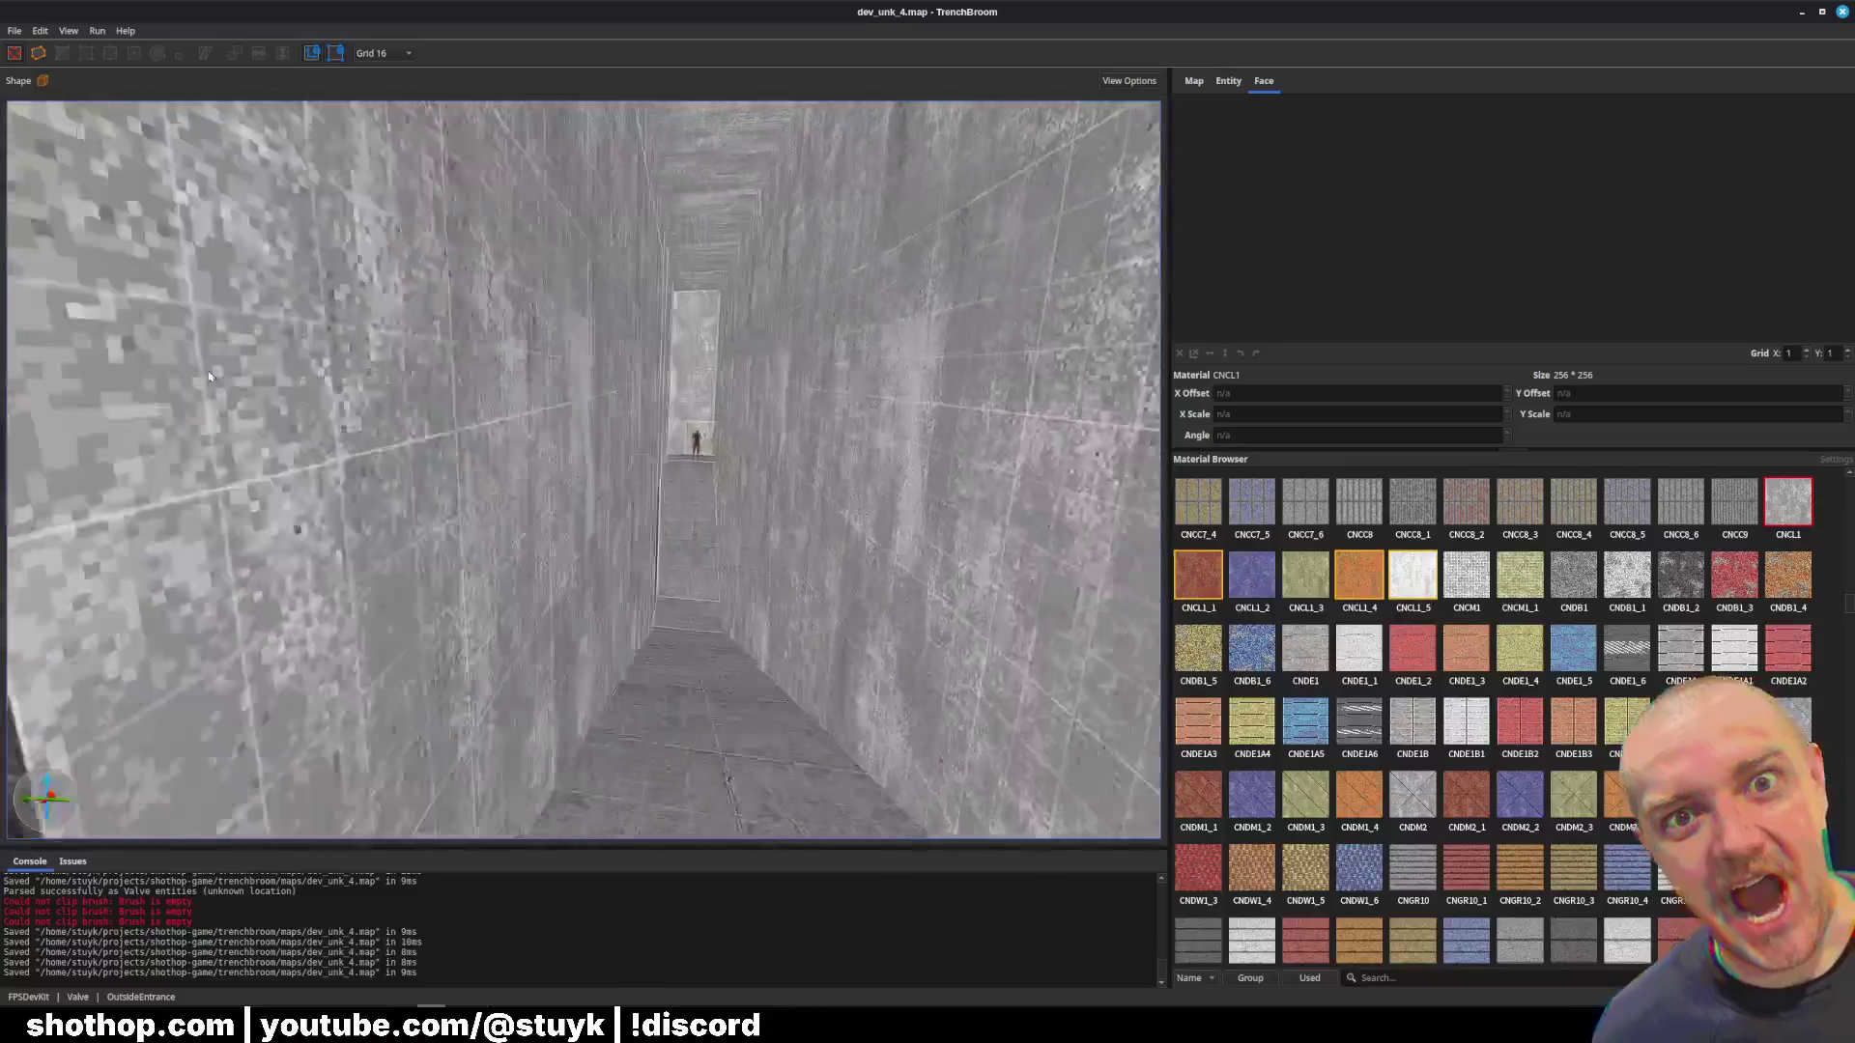
scroll(341, 391, "down", 5)
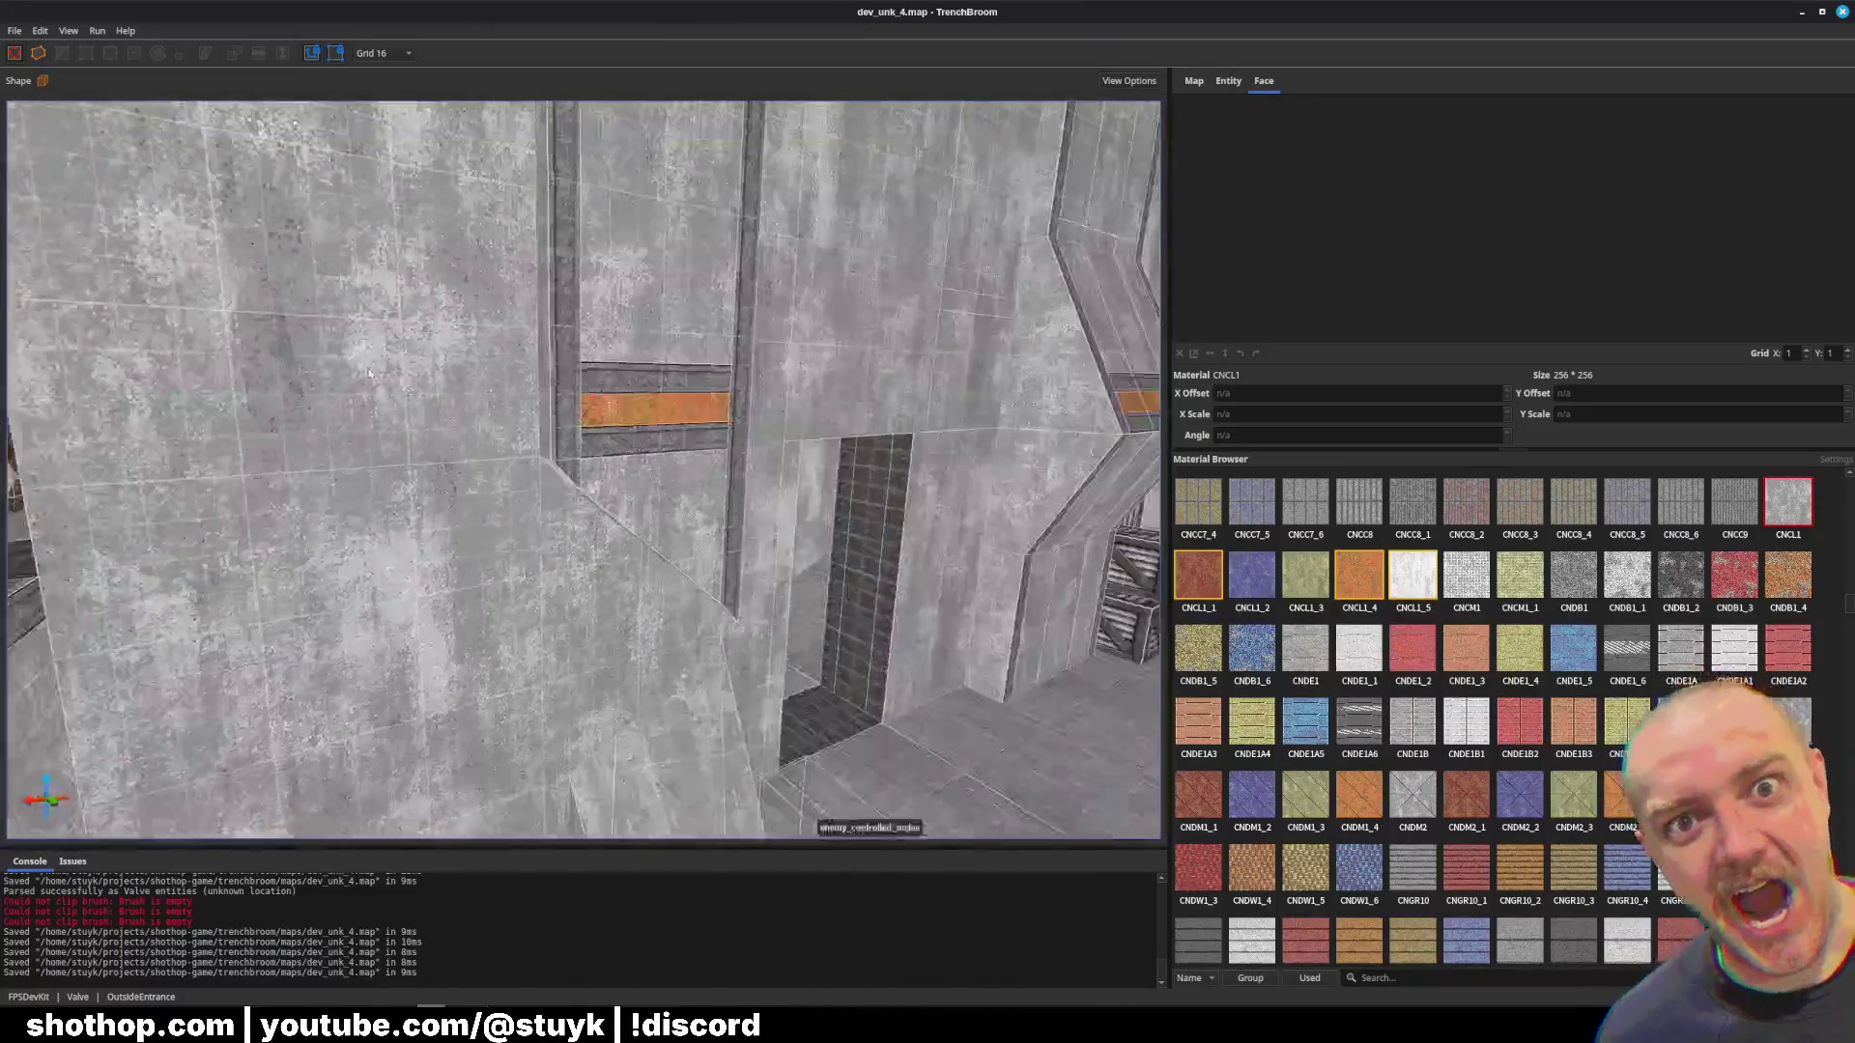
scroll(628, 394, "down", 5)
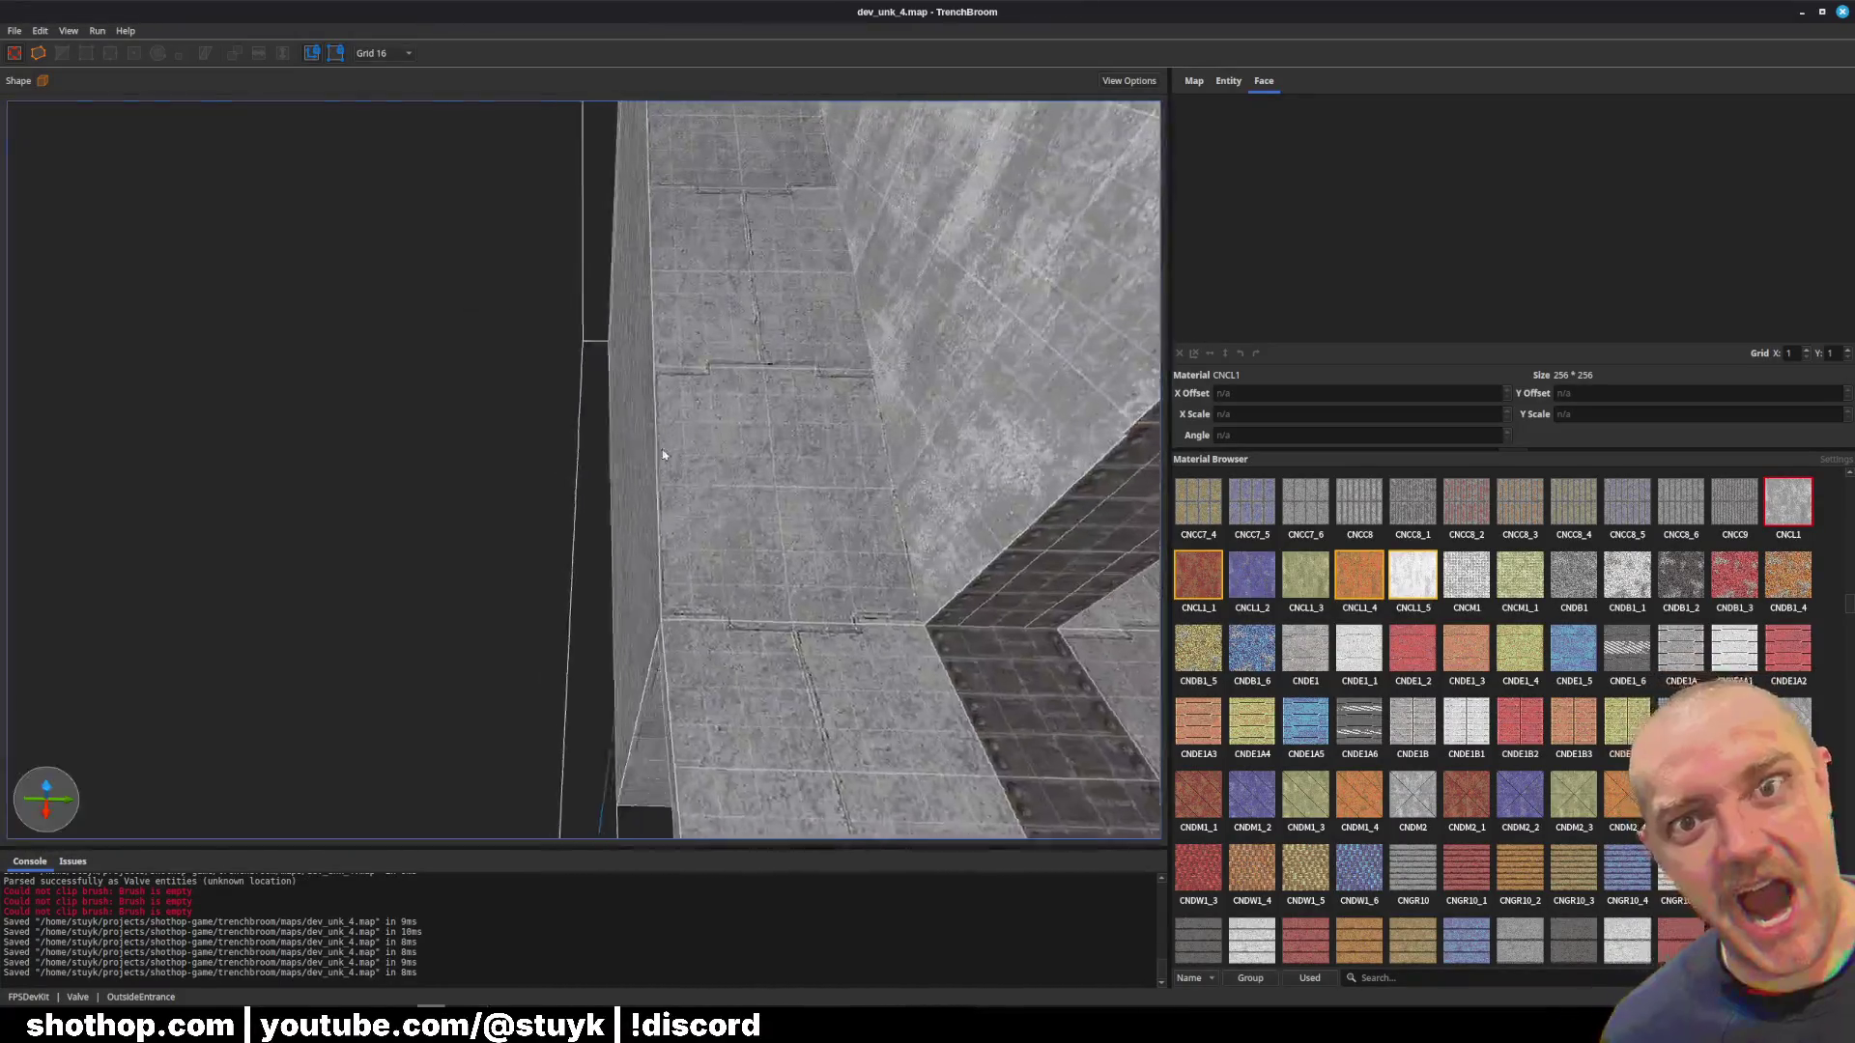
scroll(557, 383, "down", 5)
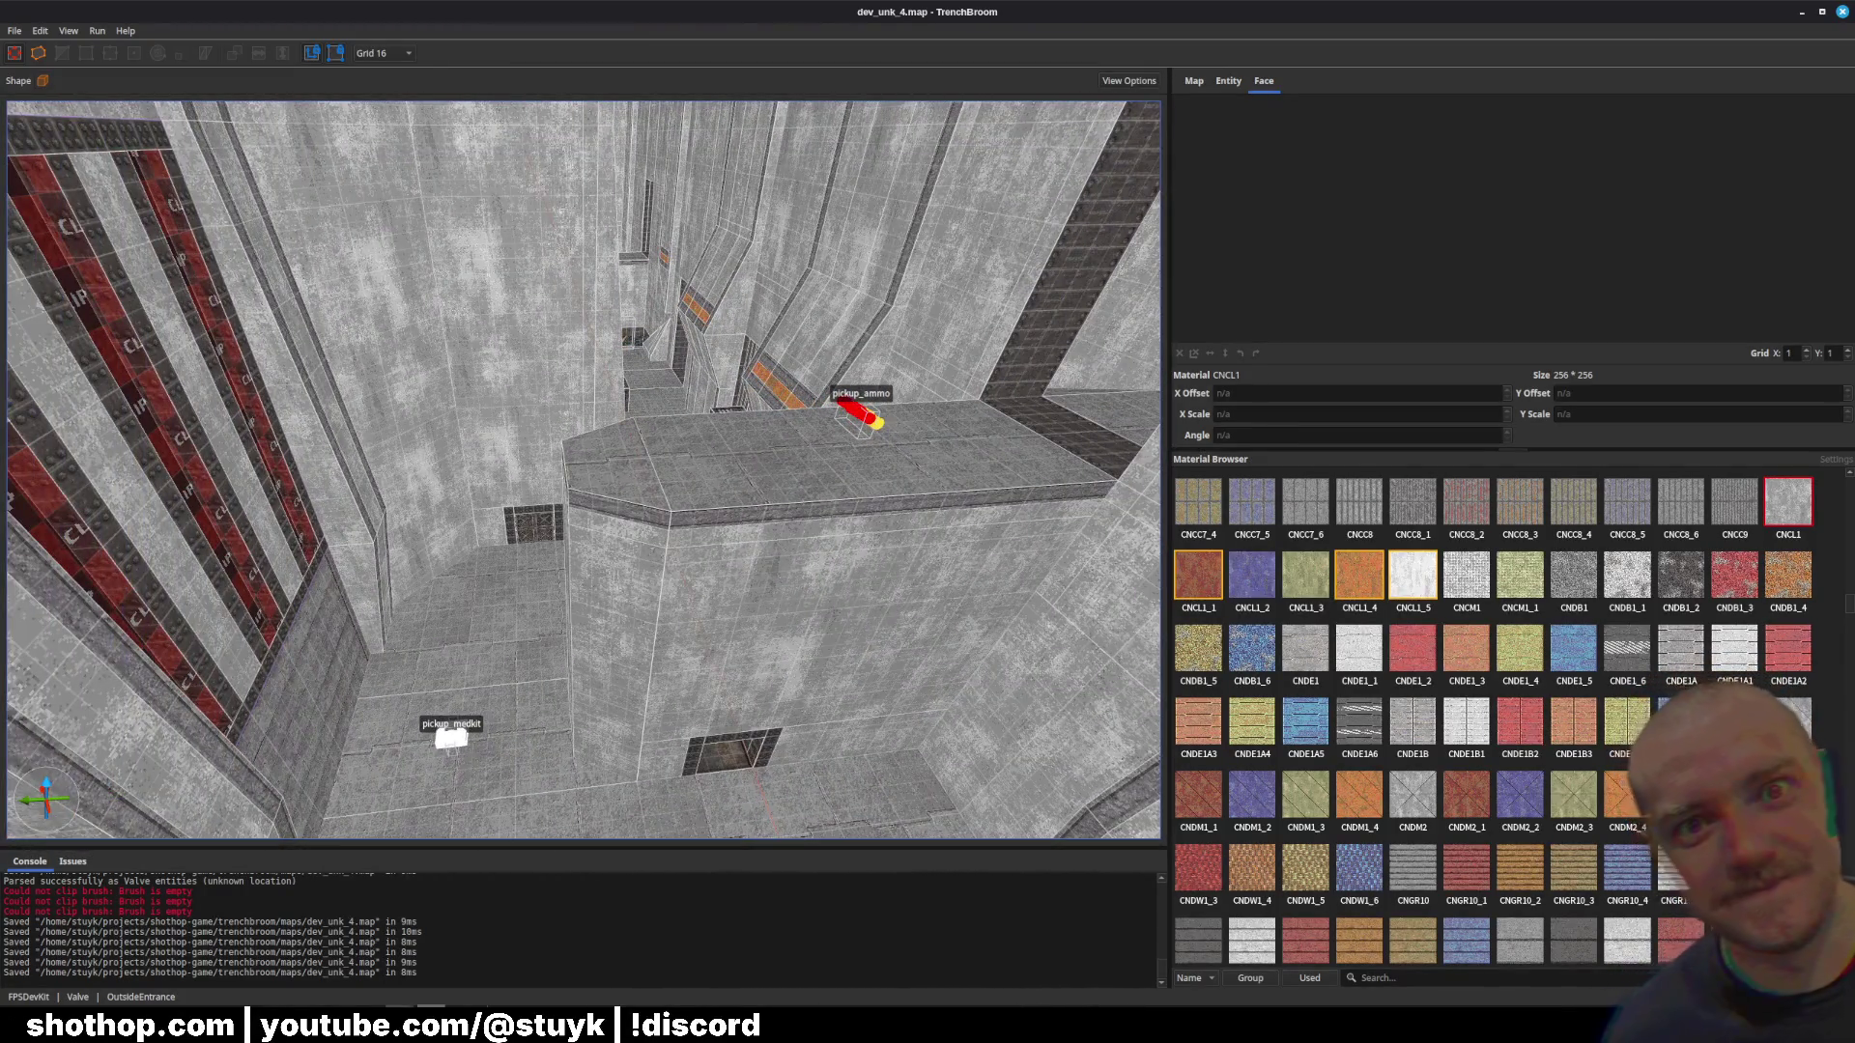
key("alt+Tab")
left_click(100, 266)
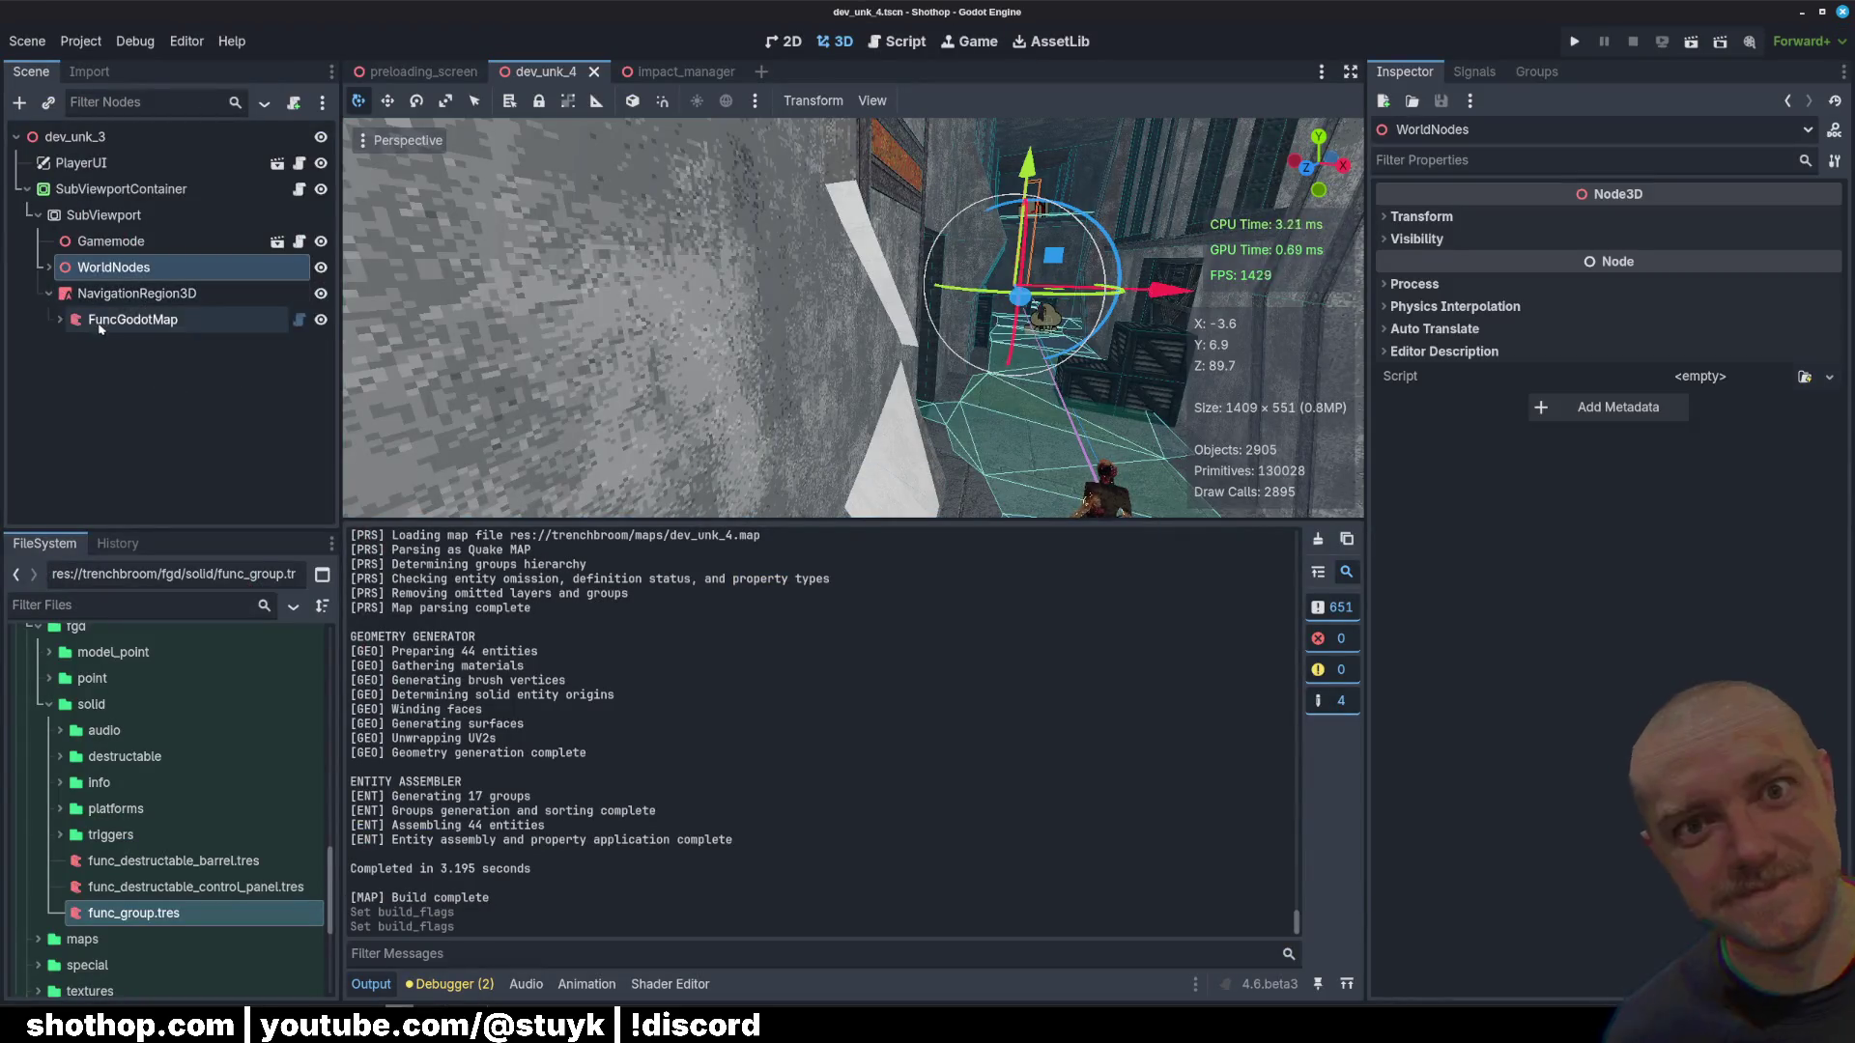
Step: Rebuild the map from FuncGodotMap with Show Profiling Info (2798 objects), then return to TrenchBroom
left_click(99, 327)
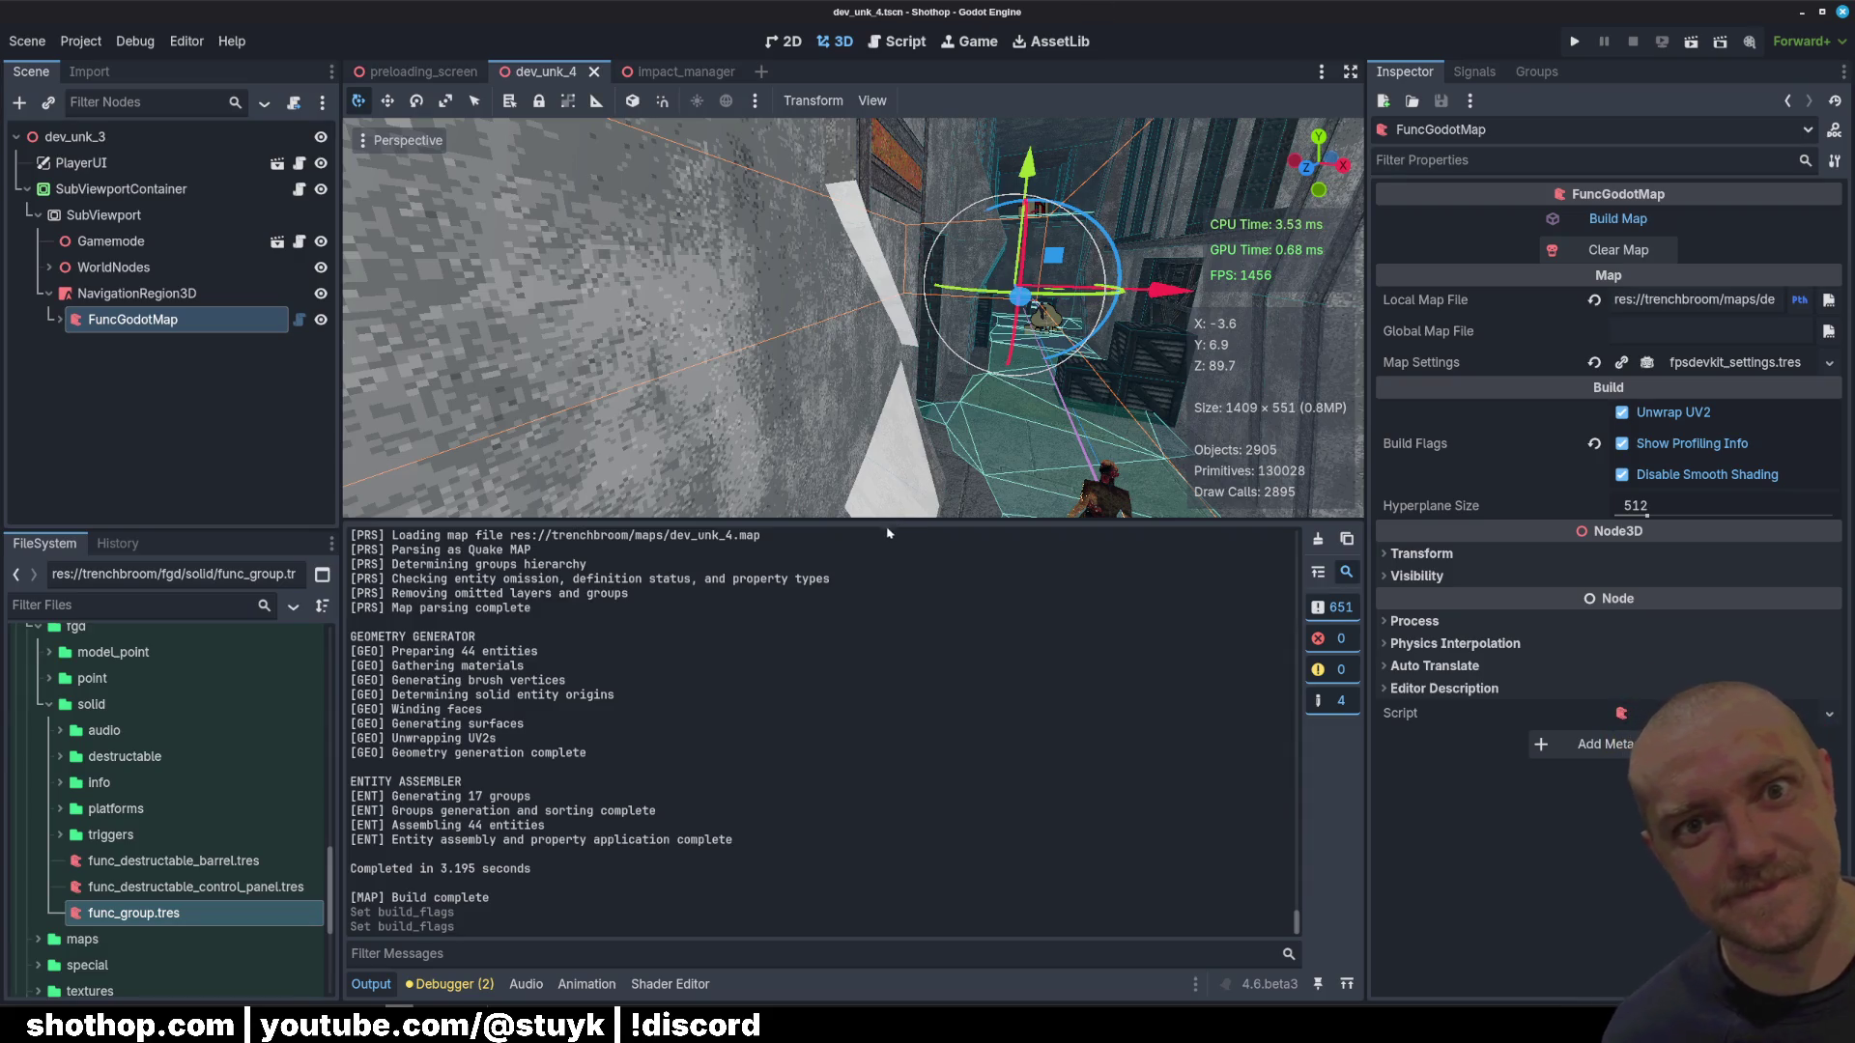
left_click_drag(888, 523, 870, 775)
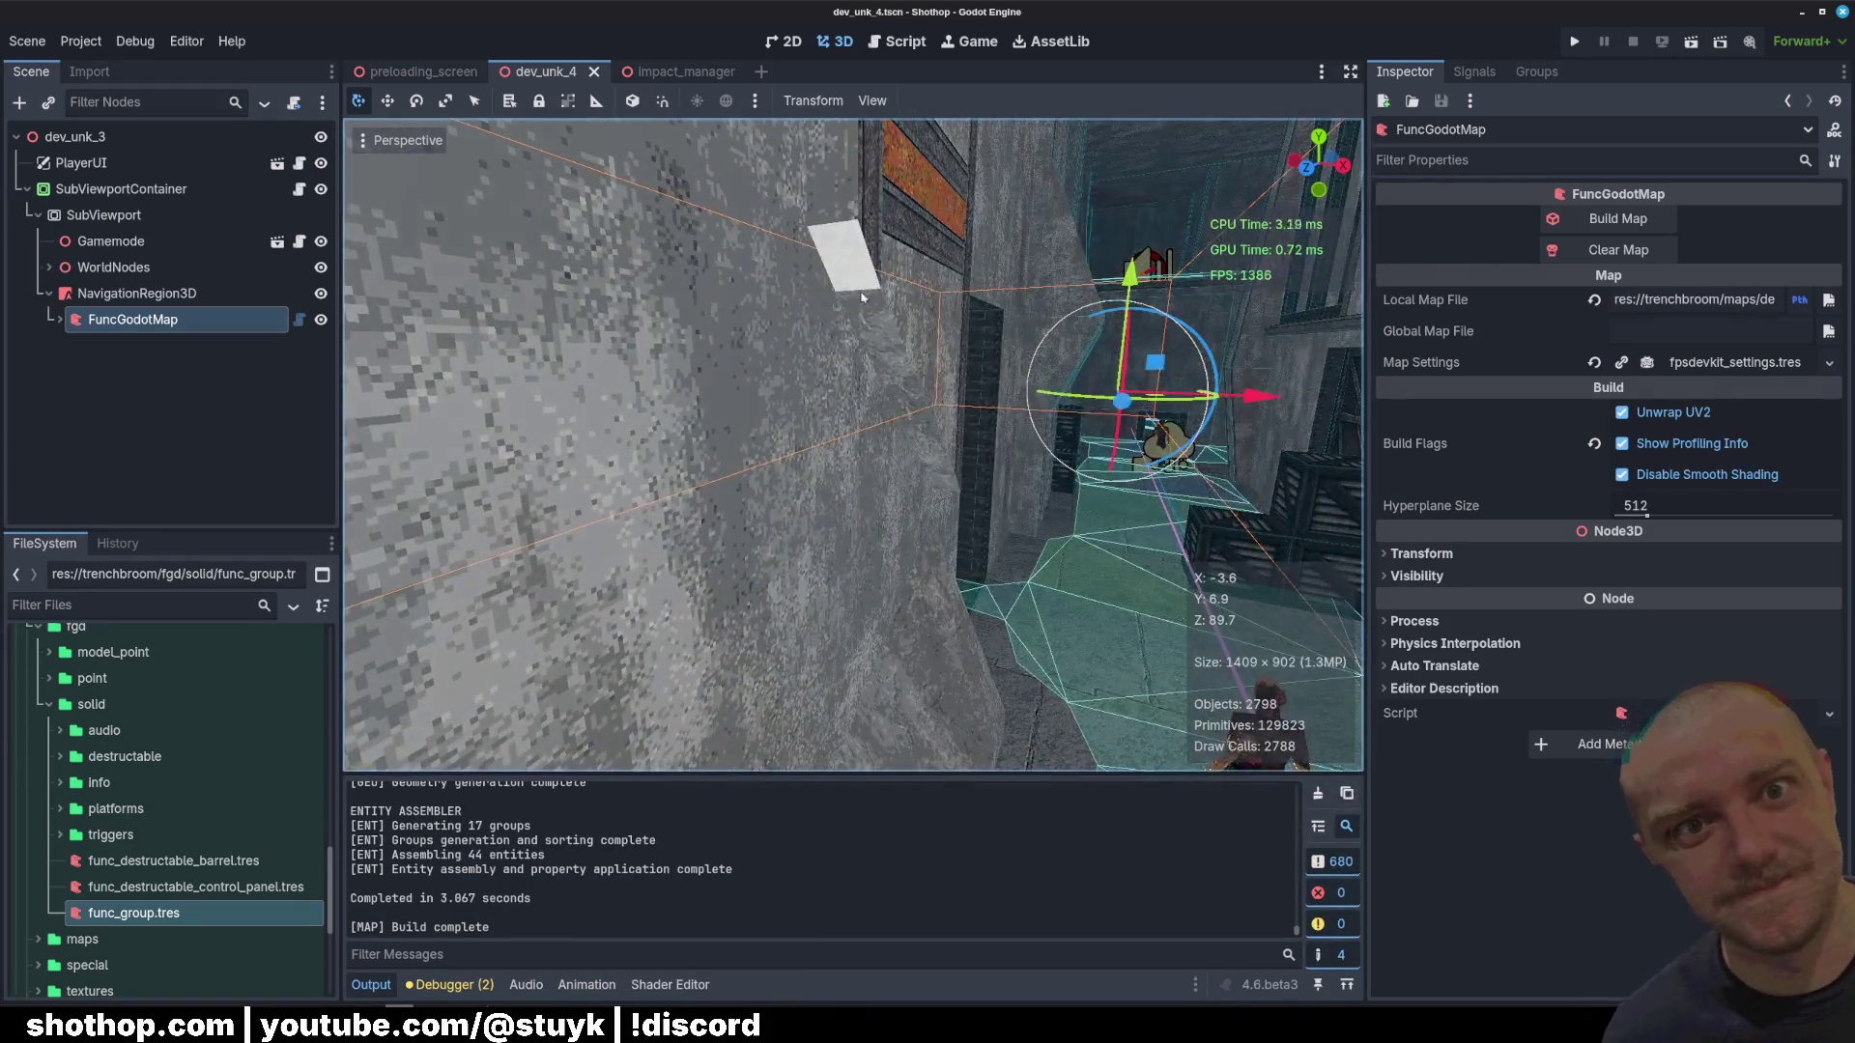
scroll(863, 298, "up", 5)
key("alt+Tab")
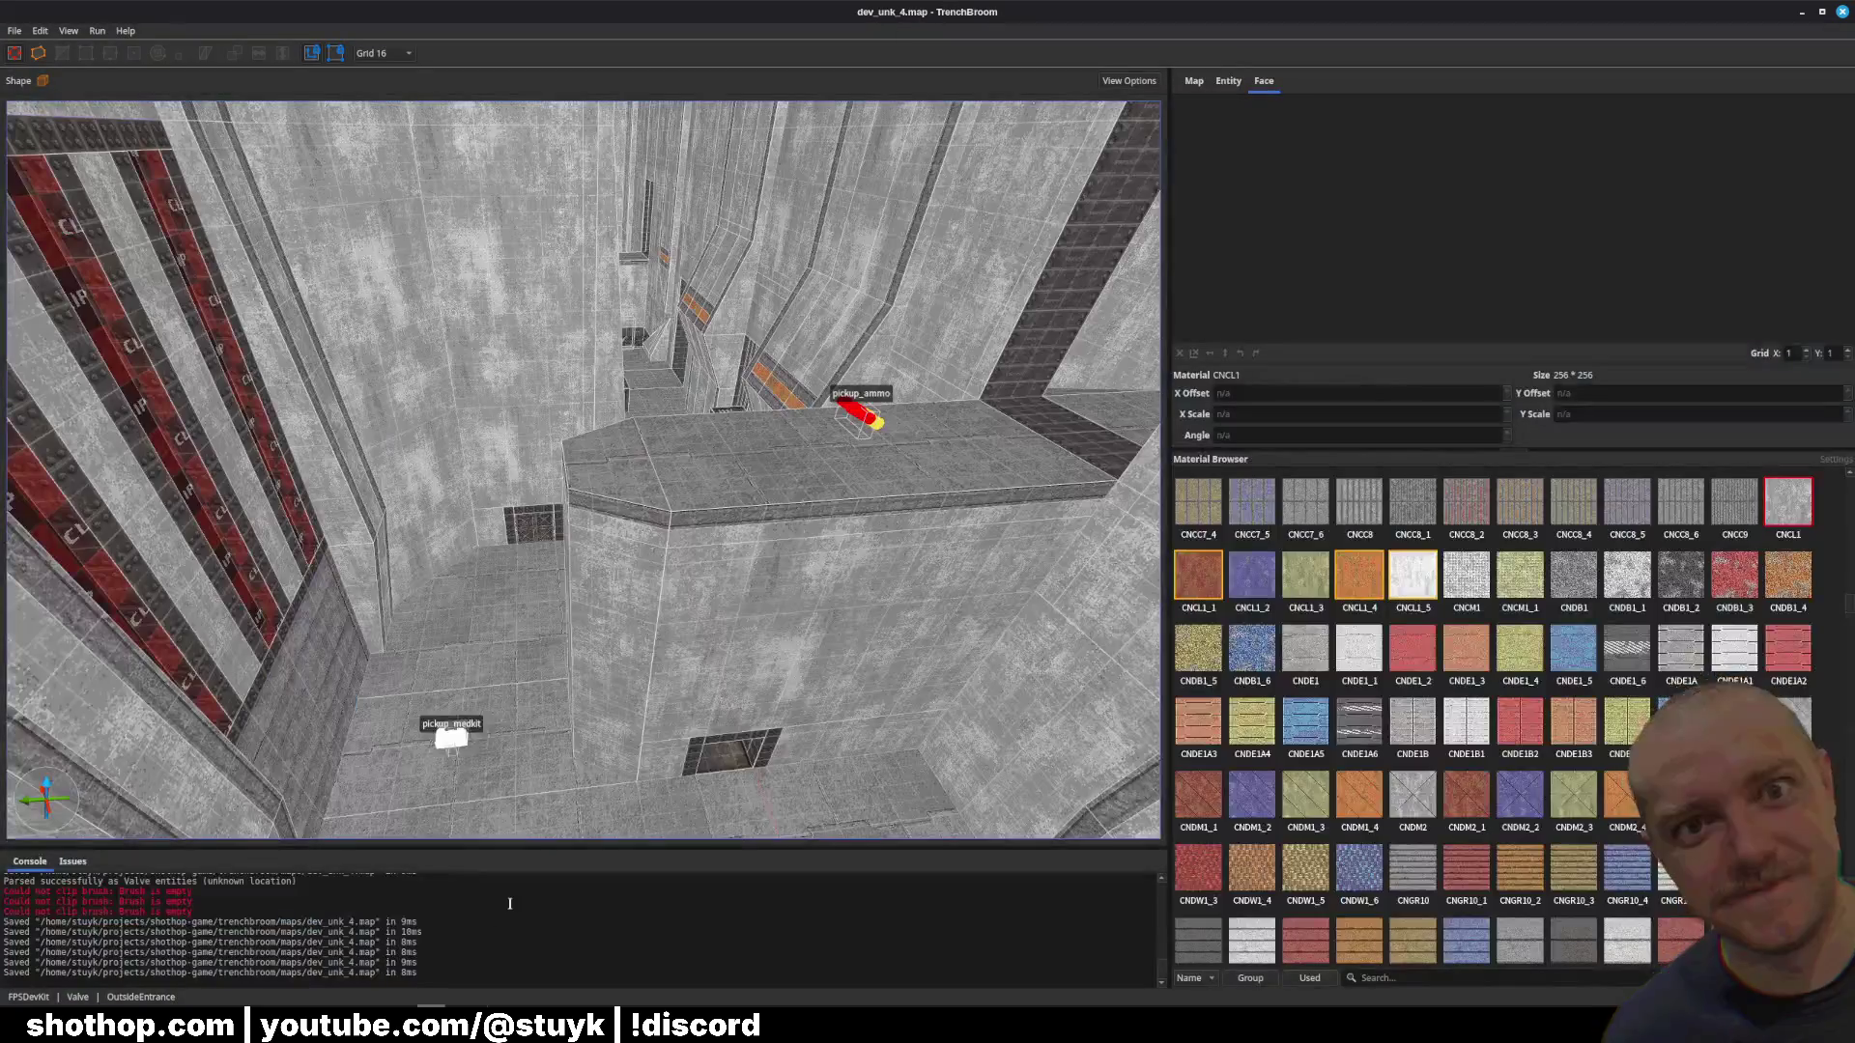
Step: Select the wall face beside the orange stripe, then minimise TrenchBroom back to Godot
scroll(729, 612, "up", 10)
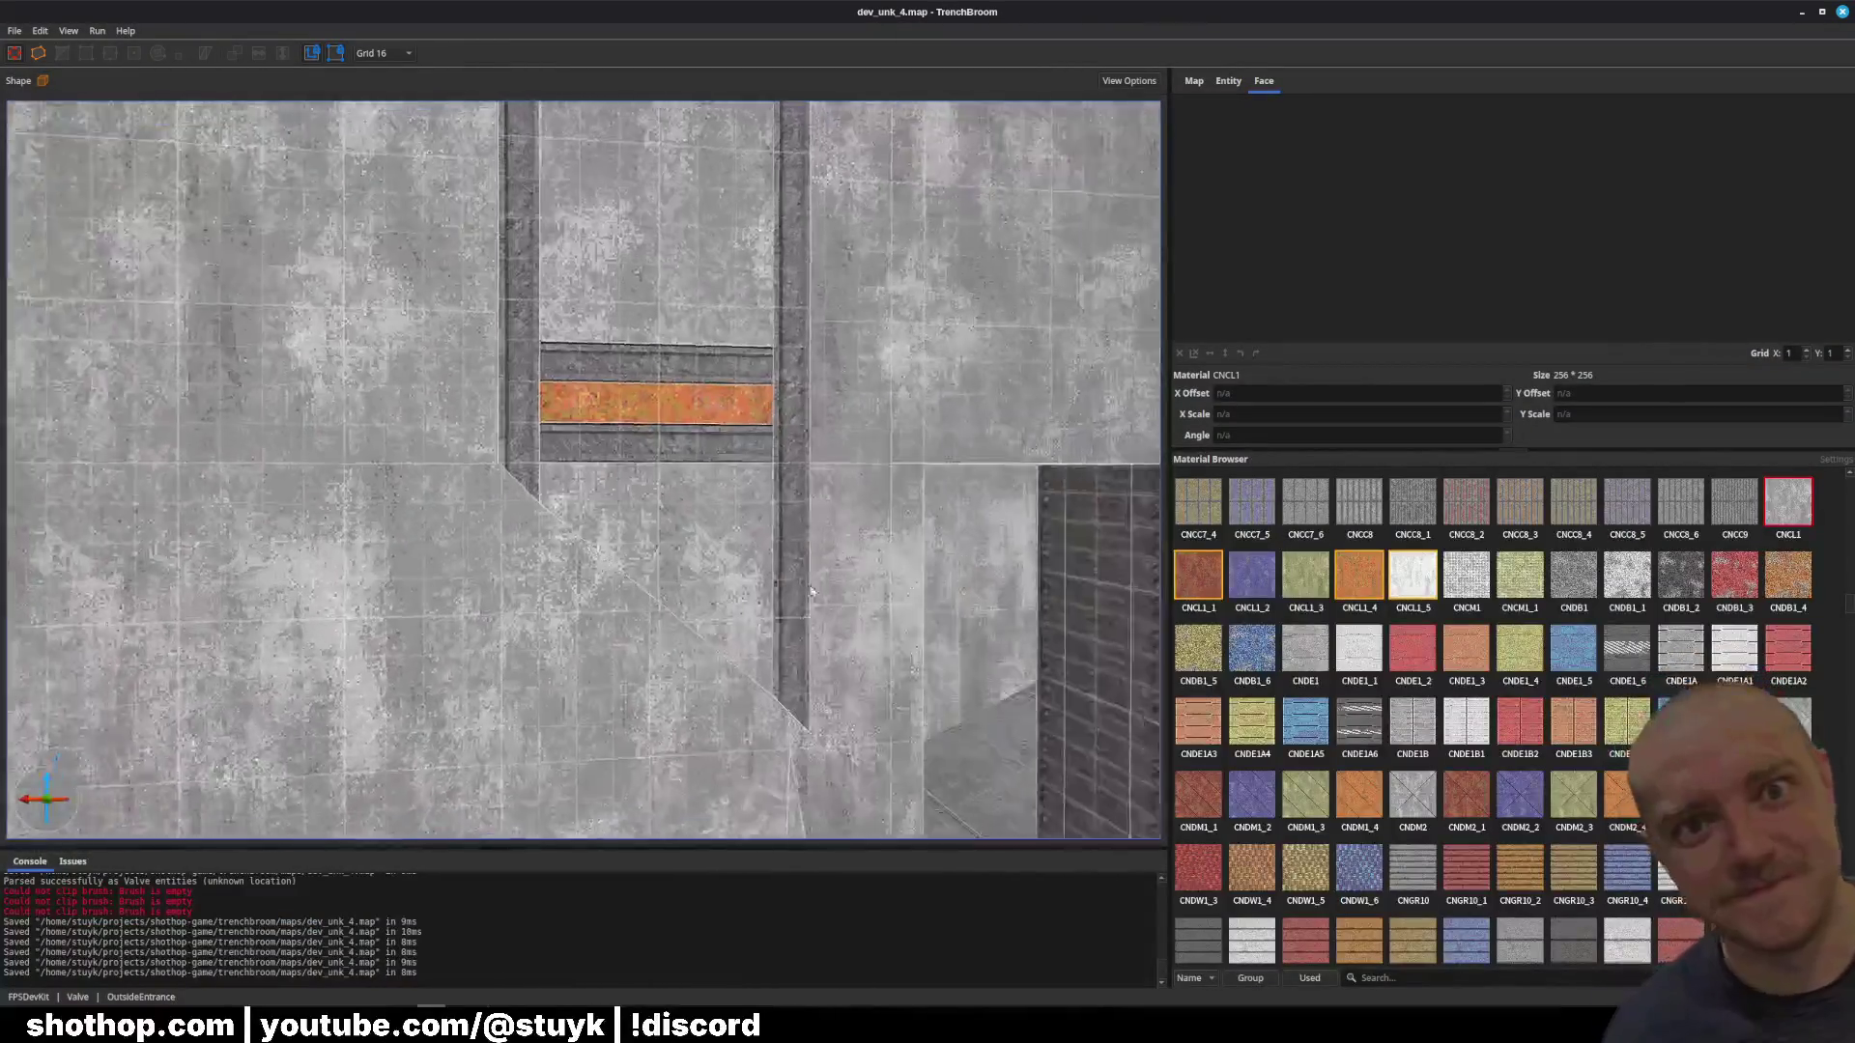
scroll(812, 591, "up", 5)
left_click(850, 489)
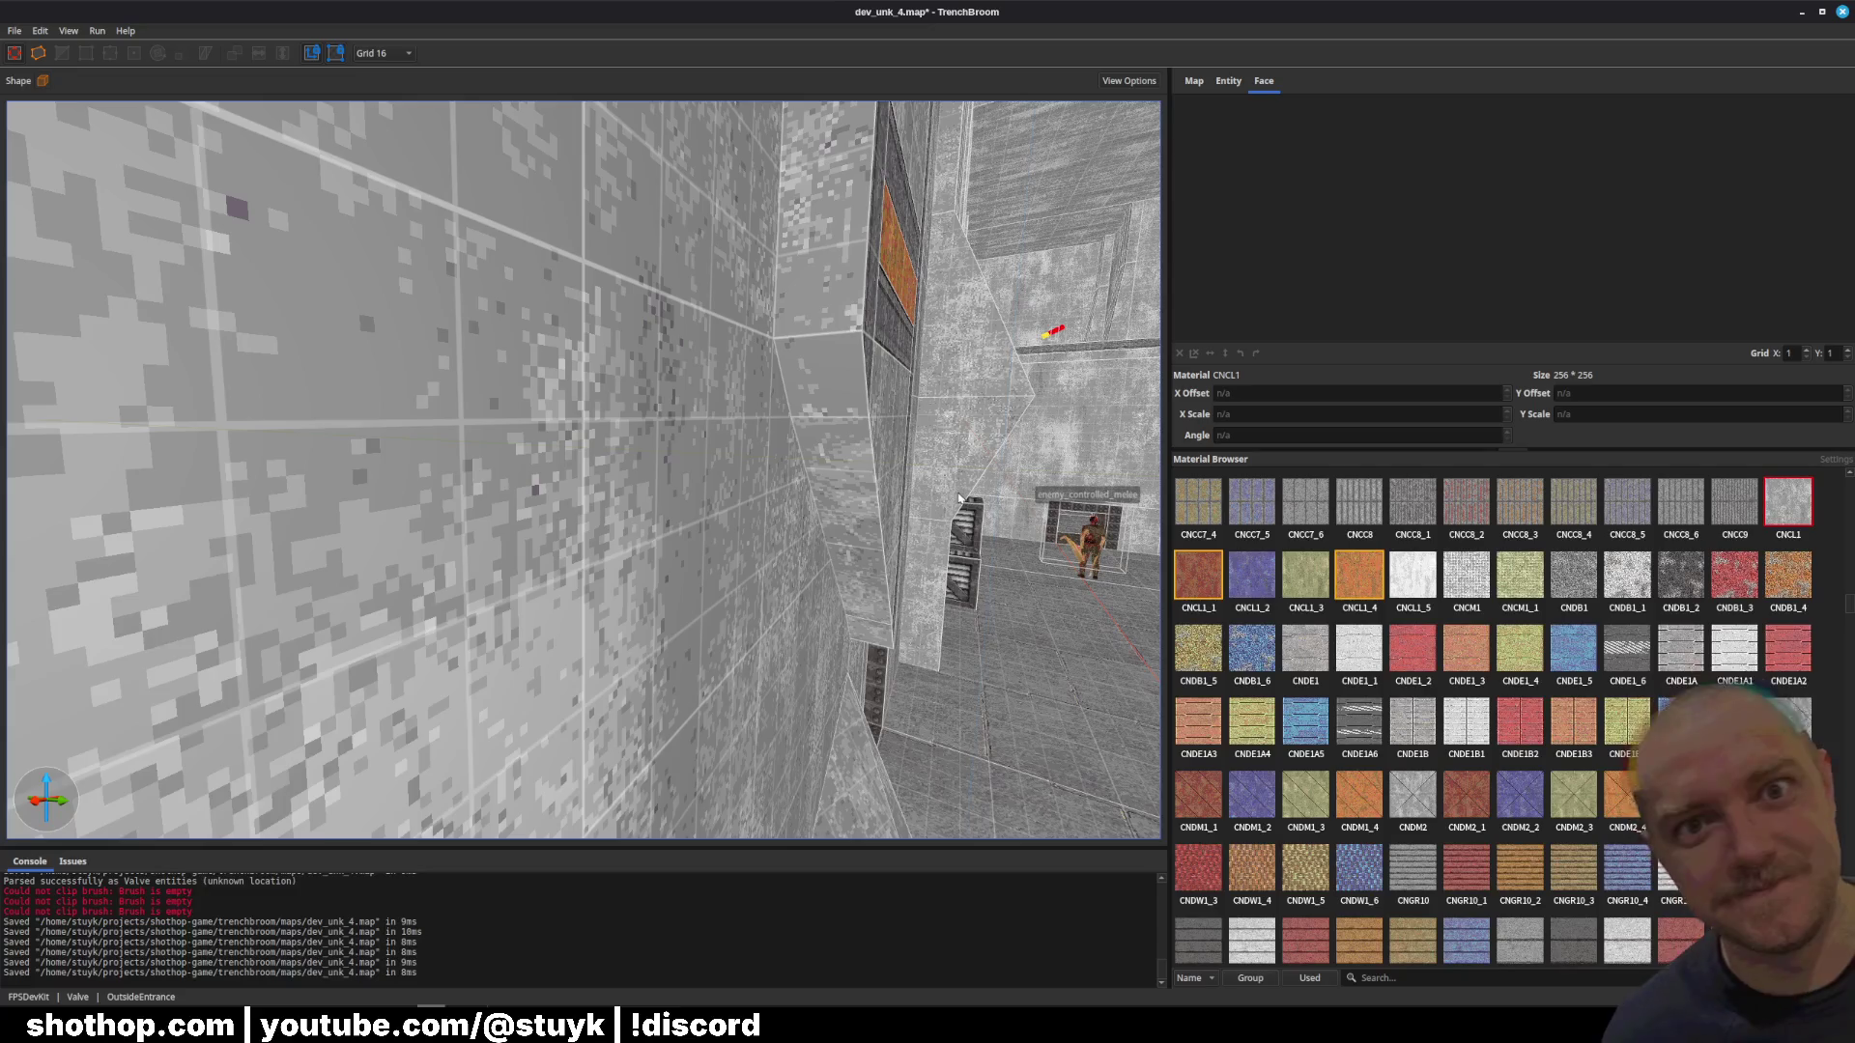
scroll(959, 498, "down", 5)
left_click(1802, 12)
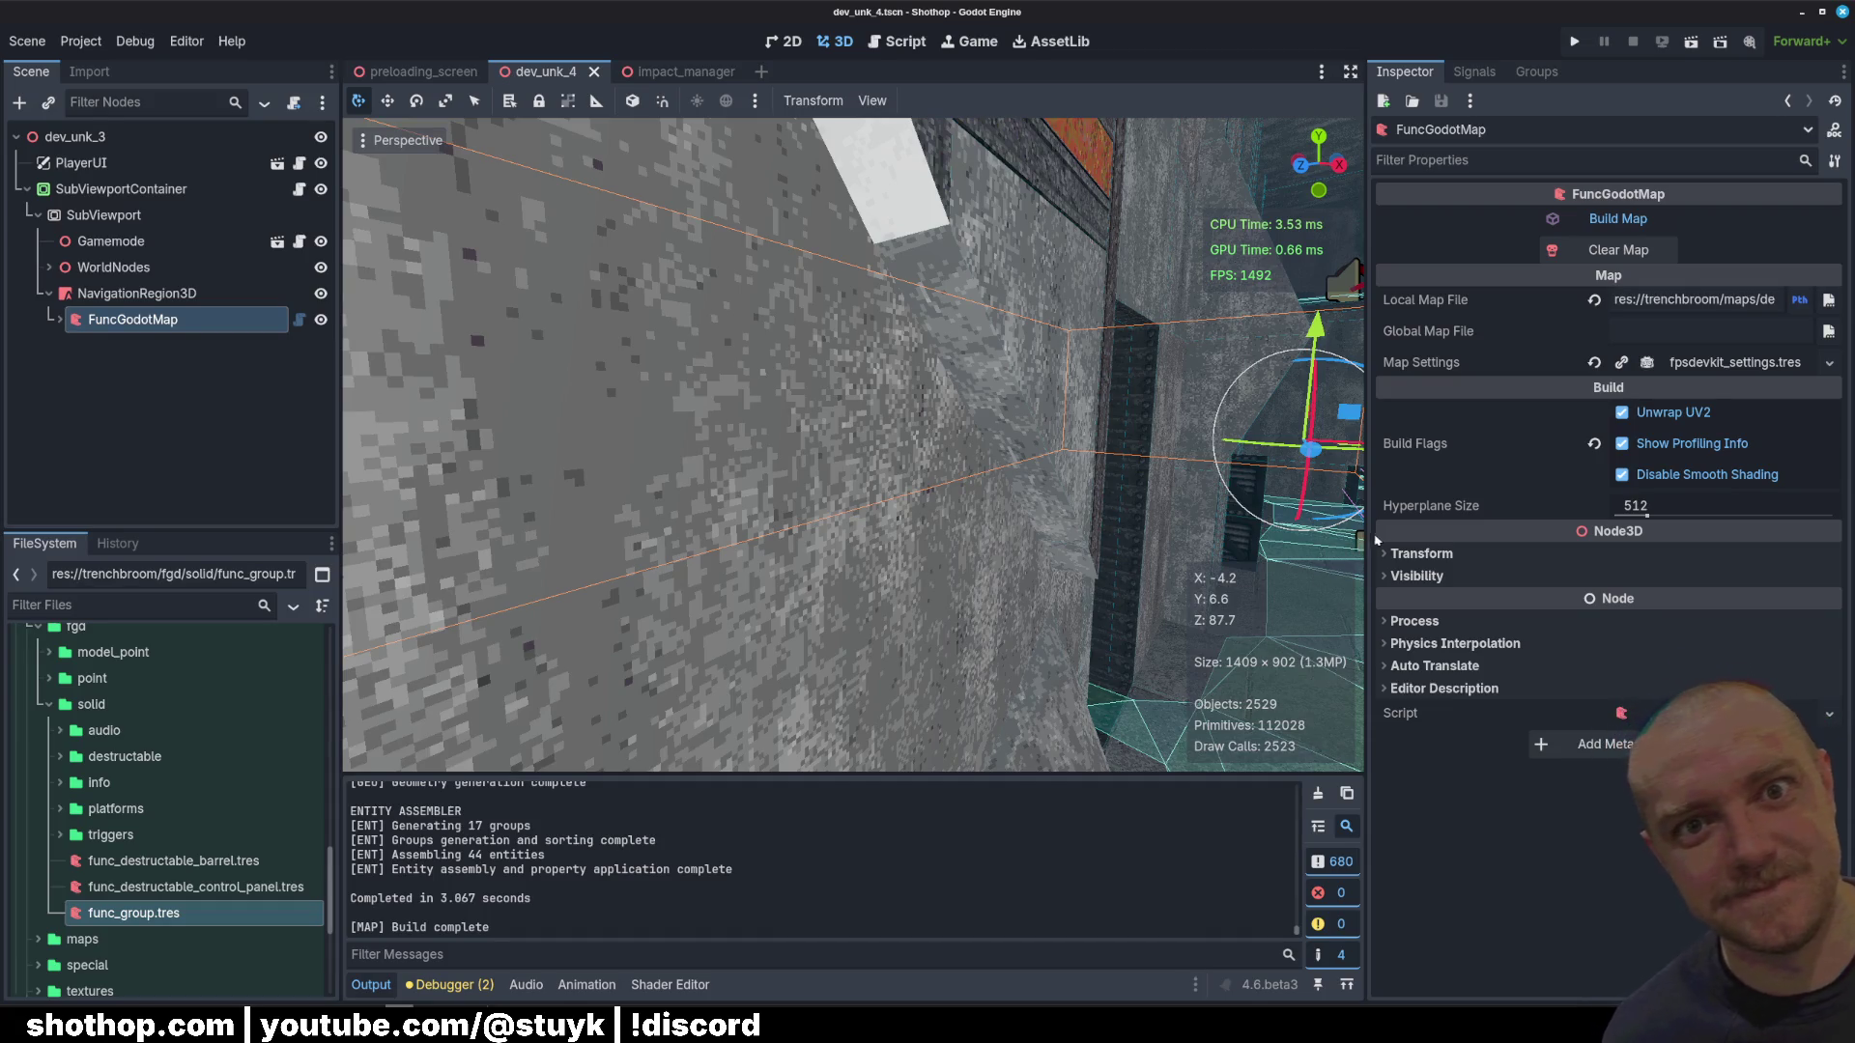
Step: Widen the 3D viewport, rebuild the map (2624 objects), and launch the Shothop playtest
left_click_drag(1370, 538, 1534, 522)
scroll(1272, 511, "down", 5)
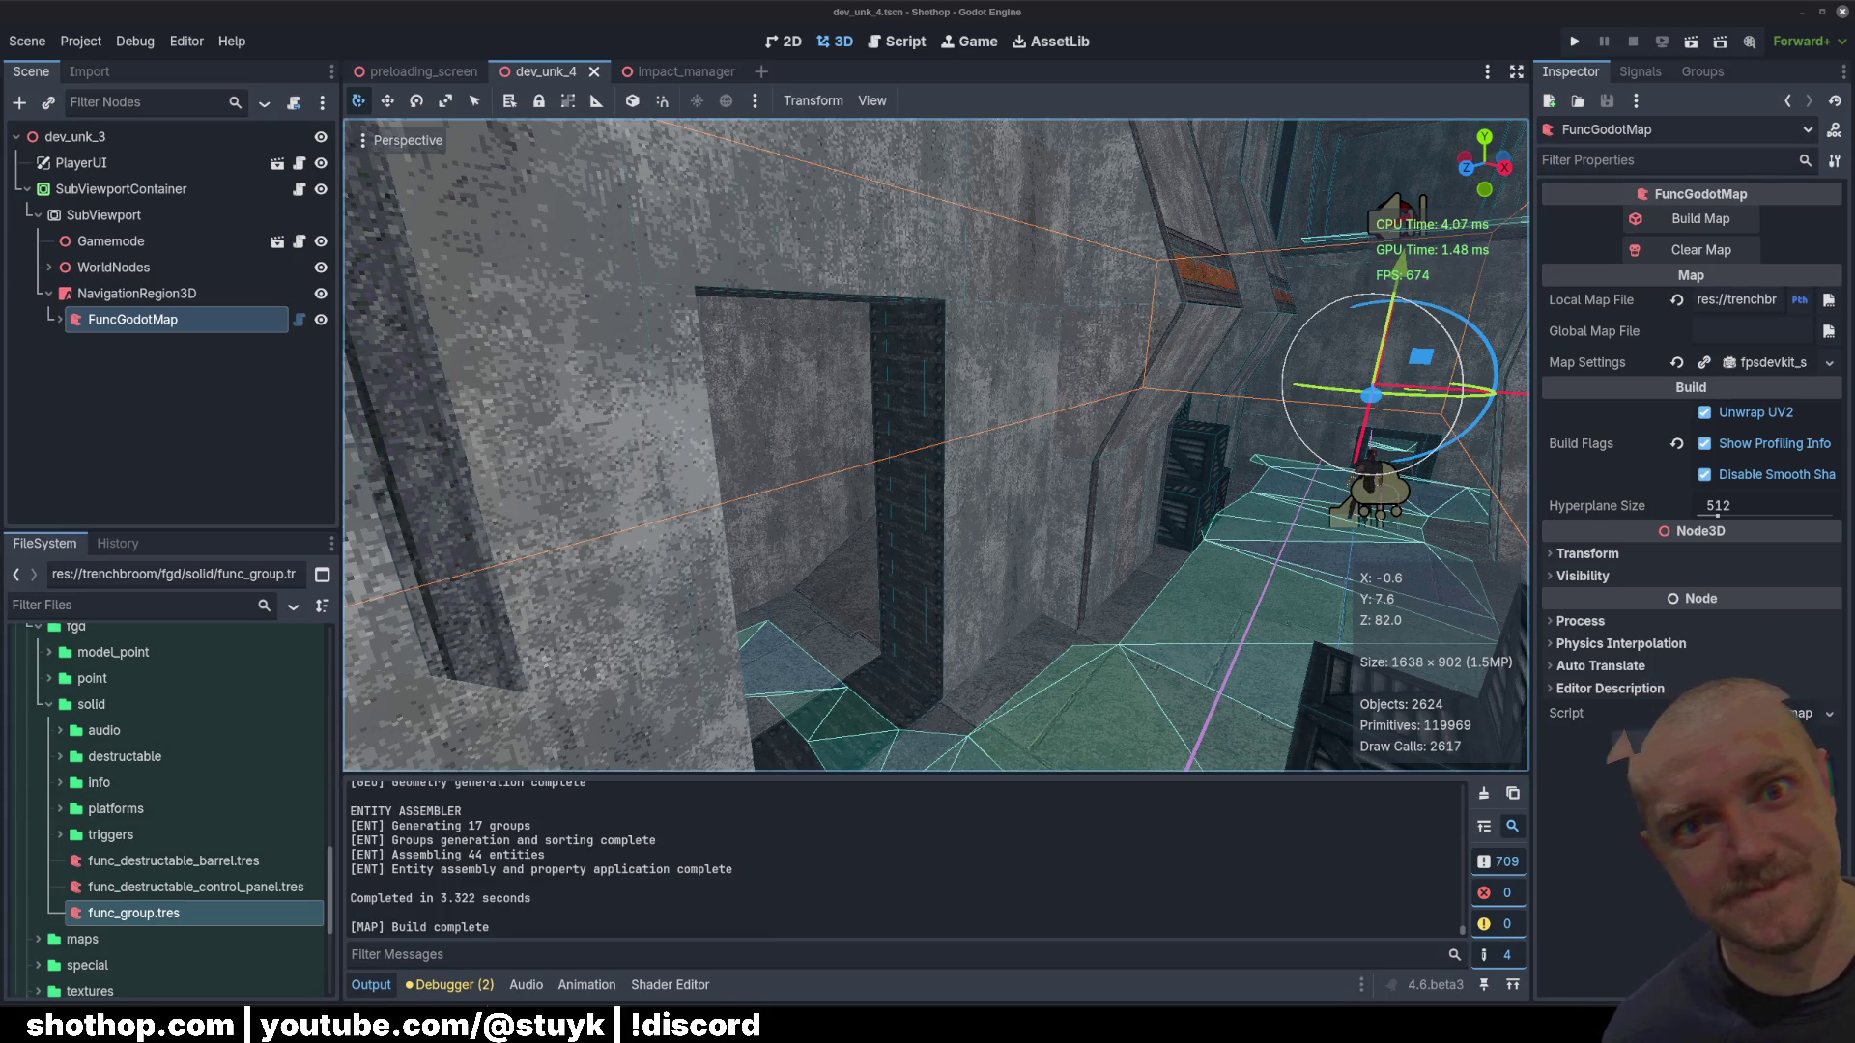
key("F6")
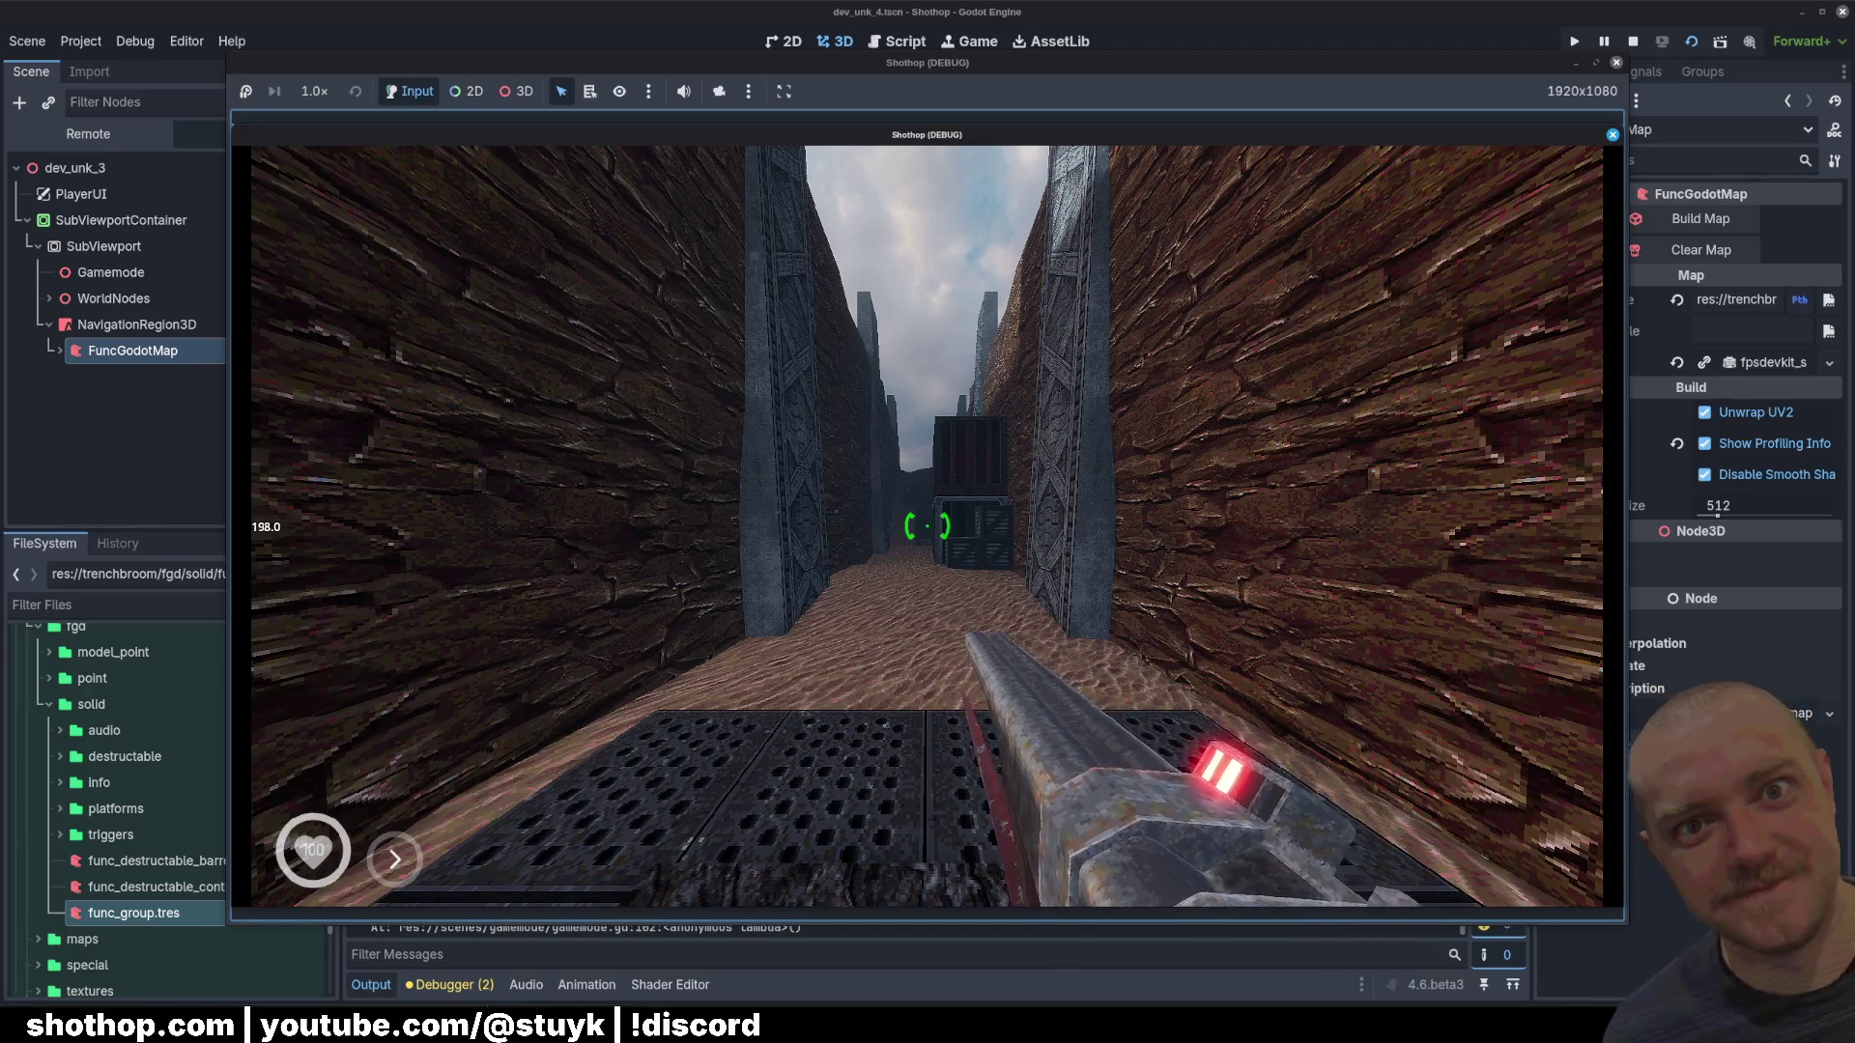
Step: Dash forward down the dev_unk_4 corridor while watching the frame rate
key("shift")
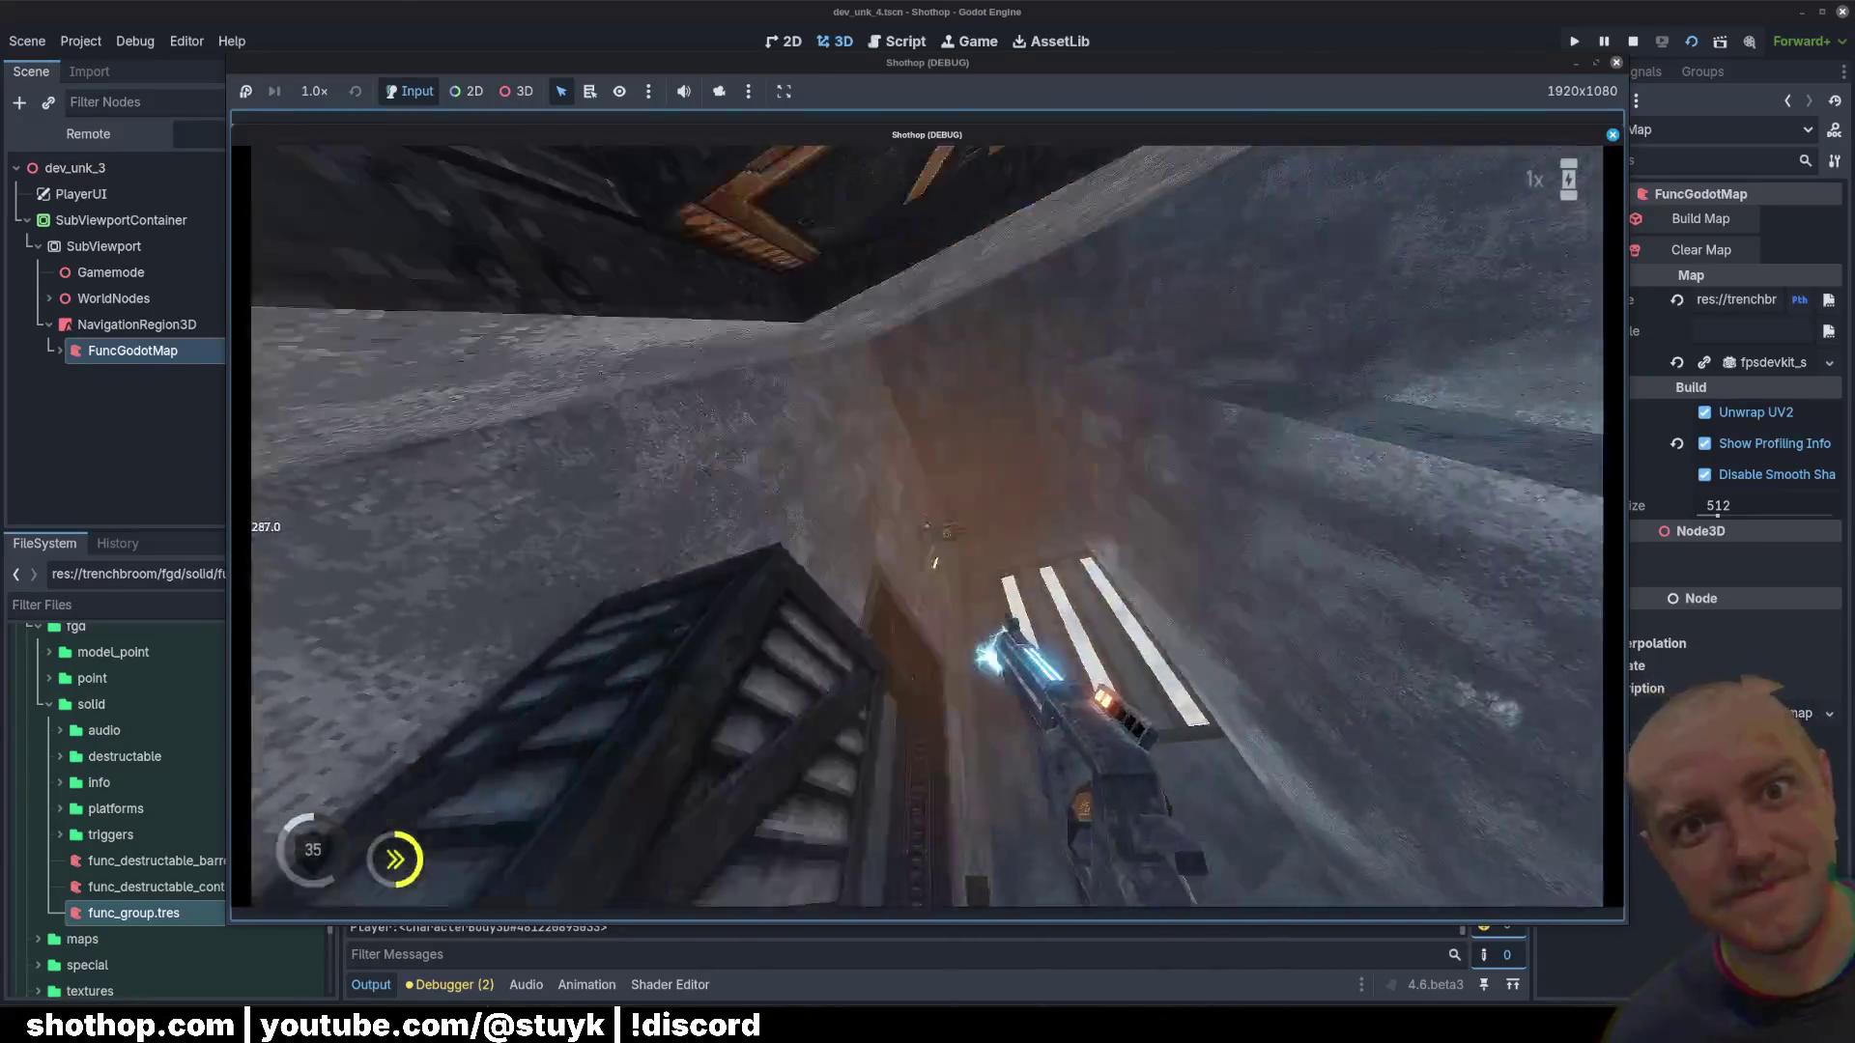
Step: Dash on past the crates, then filter the project files for 'enemy_mele'
key("w")
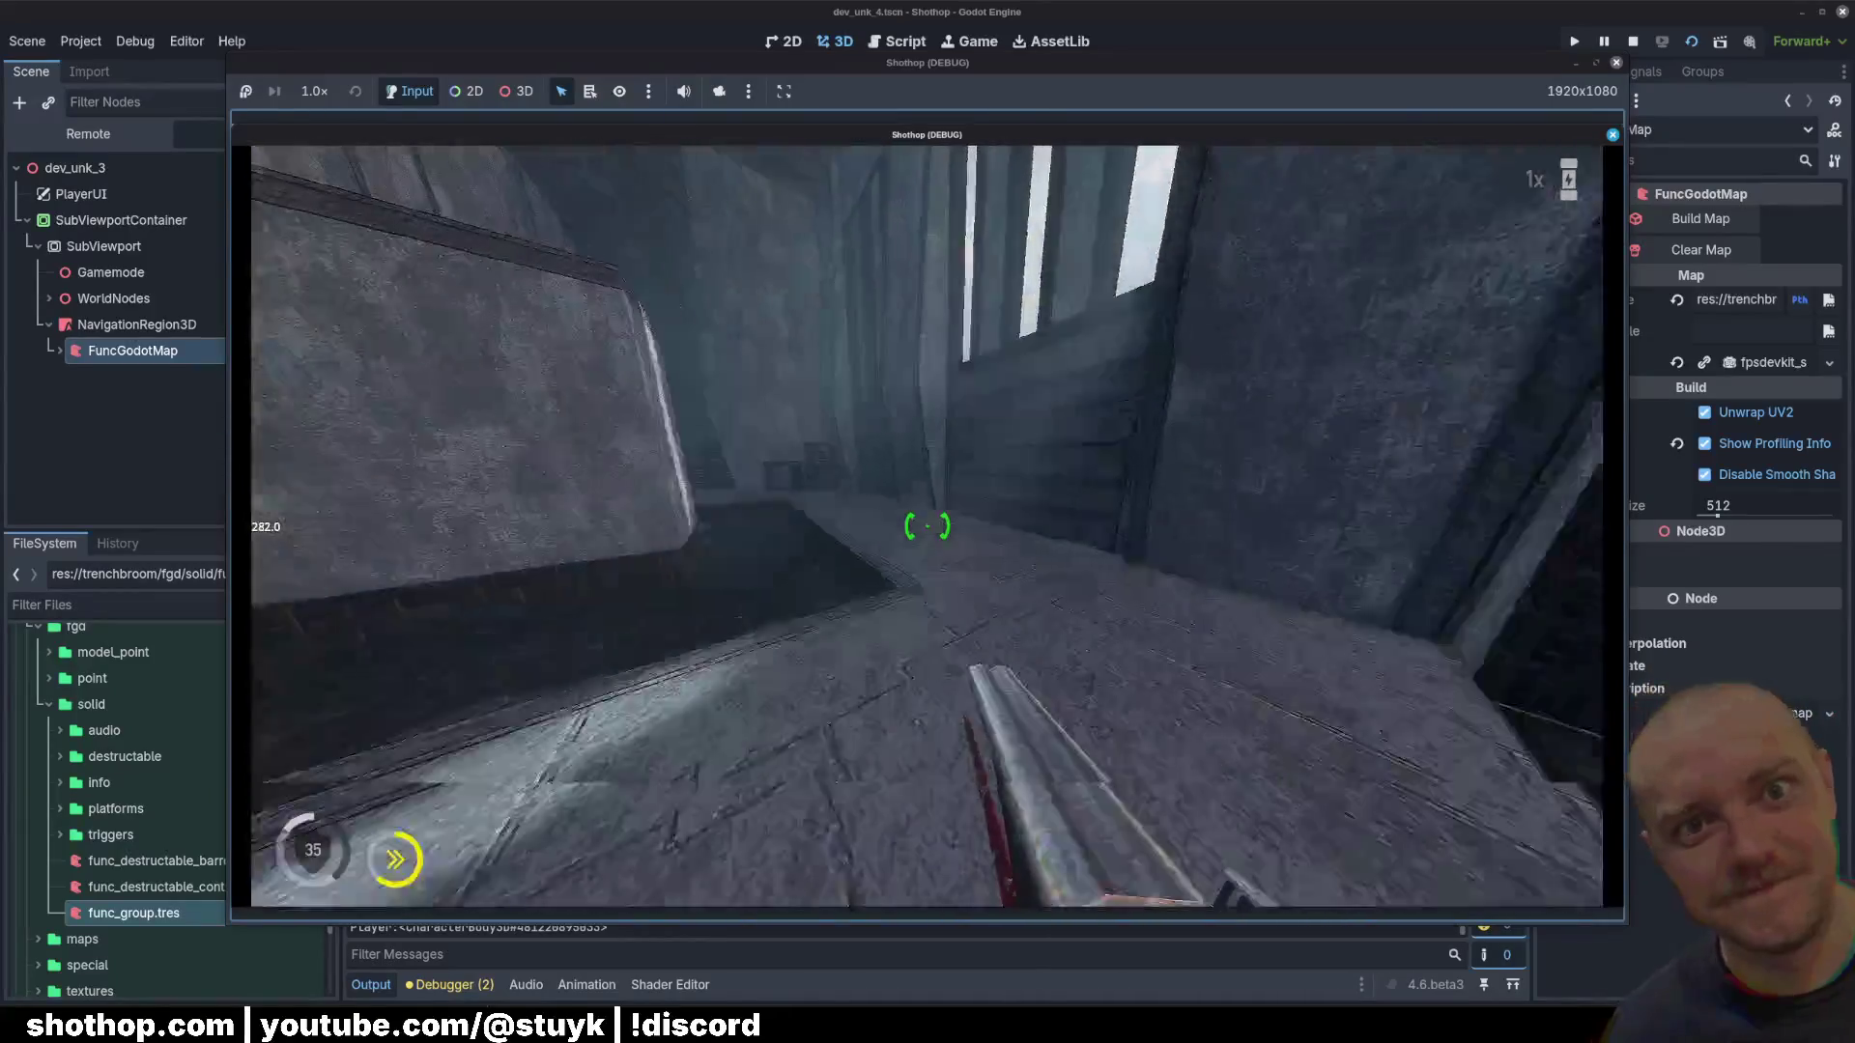
key("shift")
key("shift")
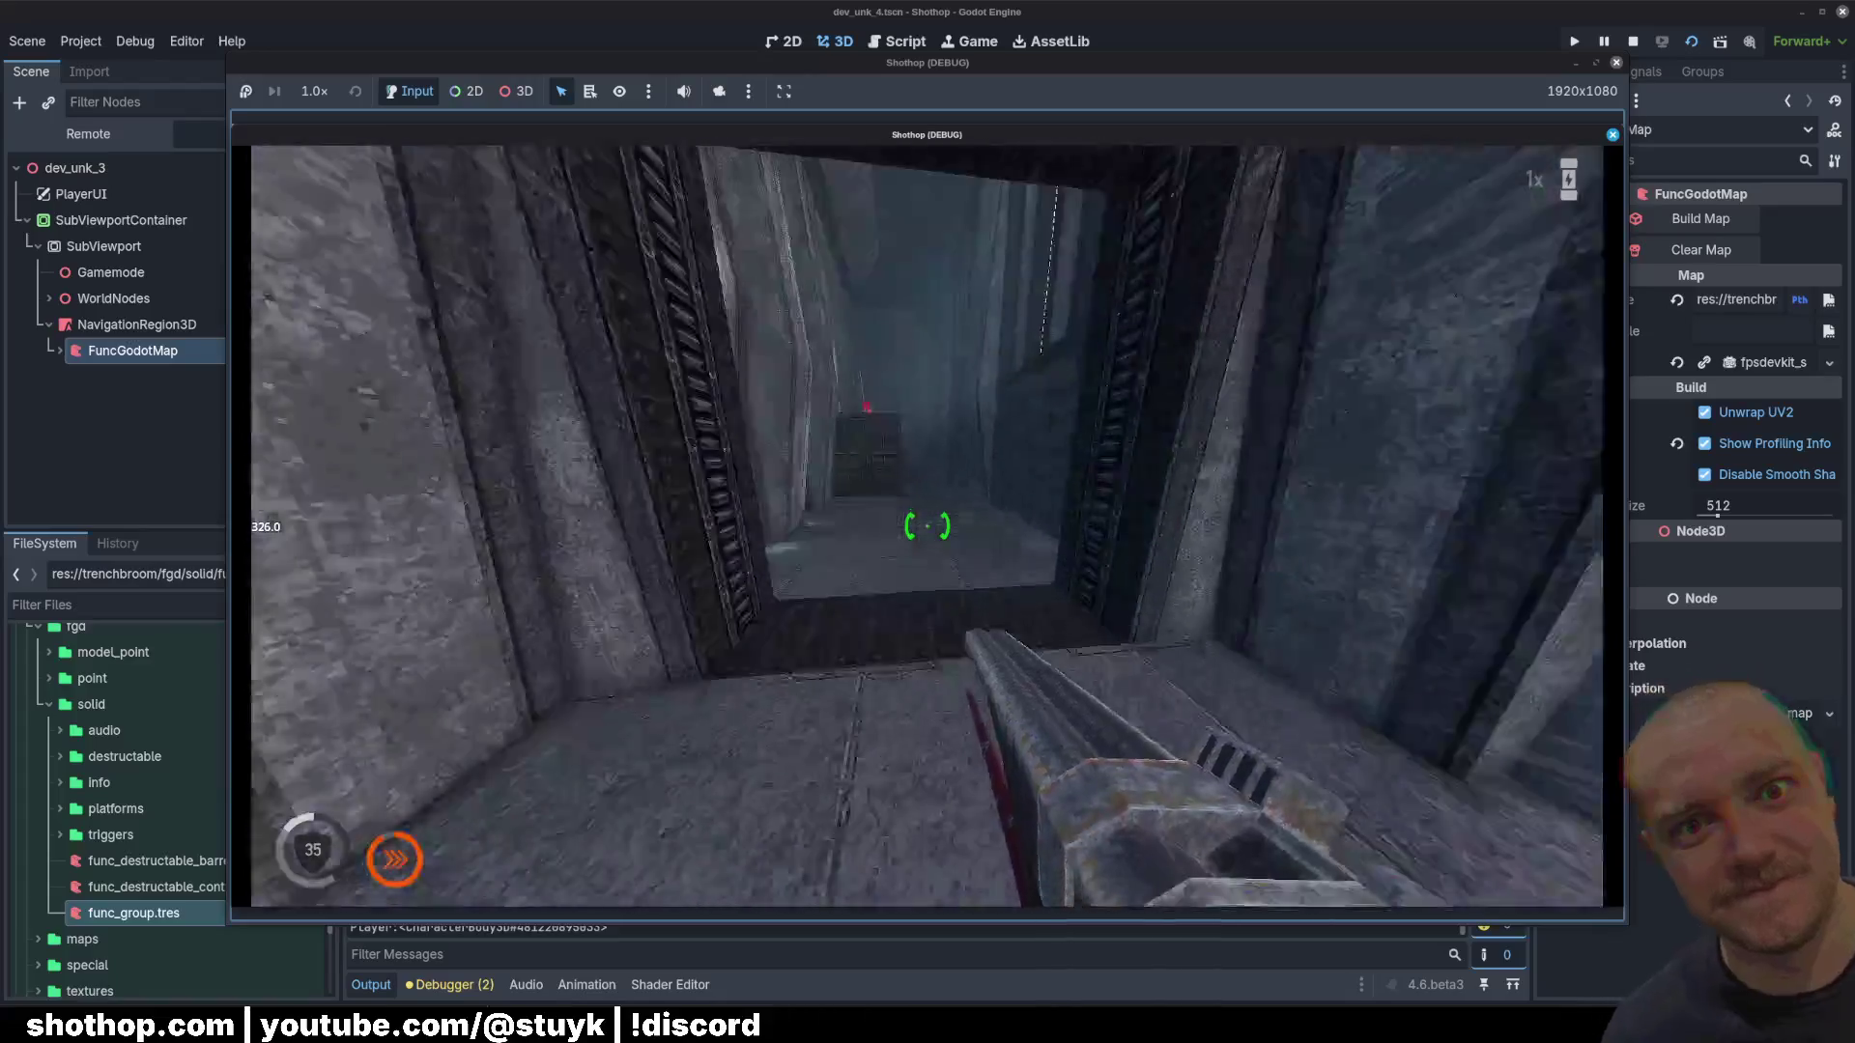
key("shift")
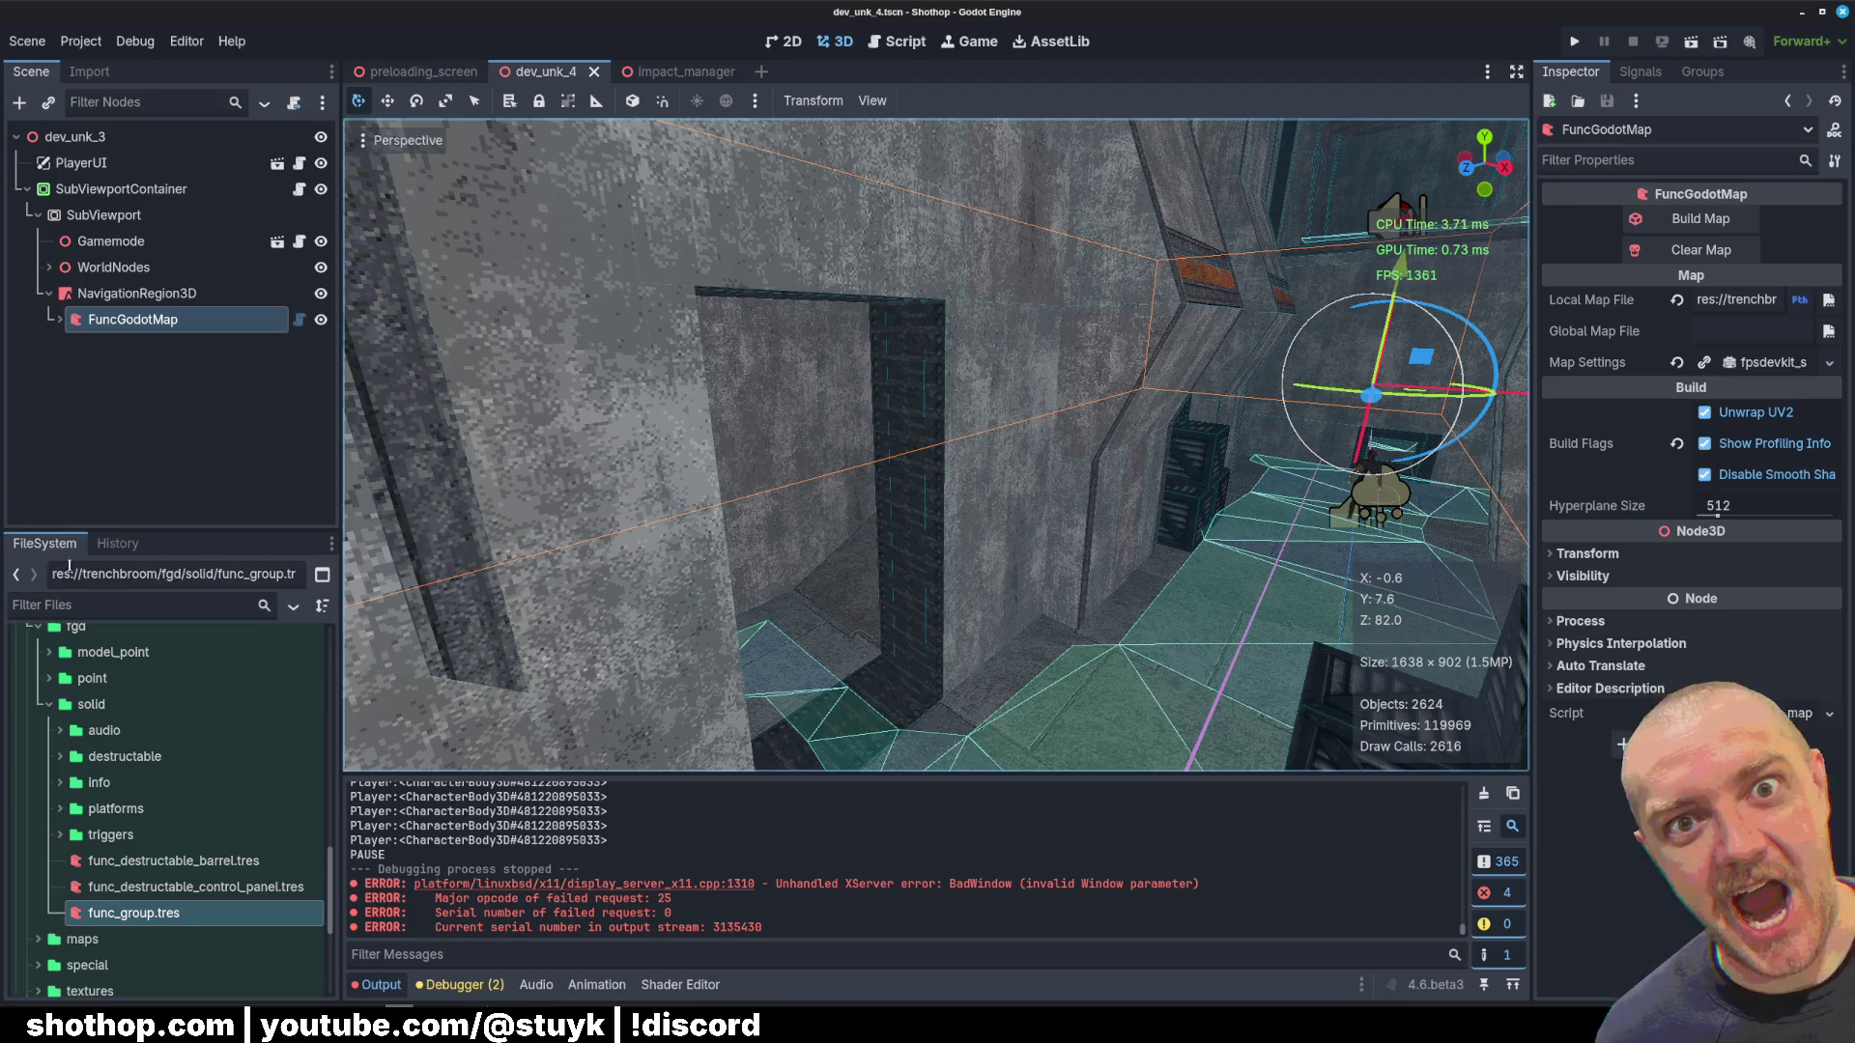
left_click(89, 606)
type("enemy_")
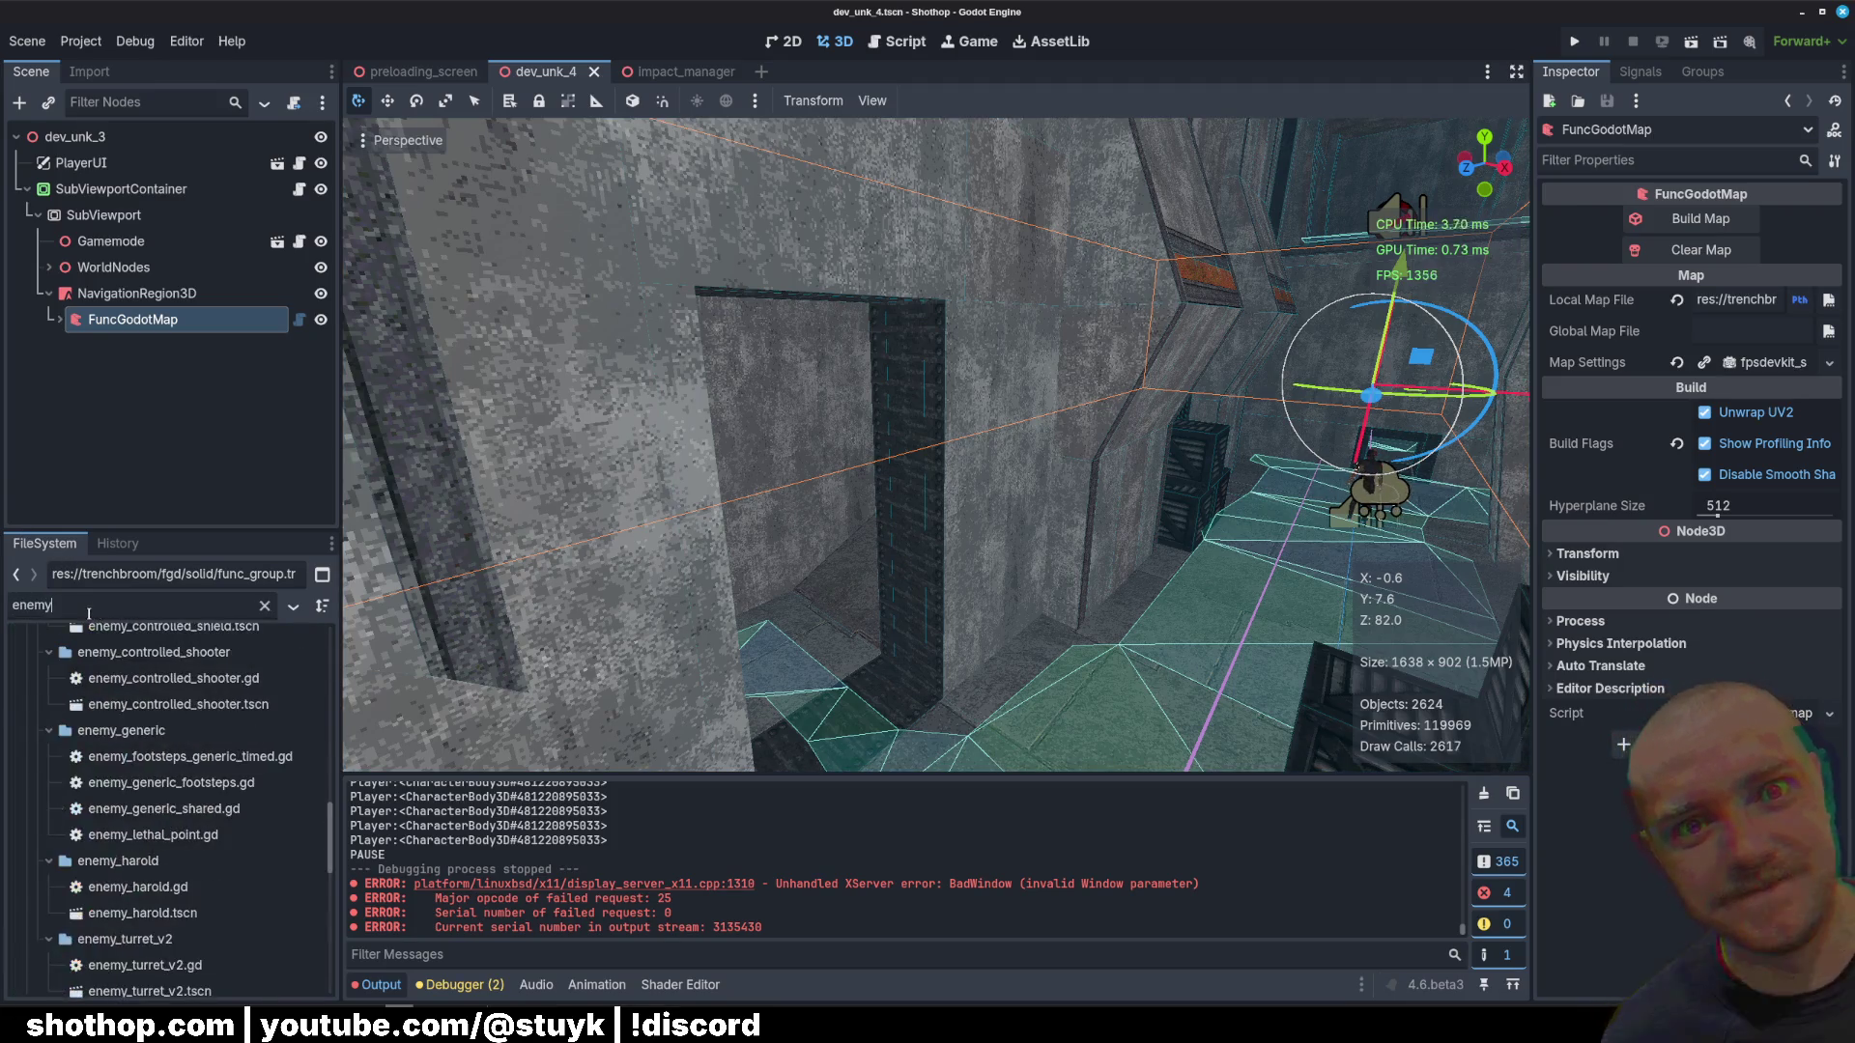